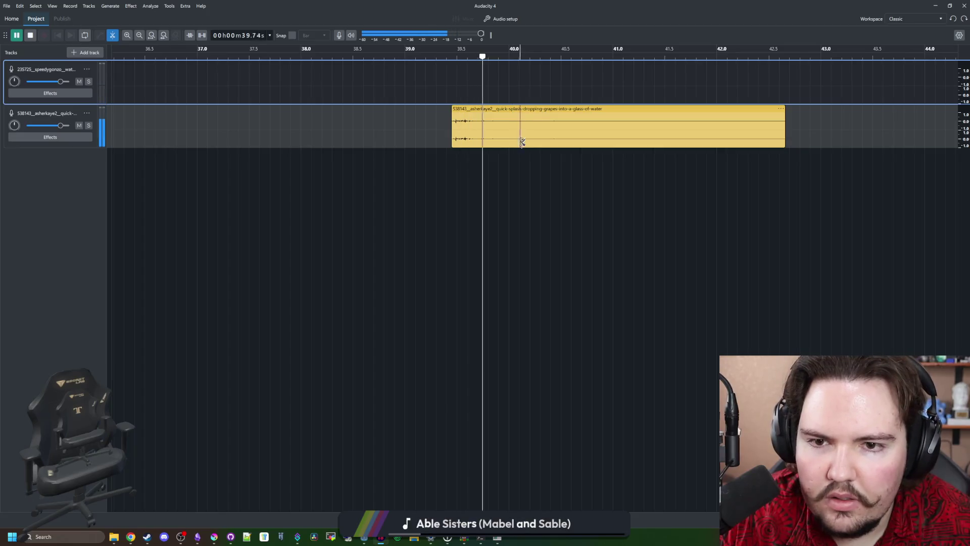
Step: Split the grape-splash clip at 40.53 s and delete its right half
left_click(564, 138)
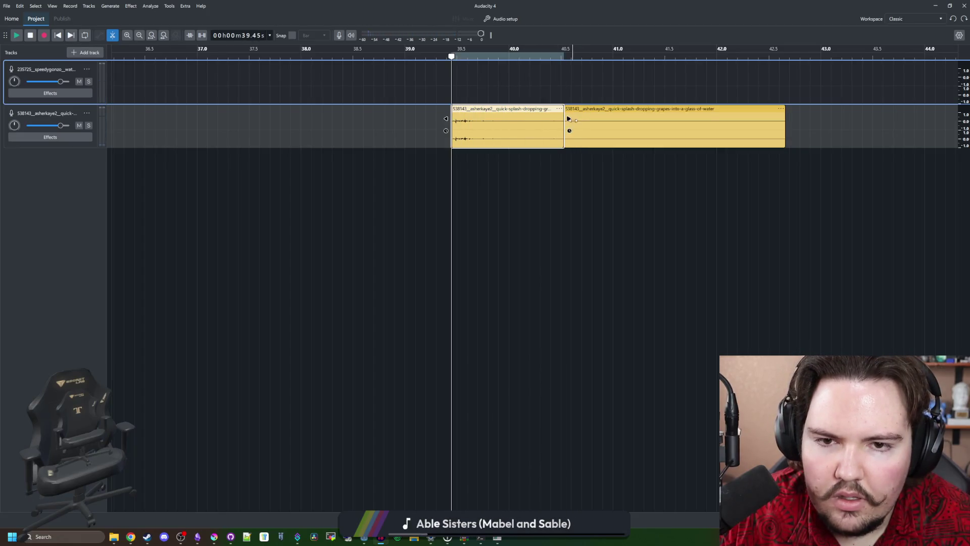
left_click(581, 110)
key("Delete")
scroll(605, 163, "right", 5)
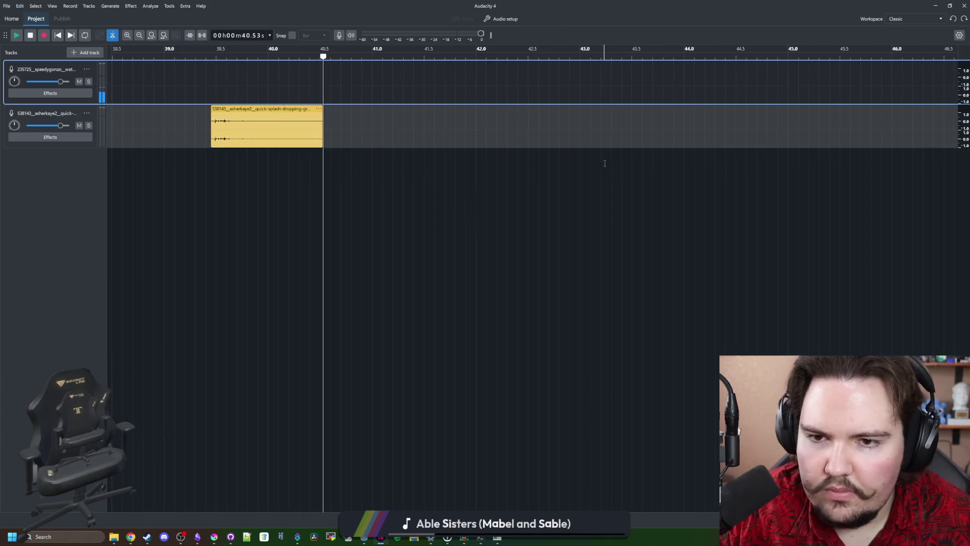
scroll(186, 147, "left", 10)
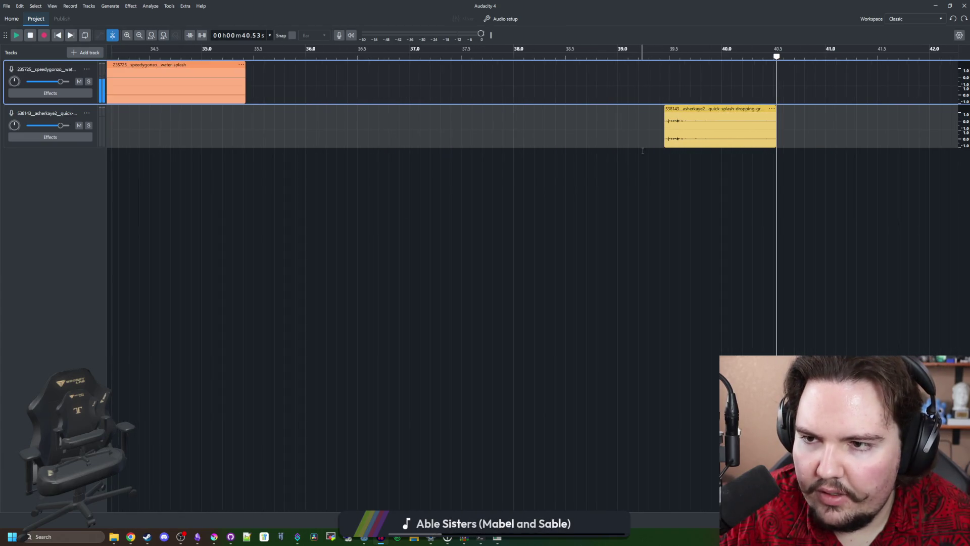
Step: Play the water-splash recording from the start, then again from 5.32 s
key("Home")
left_click(366, 110)
scroll(355, 129, "down", 5)
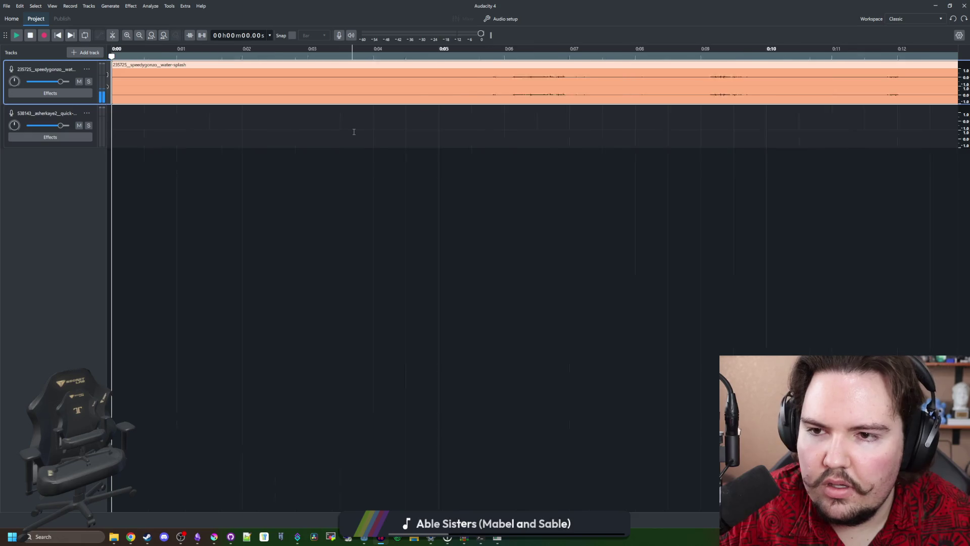
key("space")
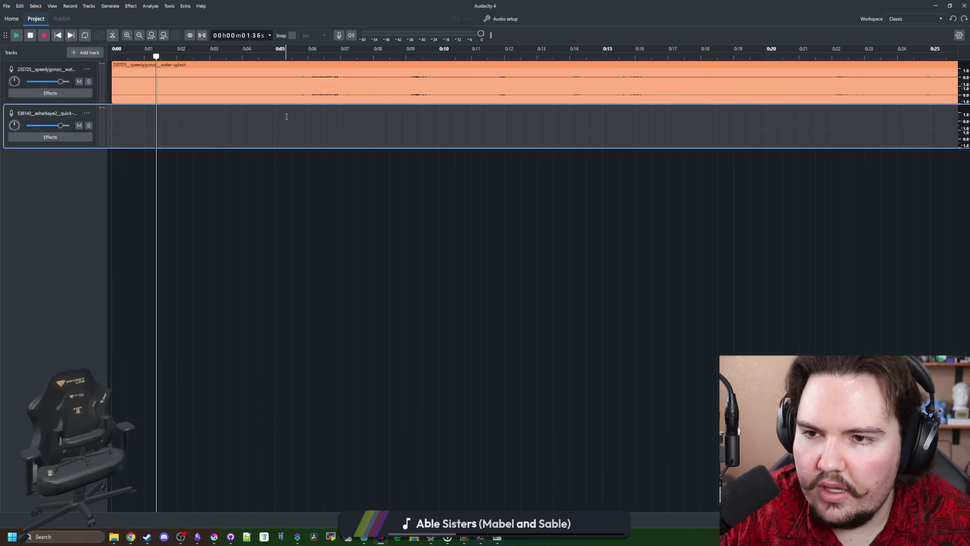
left_click(286, 117)
key("space")
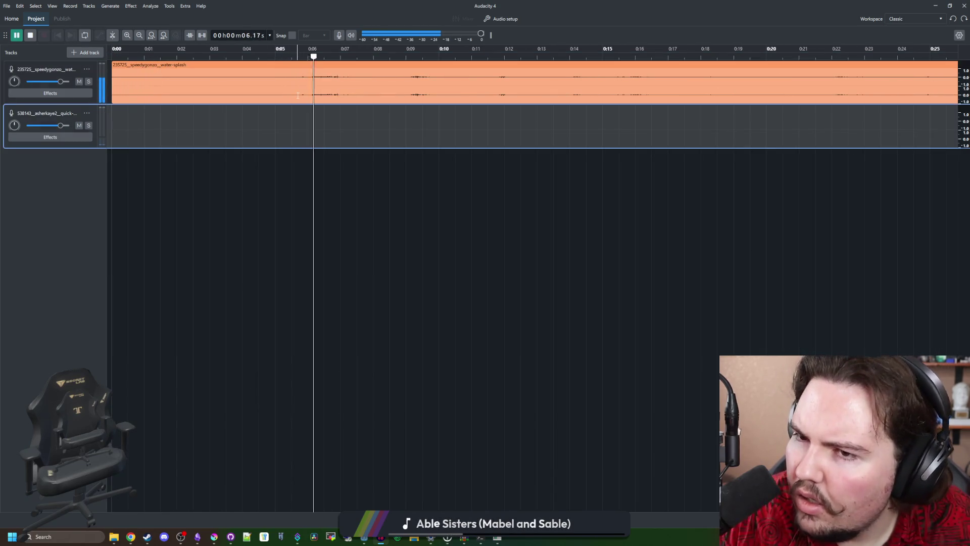
Step: Split the water-splash clip at about 11.5 s with the split tool
left_click(404, 90)
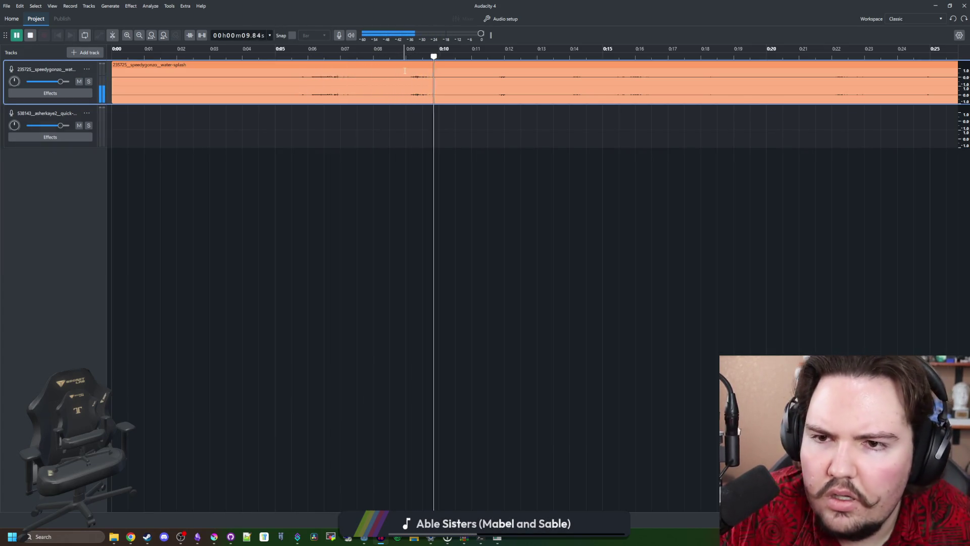
key("ctrl+3")
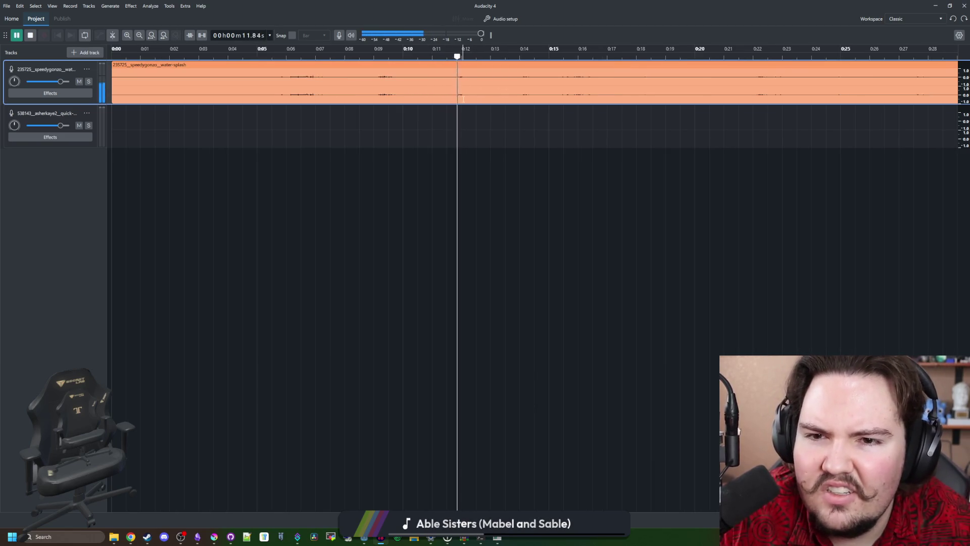
key("s")
left_click(451, 85)
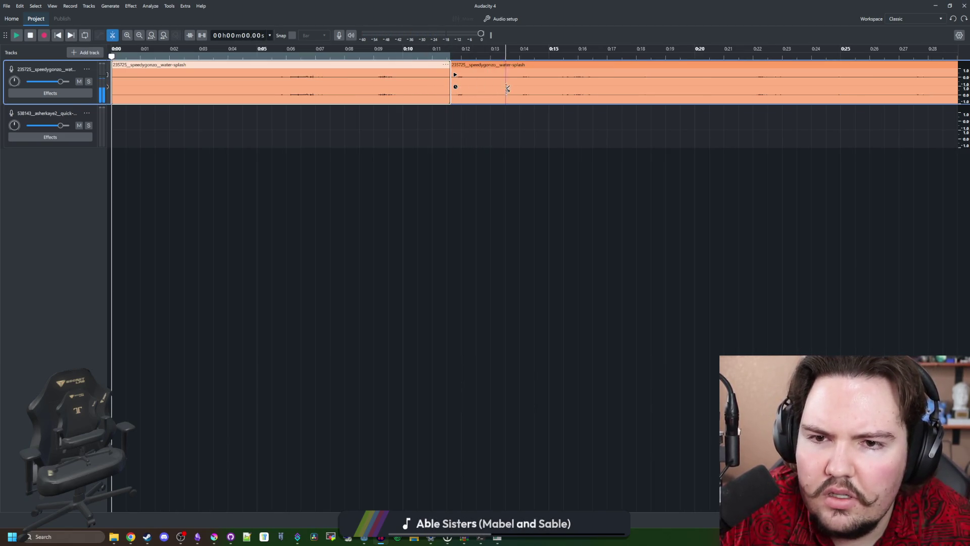
Step: Split the water-splash clip at about 13.5 s and 14.7 s, auditioning the pieces
left_click(507, 76)
key("space")
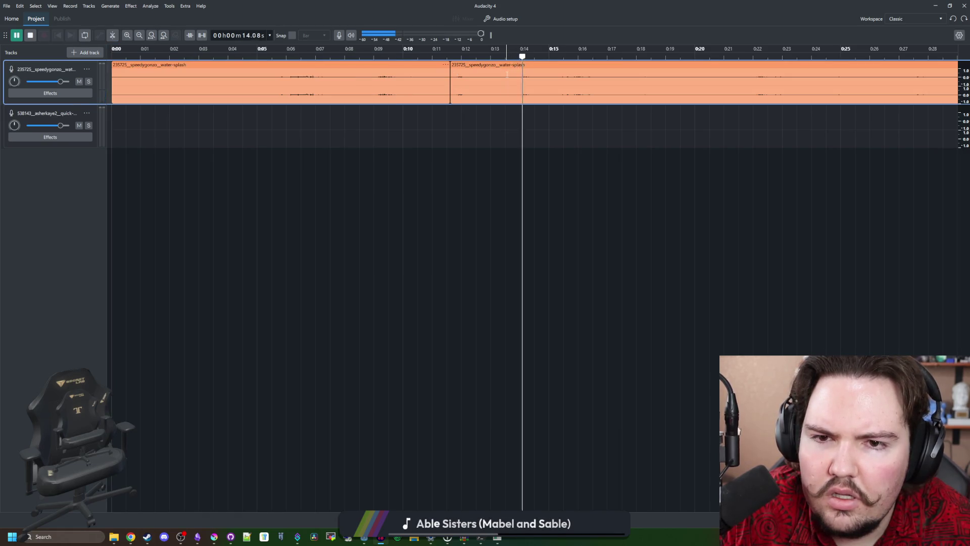
key("s")
left_click(508, 86)
left_click(543, 86)
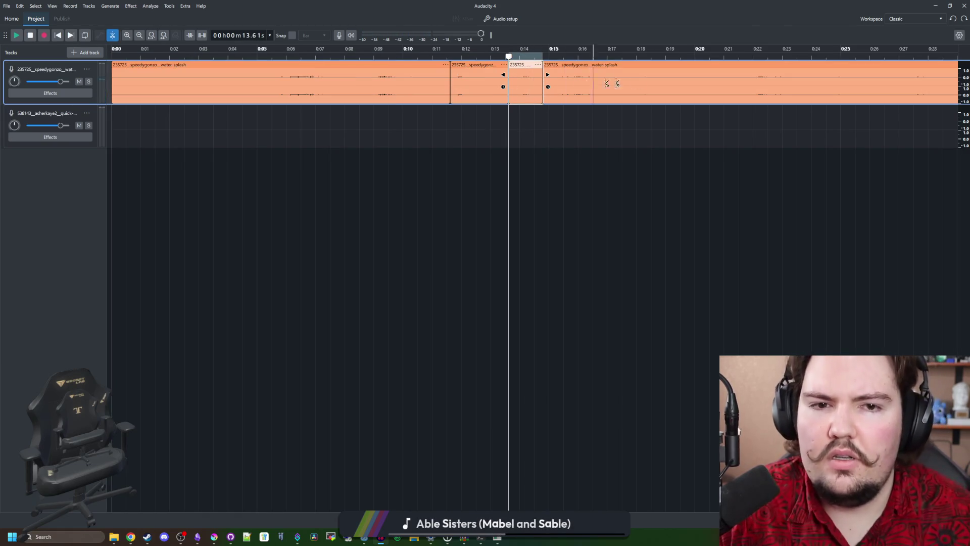
left_click(746, 92)
key("space")
scroll(656, 94, "down", 1, "ctrl")
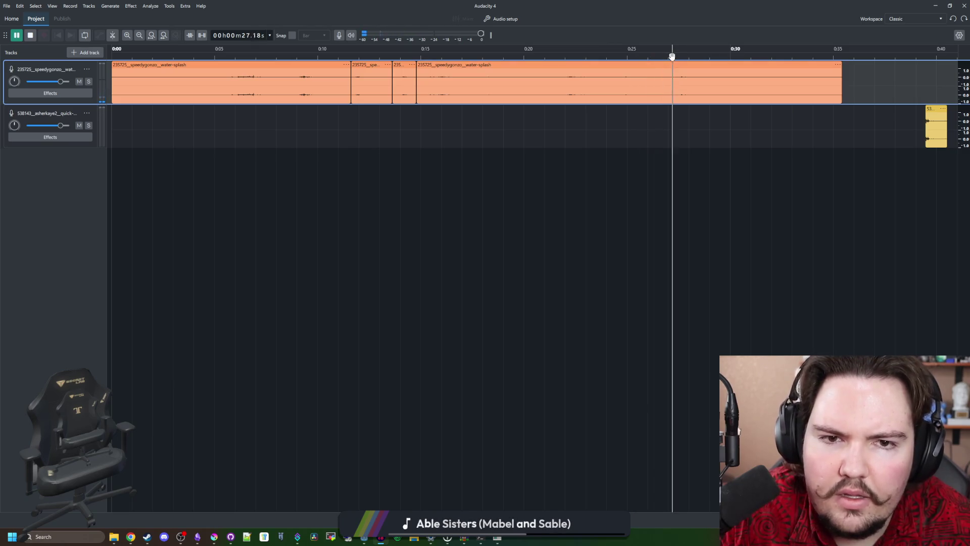
key("space")
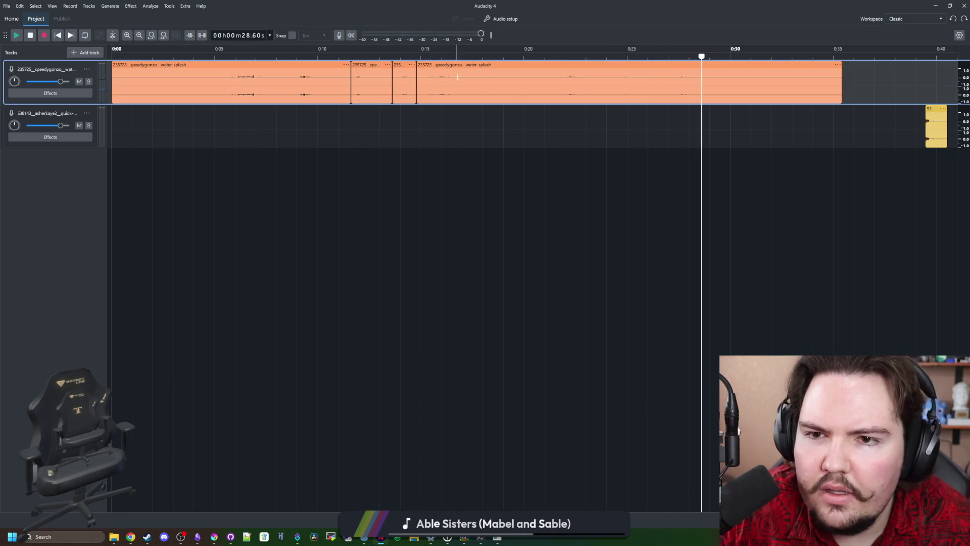
Step: Delete the long leading and trailing water-splash pieces
left_click(480, 65)
key("Delete")
left_click(323, 64)
key("Delete")
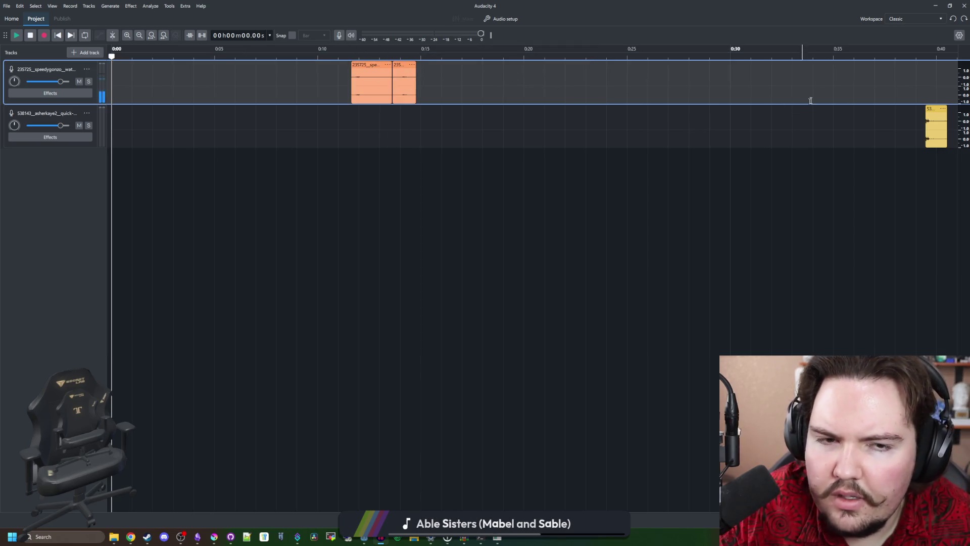
Step: Move the grape-splash clip to the project start and the two short splashes to about 1 s
left_click_drag(928, 105, 113, 106)
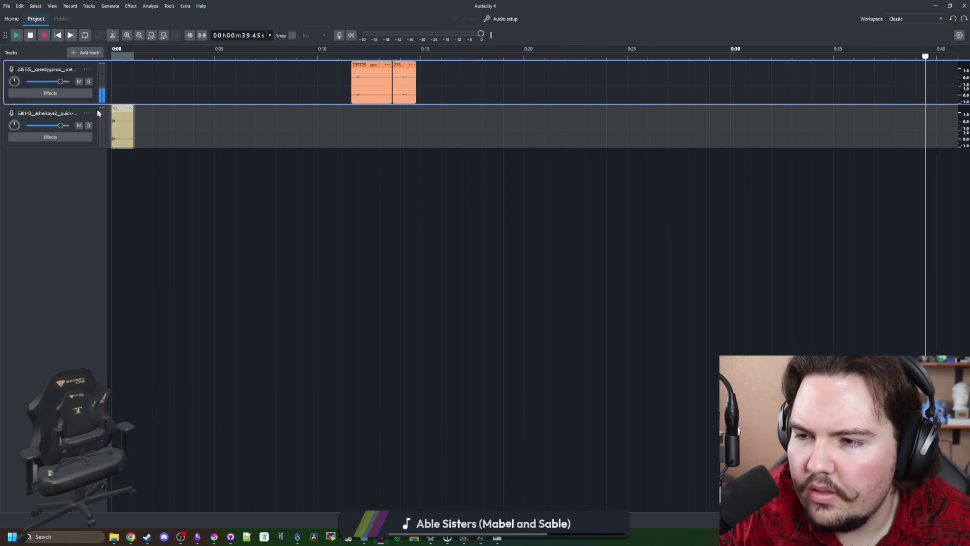
left_click_drag(371, 65, 155, 65)
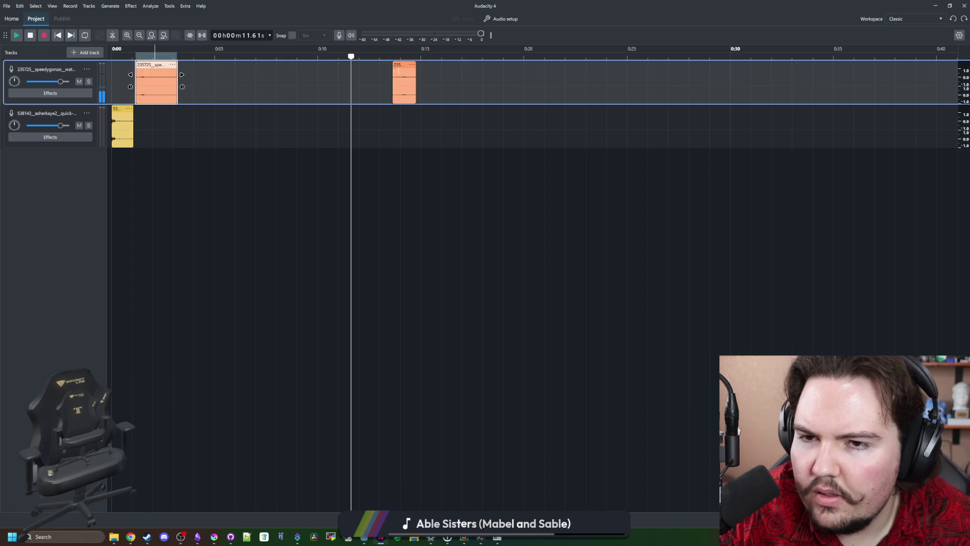
left_click_drag(402, 65, 204, 66)
scroll(408, 128, "up", 4)
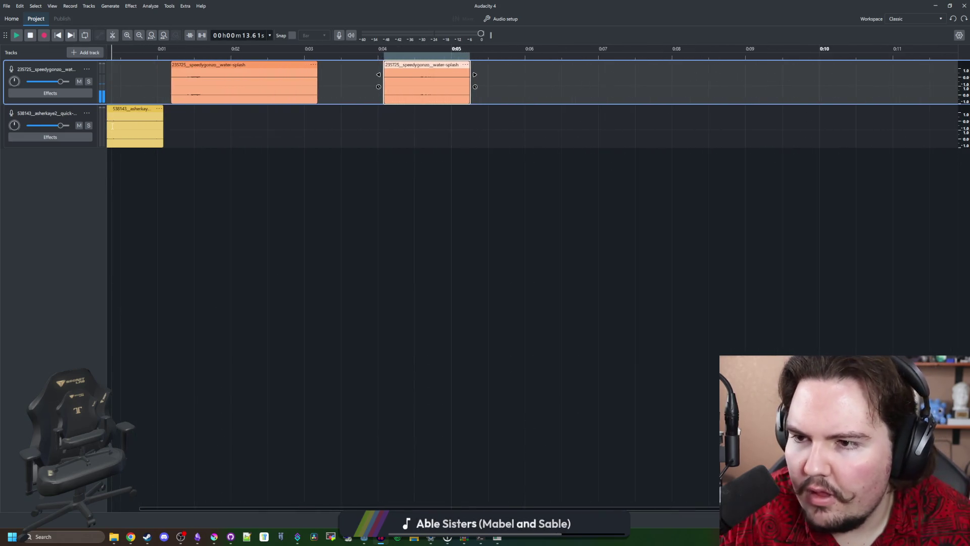
scroll(234, 95, "down", 1)
Step: Trim the start of the first water-splash piece and listen to it
left_click(251, 64)
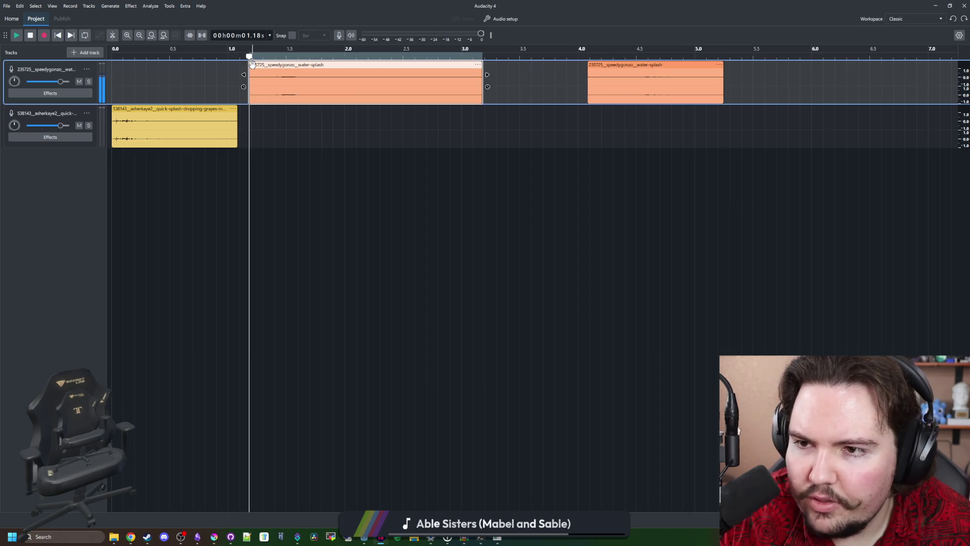
left_click(237, 69)
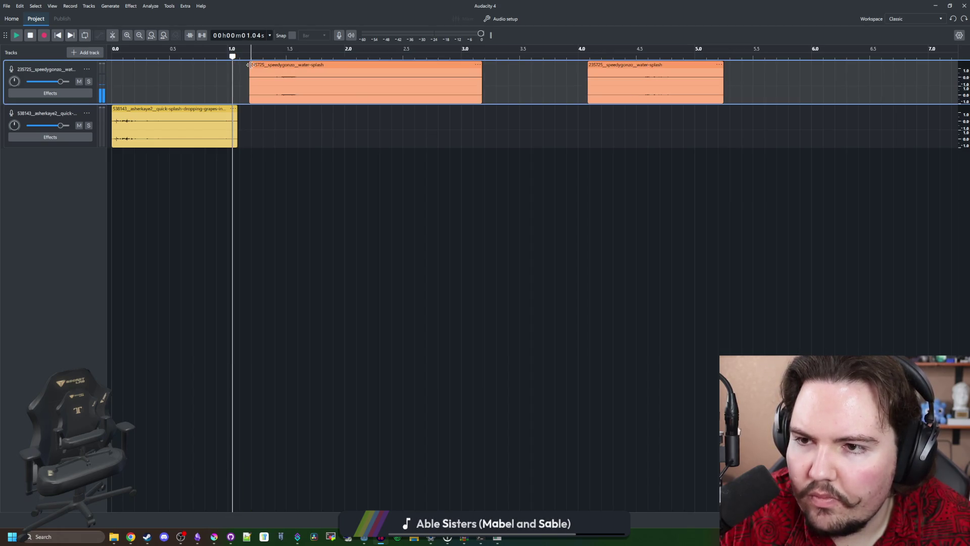
left_click_drag(248, 64, 276, 62)
left_click(275, 65)
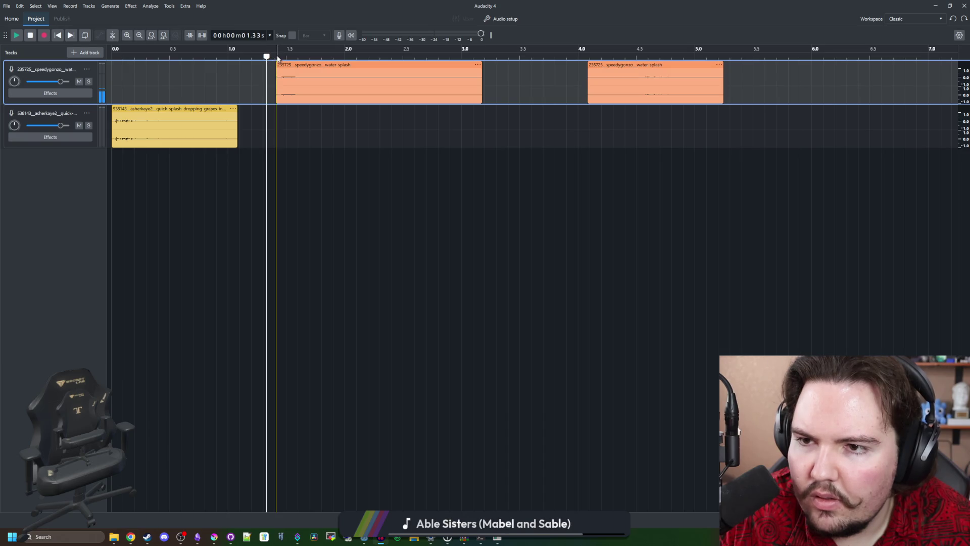
key("space")
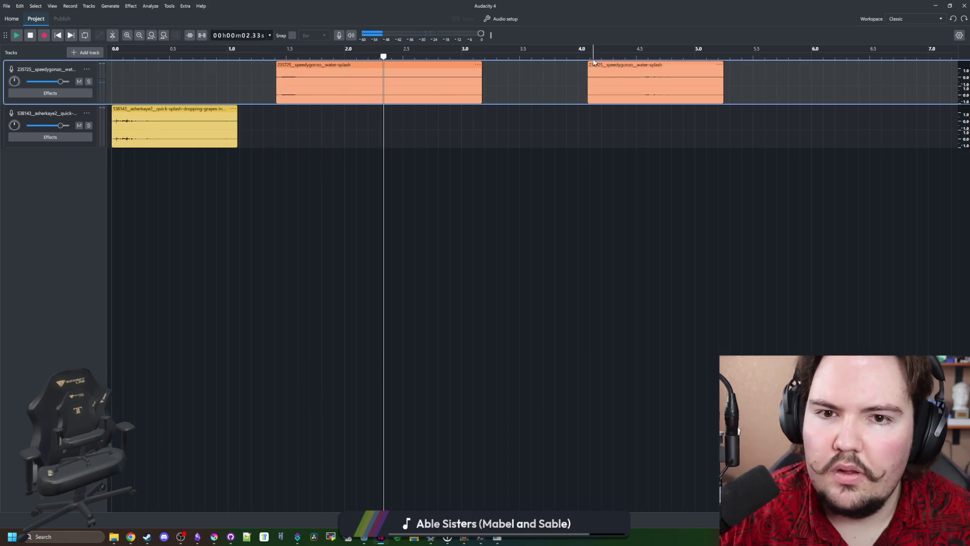
Step: Trim the start of the second splash piece and replay it from about 4.55 s
left_click(590, 60)
left_click_drag(590, 61, 640, 61)
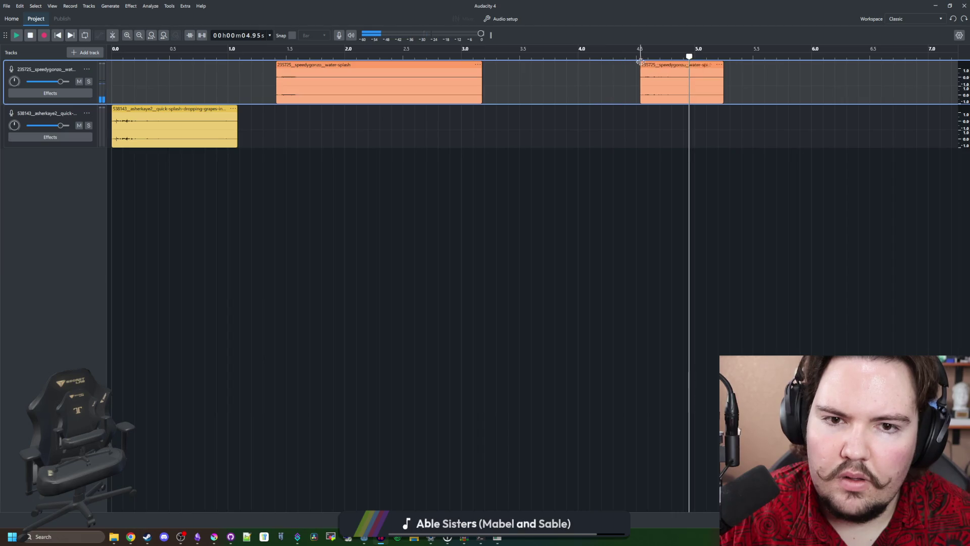
left_click(644, 57)
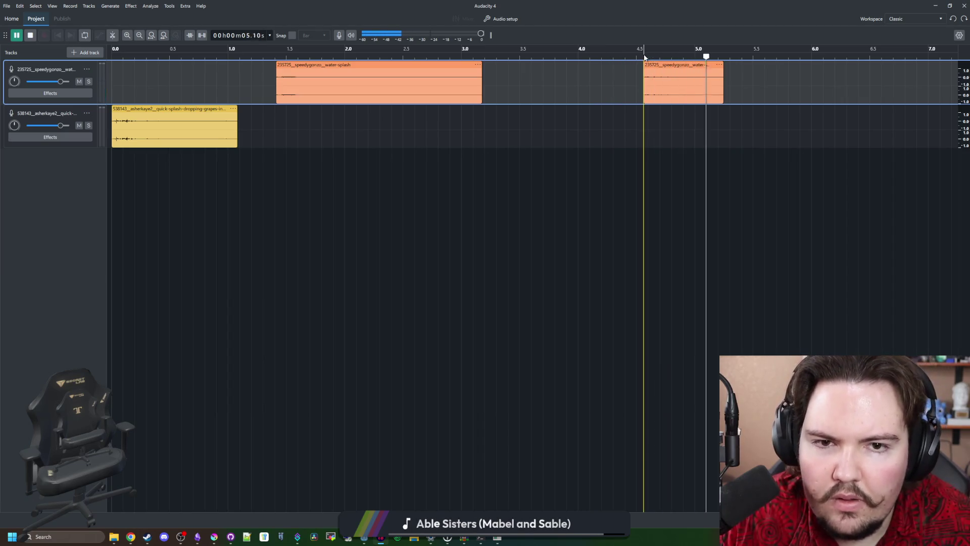
left_click(644, 57)
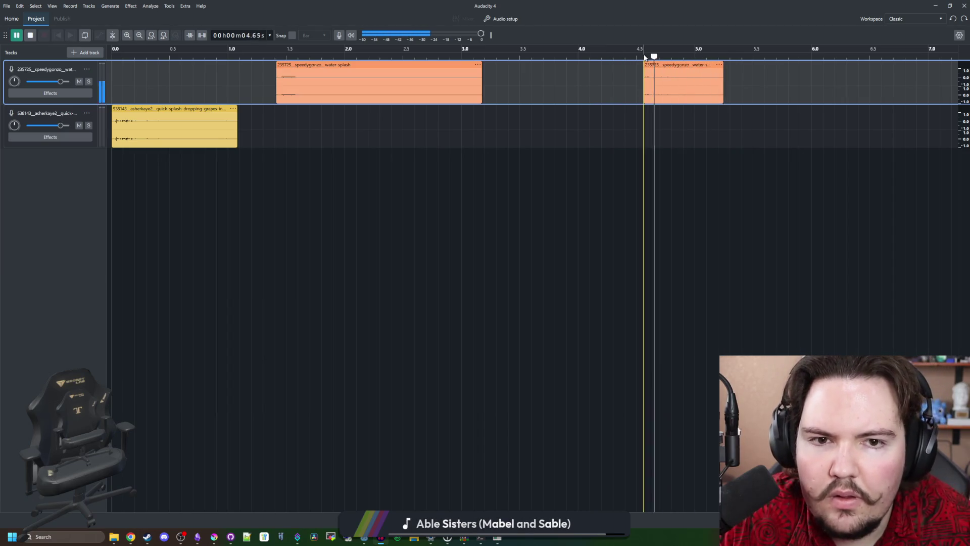
Step: Preview the arrangement, then move the grape splash to about 2.1 s and first water splash to 0.5 s
left_click(118, 68)
key("space")
mouse_move(173, 109)
left_mouse_down()
mouse_move(417, 108)
mouse_move(494, 124)
left_mouse_up()
left_click_drag(401, 69, 301, 69)
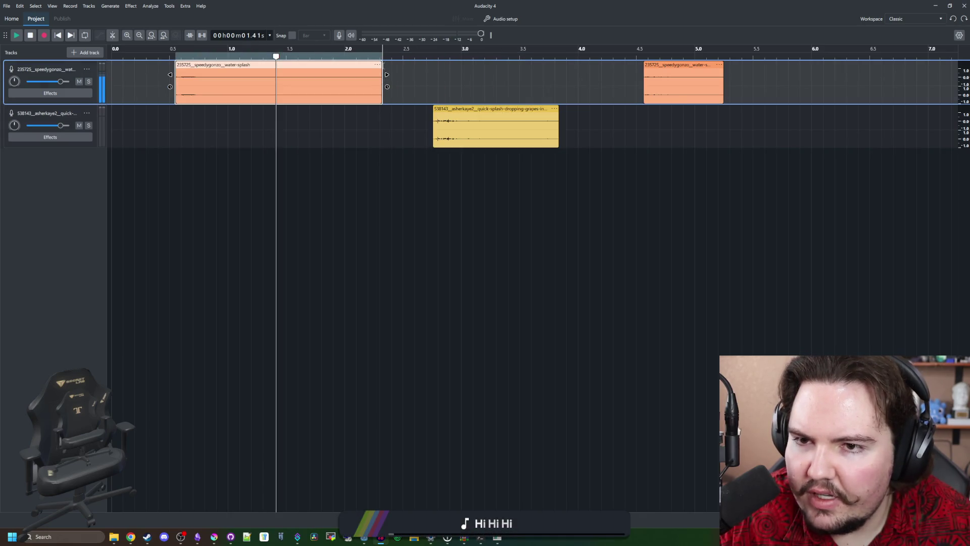
Step: Shorten the first water splash to end near 1.0 s, move the grape splash to 1.75 s, select 0.75–1.06 s
left_click_drag(384, 74, 236, 74)
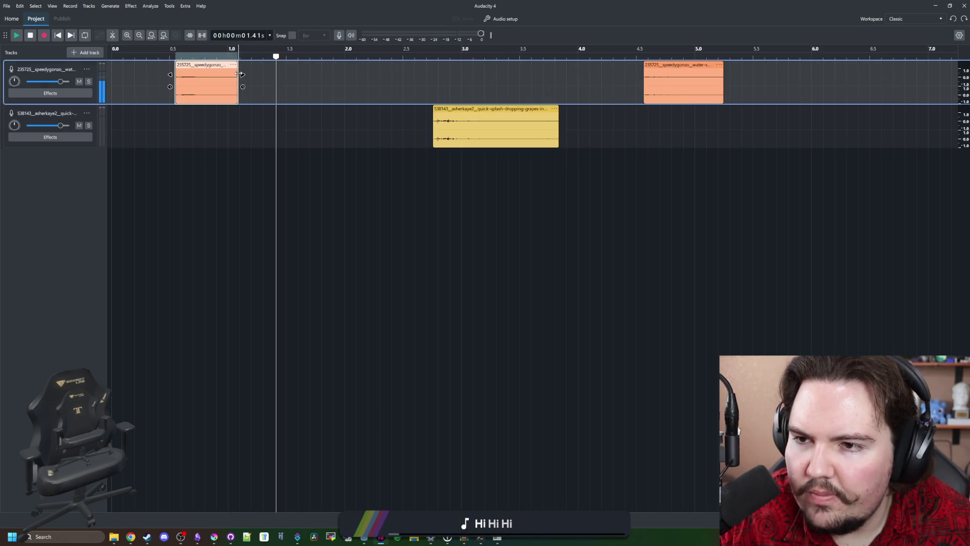
mouse_move(491, 106)
left_mouse_down()
mouse_move(377, 70)
mouse_move(377, 116)
left_mouse_up()
left_click_drag(238, 117, 202, 116)
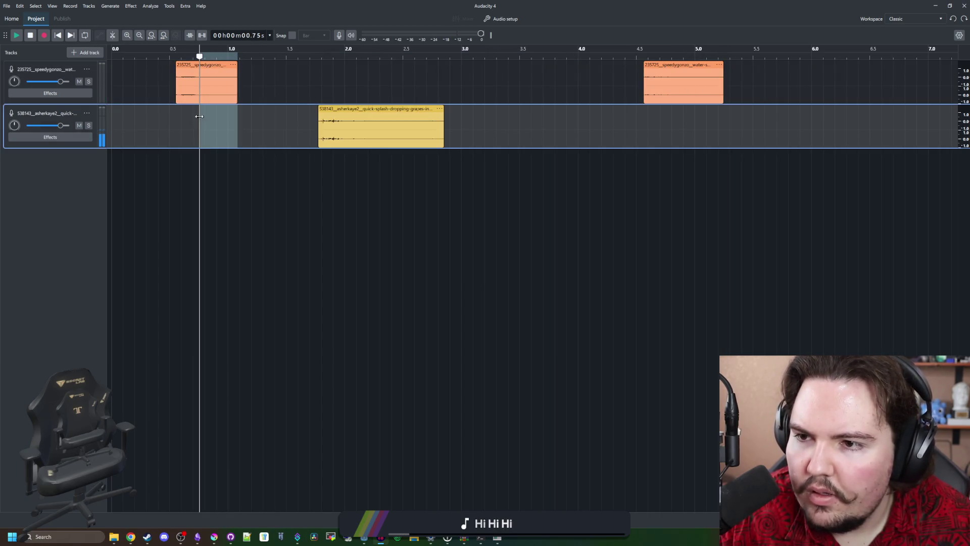
left_click(130, 5)
Step: Apply fade-outs to the selected range and to the 2.0–2.85 s range
mouse_move(177, 77)
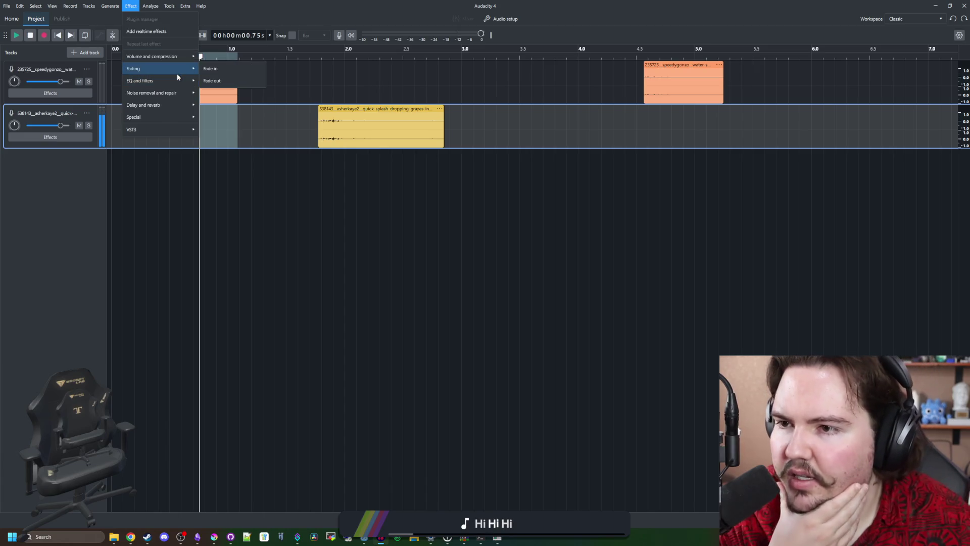
left_click(212, 81)
left_click_drag(444, 174, 346, 155)
left_click(347, 155)
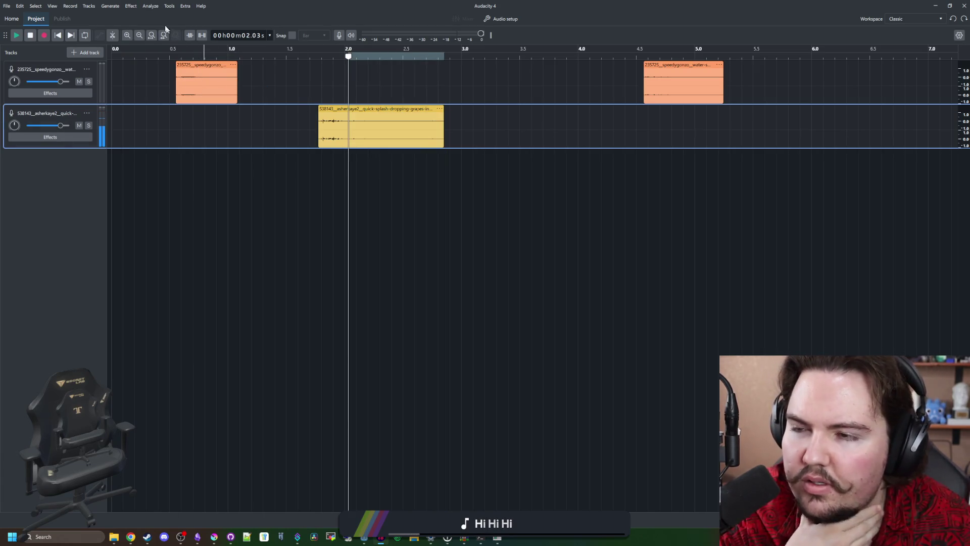
left_click(130, 5)
left_click(212, 80)
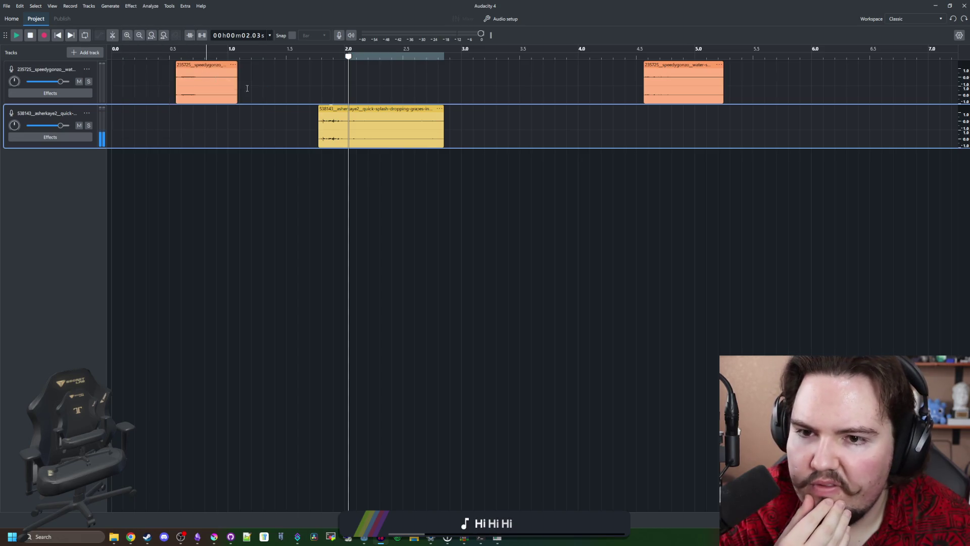
Step: Apply a fade to about 4.8–5.2 s on the second track
left_click(660, 131)
mouse_move(723, 123)
left_mouse_down()
mouse_move(645, 121)
mouse_move(673, 116)
left_mouse_up()
left_click(130, 6)
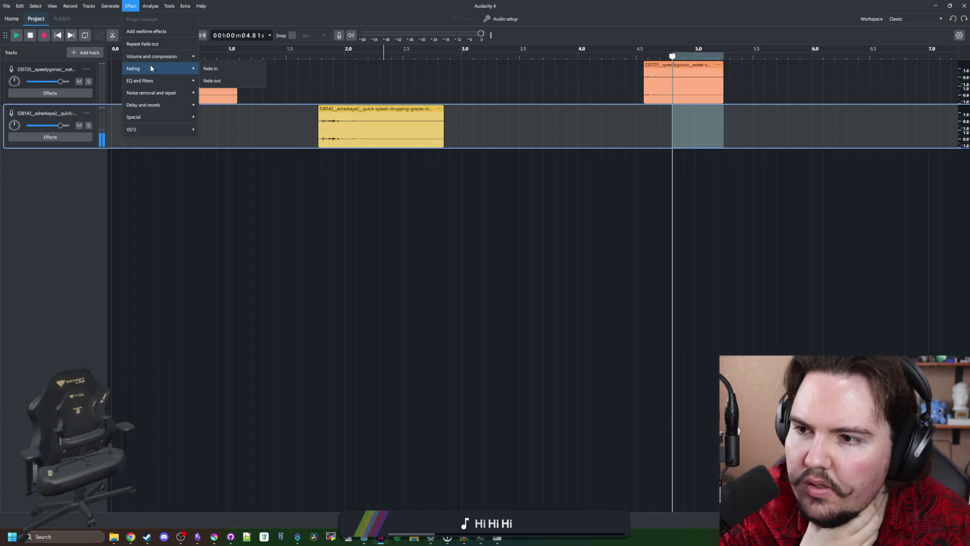
left_click(246, 84)
Step: Drag the orange, yellow and last clips onto track 1 back-to-back from 0 s, then select 0–0.5 s
left_click(366, 190)
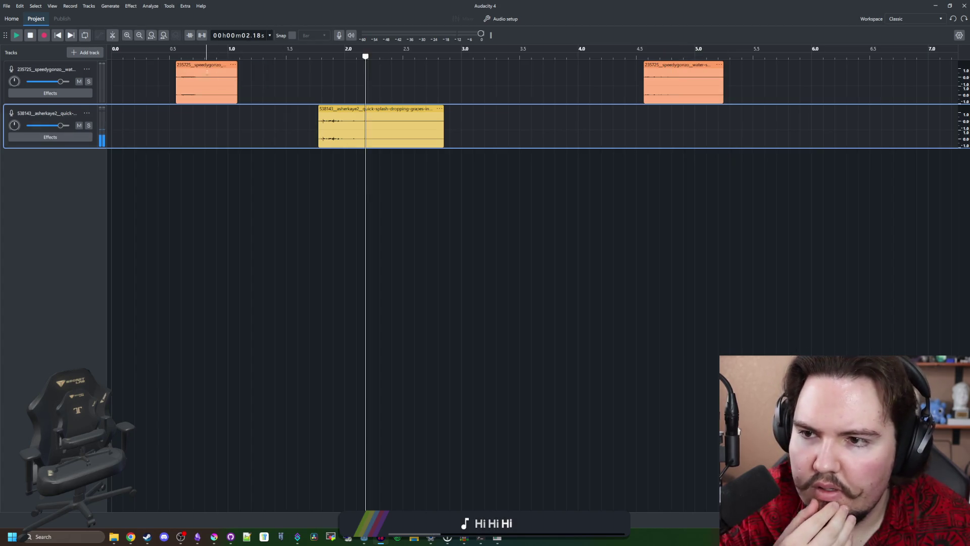
left_click_drag(207, 64, 143, 65)
left_click_drag(351, 109, 220, 116)
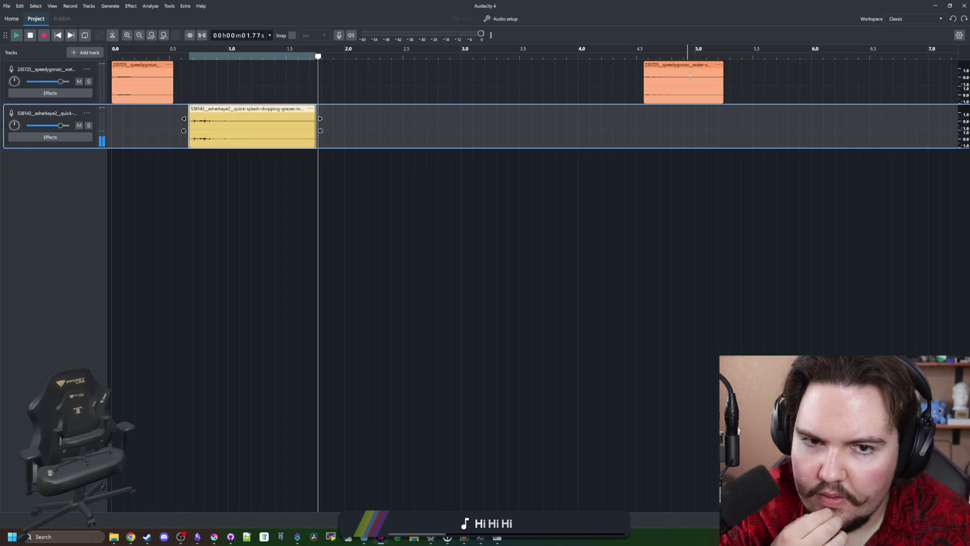
mouse_move(682, 64)
left_mouse_down()
mouse_move(412, 65)
mouse_move(365, 108)
left_mouse_up()
left_click_drag(236, 109, 237, 85)
left_click_drag(369, 108, 376, 76)
left_click(171, 122)
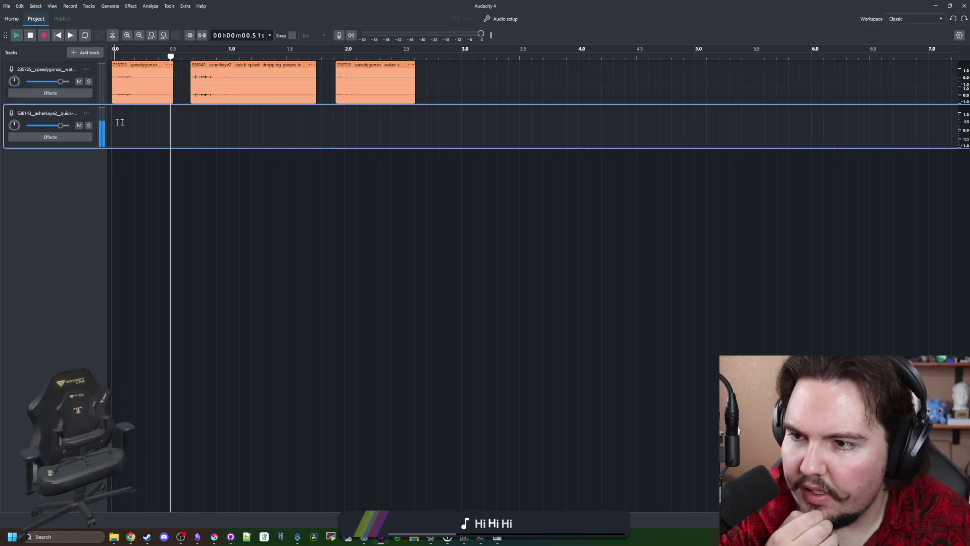
left_click_drag(148, 120, 76, 116)
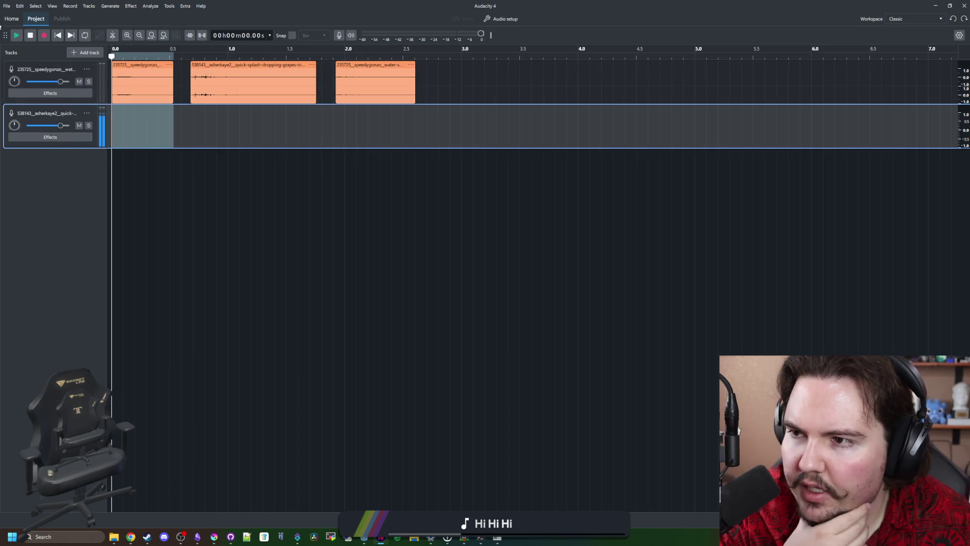
left_click(6, 7)
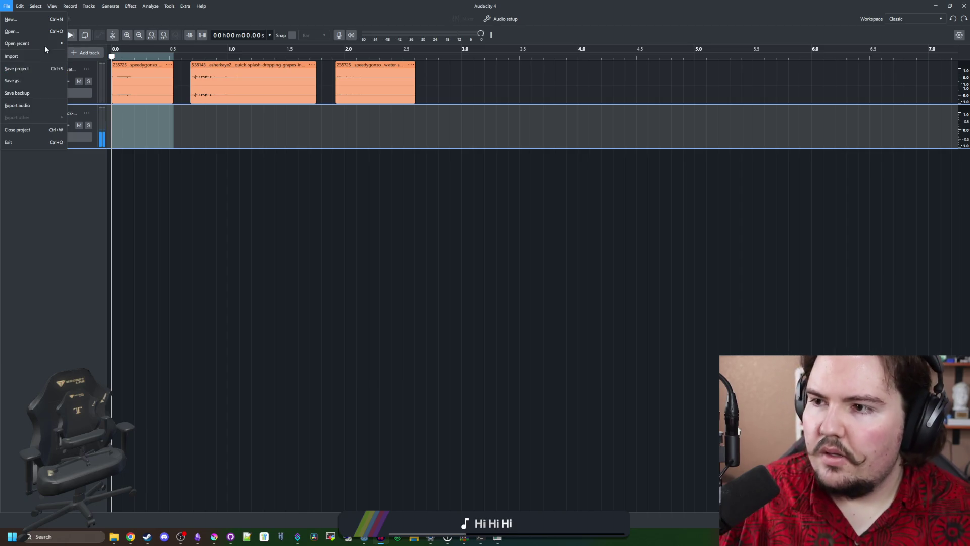
Step: Export the 0–0.5 s selection to the Sounds folder, typing 'small_splash' as the file name
left_click(41, 106)
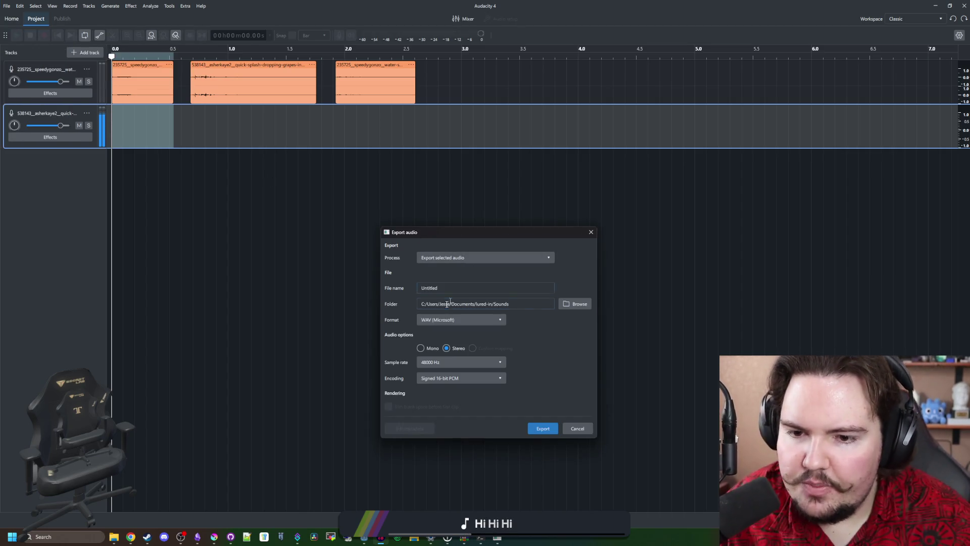
left_click(418, 291)
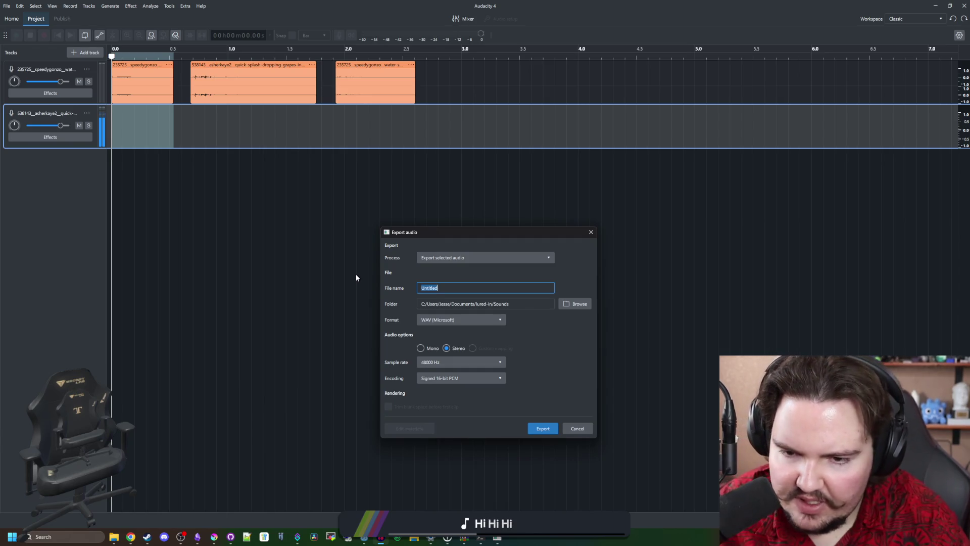
type("small_splash")
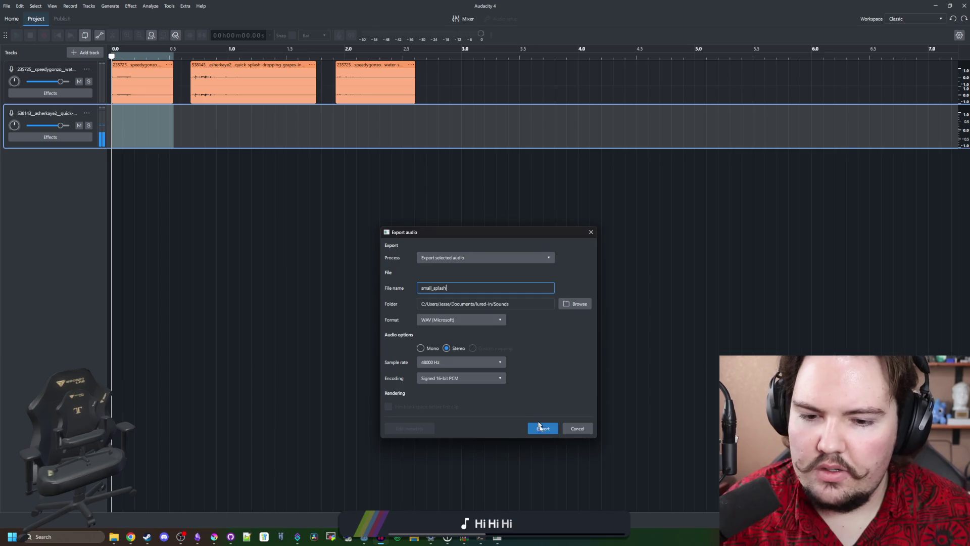
left_click(539, 426)
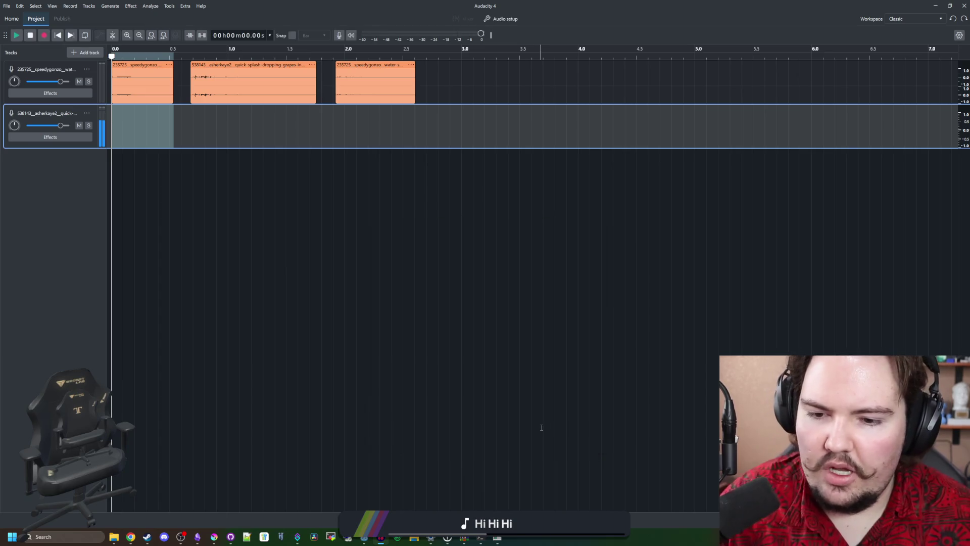
Step: Re-export the first clip as small_splash_1, a 48000 Hz 16-bit WAV, then select the middle clip
left_click(7, 7)
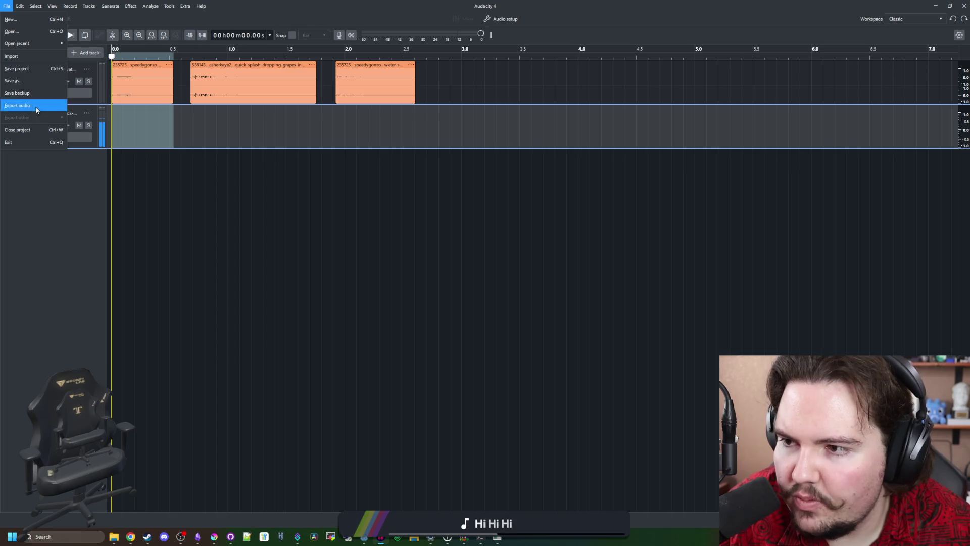
left_click(36, 110)
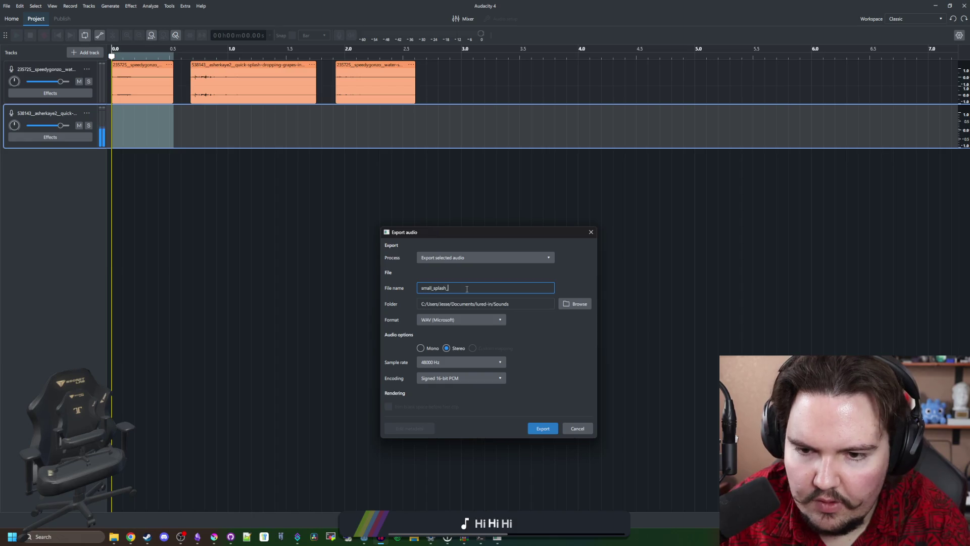
left_click(543, 428)
left_click_drag(191, 121, 316, 122)
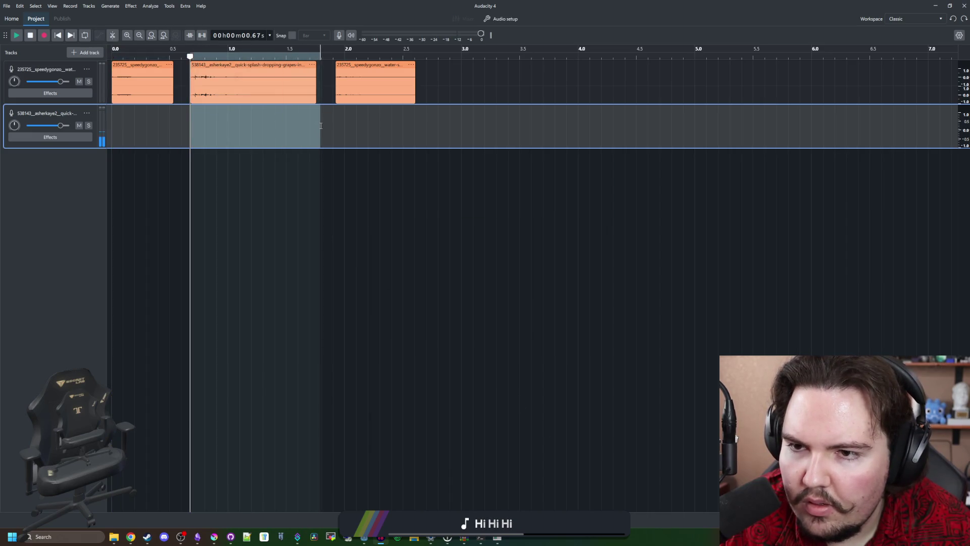
Step: Export the middle clip as small_splash_2 WAV into the Sounds folder
left_click(6, 6)
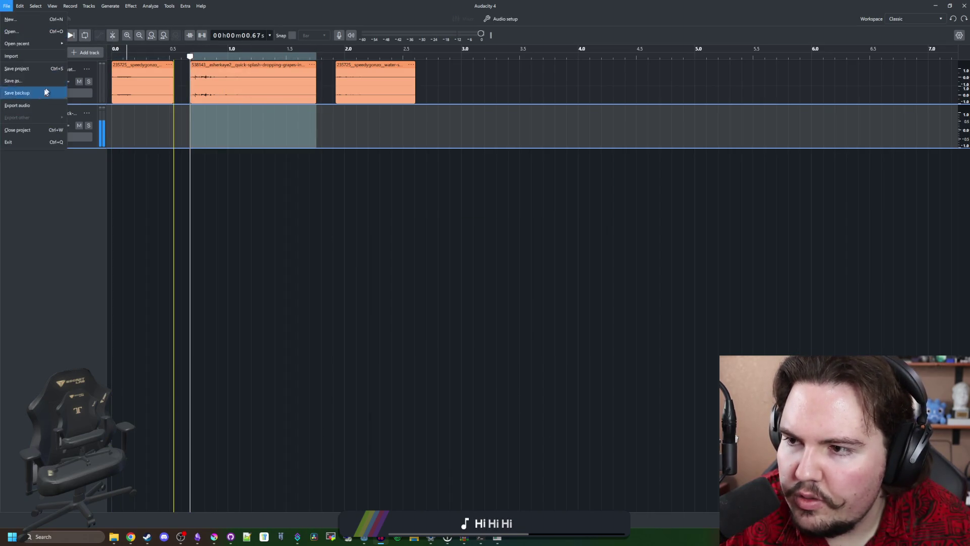
left_click(30, 92)
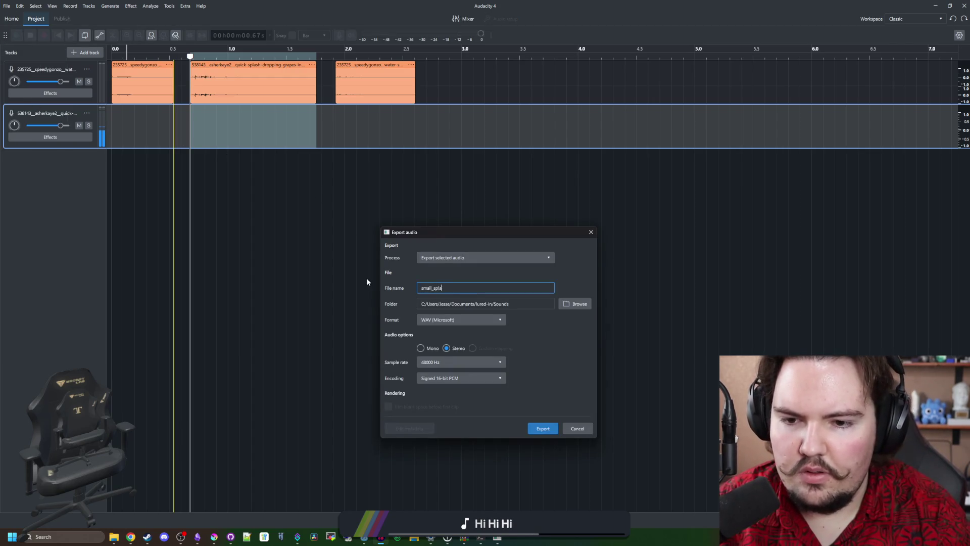
left_click(546, 430)
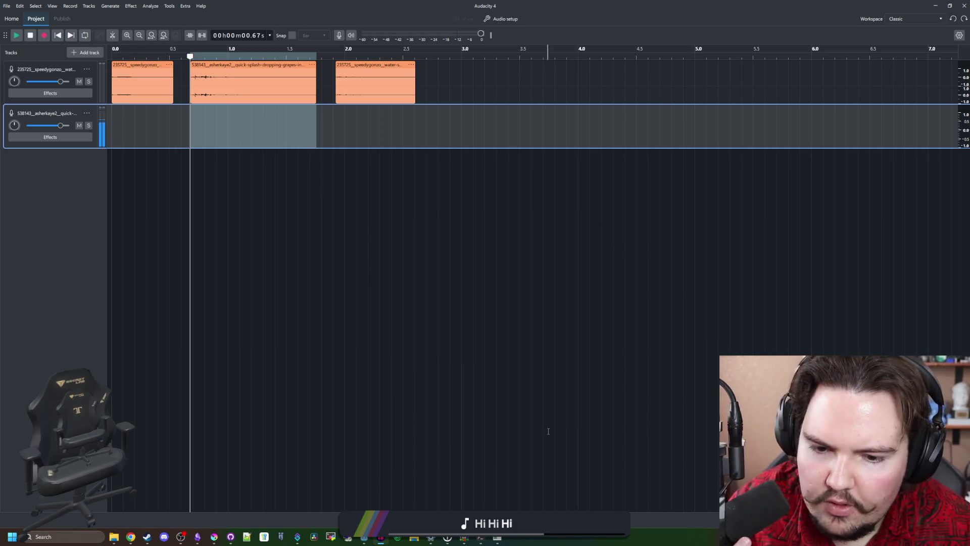
Step: Select the third clip, export it as small_splash_3 WAV, and minimise Audacity
left_click(335, 114)
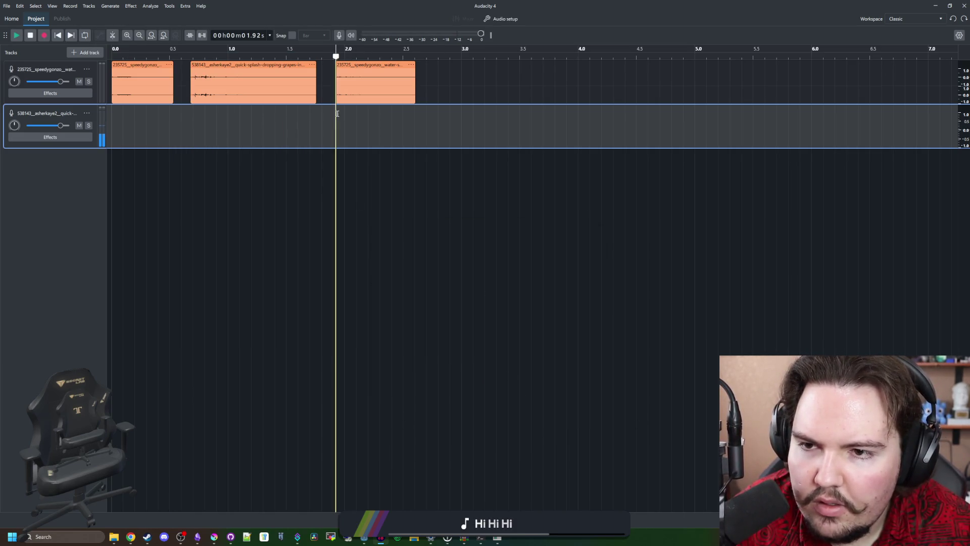
left_click_drag(336, 115, 414, 121)
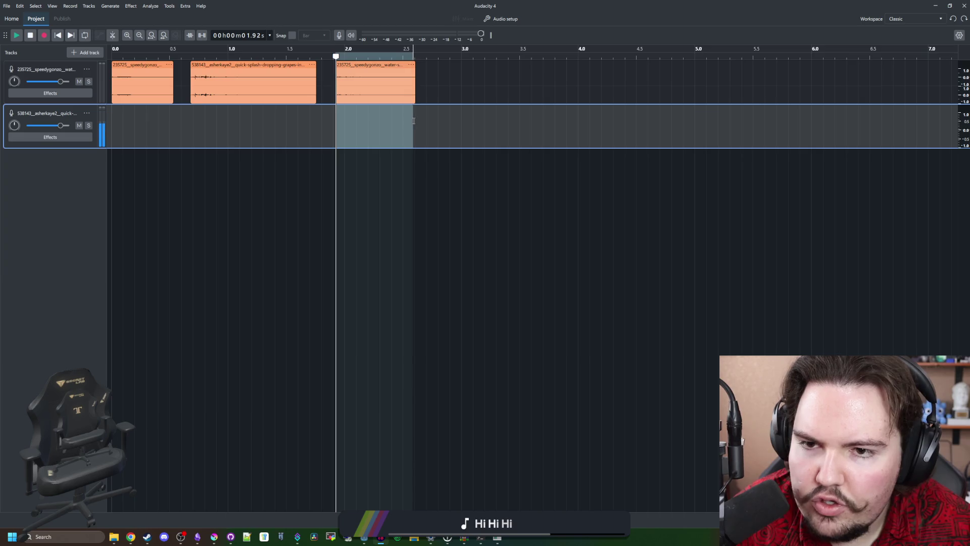
left_click(7, 6)
left_click(25, 103)
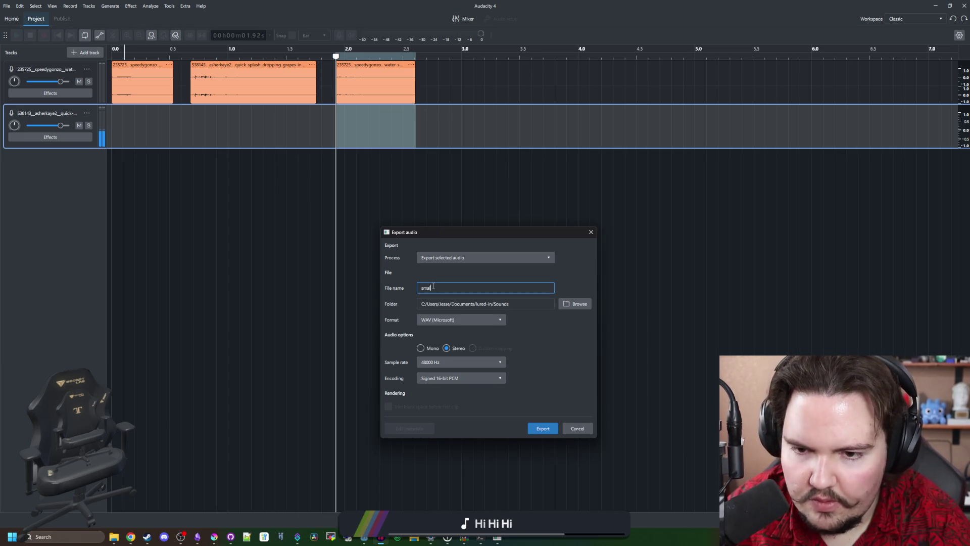
left_click(543, 427)
left_click(935, 5)
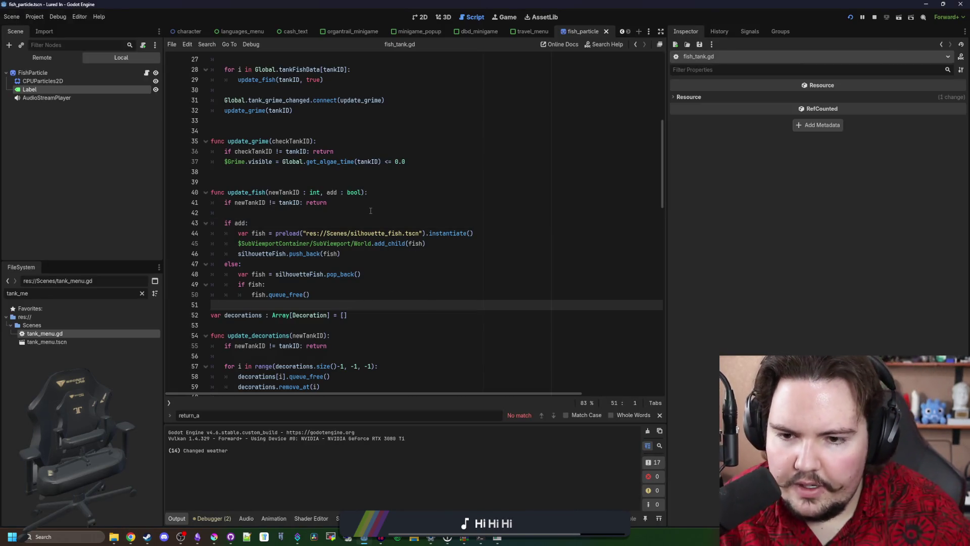
Step: Filter the FileSystem for 'sma' and preview small_splash_1, _2, _3 and the original small_splash.wav
left_click(348, 222)
left_click(142, 293)
type("smaol")
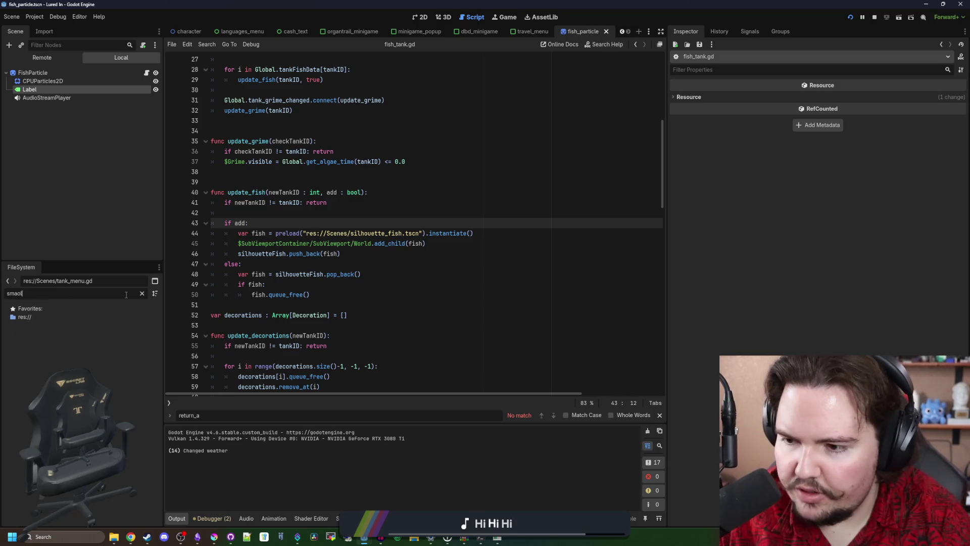
key("BackSpace")
left_click(74, 338)
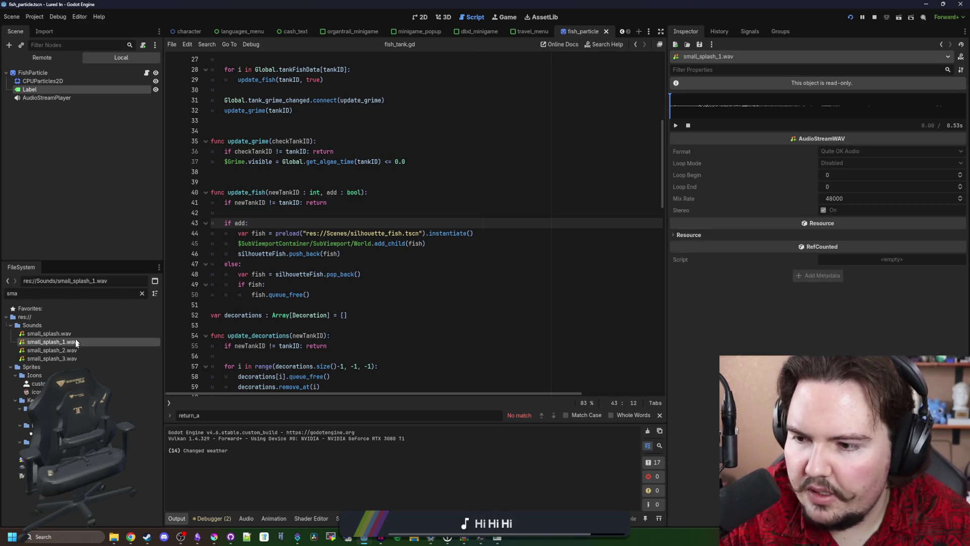
left_click(78, 359)
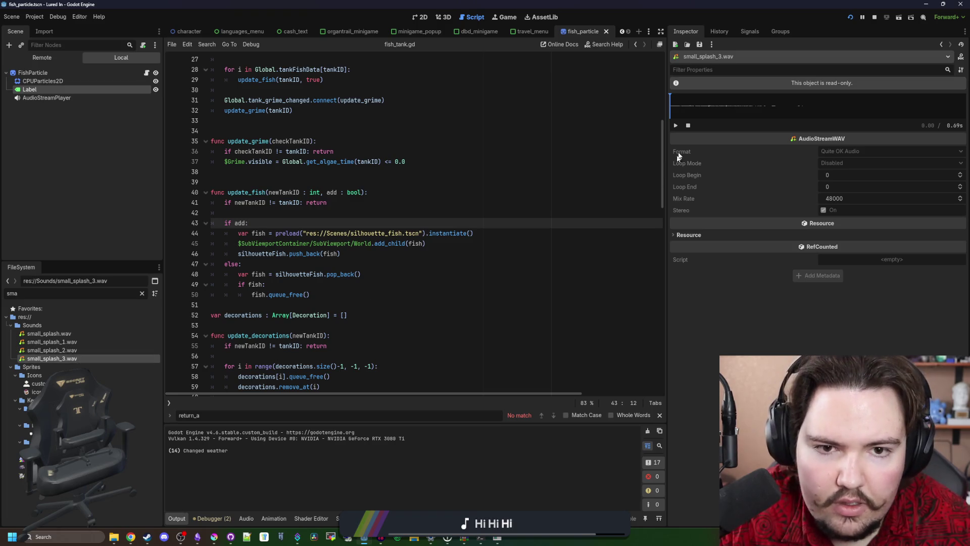
left_click(62, 350)
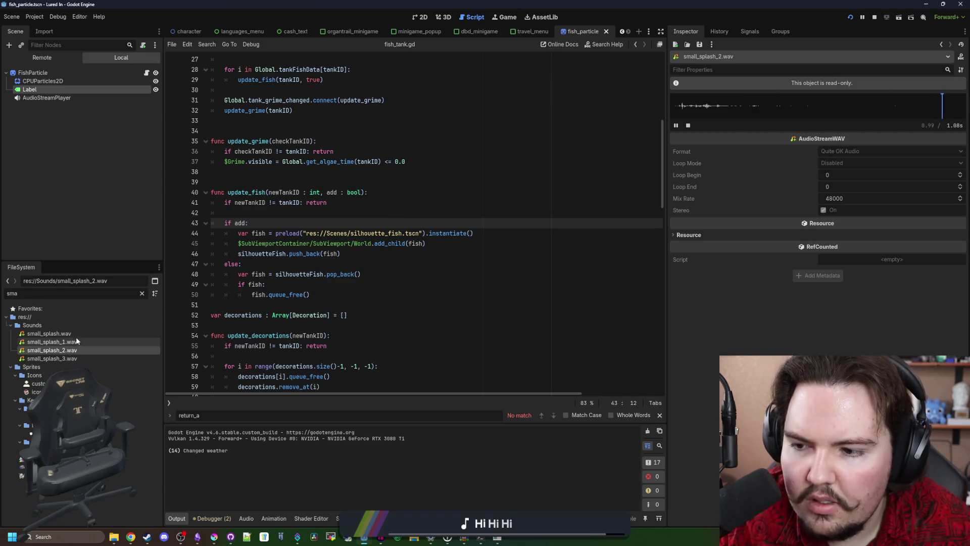
left_click(90, 343)
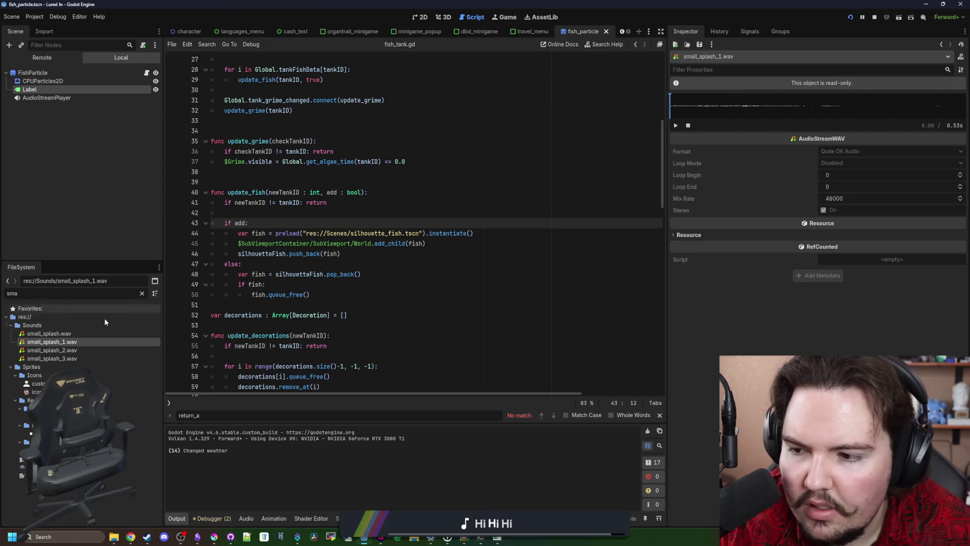
left_click(64, 334)
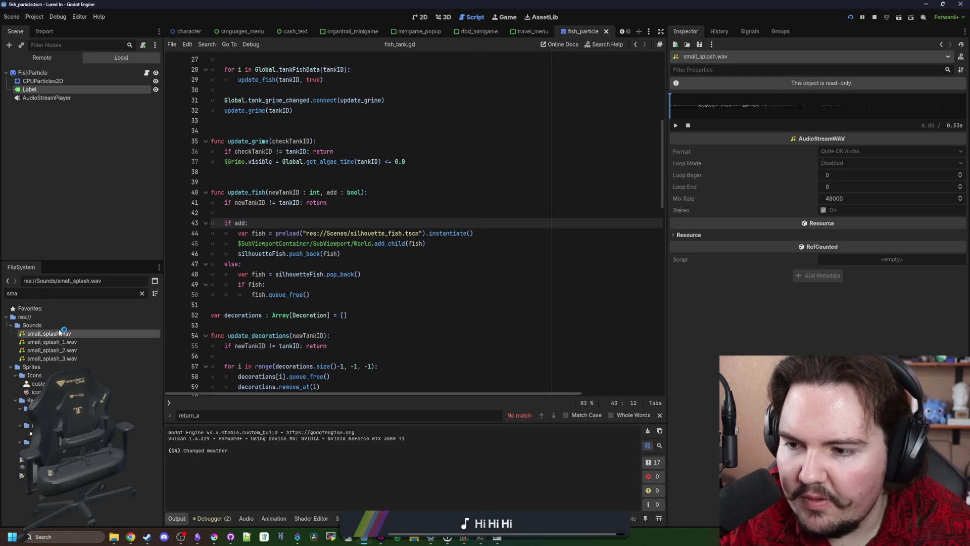
Step: Delete small_splash.wav from the Sounds folder
right_click(60, 333)
left_click(183, 433)
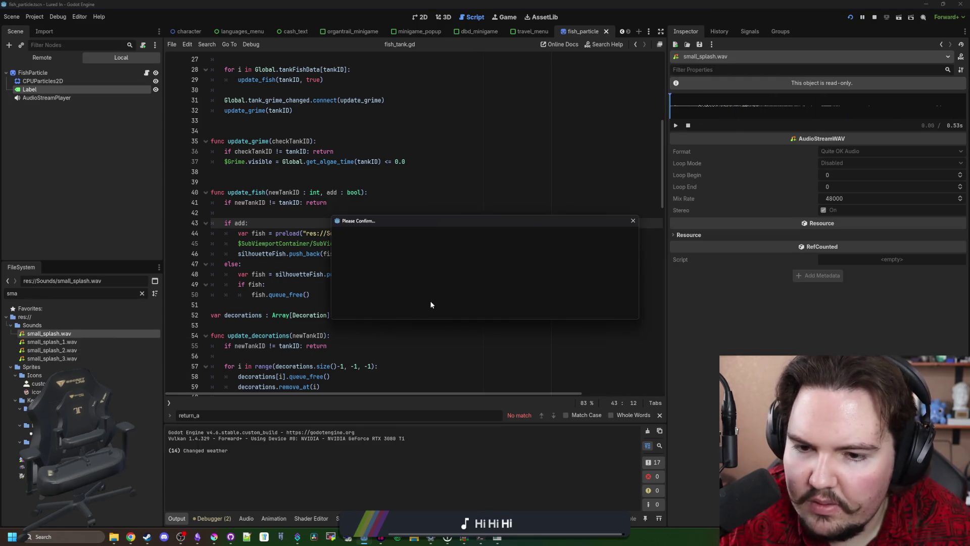
left_click(433, 305)
left_click(416, 287)
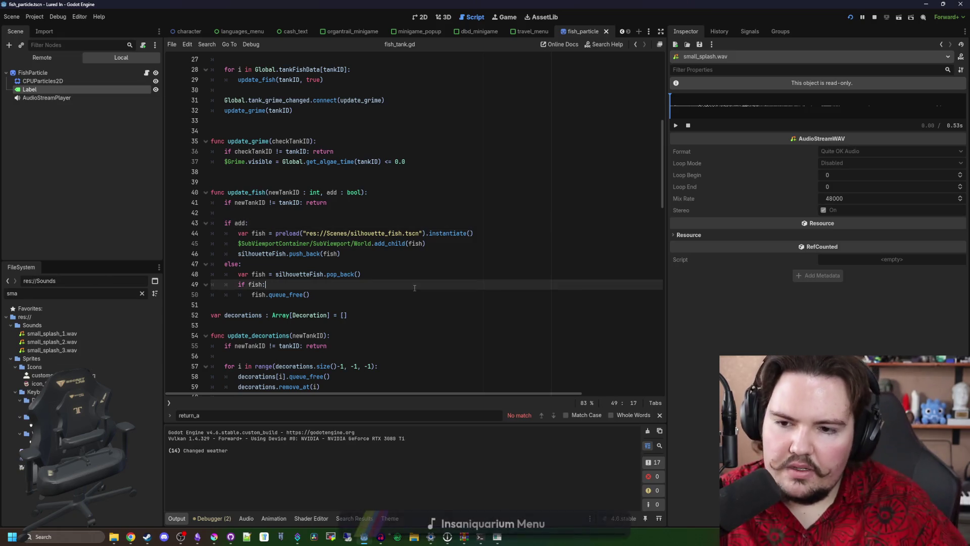
Step: Filter for 'fishing' and open the fishing_region scene in the 2D view
left_click(141, 292)
type("fishing")
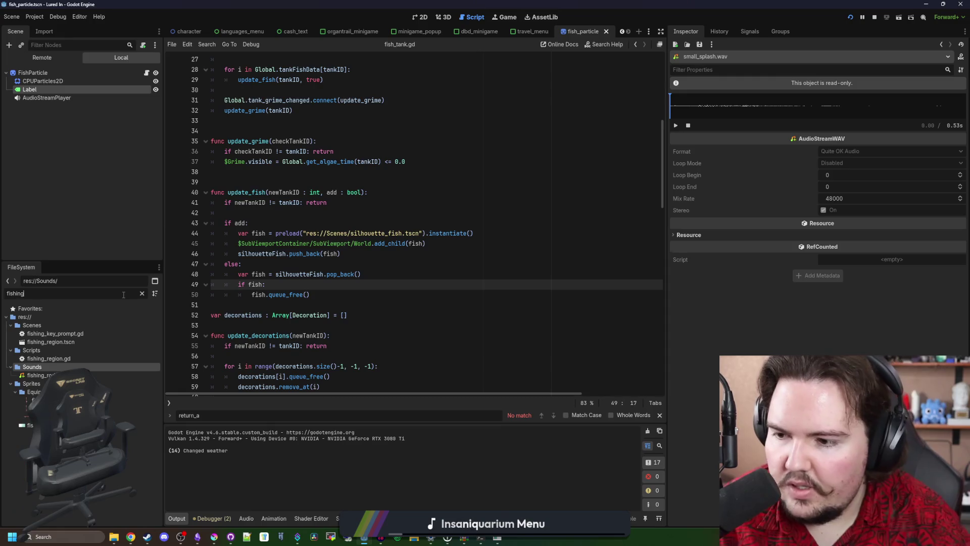
double_click(74, 341)
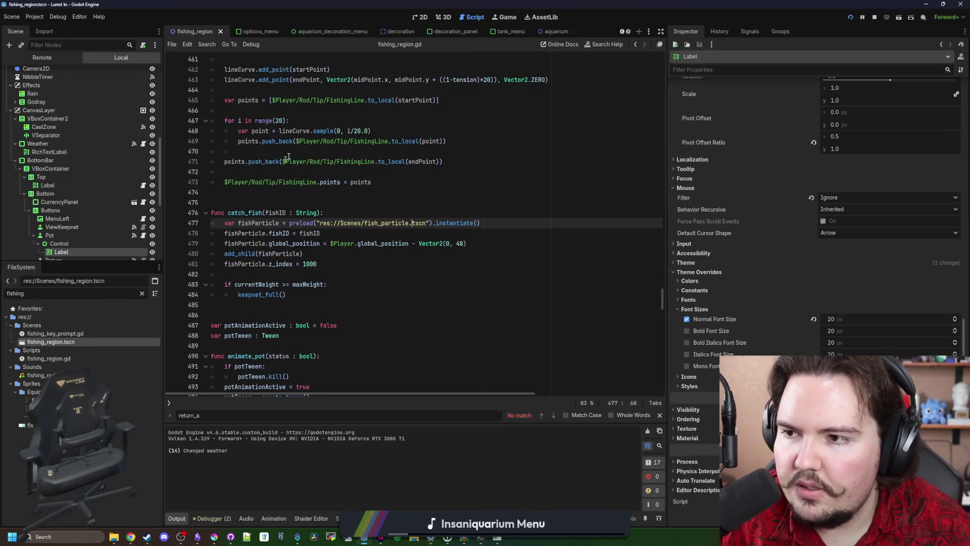
left_click(419, 17)
scroll(102, 199, "down", 5)
scroll(247, 263, "down", 4)
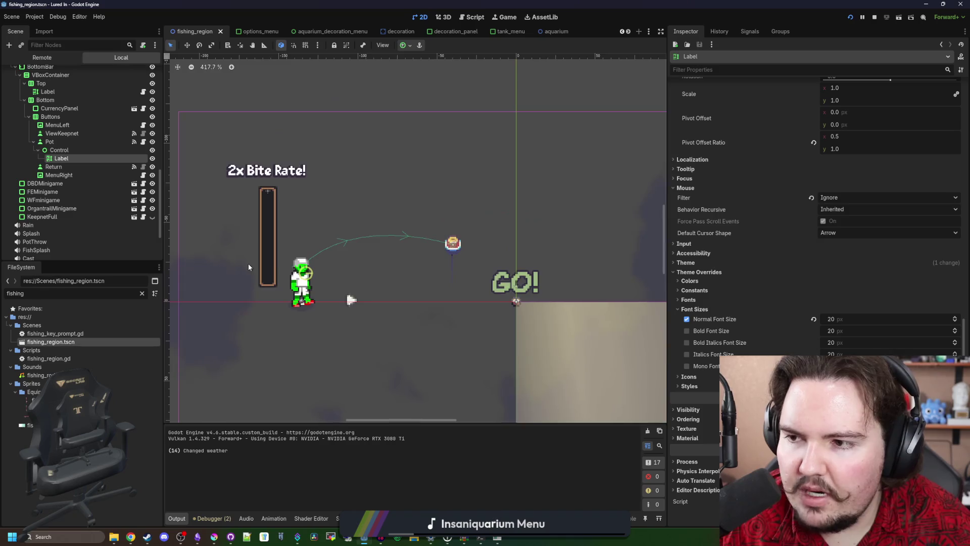
scroll(116, 167, "down", 3)
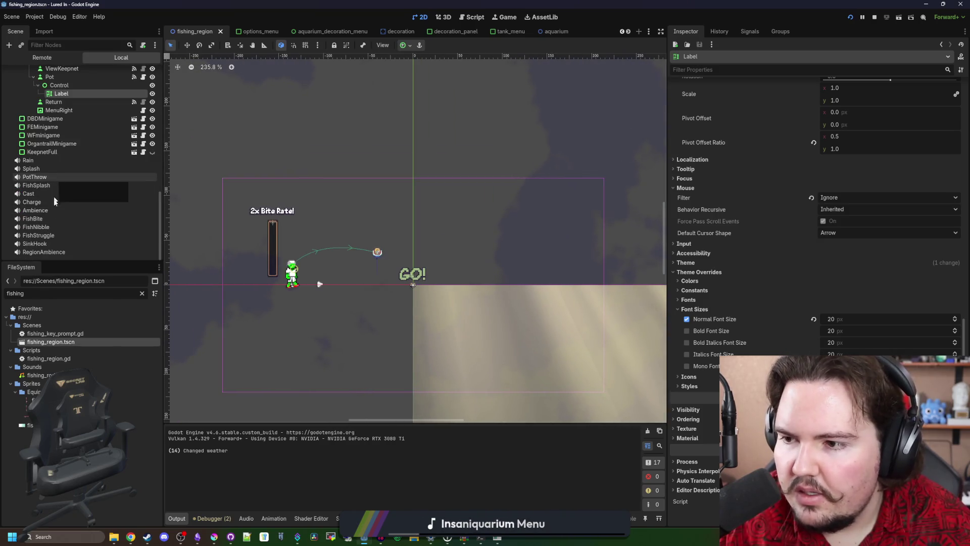
Step: Compare the FishBite and FishNibble sound players and show FishNibble's stream properties
left_click(49, 219)
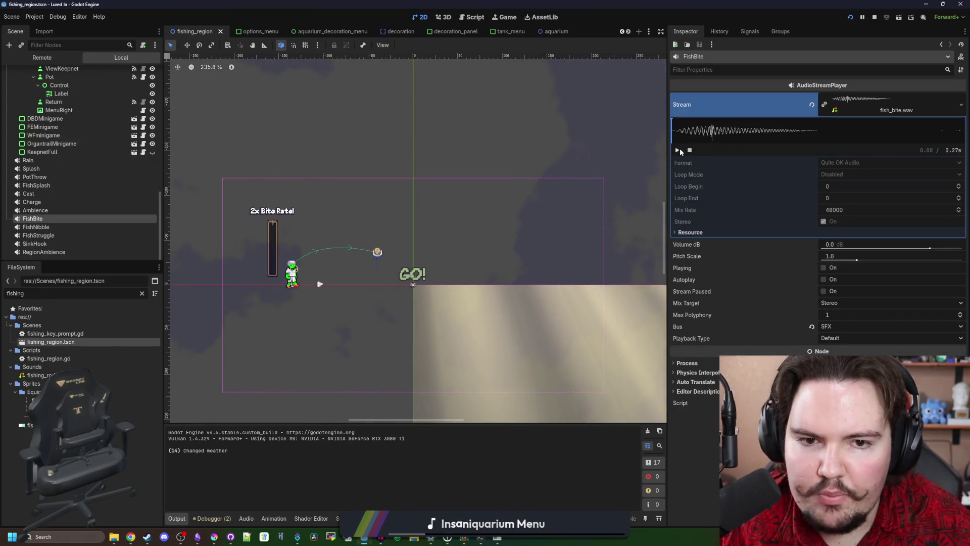
double_click(48, 226)
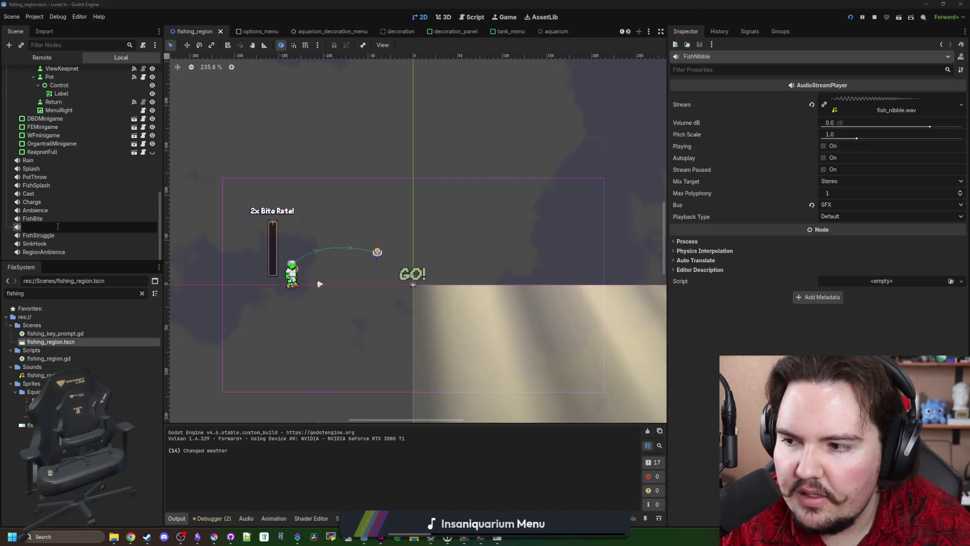
left_click(49, 219)
left_click(48, 227)
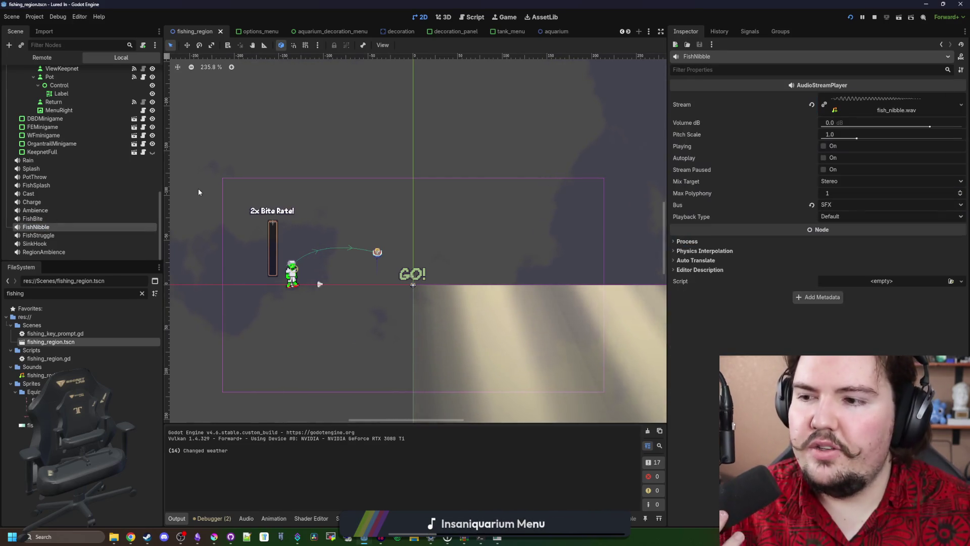
left_click(56, 218)
left_click(56, 226)
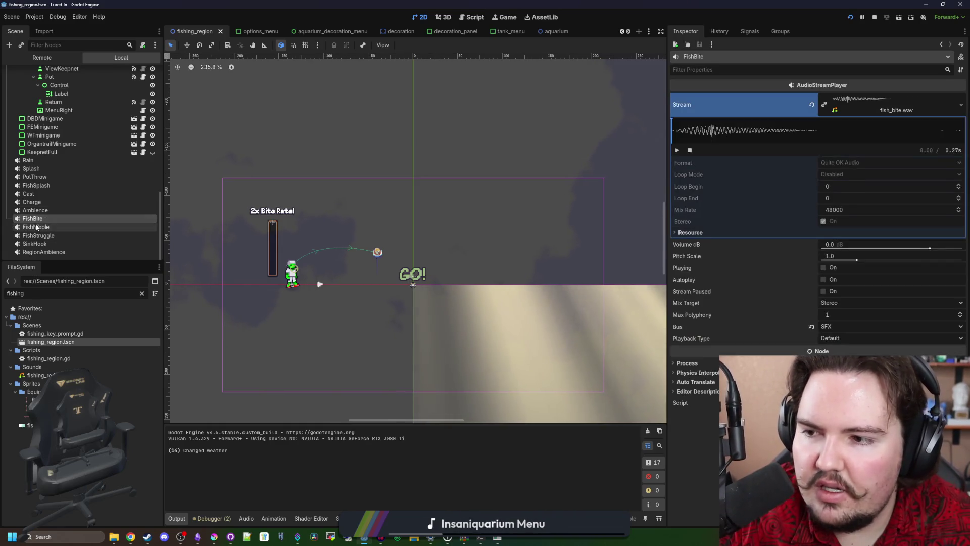
left_click(842, 101)
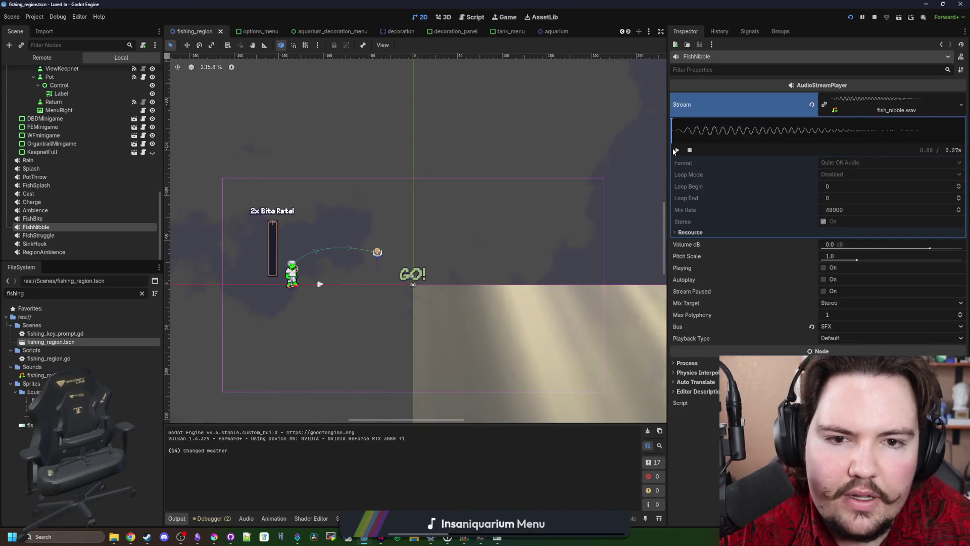
Step: Quick Load small_splash_1.wav as FishNibble's audio stream
right_click(922, 104)
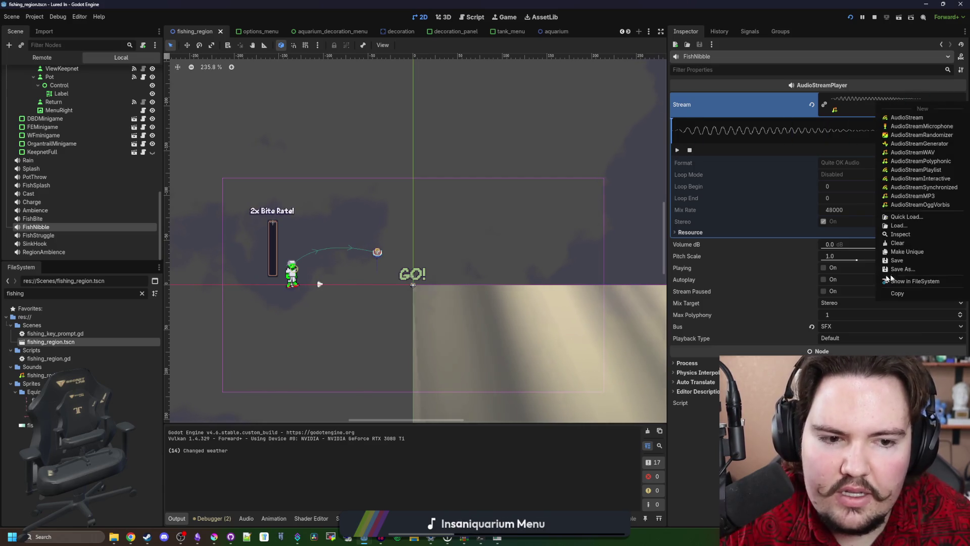
left_click(923, 220)
type("splash")
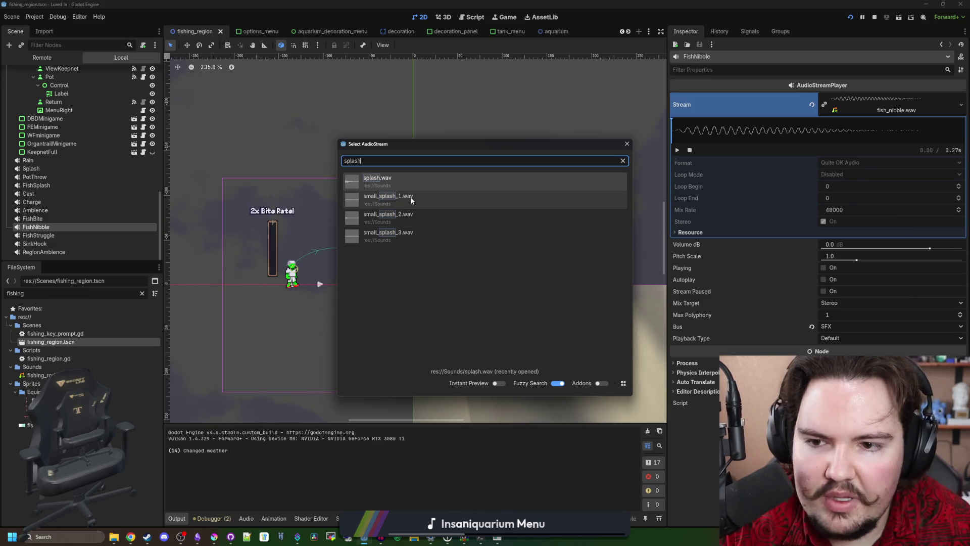
double_click(410, 196)
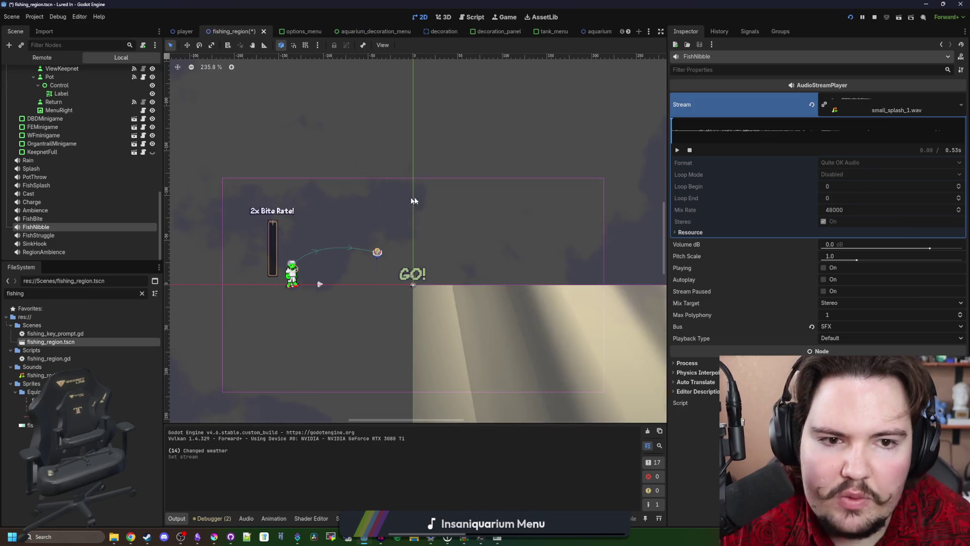
Step: Set FishNibble's volume to 5.0 dB, save the scene, and bring the game window forward
left_click(839, 244)
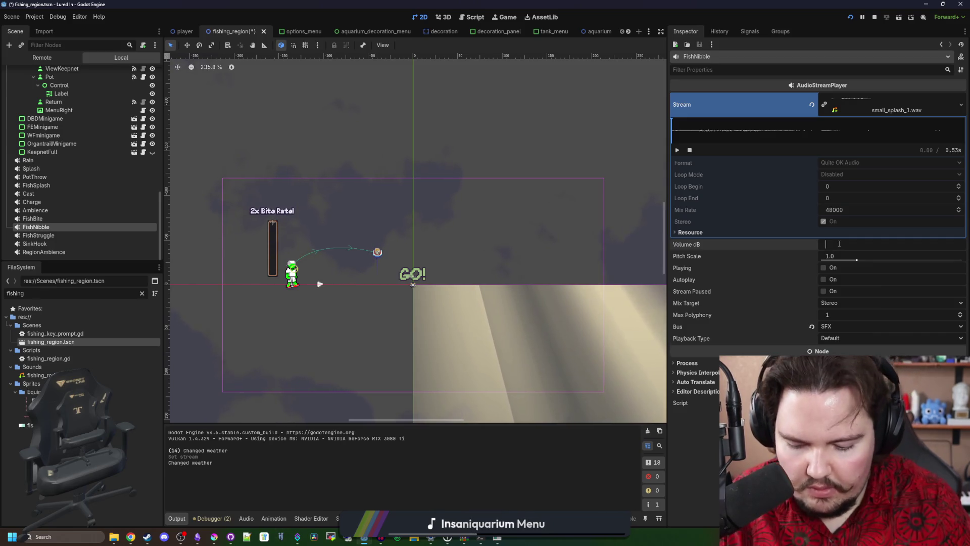
type("5")
key("Return")
key("ctrl+s")
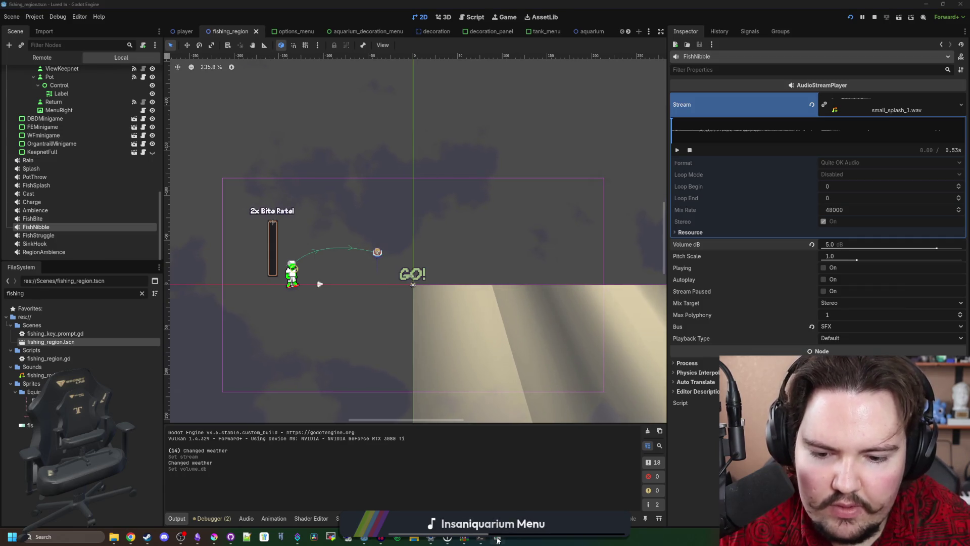
mouse_move(498, 539)
left_click(513, 327)
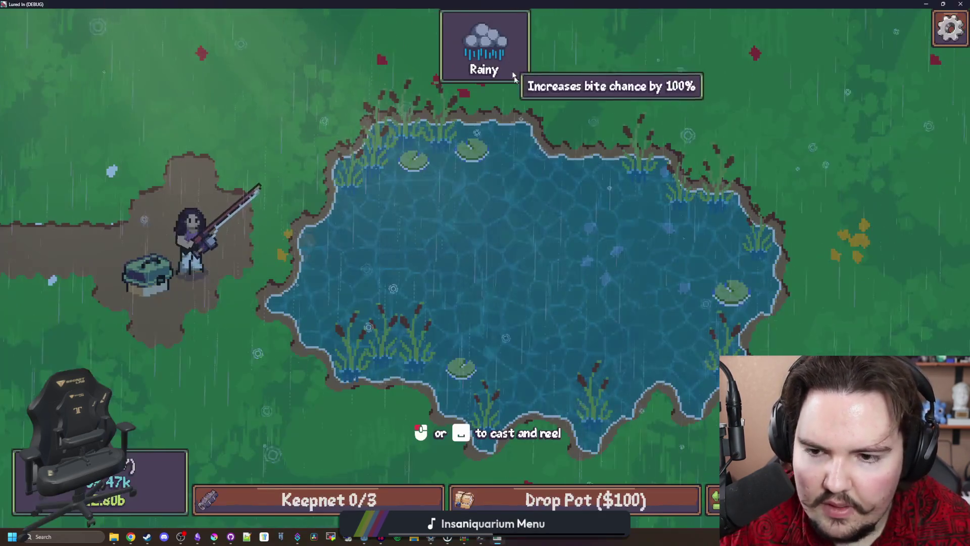
Step: Cast into the pond to hear the new splash, then stop the debug run and return to Freesound
left_click(519, 266)
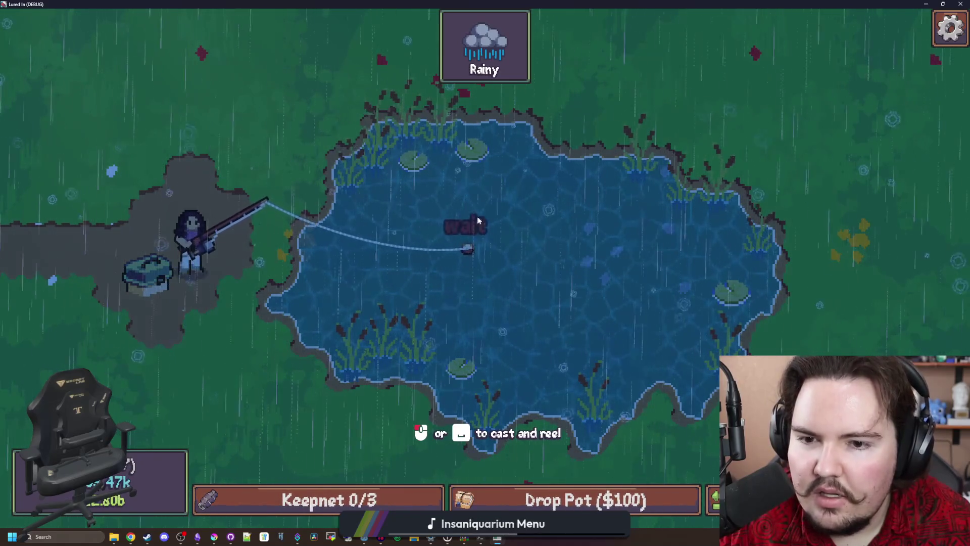
key("F11")
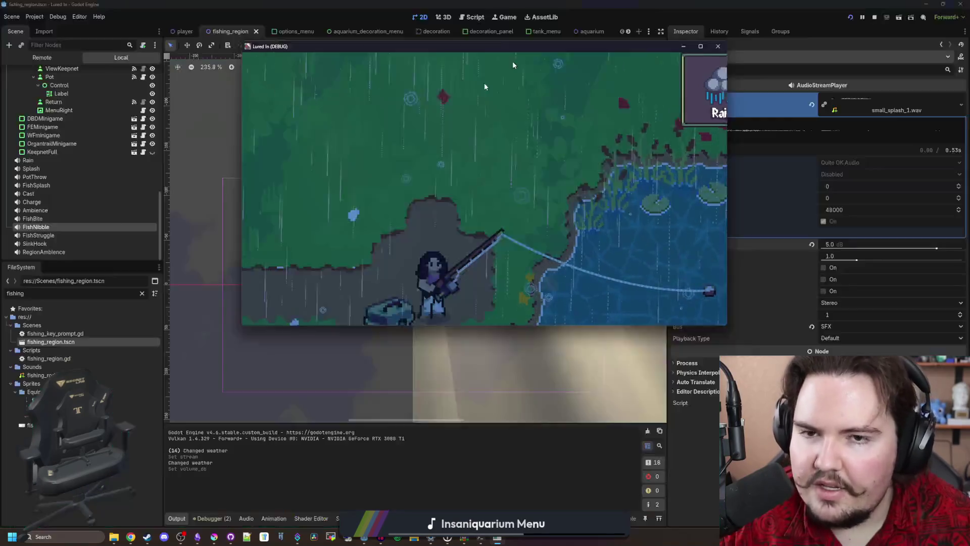
left_click(598, 145)
key("ctrl+s")
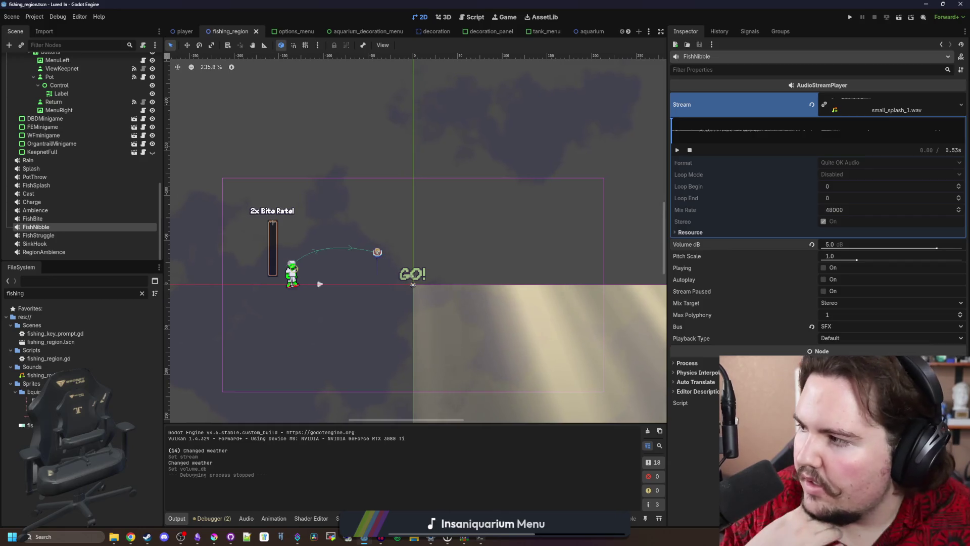
key("alt+Tab")
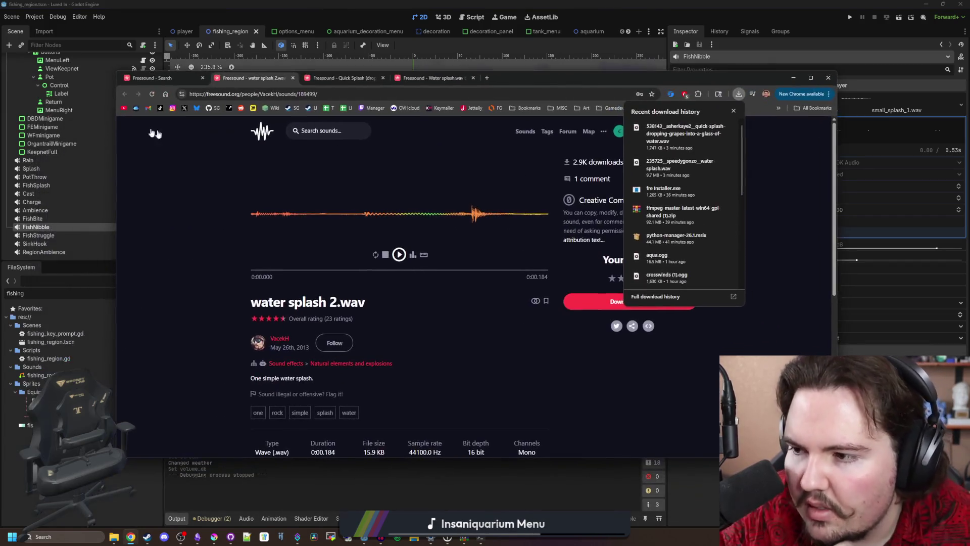
Step: Back on the splash search results, preview the 'splash 1c' and Splash8.wav sounds
left_click(168, 79)
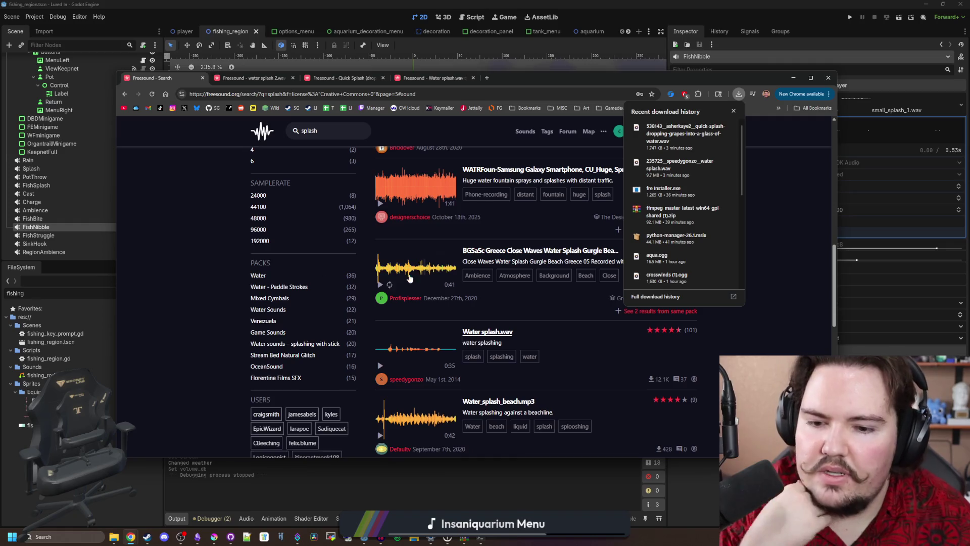
scroll(410, 278, "up", 10)
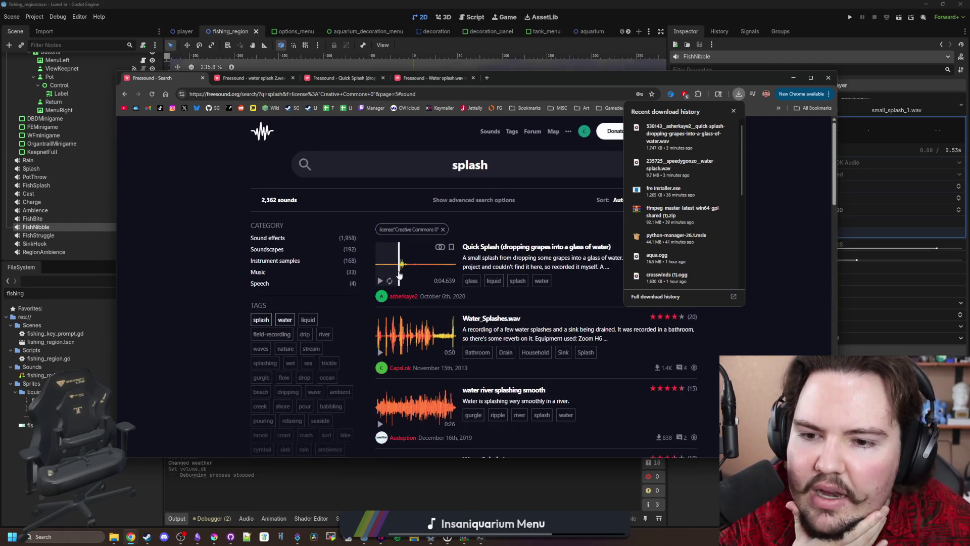
left_click(733, 111)
scroll(542, 341, "down", 15)
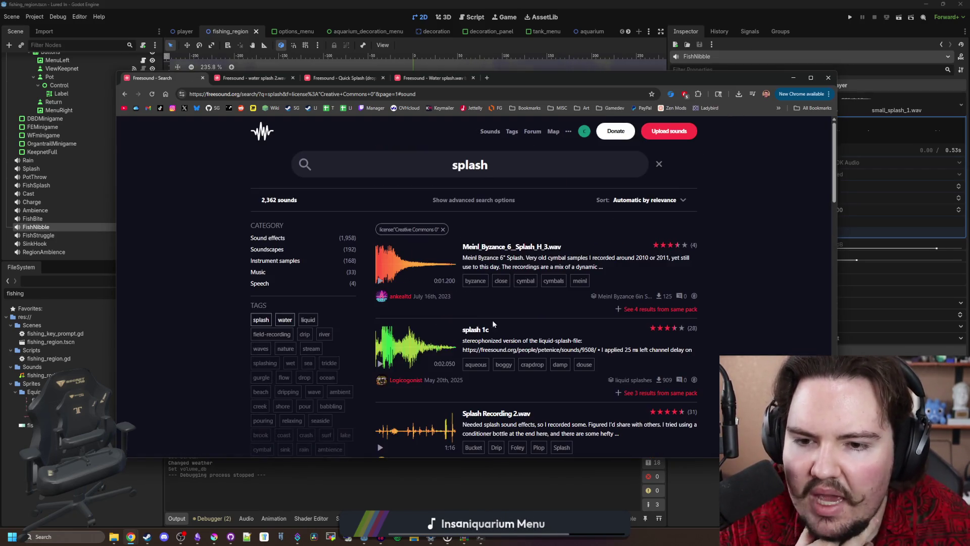
left_click(380, 364)
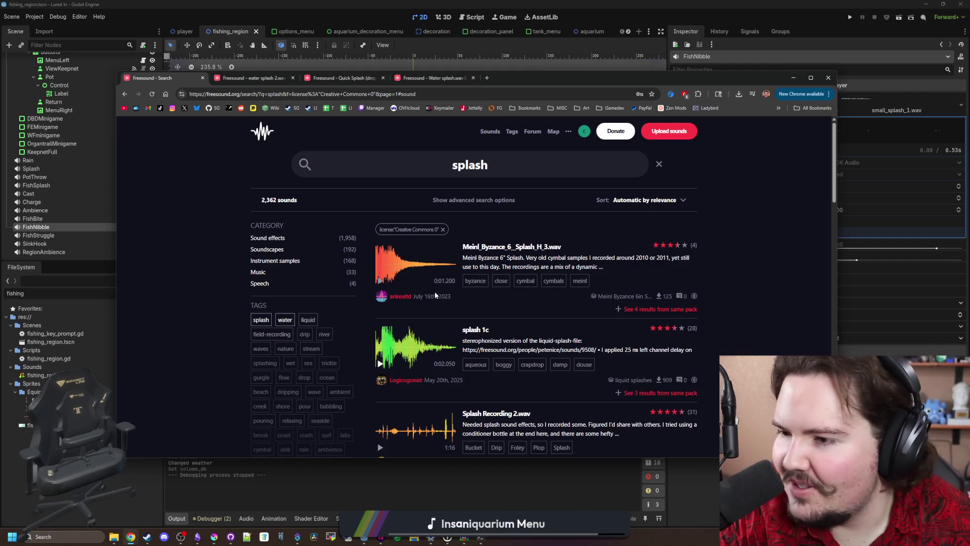
scroll(435, 295, "down", 2)
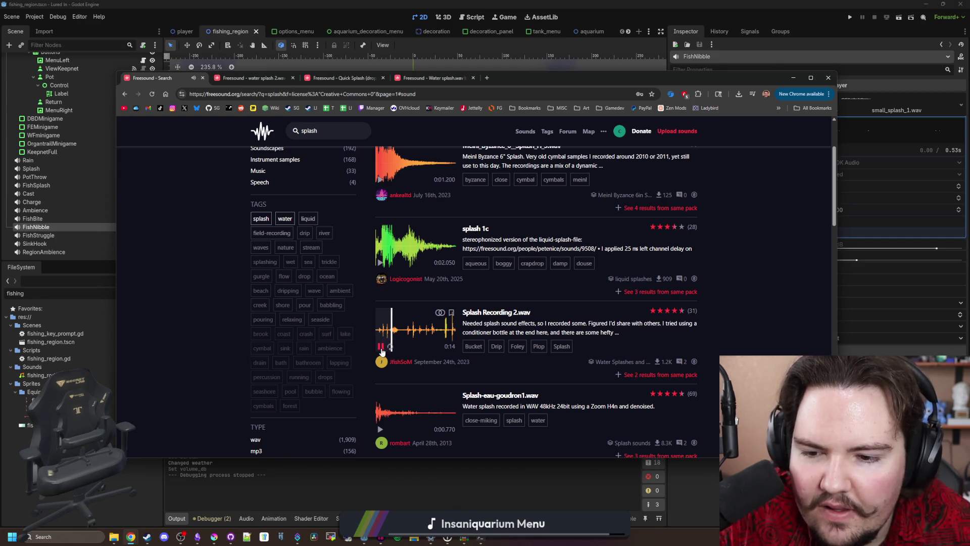
scroll(381, 351, "down", 3)
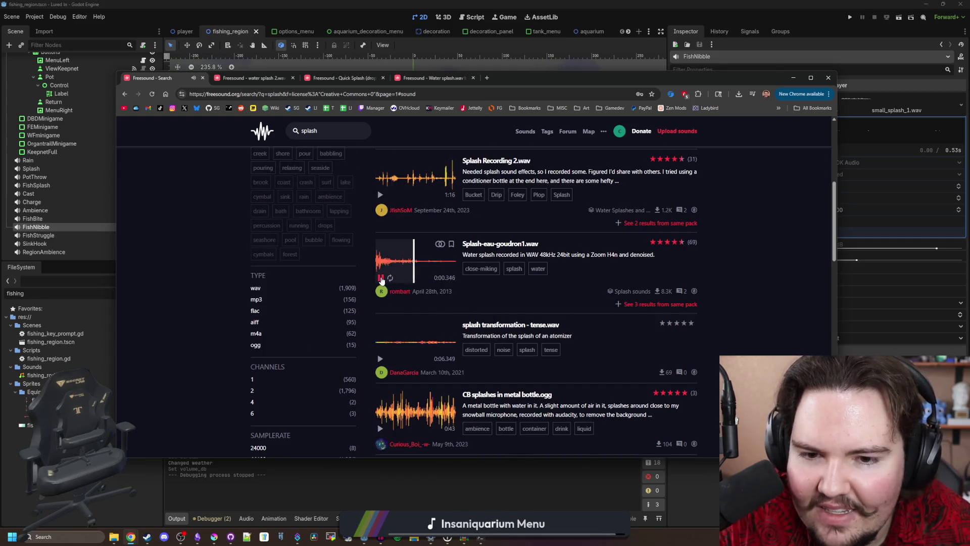
scroll(382, 281, "down", 4)
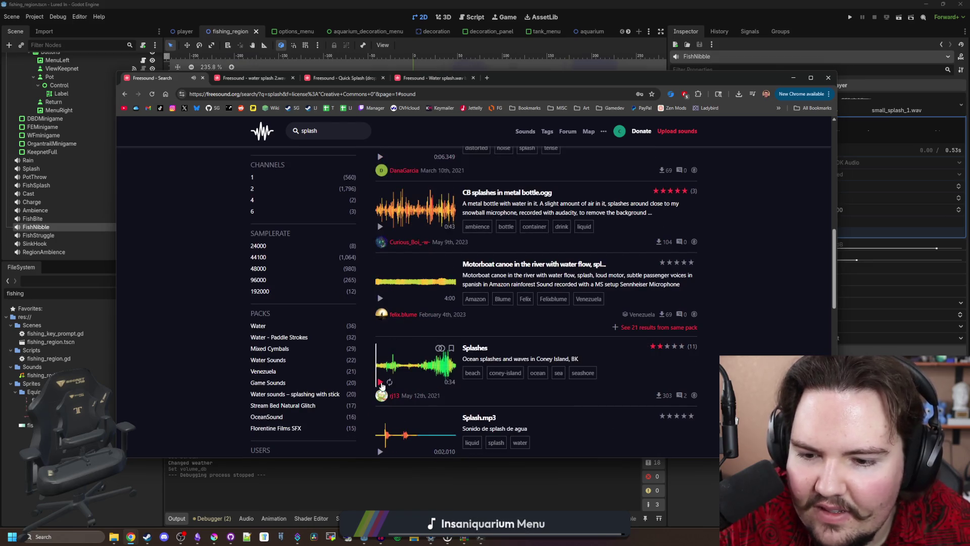
scroll(381, 387, "up", 10)
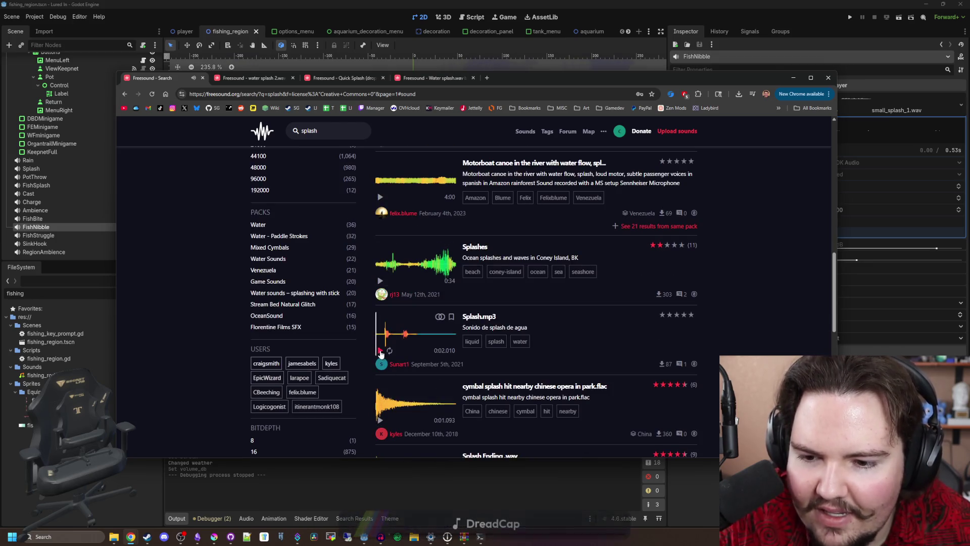
scroll(380, 354, "down", 15)
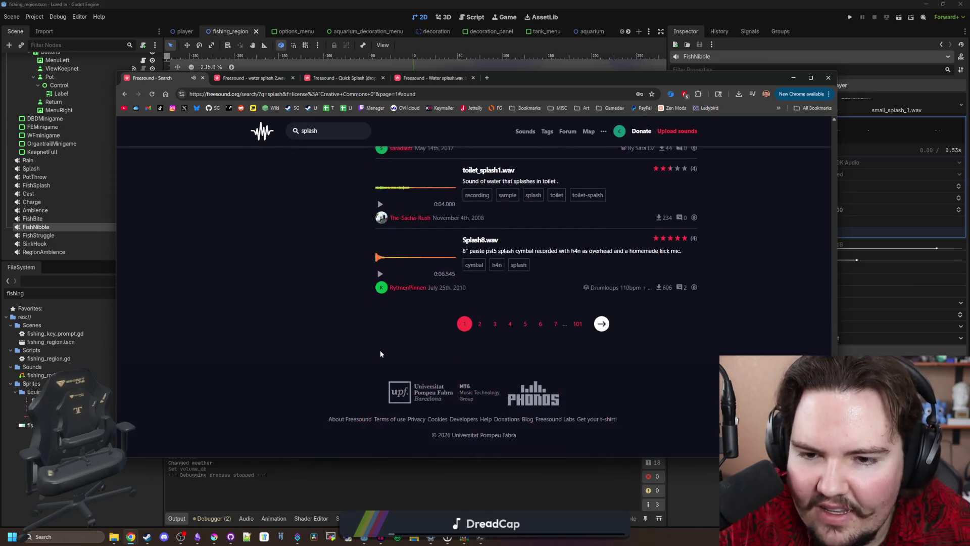
scroll(380, 350, "up", 1)
left_click(380, 324)
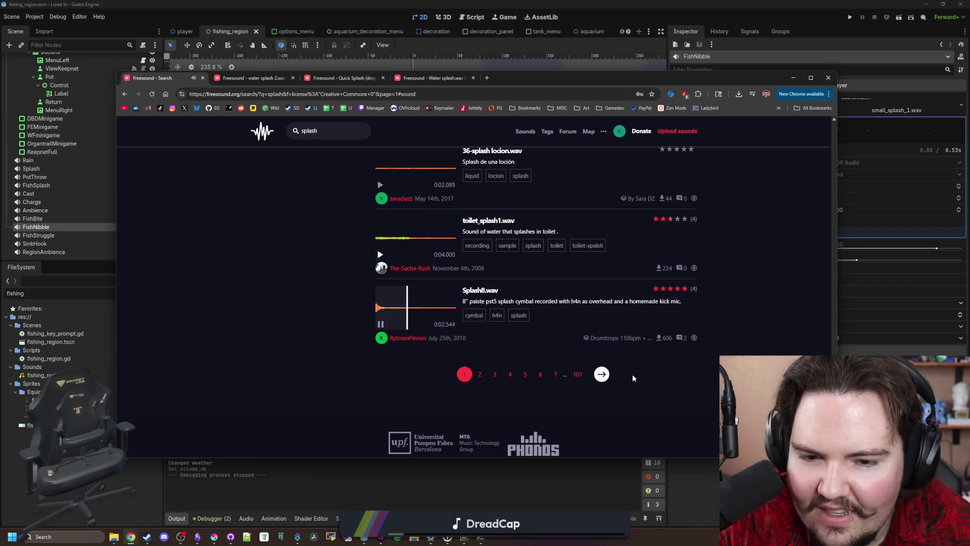
Step: Browse page 2 of the splash results, then move the browser window aside
left_click(601, 374)
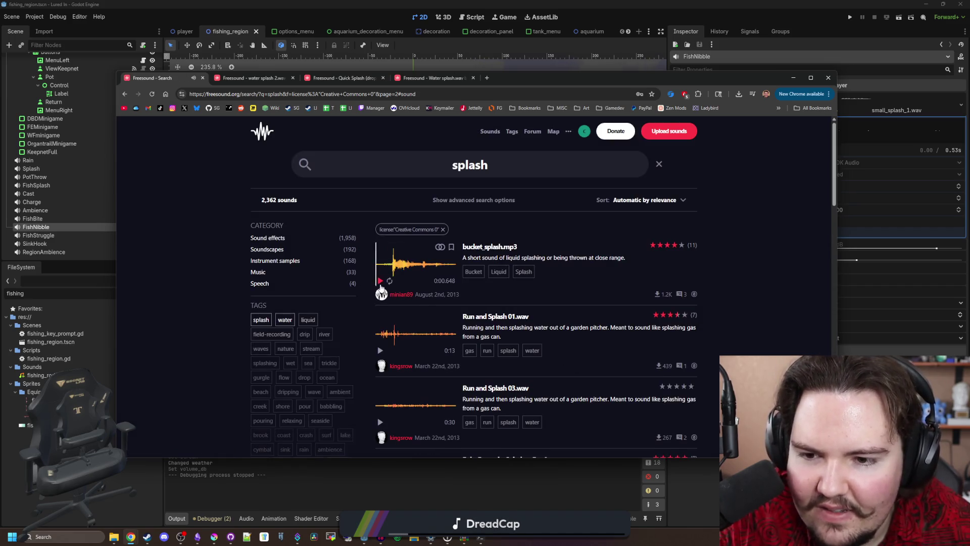
scroll(382, 293, "down", 6)
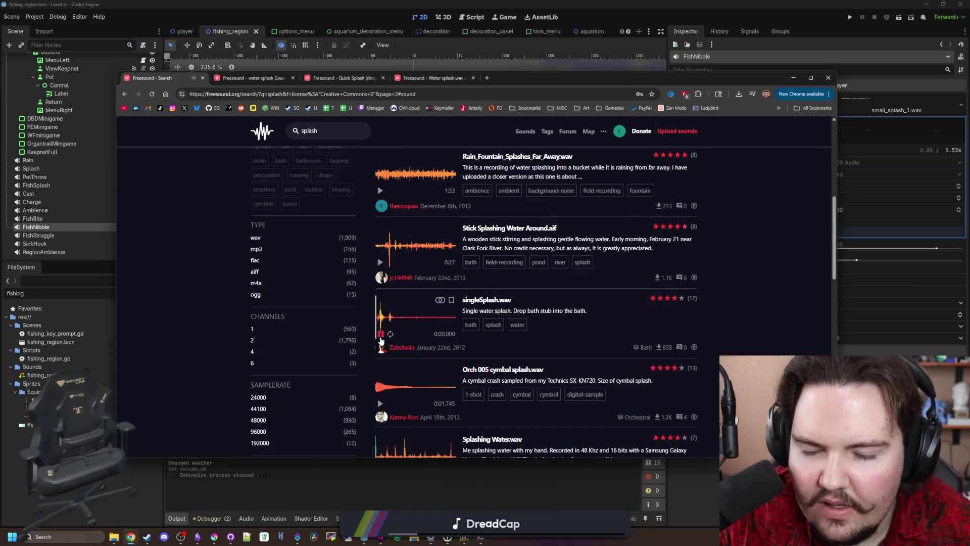
scroll(381, 344, "down", 2)
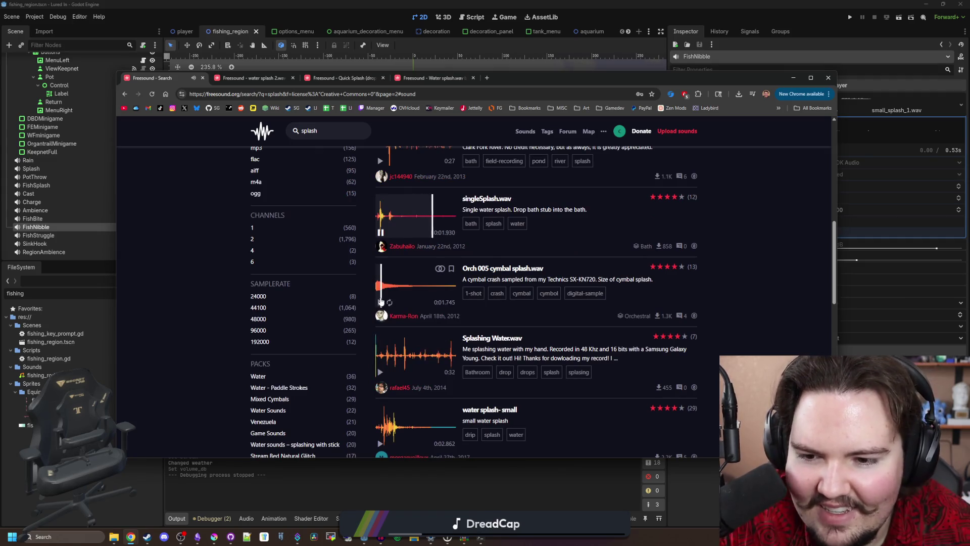
scroll(381, 307, "down", 2)
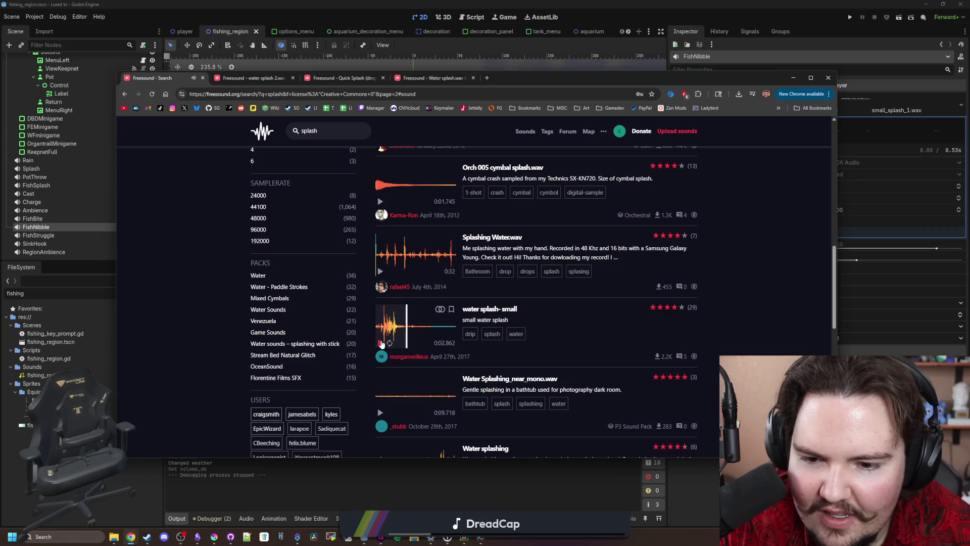
scroll(381, 343, "down", 5)
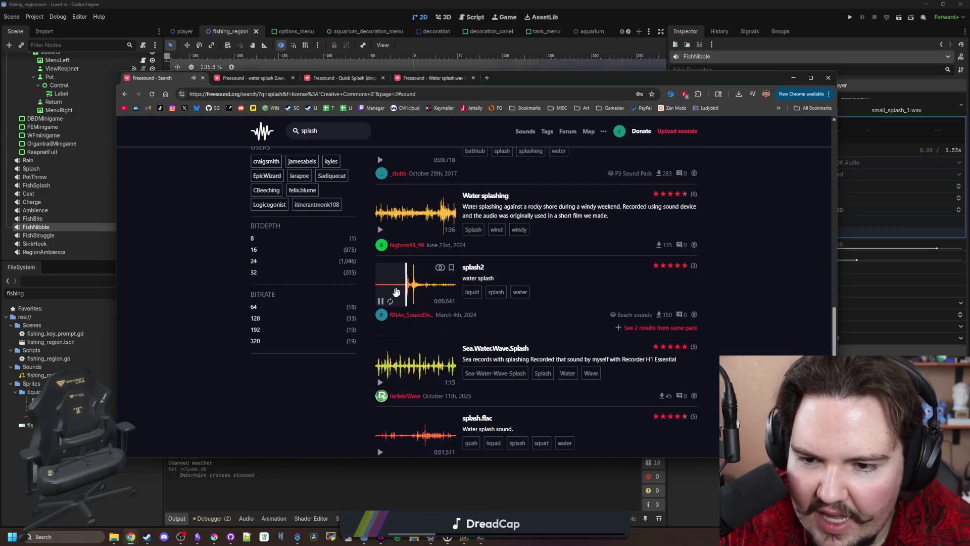
scroll(382, 308, "down", 5)
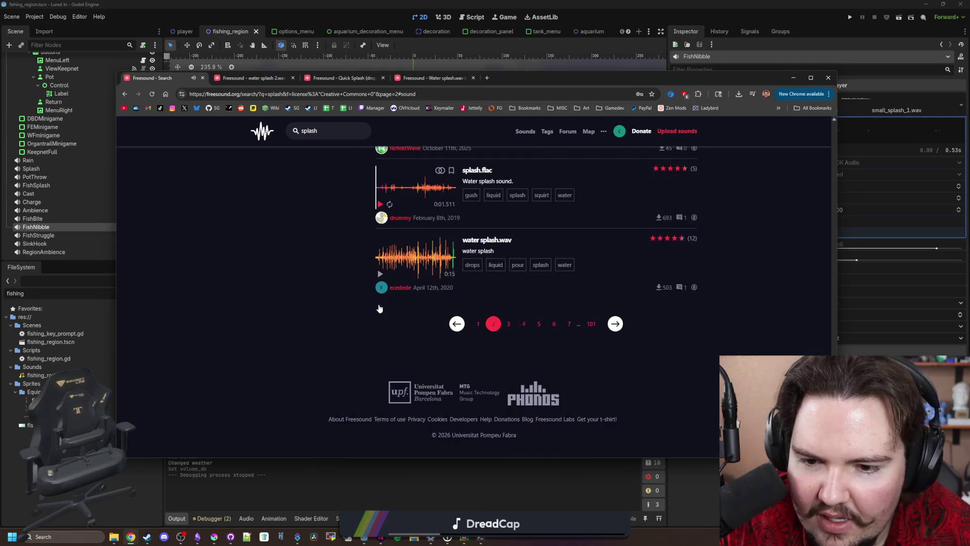
left_click_drag(559, 72, 537, 459)
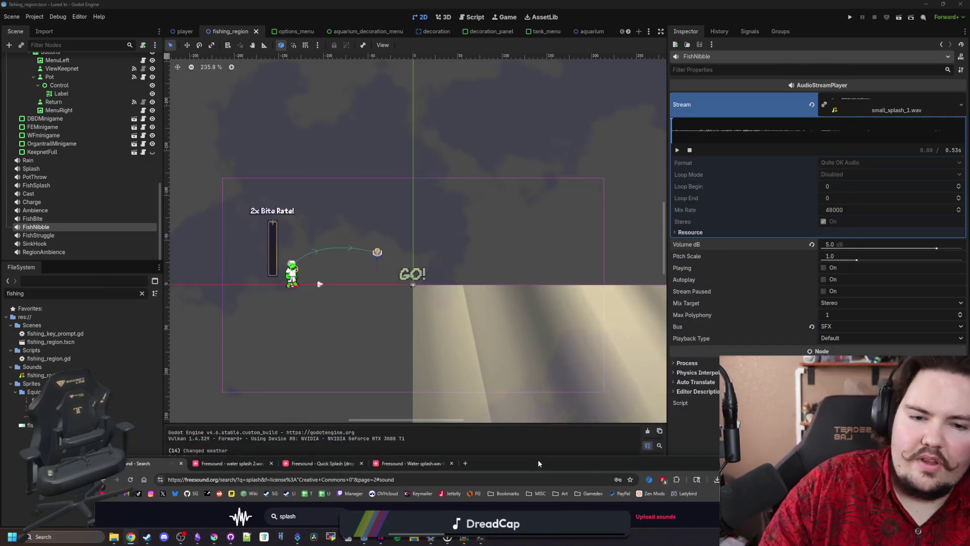
Step: Replace FishNibble's stream with an AudioStreamRandomizer holding three empty stream slots
left_click(211, 307)
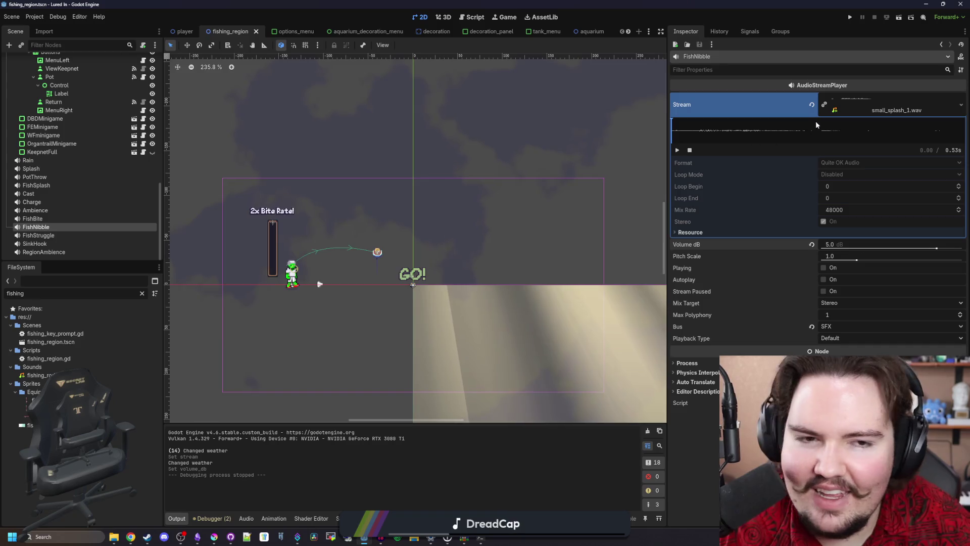
left_click(822, 105)
left_click(869, 101)
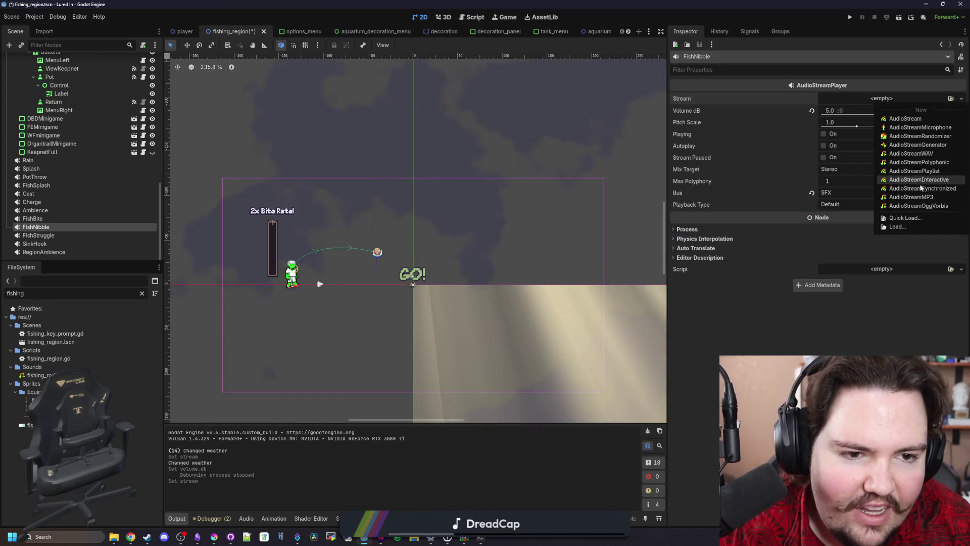
left_click(917, 136)
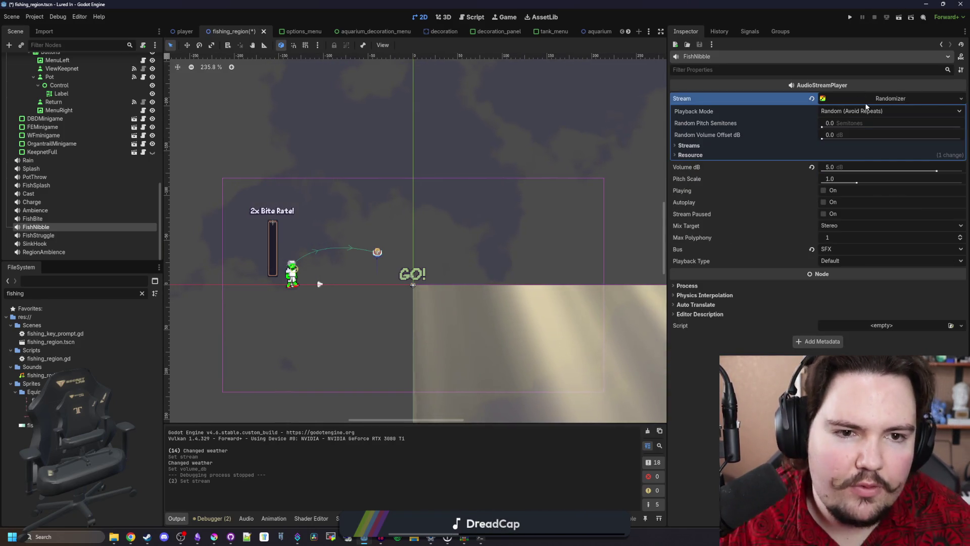
left_click(760, 146)
left_click(823, 158)
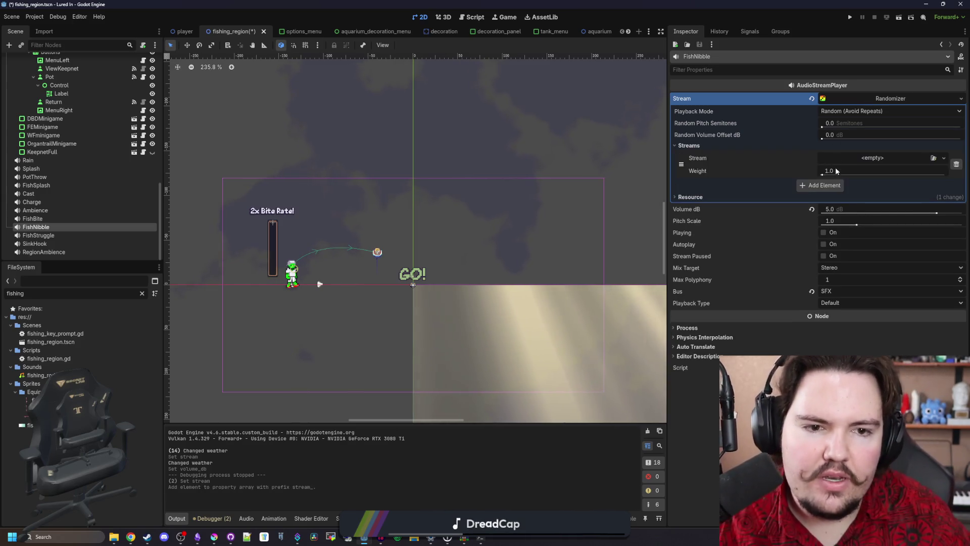
left_click(824, 185)
left_click(828, 213)
Step: Quick Load small_splash_1.wav and small_splash_2.wav into the first two slots
left_click(889, 157)
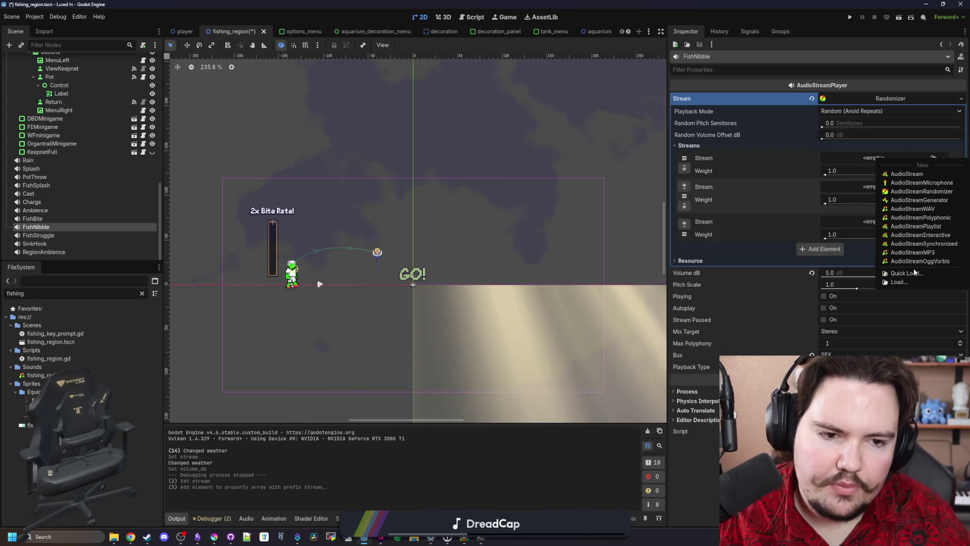
left_click(910, 272)
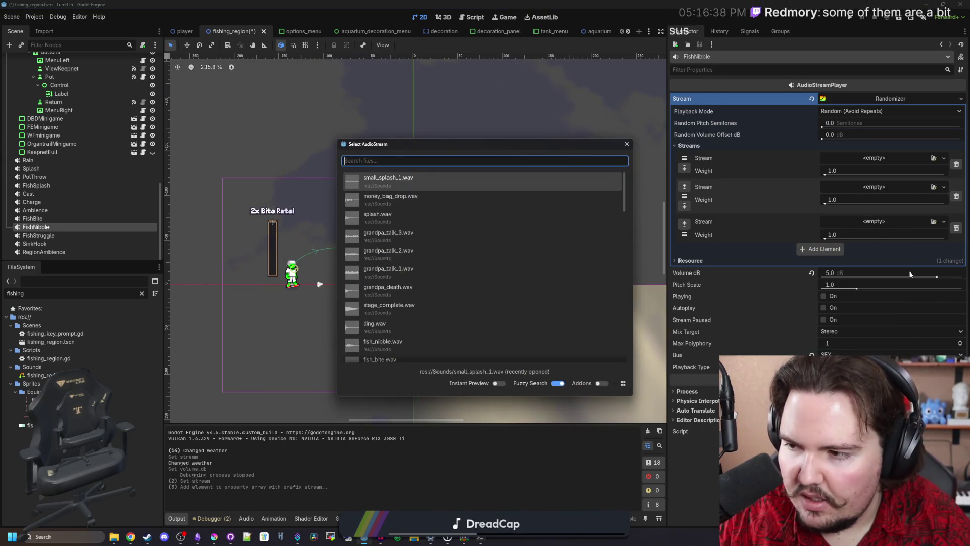
type("small")
left_click(449, 182)
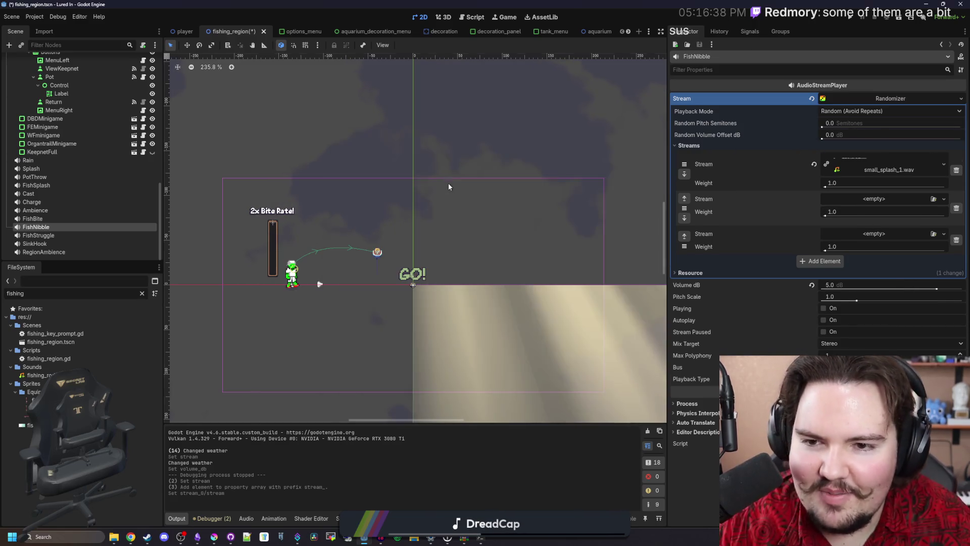
left_click(882, 200)
left_click(913, 318)
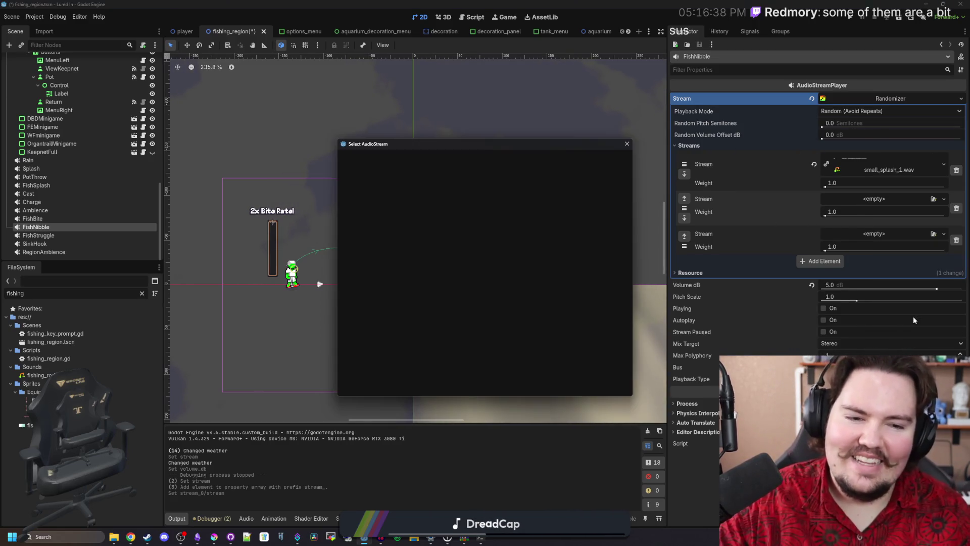
type("small")
key("Down")
key("Return")
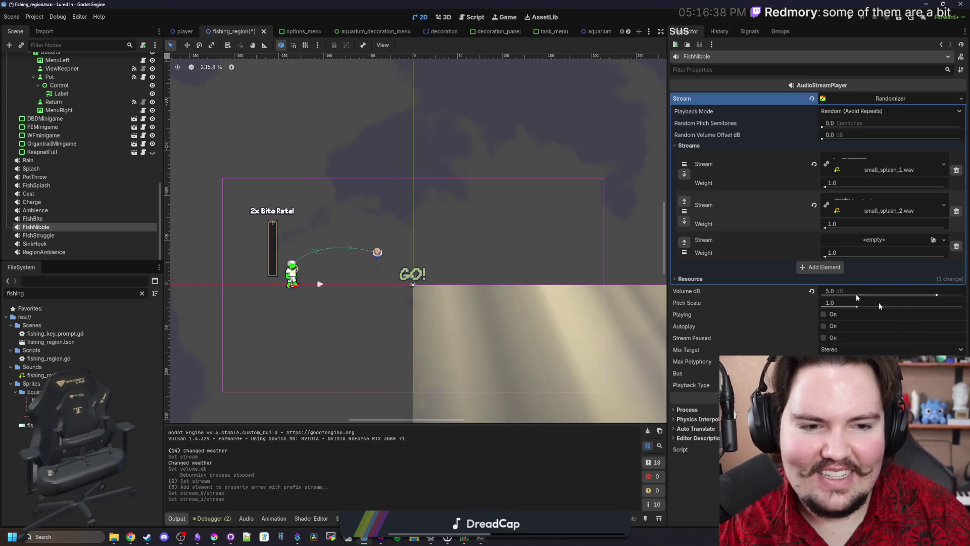
Step: Quick Load small_splash_3.wav into the third slot
left_click(845, 239)
left_click(889, 331)
type("sma")
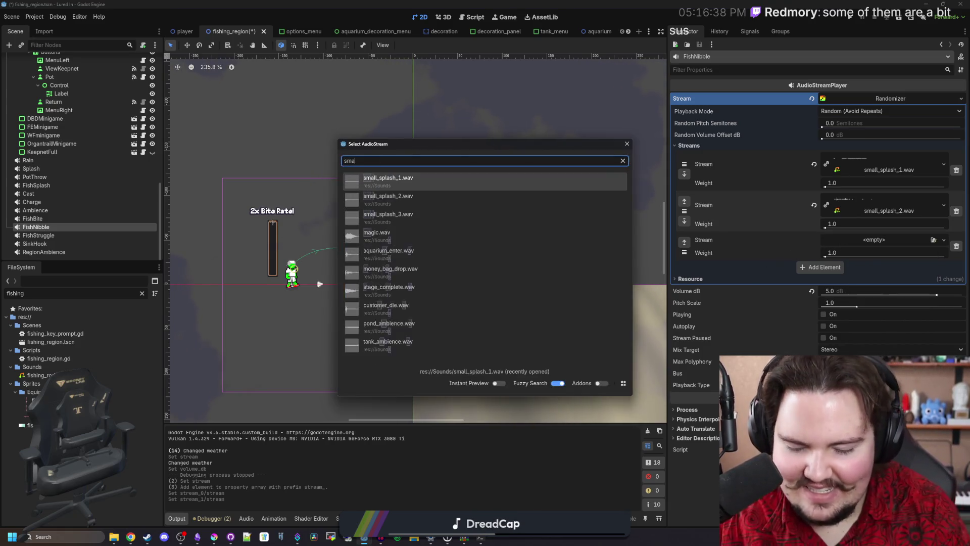
type("ll")
double_click(486, 216)
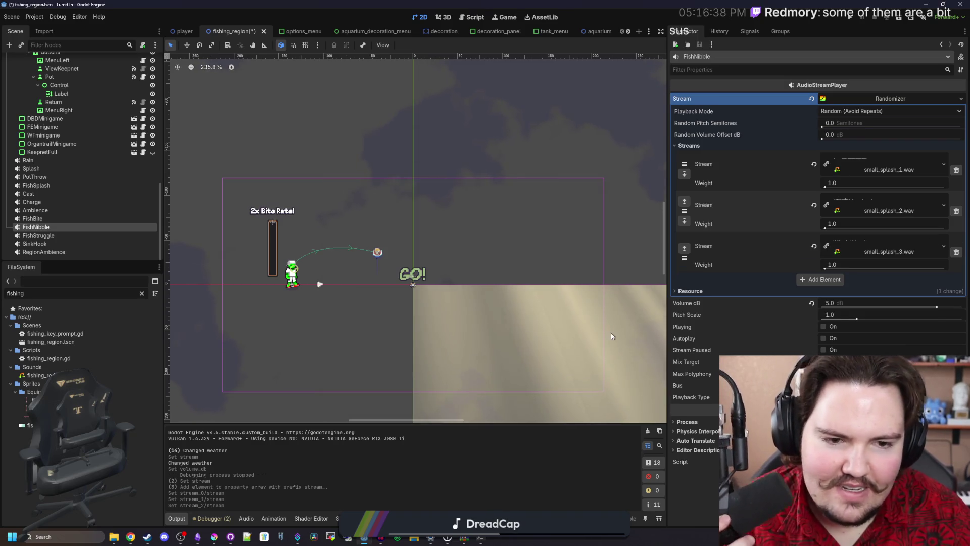
Step: Set Random Pitch Semitones to 4 and save the scene
key("ctrl+s")
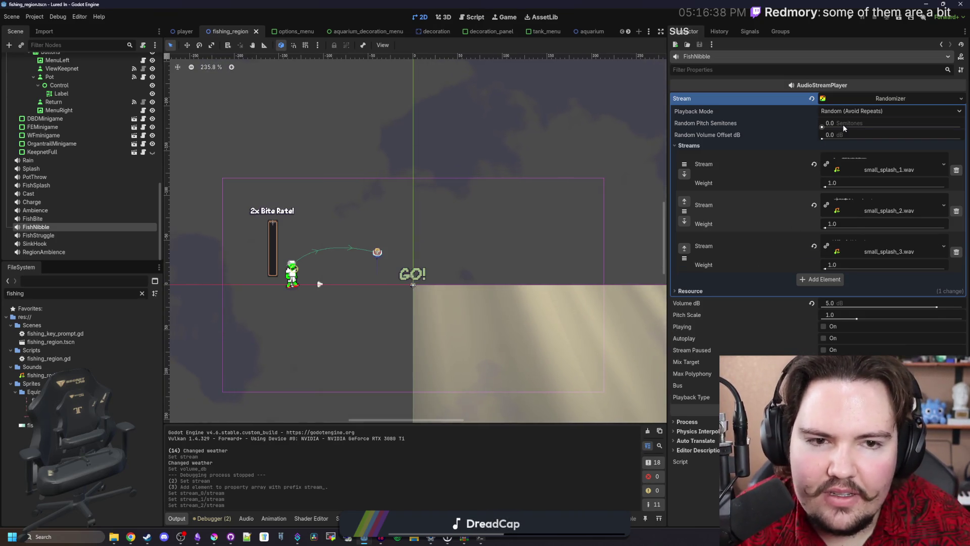
left_click(842, 124)
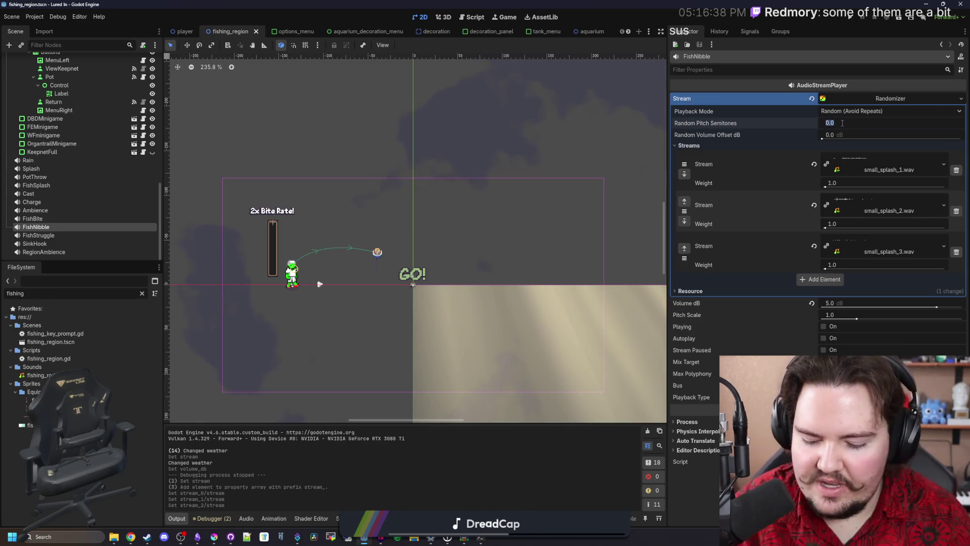
type("4")
key("Return")
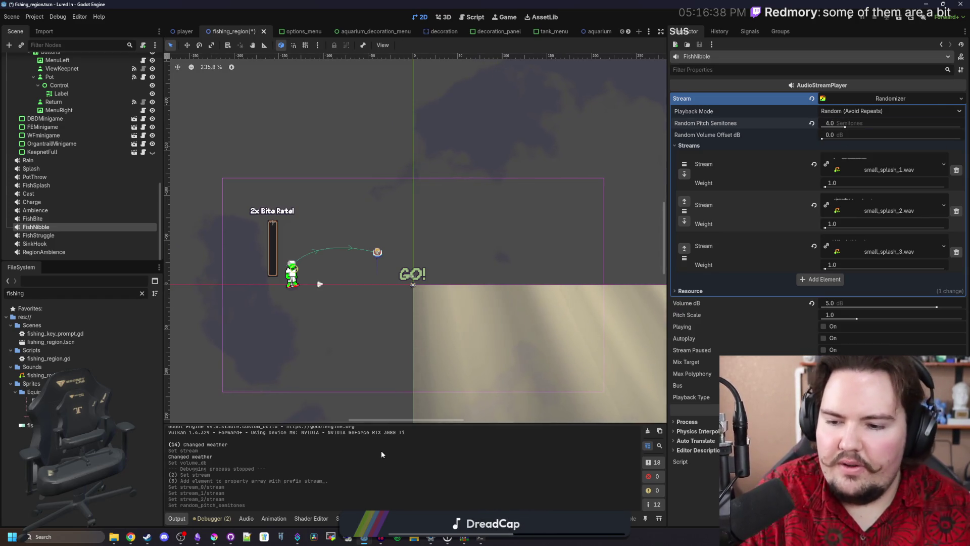
key("ctrl+s")
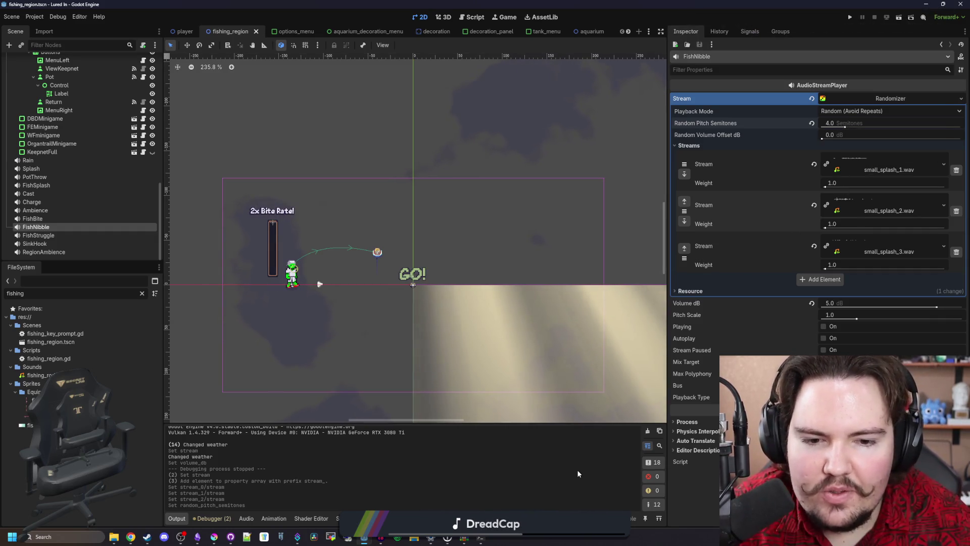
key("ctrl+s")
key("ctrl+s")
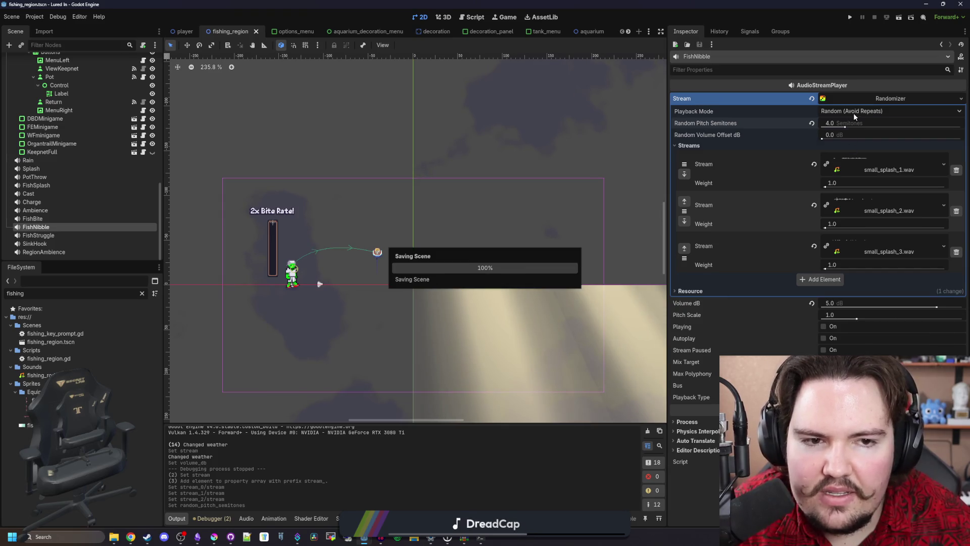
Step: Adjust the player's pitch scale, then bring the browser forward with a new tab
left_click(858, 318)
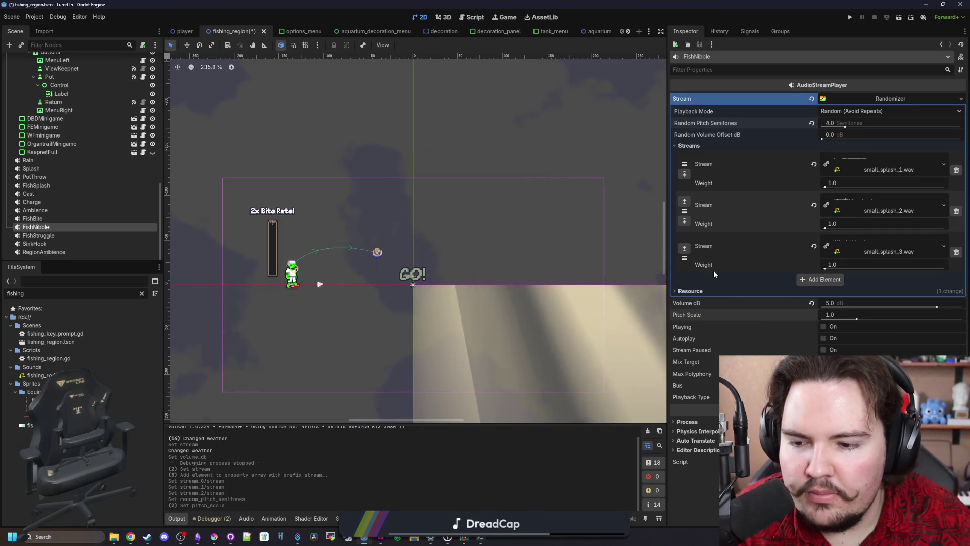
mouse_move(969, 189)
left_mouse_down()
mouse_move(703, 192)
mouse_move(366, 147)
mouse_move(373, 133)
left_mouse_up()
key("ctrl+t")
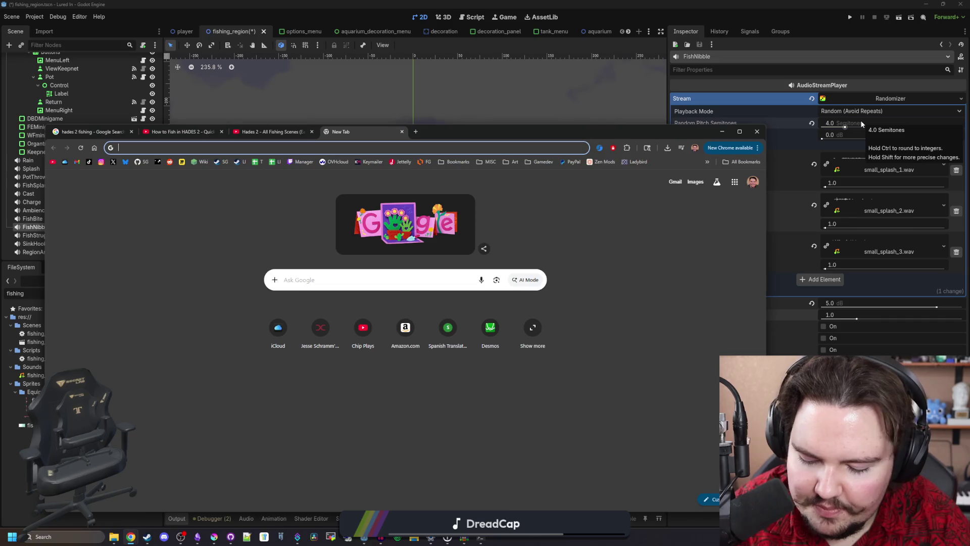
Step: Search Google for 'how many semitones in an octave'
type("how many semitones in")
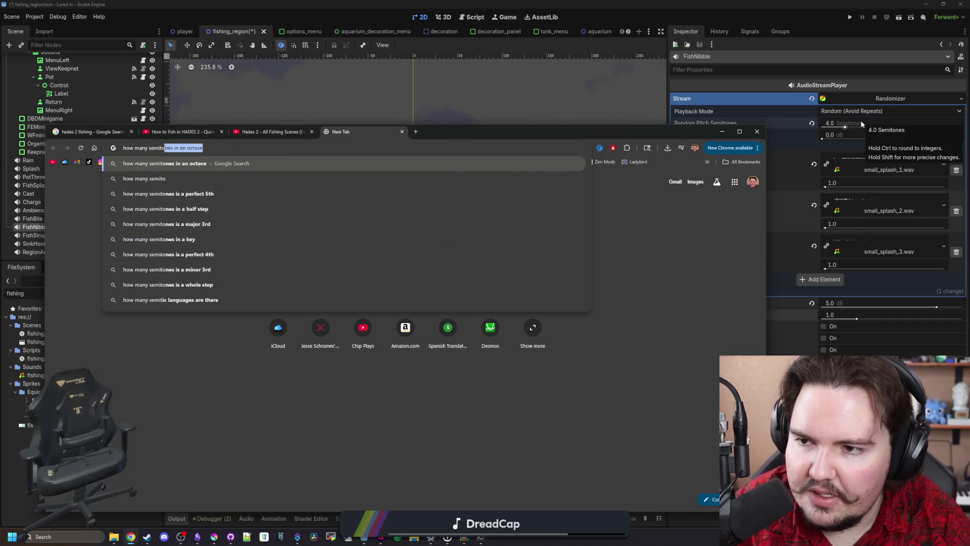
key("Return")
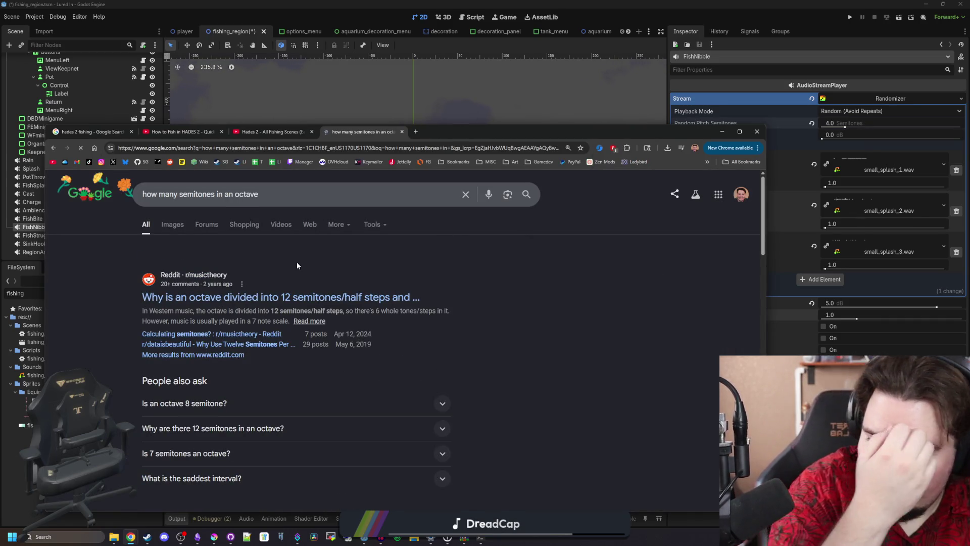
left_click_drag(513, 135, 938, 187)
Step: Save the Godot scene, recheck the results, and lower random pitch semitones to 3.0
left_click(319, 284)
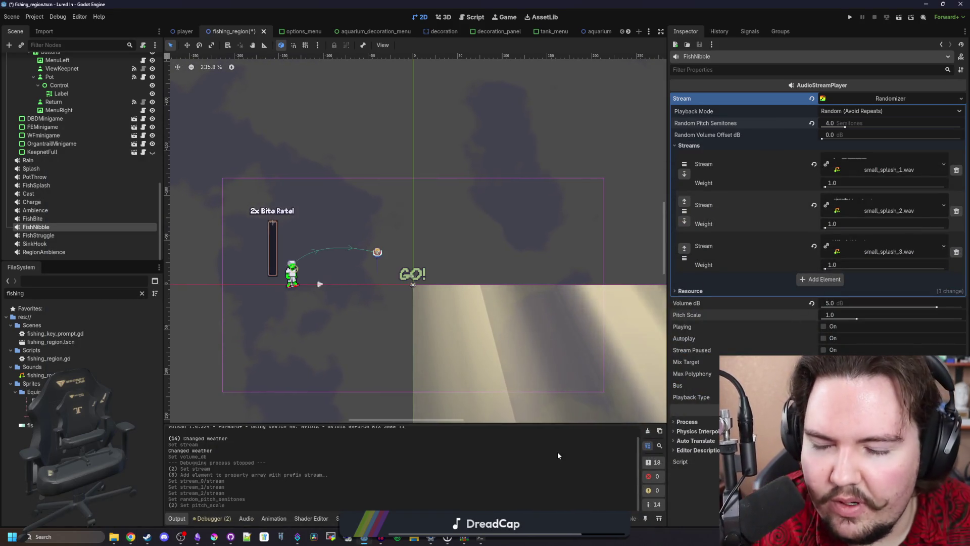
key("ctrl+s")
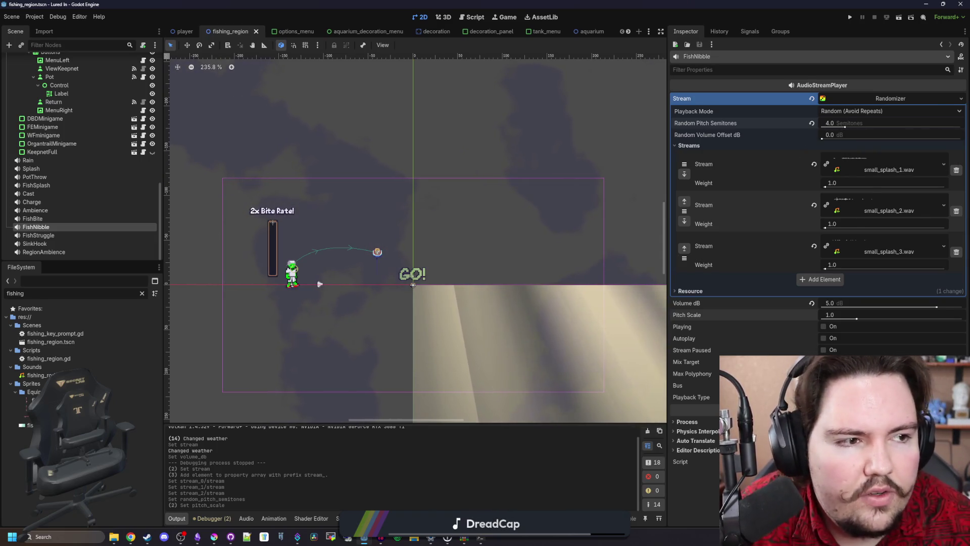
left_click(130, 536)
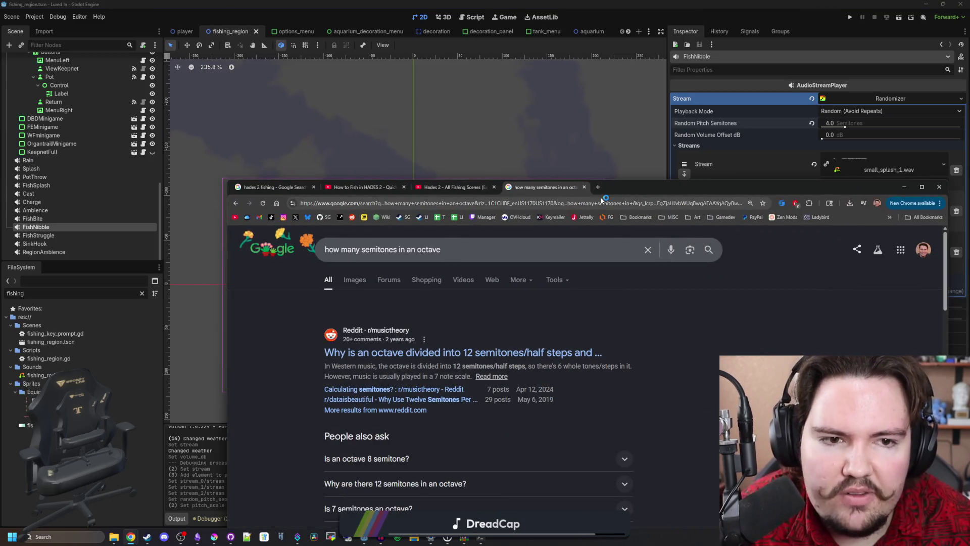
mouse_move(615, 189)
left_mouse_down()
mouse_move(969, 182)
mouse_move(969, 165)
left_mouse_up()
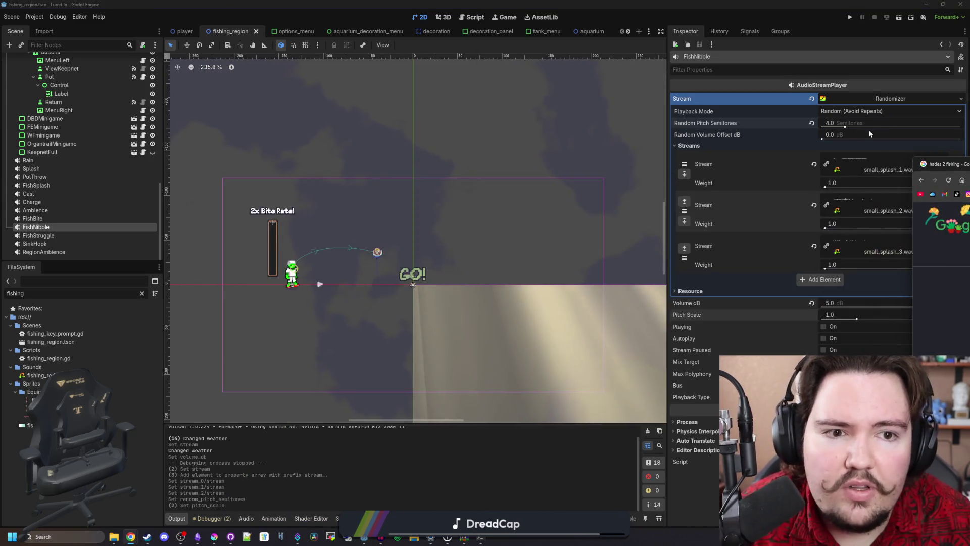
left_click_drag(871, 120, 862, 117)
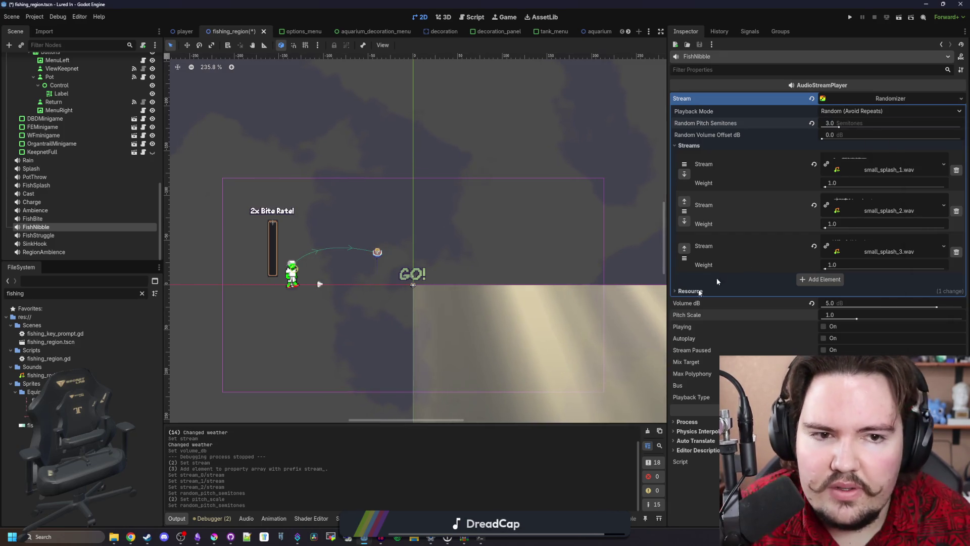
Step: Save the scene, run the project, and dismiss the playtest feedback message
key("ctrl+s")
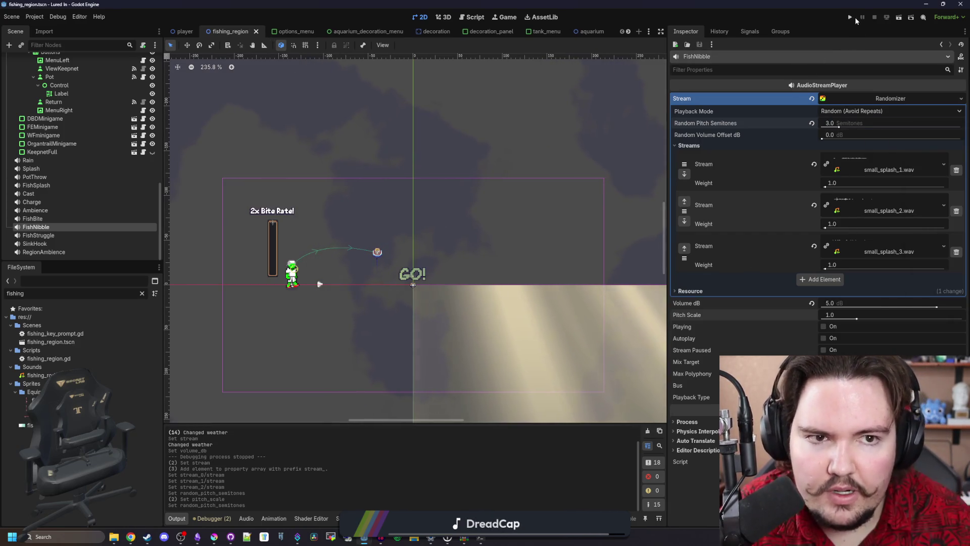
left_click(850, 16)
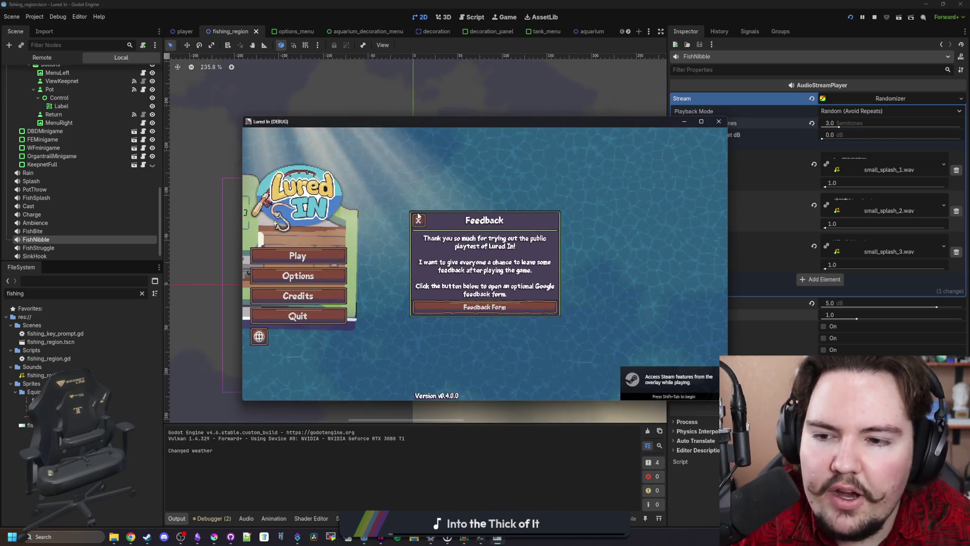
left_click(418, 218)
Step: Maximize the game, start playing, dismiss Welcome Back, and travel to the Pond for free
left_click(701, 121)
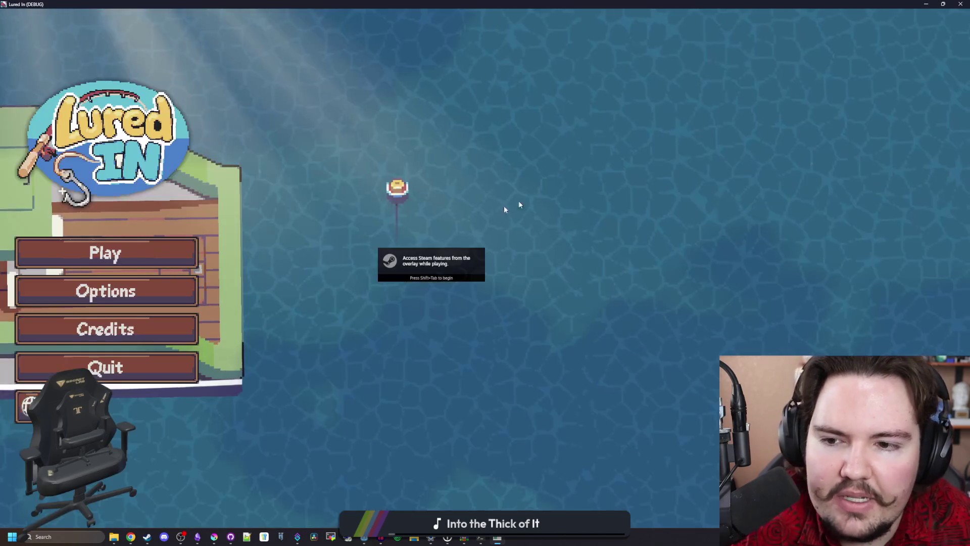
left_click(202, 285)
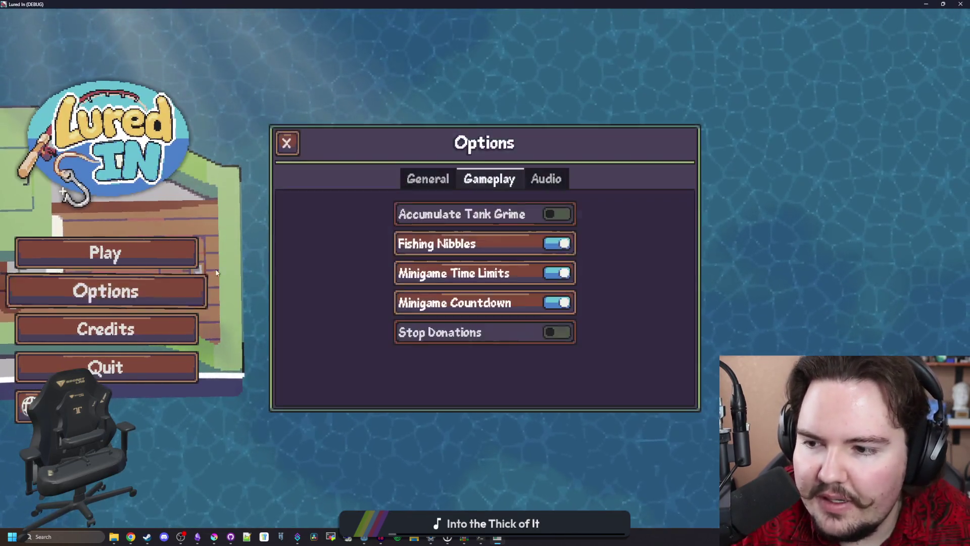
left_click(422, 186)
left_click(287, 146)
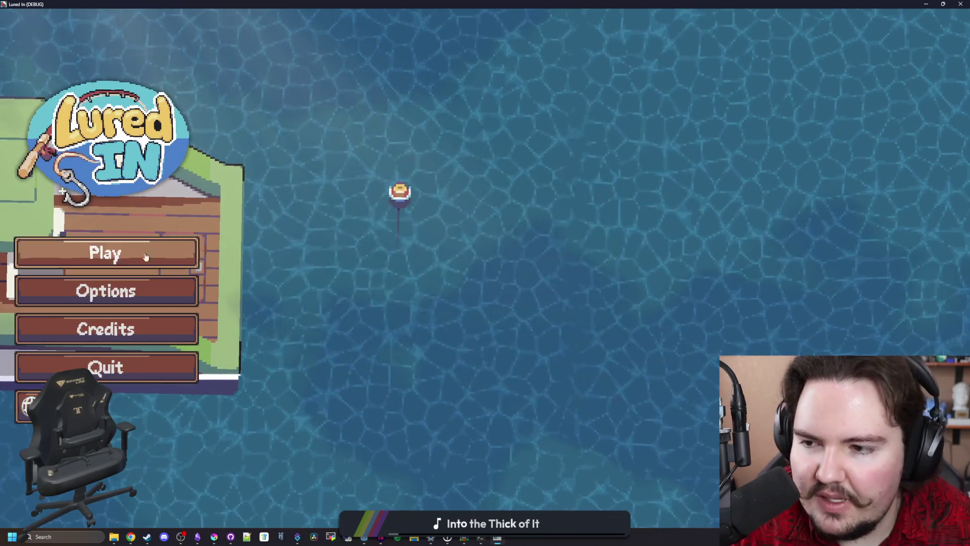
left_click(145, 253)
left_click(510, 327)
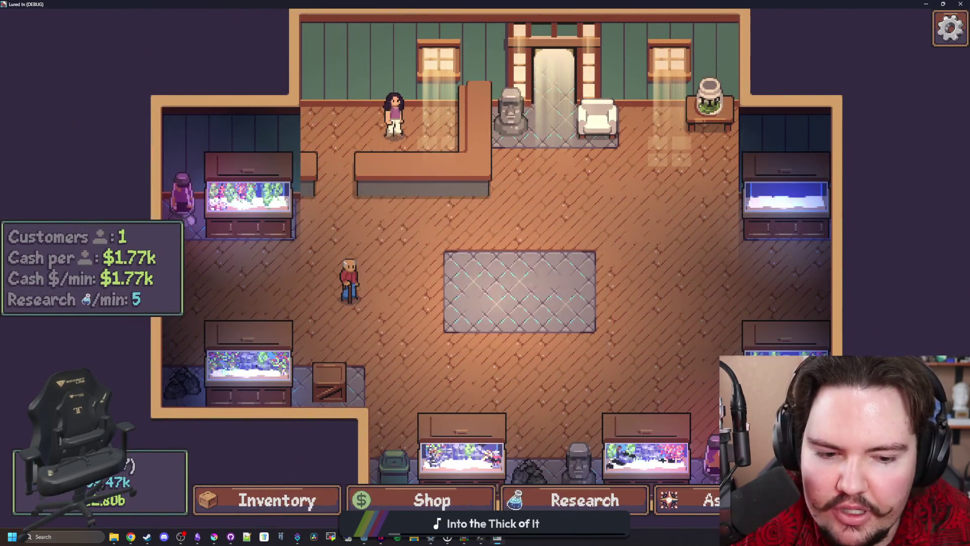
left_click(656, 173)
Step: Cast into the pond, strike on the bite, and reel in the goldfish
left_click_drag(508, 281, 520, 261)
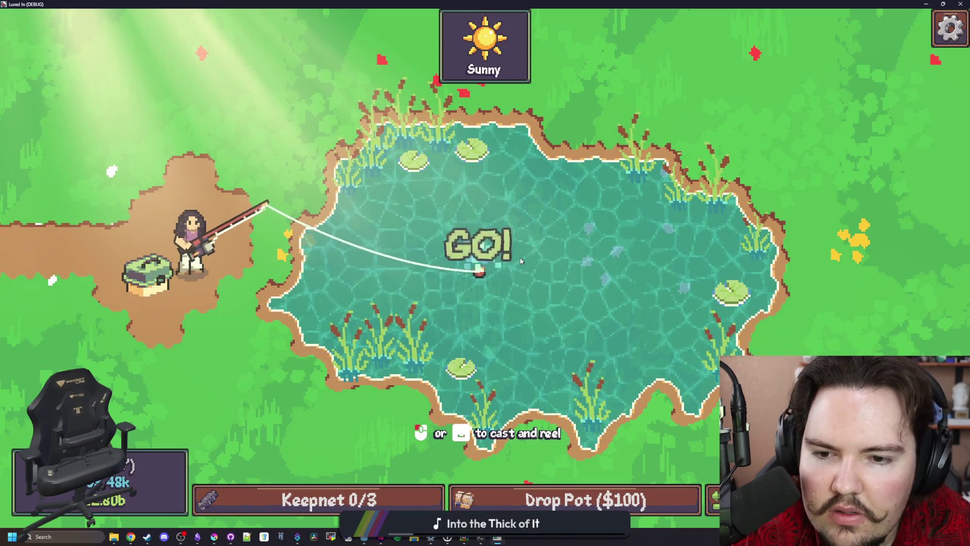
left_click(520, 258)
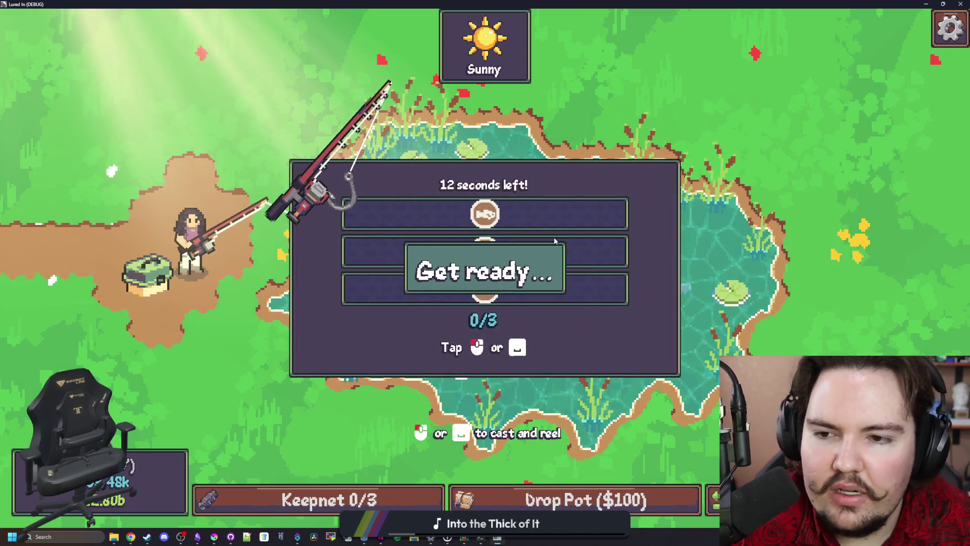
left_click(572, 222)
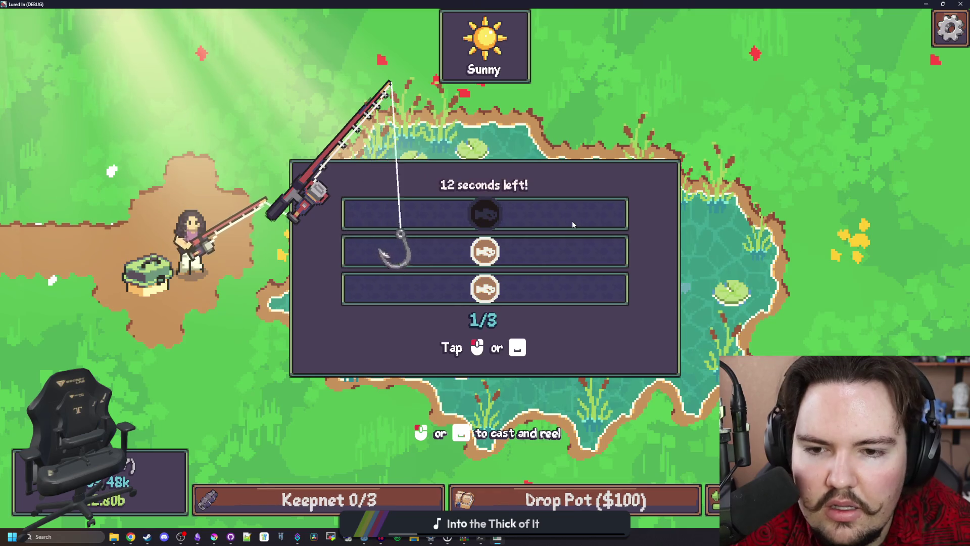
left_click(572, 221)
left_click(573, 222)
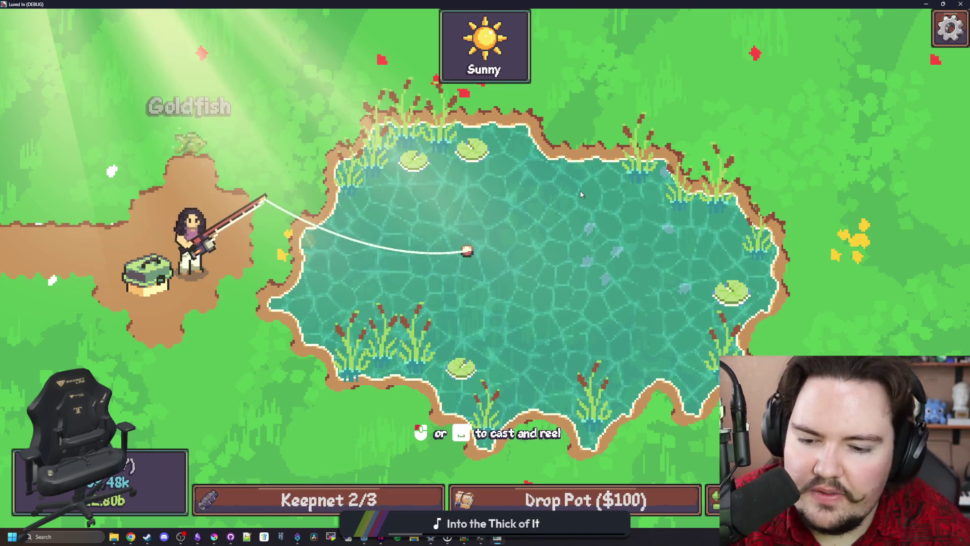
Step: Toggle the debug menu, hook another bite, then exit fullscreen and stop the debug run
key("F1")
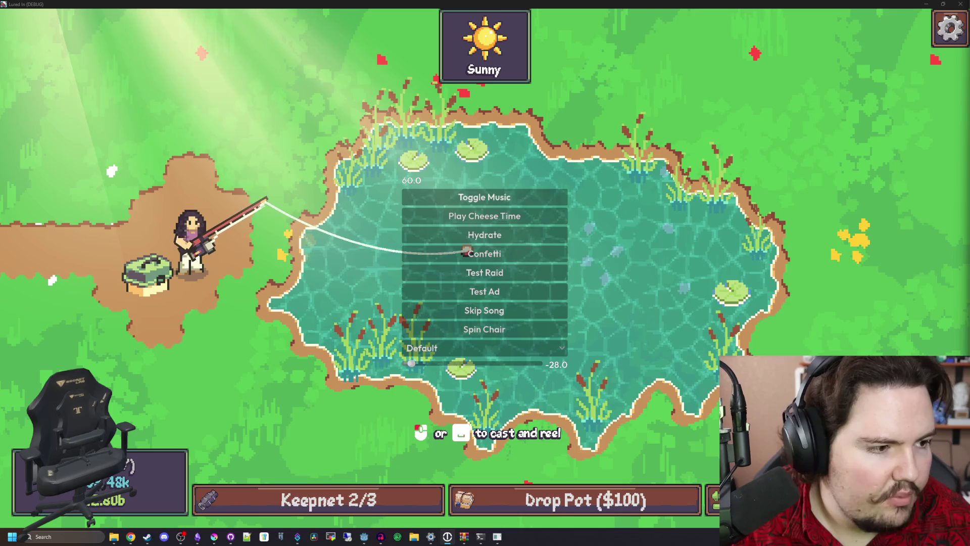
key("F1")
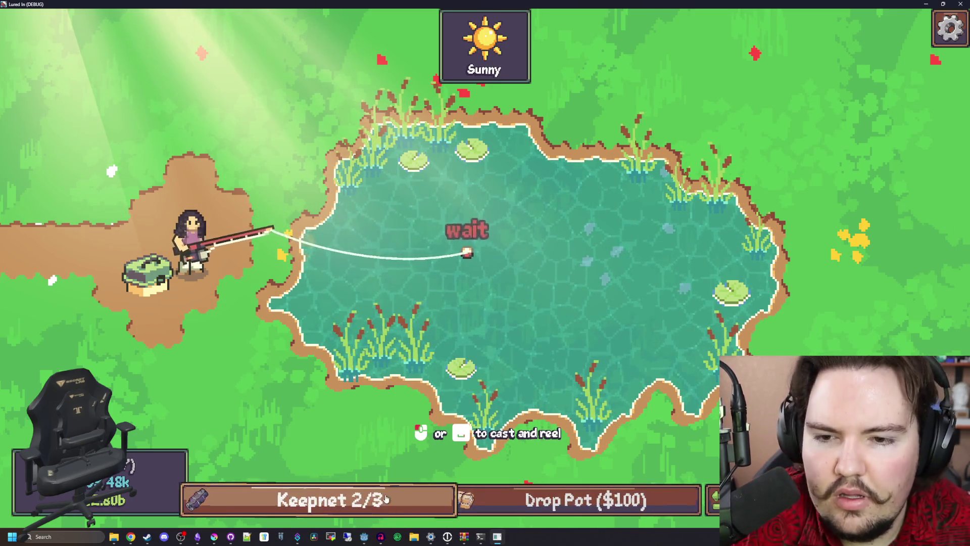
left_click(534, 236)
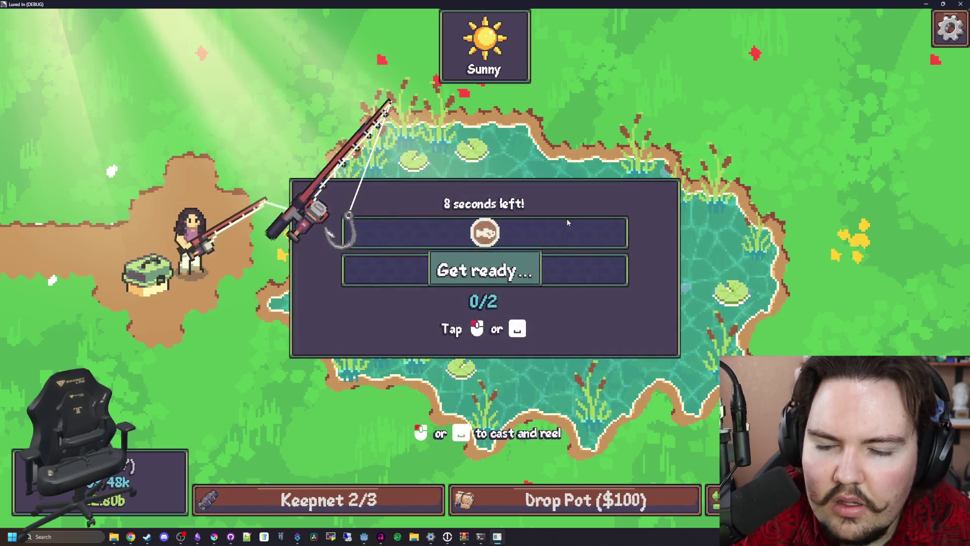
key("super+Down")
key("F8")
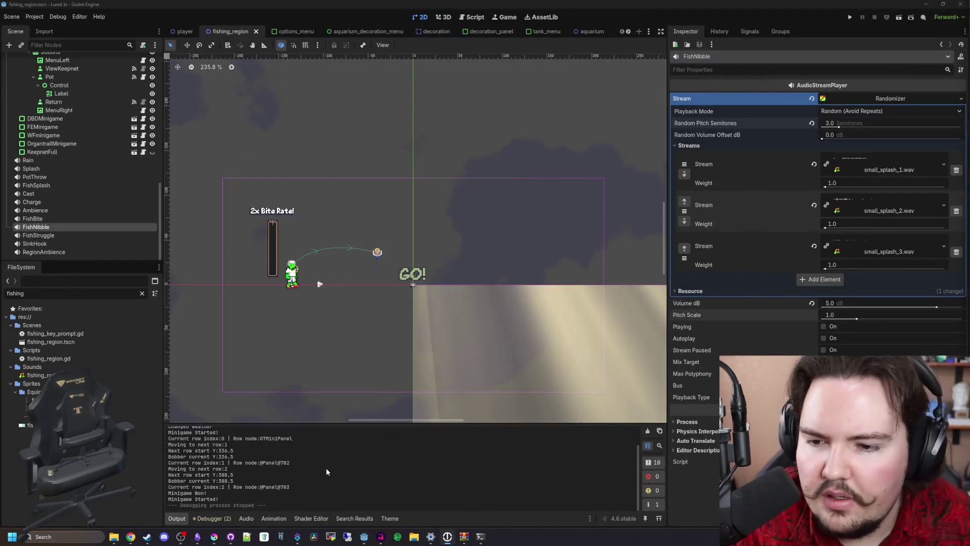
Step: Save fishing_region, compare FishBite's fish_bite.wav with FishNibble's splashes, and restore the Freesound window
key("ctrl+s")
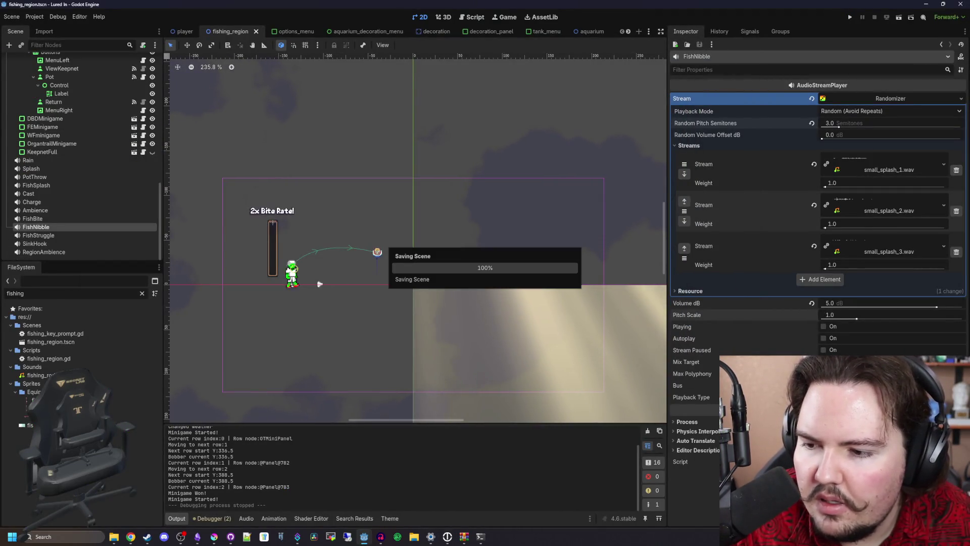
left_click(32, 218)
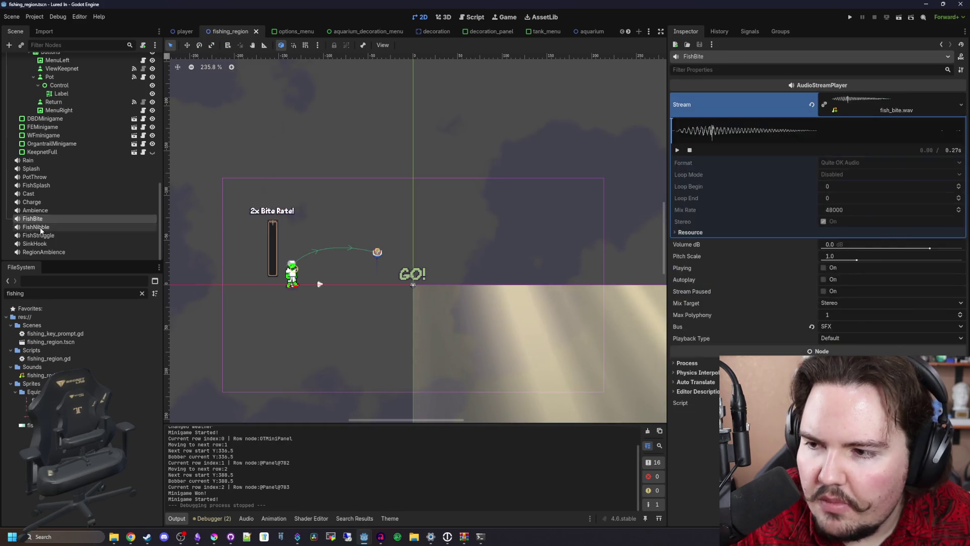
left_click(40, 228)
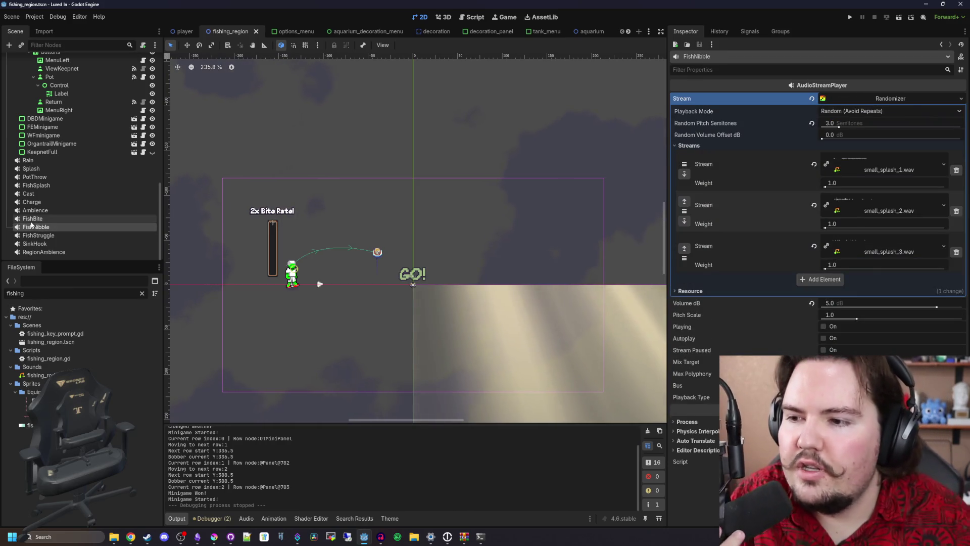
left_click(31, 222)
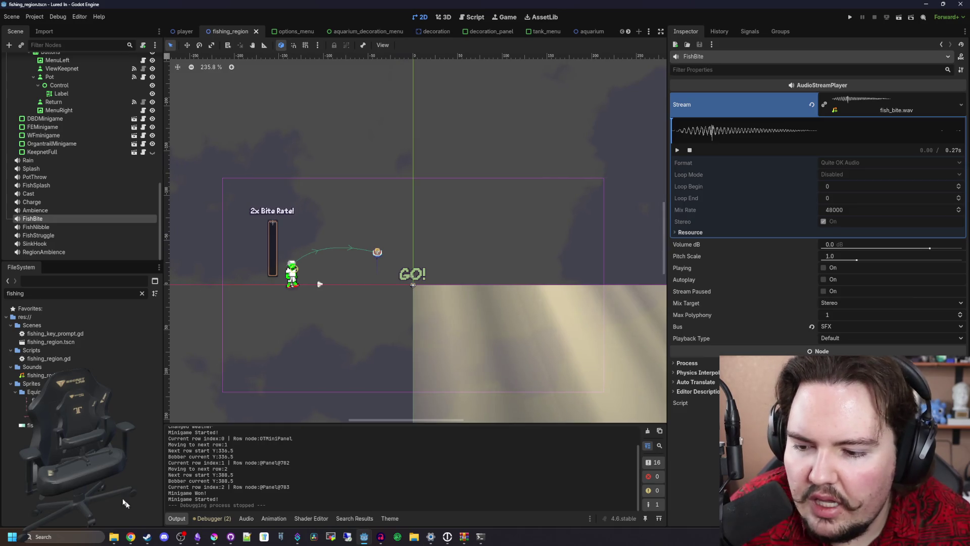
mouse_move(130, 536)
left_click(442, 471)
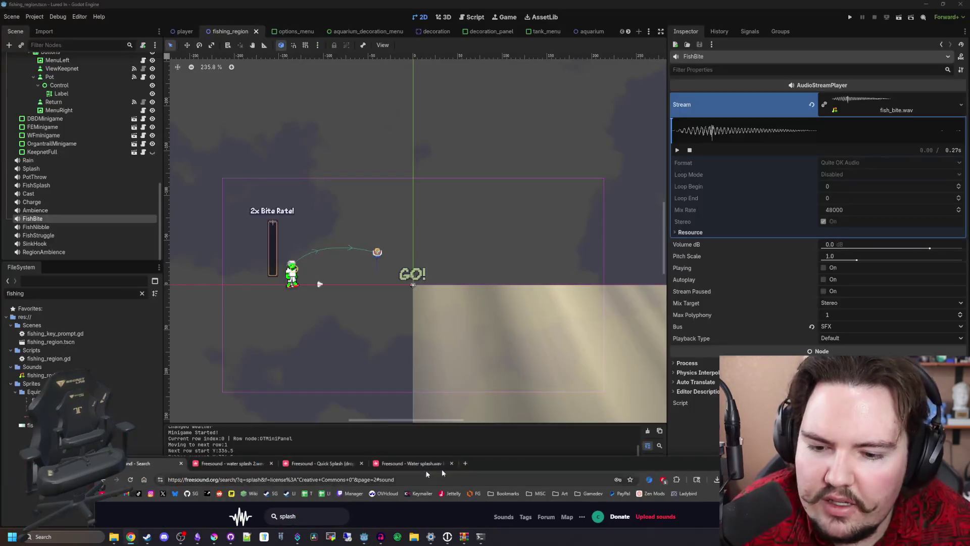
Step: Move Freesound over the editor and preview singleSplash.wav
left_click_drag(513, 461, 581, 138)
scroll(323, 281, "up", 15)
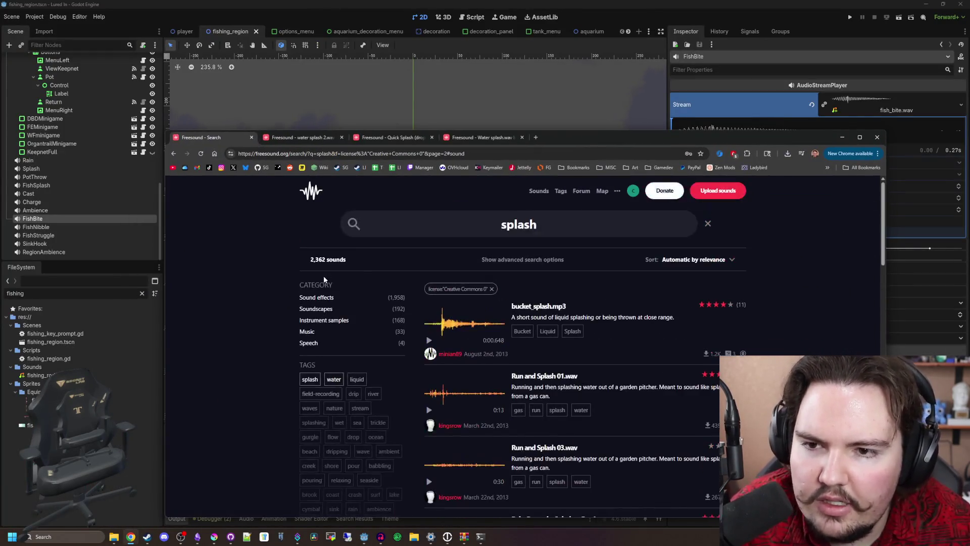
scroll(423, 303, "down", 8)
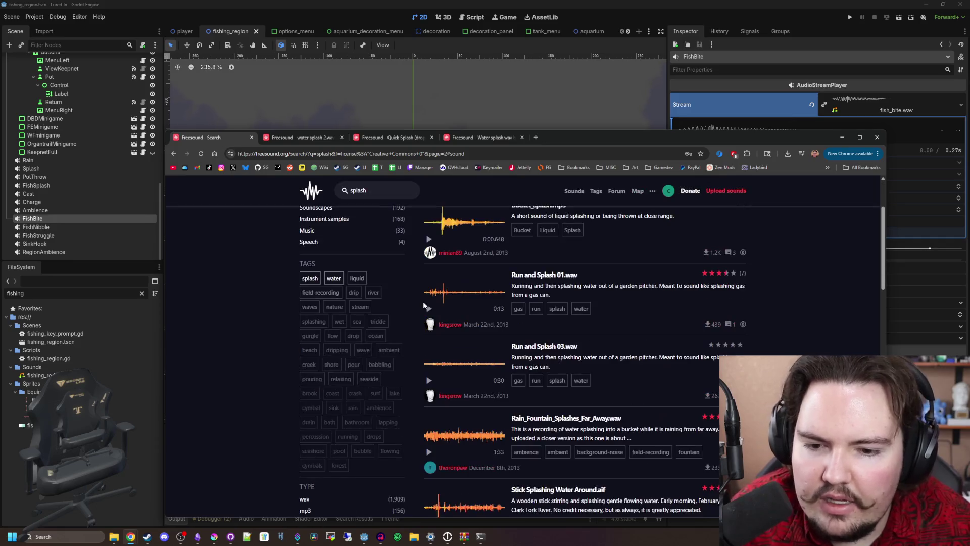
scroll(423, 301, "down", 1)
left_click(429, 343)
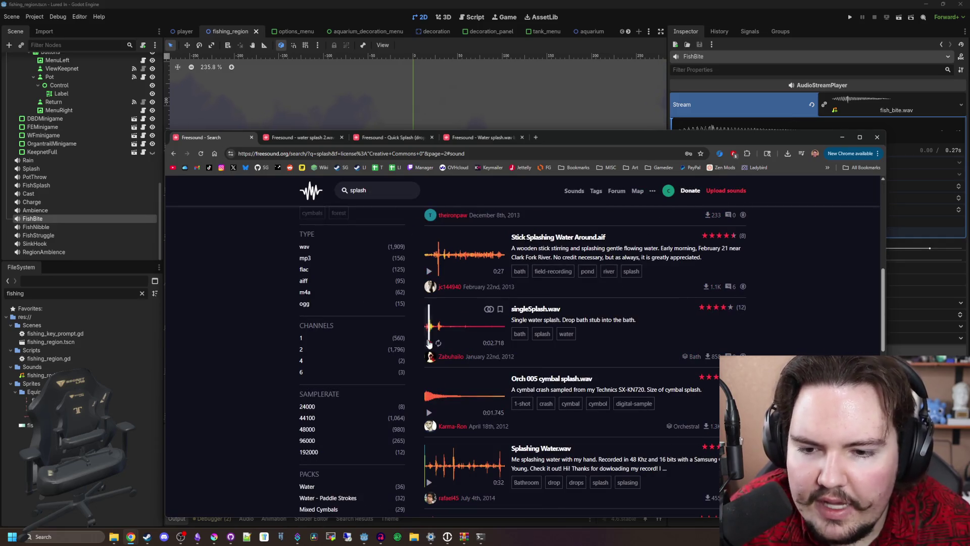
scroll(428, 344, "down", 5)
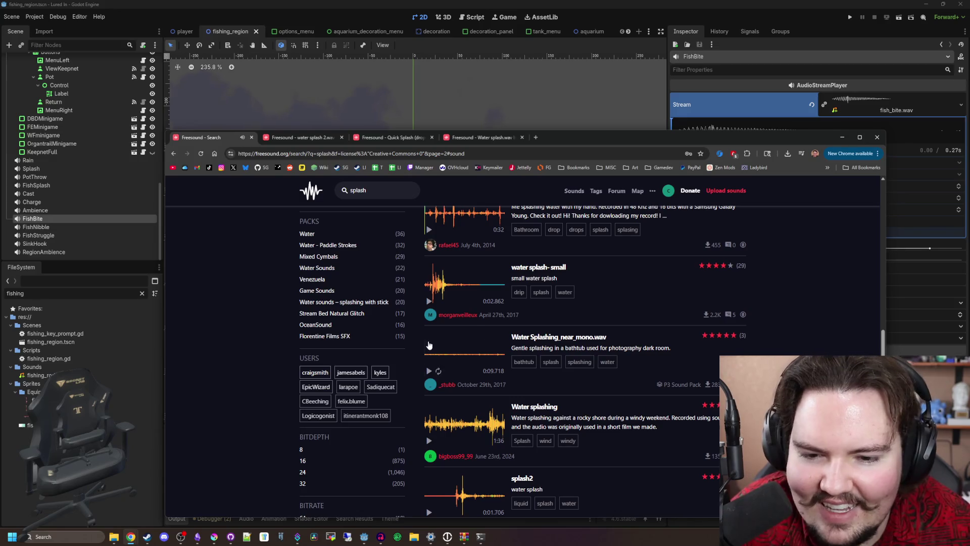
scroll(429, 345, "down", 10)
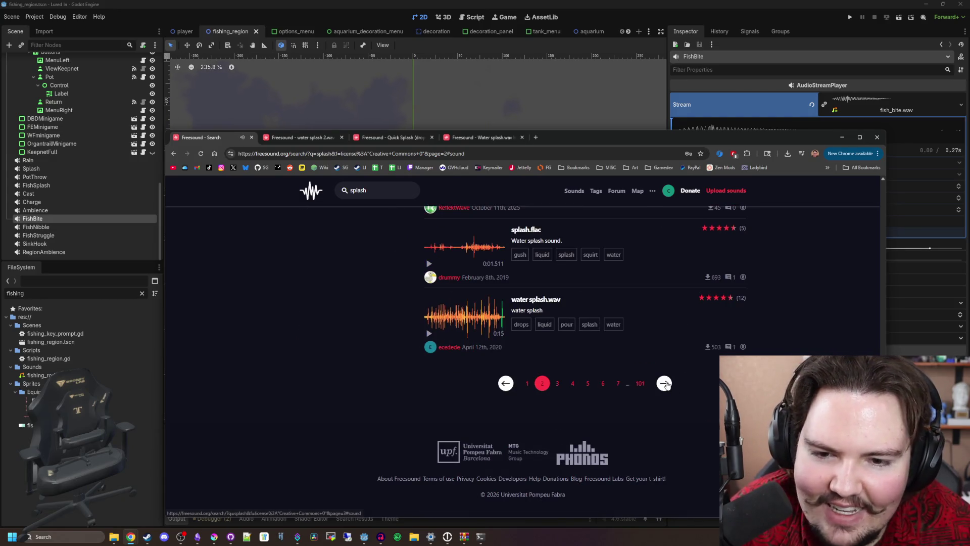
Step: On page 3, preview the Rock splash and nasty splash2.wav sounds
left_click(666, 384)
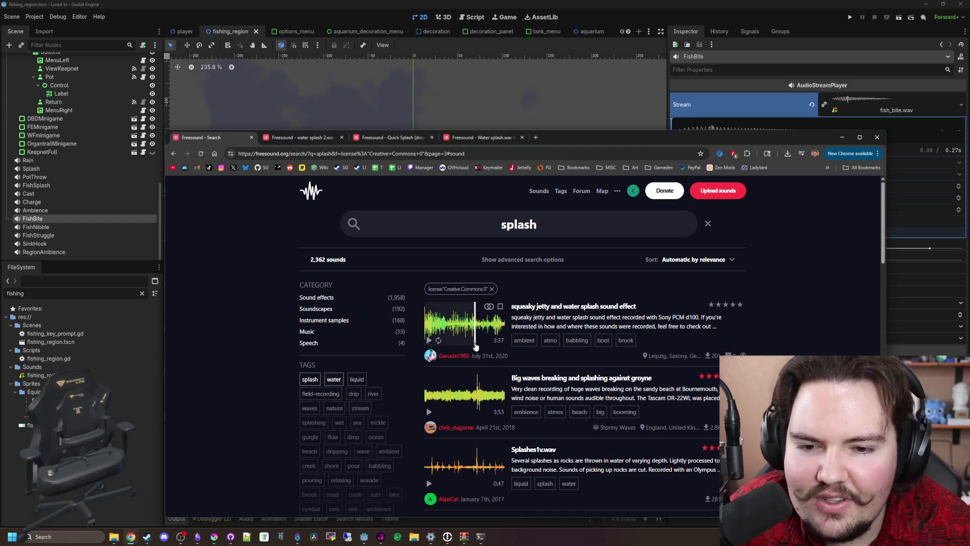
scroll(465, 332, "down", 5)
scroll(434, 345, "down", 4)
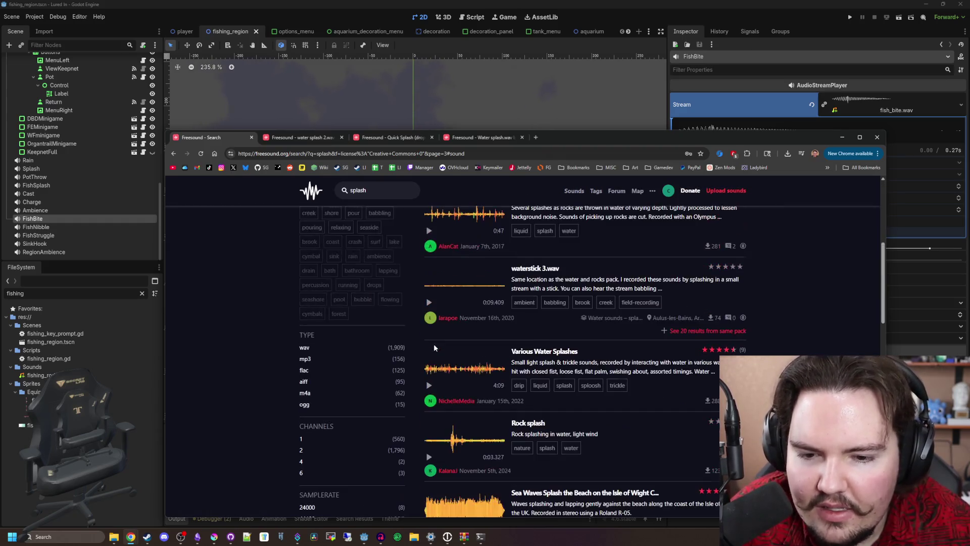
left_click(429, 356)
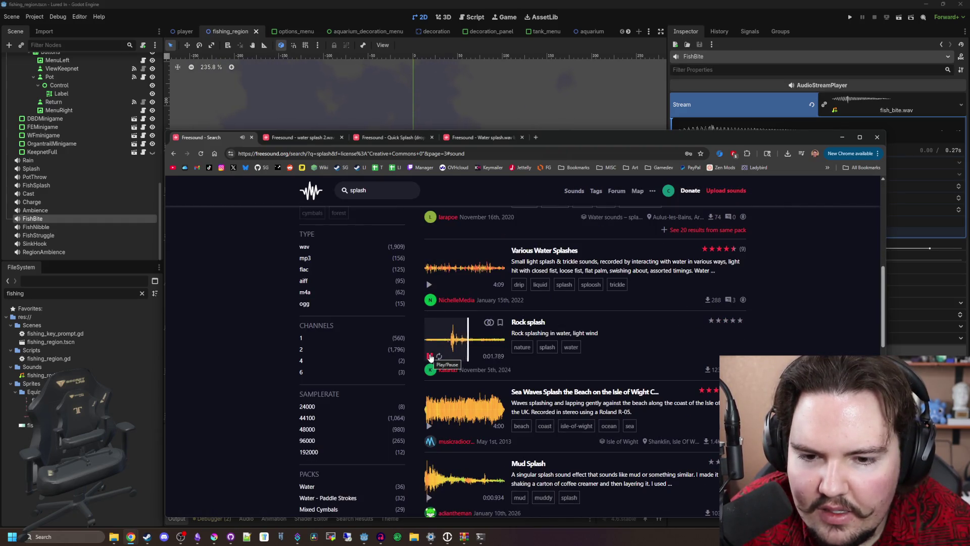
scroll(430, 357, "down", 3)
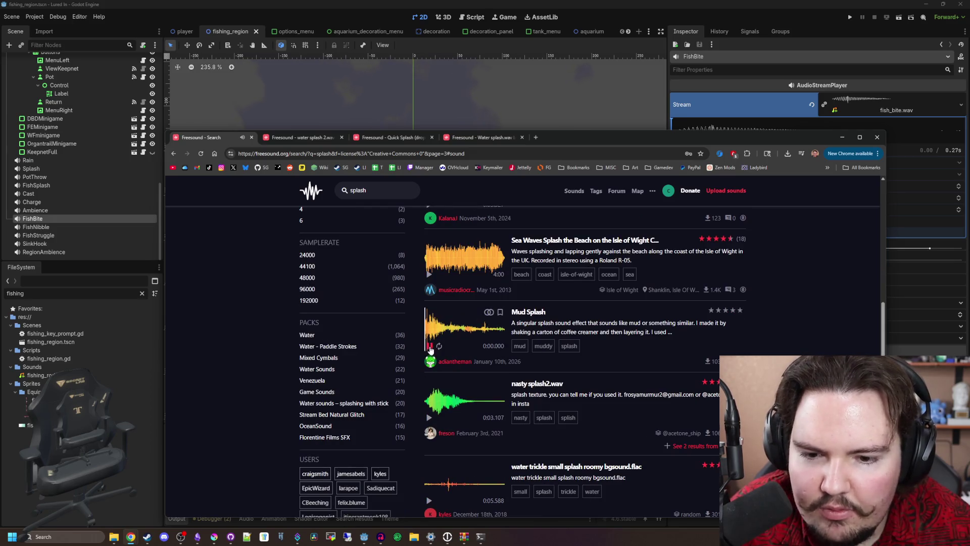
scroll(430, 349, "down", 1)
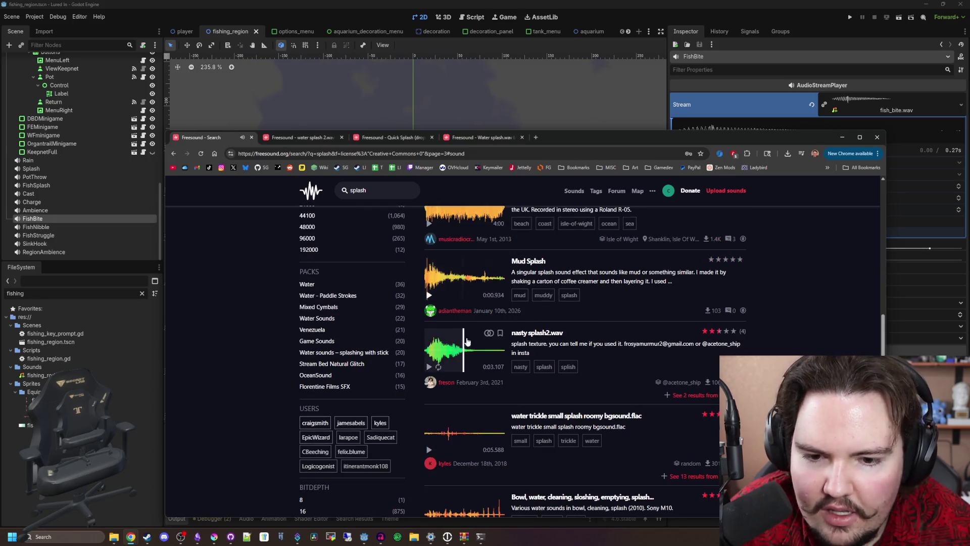
left_click(432, 370)
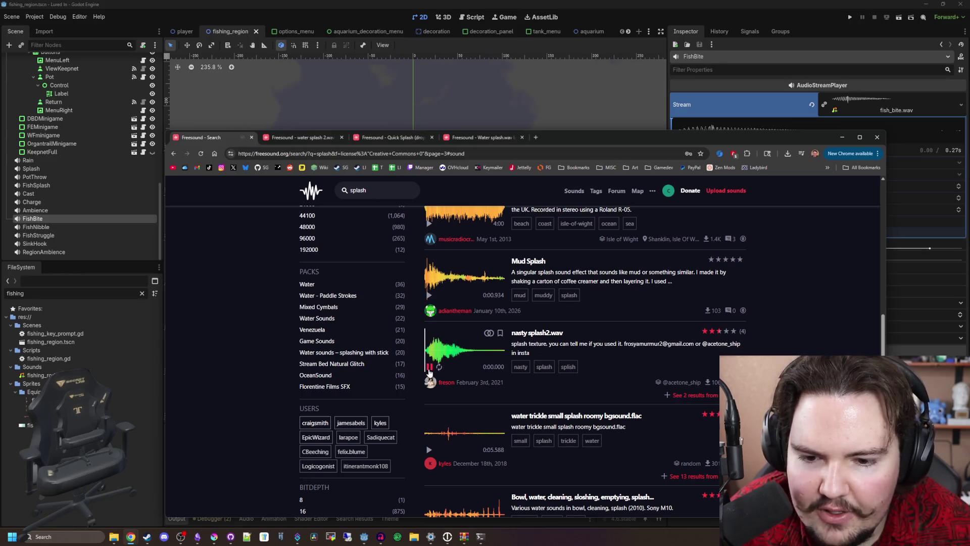
Step: Preview the Water Splash, Acid Splash and Small_Splashes.wav sounds
scroll(430, 372, "down", 2)
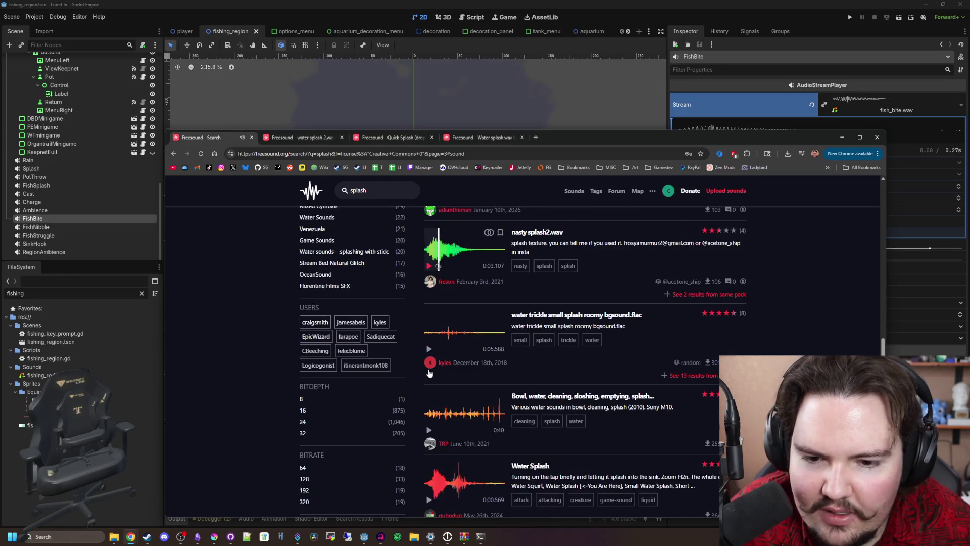
scroll(447, 367, "down", 2)
left_click(429, 399)
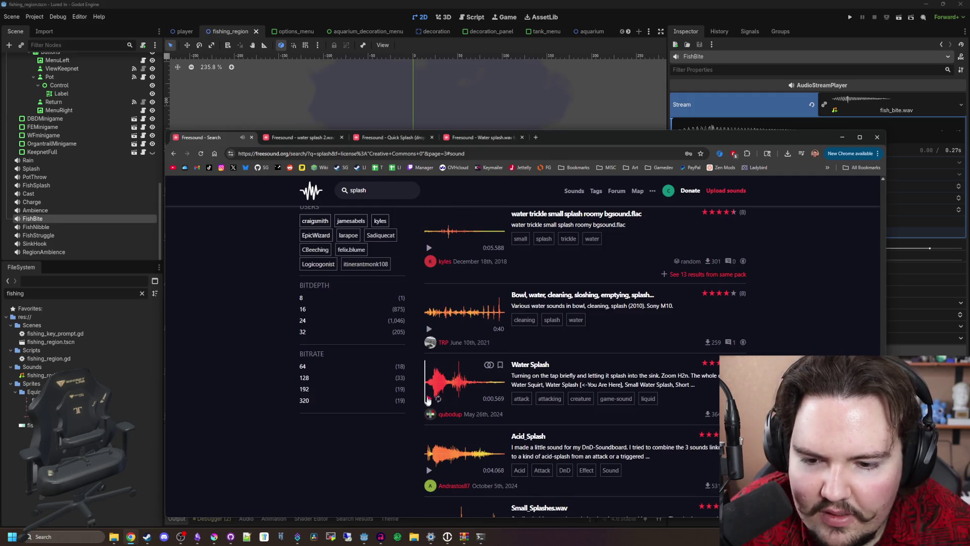
scroll(429, 399, "down", 3)
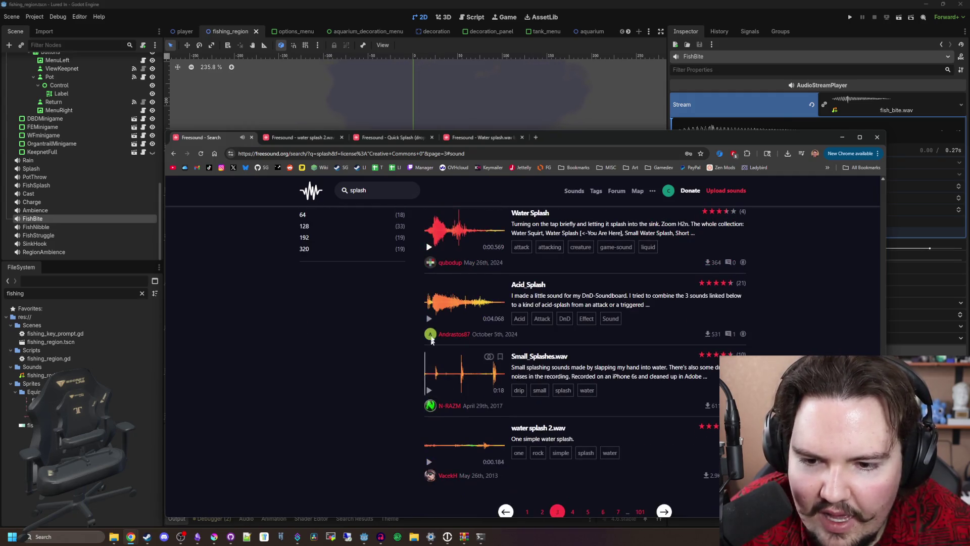
left_click(429, 318)
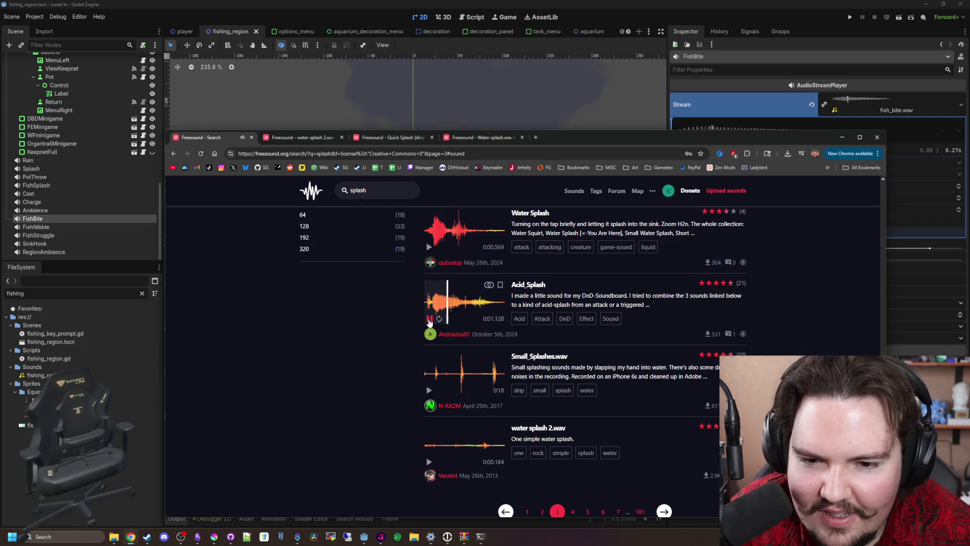
left_click(429, 319)
left_click(430, 390)
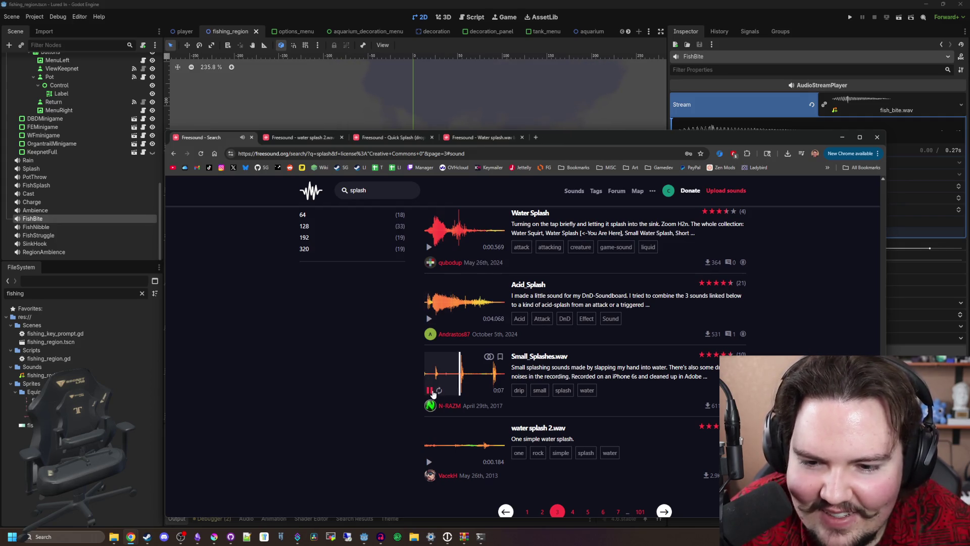
scroll(491, 374, "down", 1)
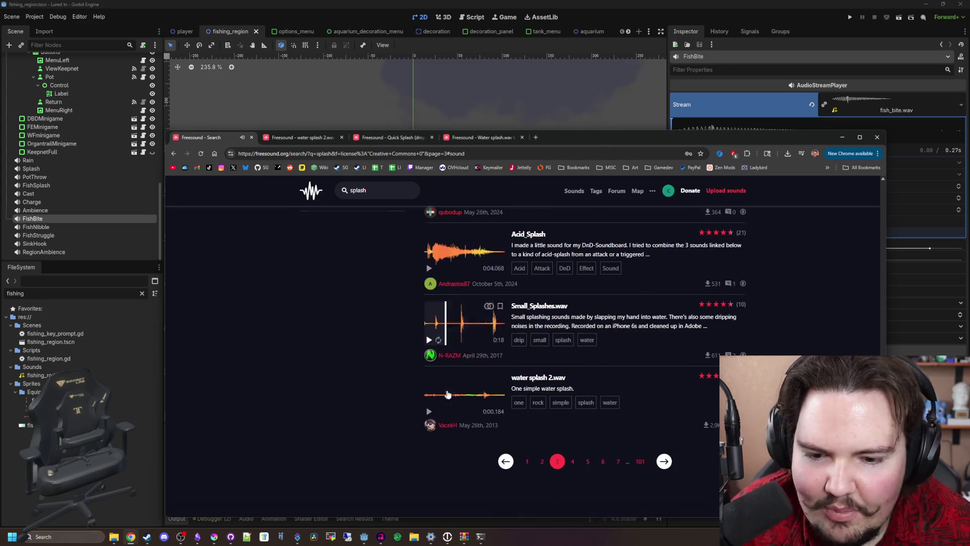
Step: On page 4, preview Fish Splashing Release 2.wav, Water splash and Water Splashes / Liquid splashes
left_click(663, 461)
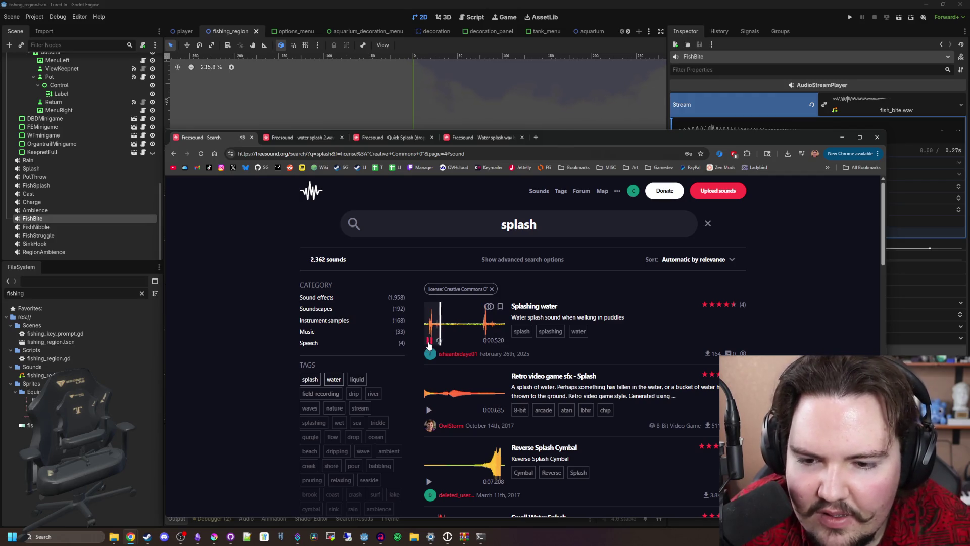
scroll(439, 343, "down", 2)
scroll(475, 368, "down", 1)
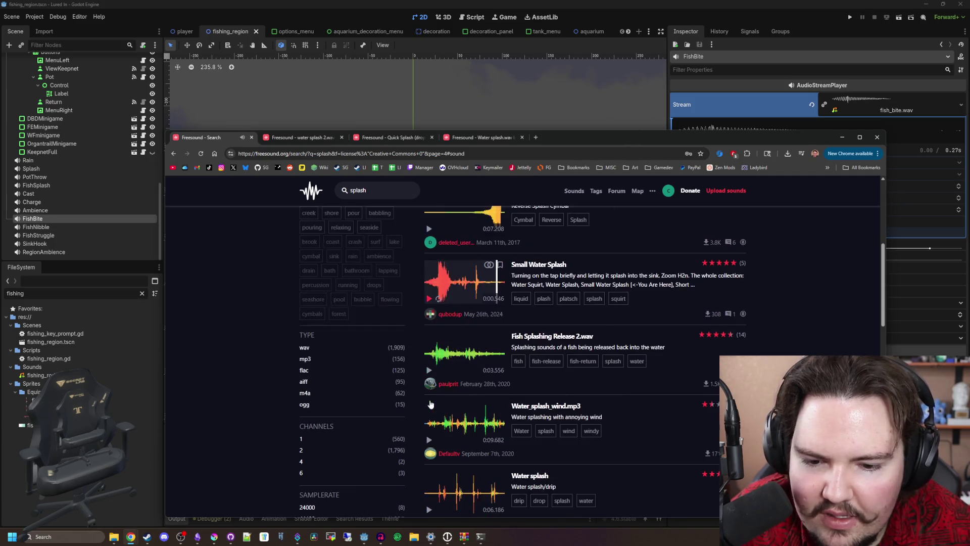
scroll(431, 399, "down", 2)
left_click(430, 371)
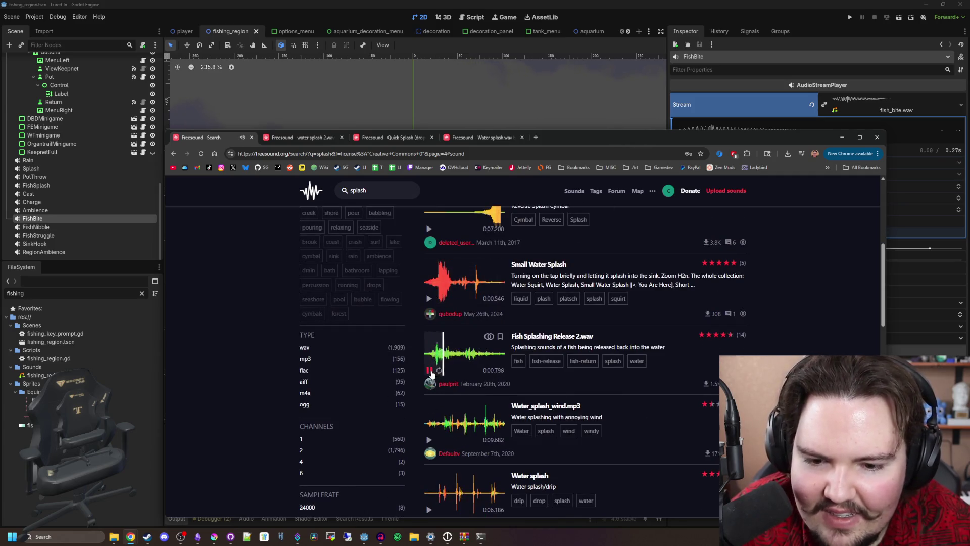
scroll(437, 382, "down", 3)
left_click(429, 357)
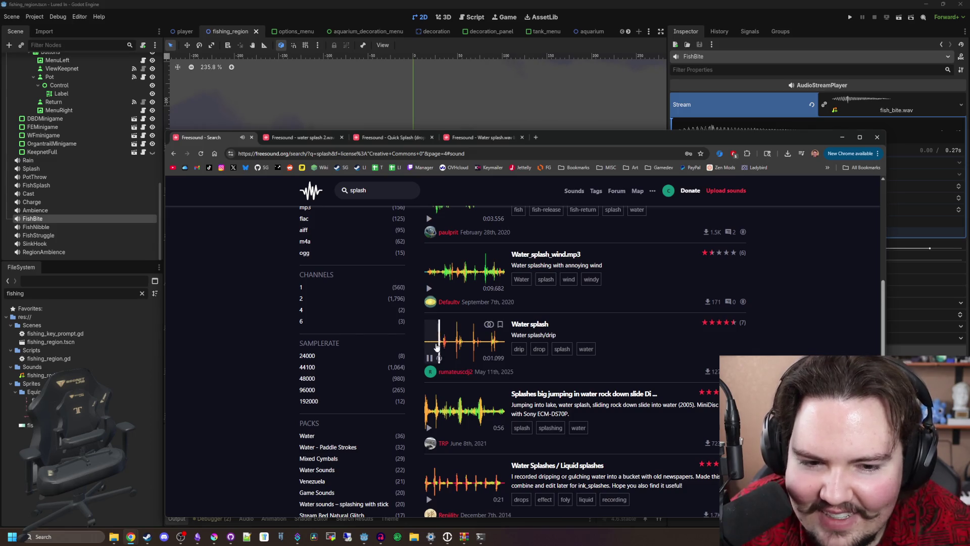
scroll(455, 349, "down", 2)
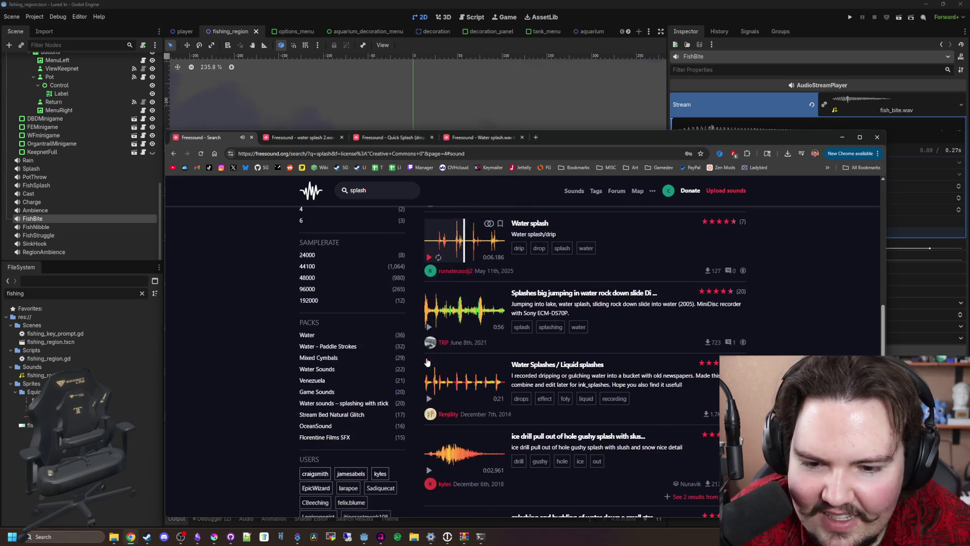
scroll(447, 354, "down", 1)
left_click(430, 349)
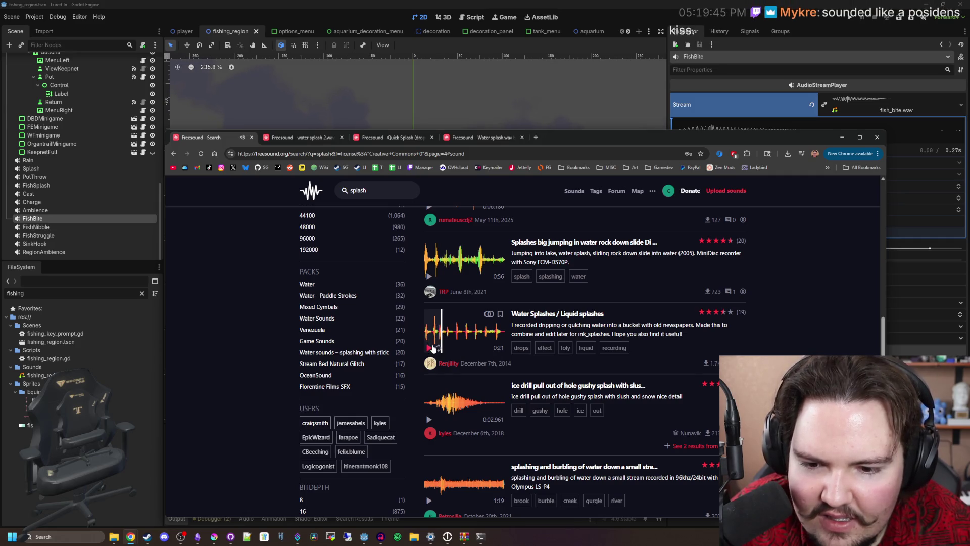
Step: Sort the splash results by Downloads (most first)
scroll(433, 349, "up", 10)
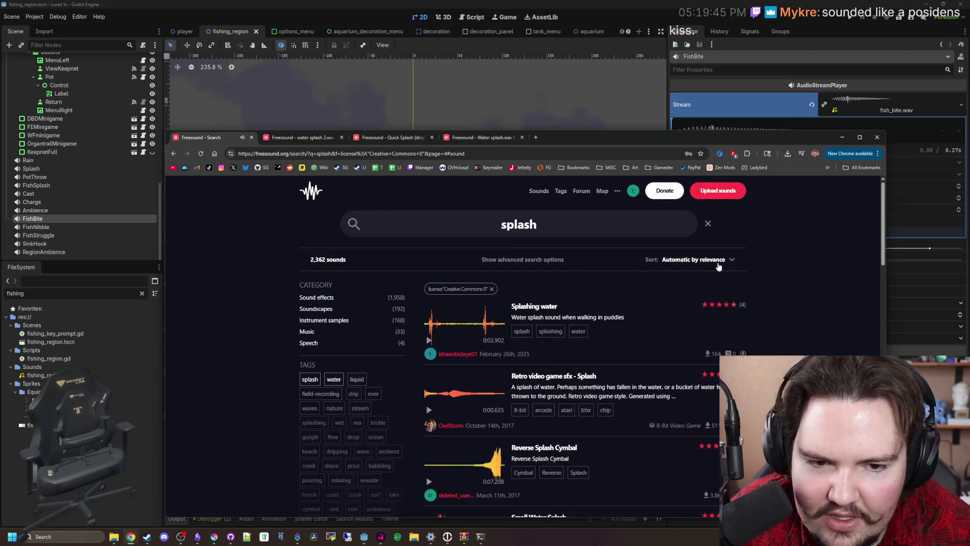
left_click(719, 259)
left_click(702, 337)
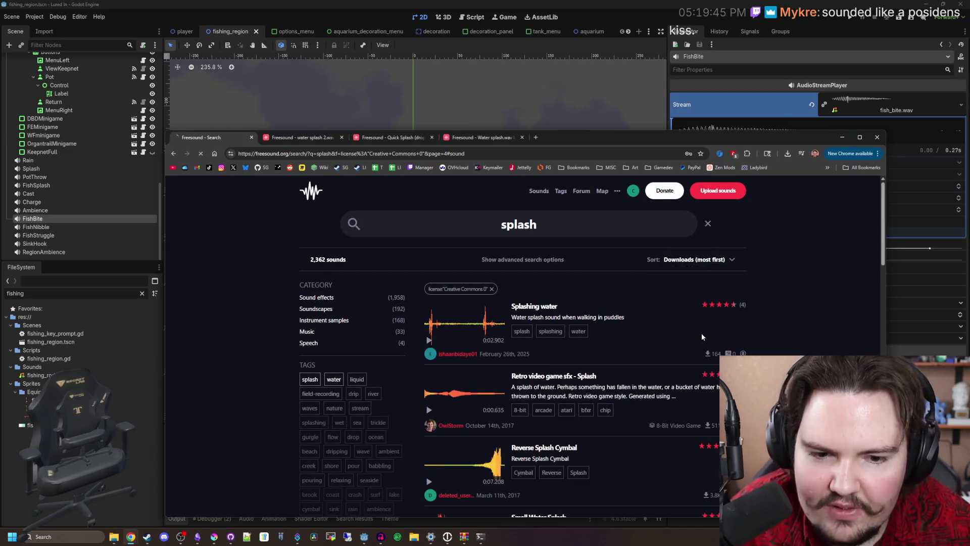
Step: Preview SPLASH.wav, Water Click, Splash and the jump-into-water splash on the first results page
scroll(530, 364, "down", 15)
left_click(518, 382)
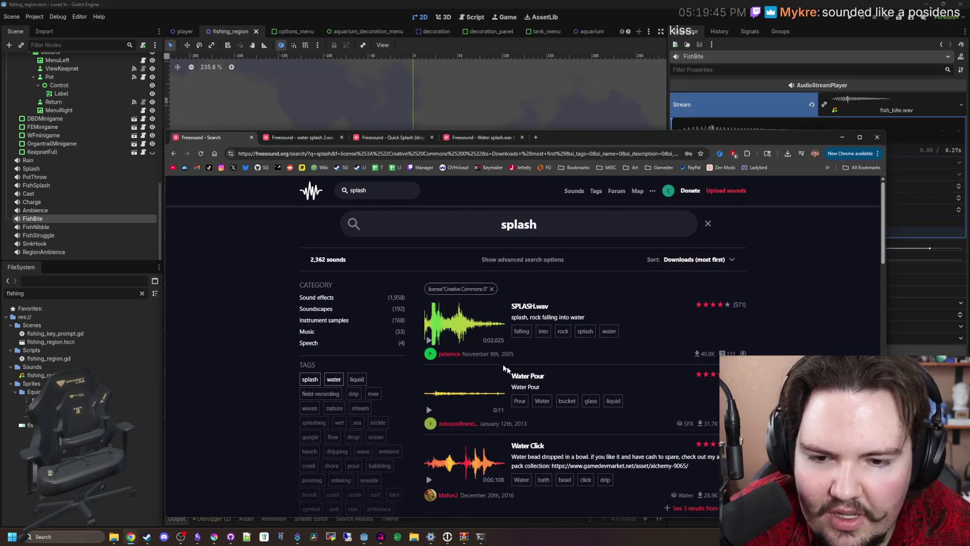
left_click(430, 340)
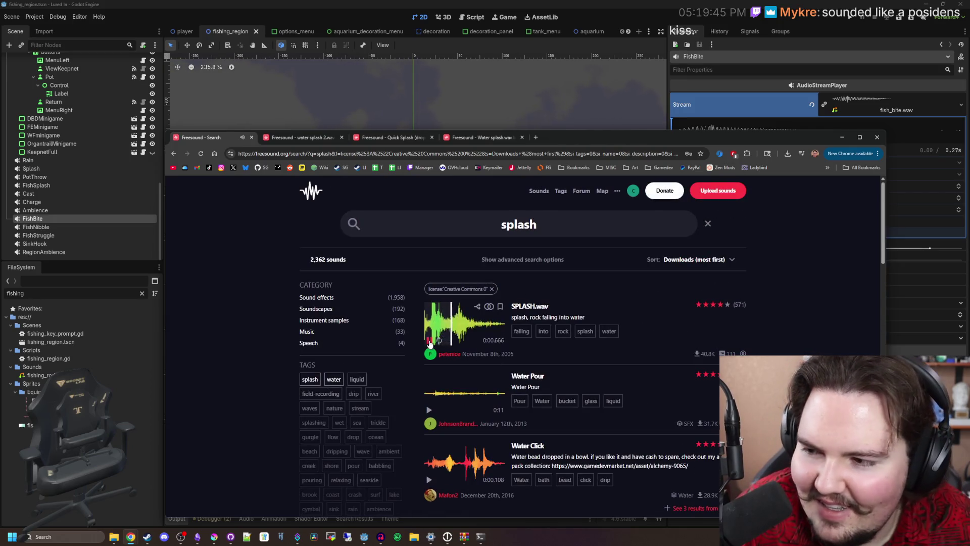
scroll(435, 360, "down", 1)
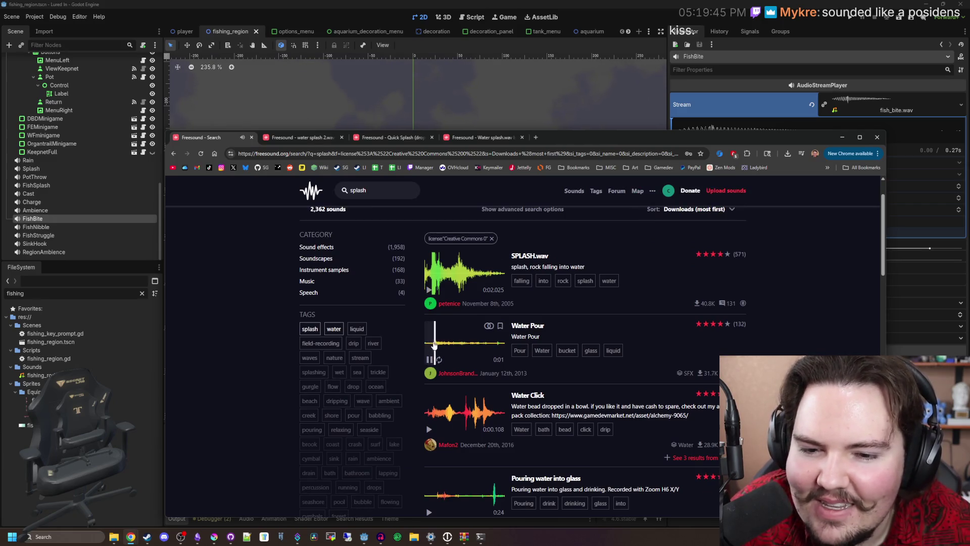
scroll(430, 362, "down", 1)
left_click(430, 379)
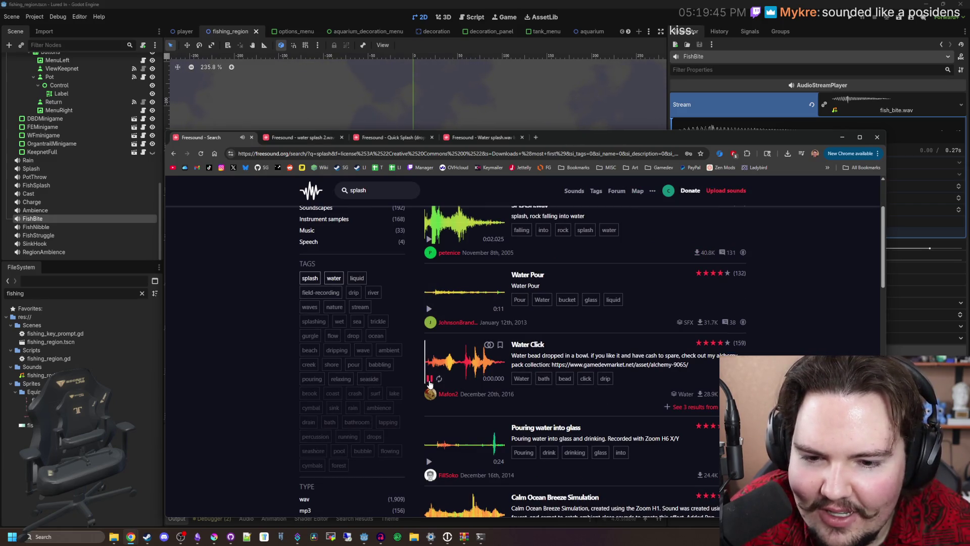
scroll(430, 384, "down", 2)
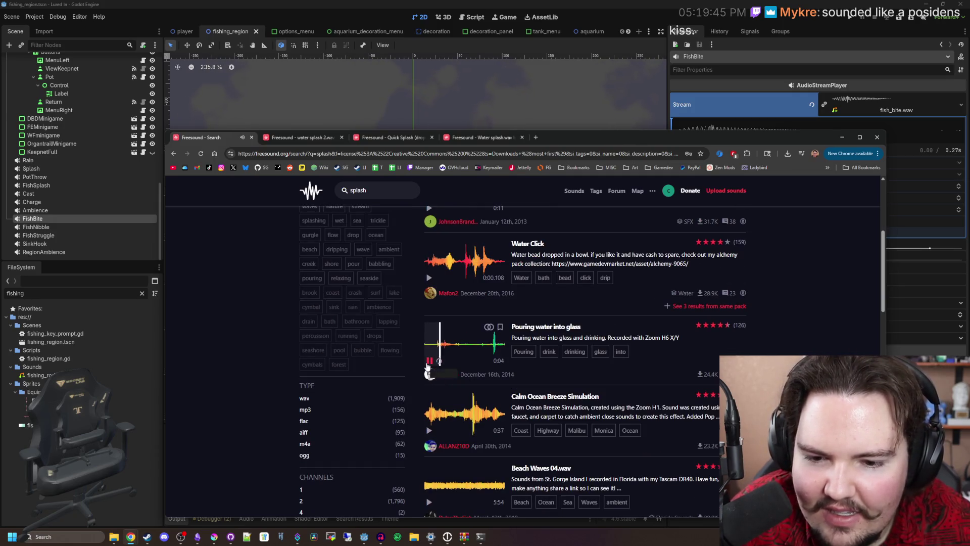
scroll(428, 369, "down", 5)
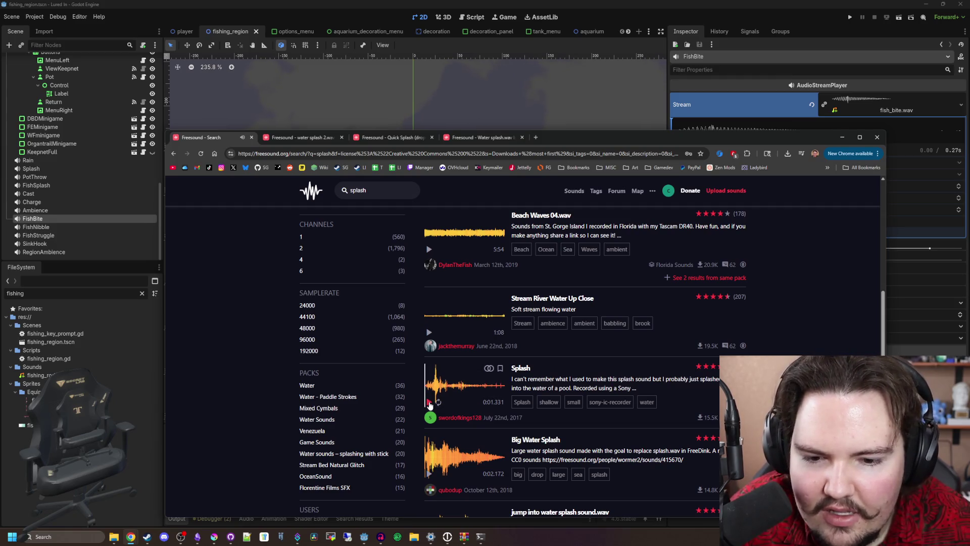
scroll(430, 399, "down", 1)
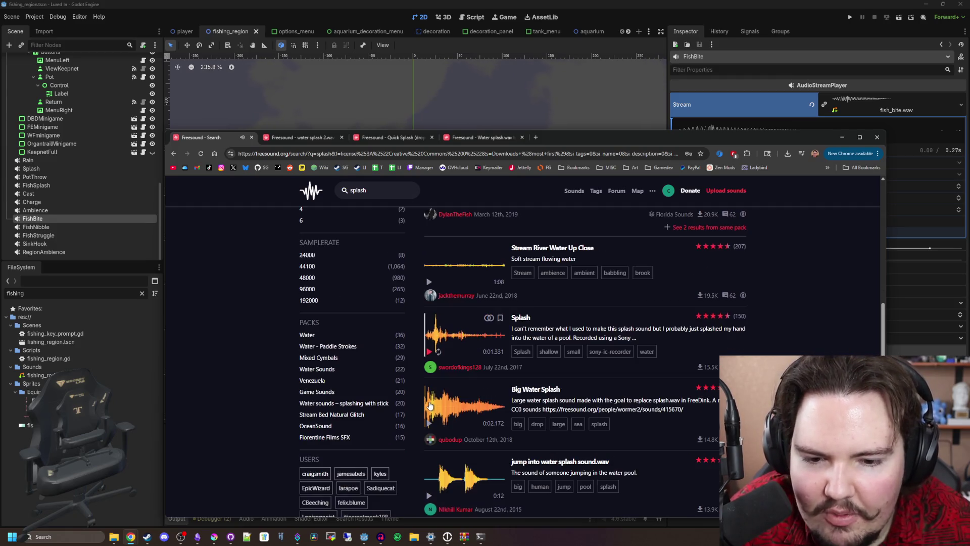
left_click(429, 352)
scroll(430, 352, "down", 2)
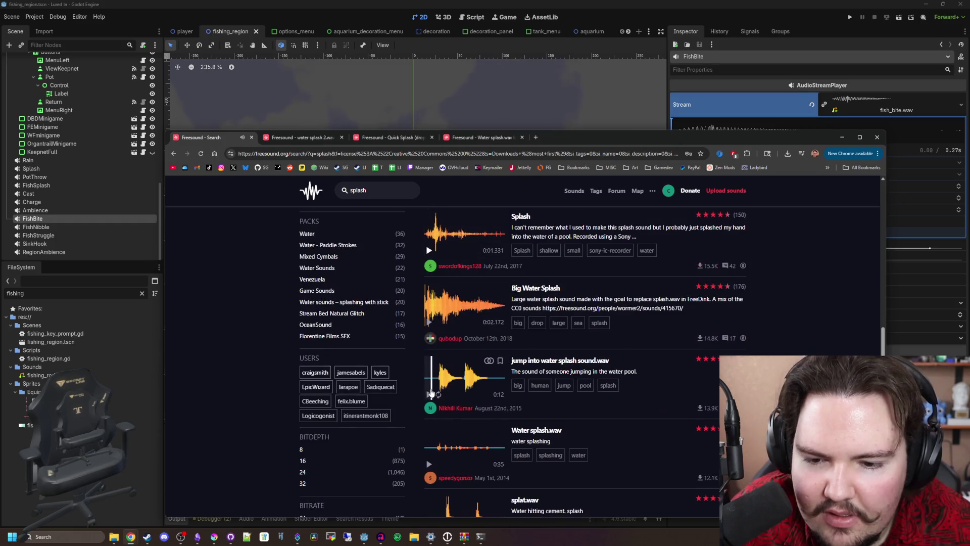
left_click(430, 395)
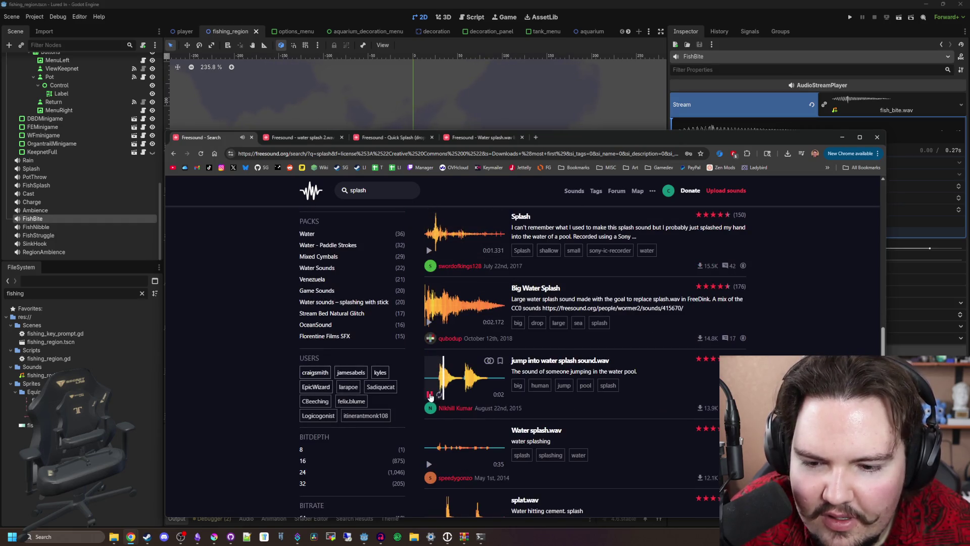
Step: Skip ahead through Water splash.wav, then preview splat.wav and another SPLASH sound
scroll(438, 379, "down", 2)
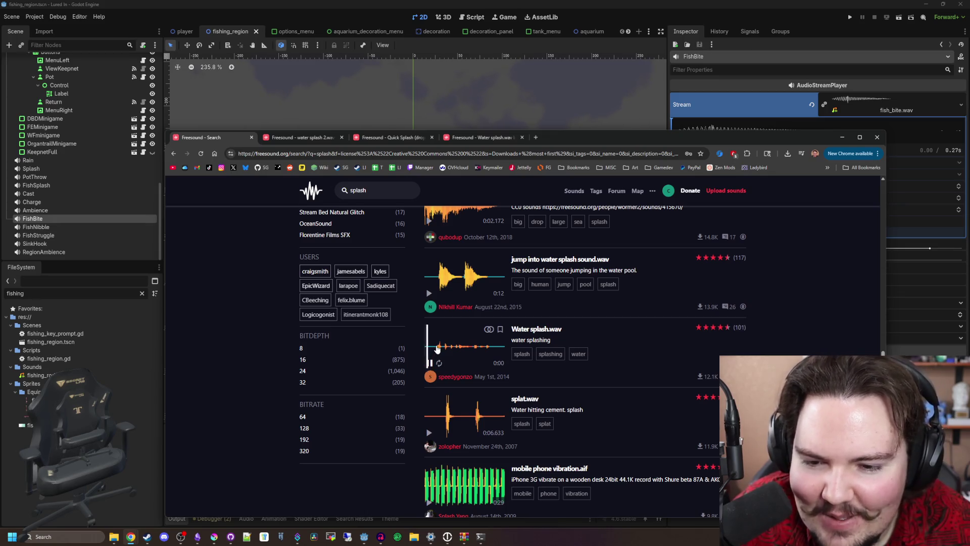
left_click(437, 348)
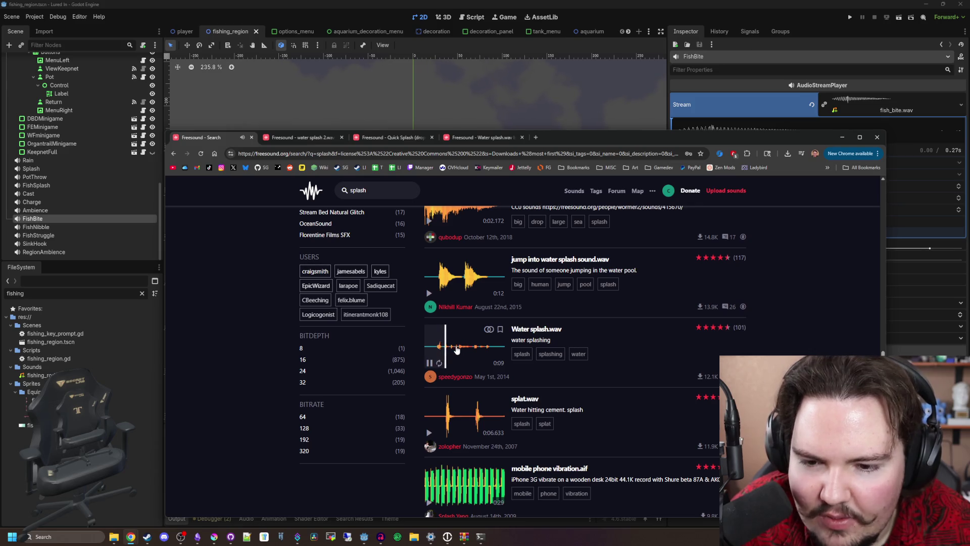
left_click(456, 348)
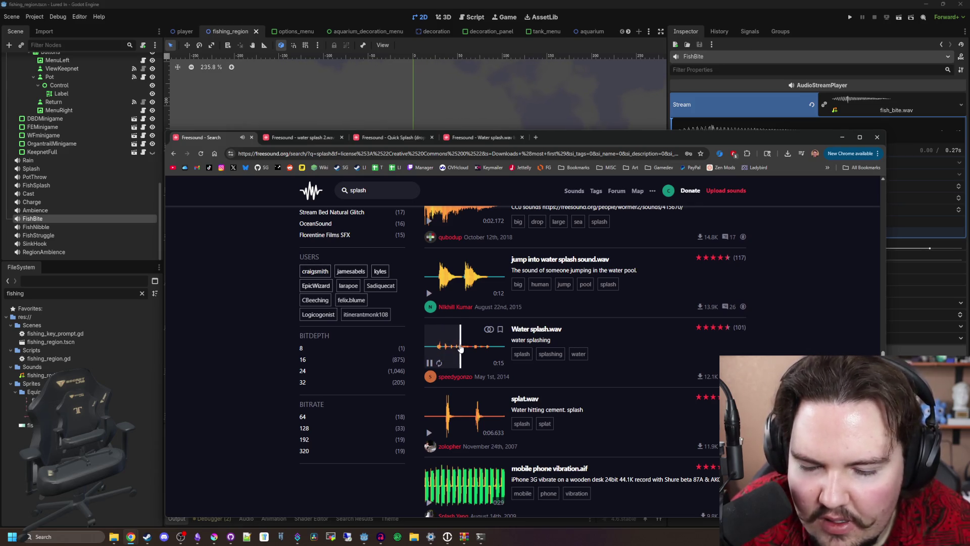
scroll(432, 366, "down", 1)
left_click(429, 382)
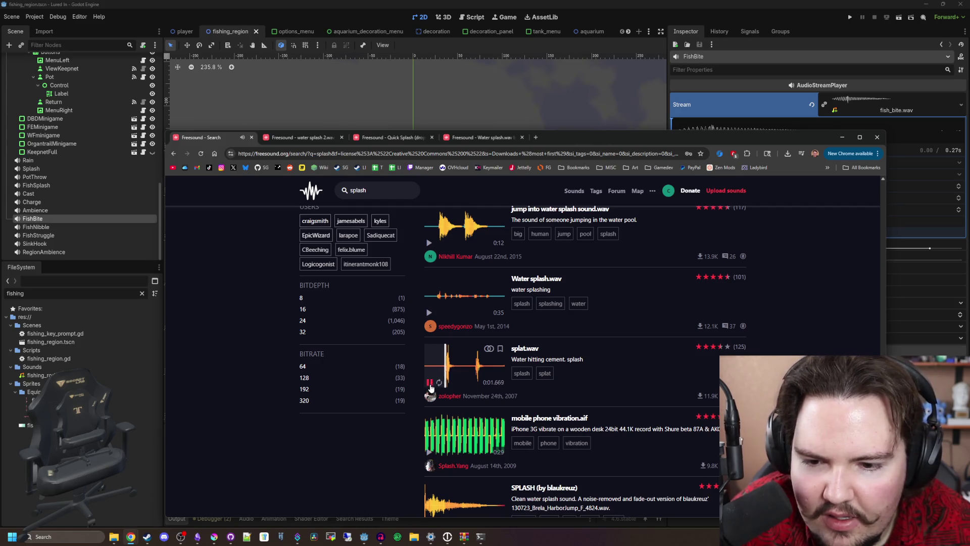
scroll(429, 387, "down", 3)
left_click(432, 373)
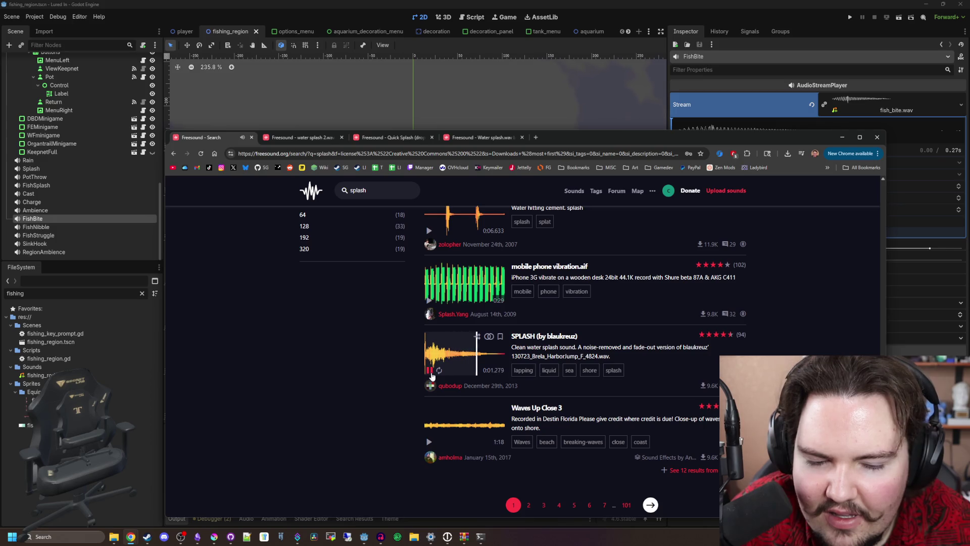
scroll(433, 376, "down", 1)
Step: On page 2, preview the pool-jumping splash, splat.ogg and 37 - 16 Water splash.WAV
left_click(652, 454)
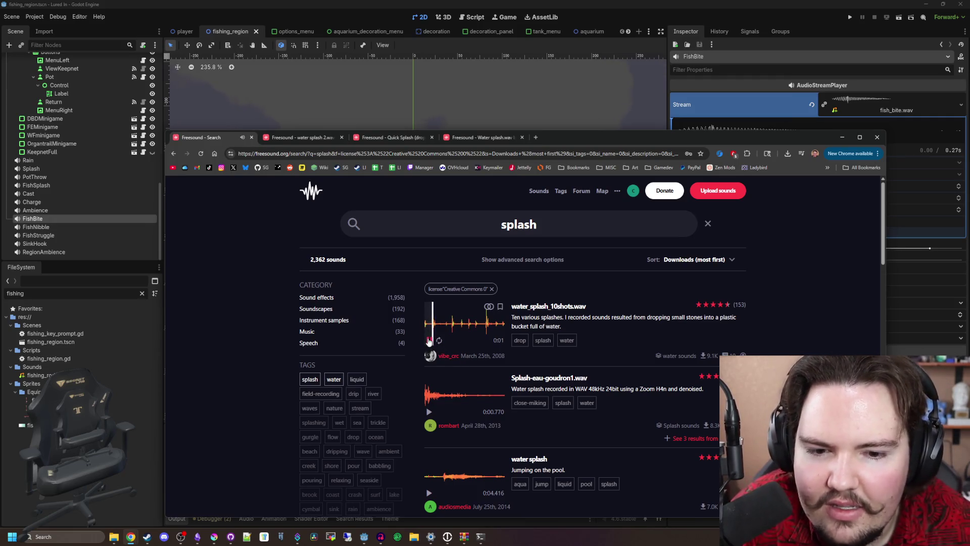
scroll(429, 358, "down", 2)
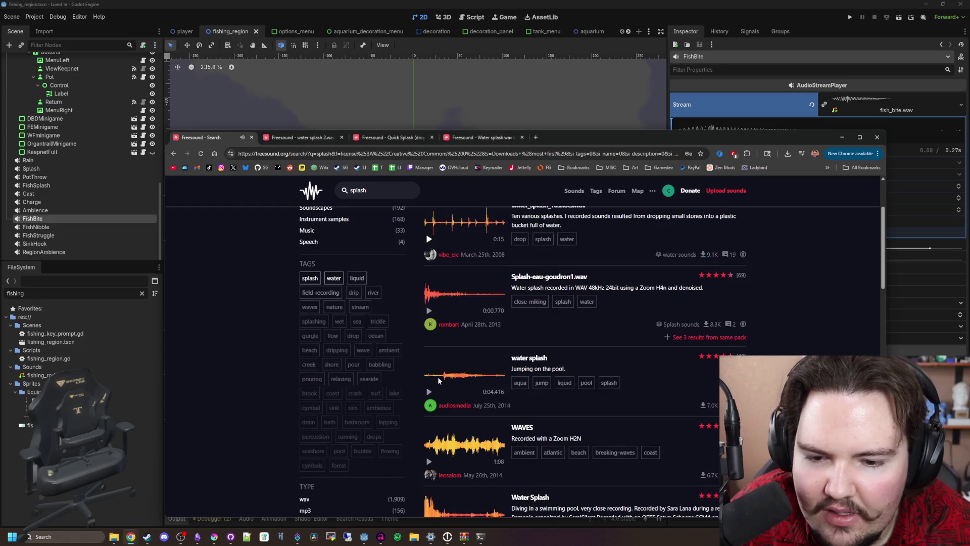
left_click(429, 392)
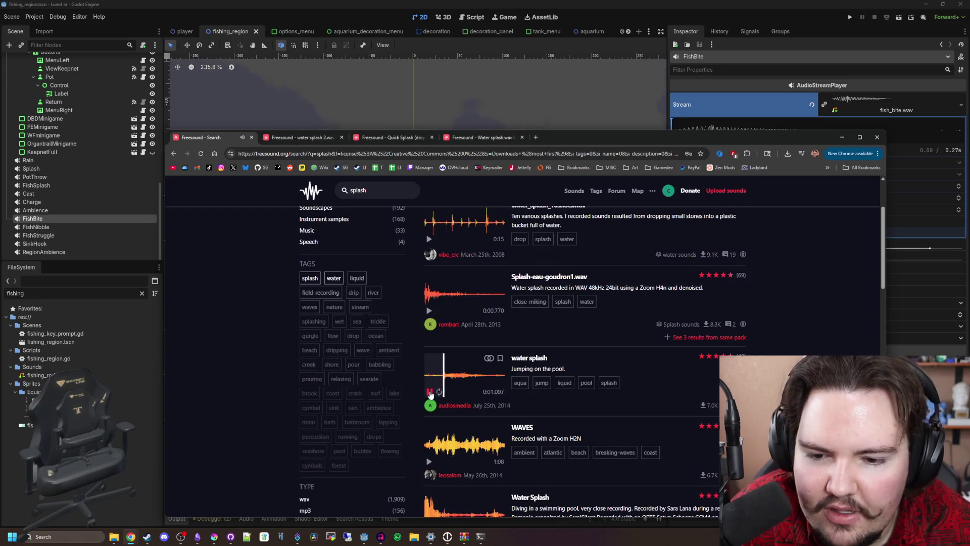
scroll(431, 394, "down", 3)
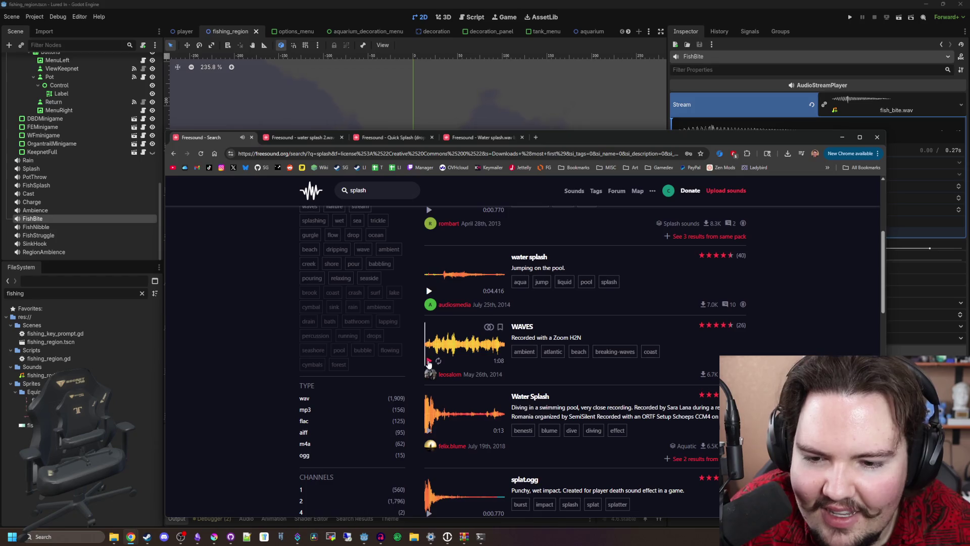
scroll(428, 384, "down", 2)
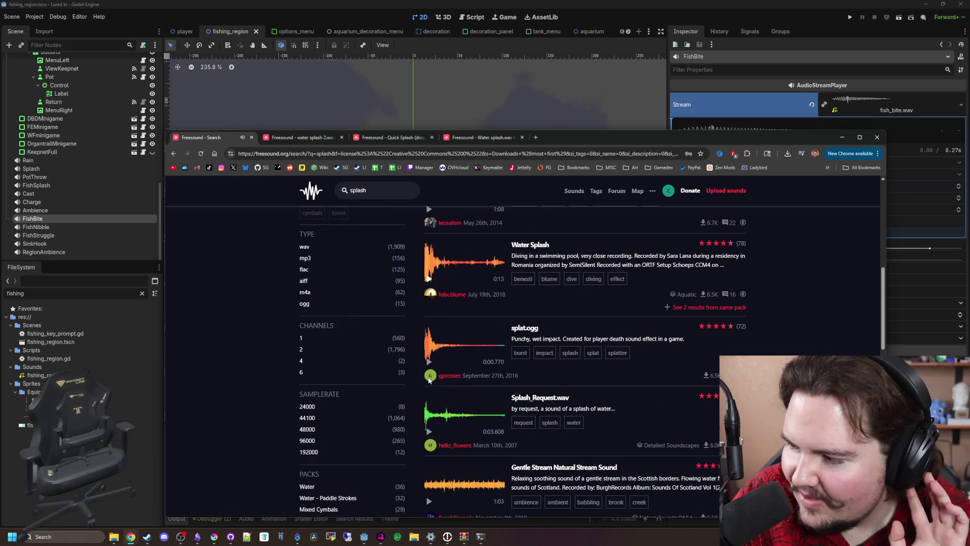
left_click(430, 362)
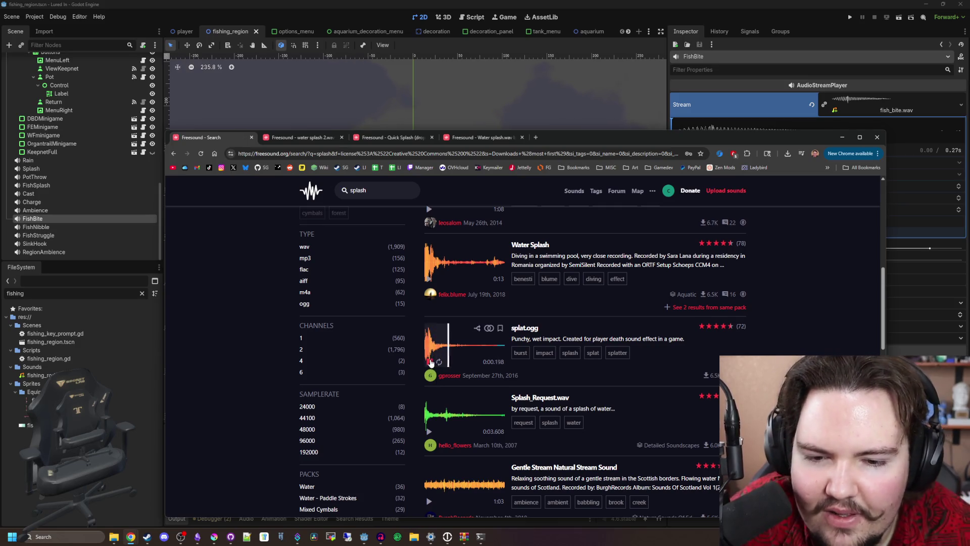
scroll(430, 361, "down", 6)
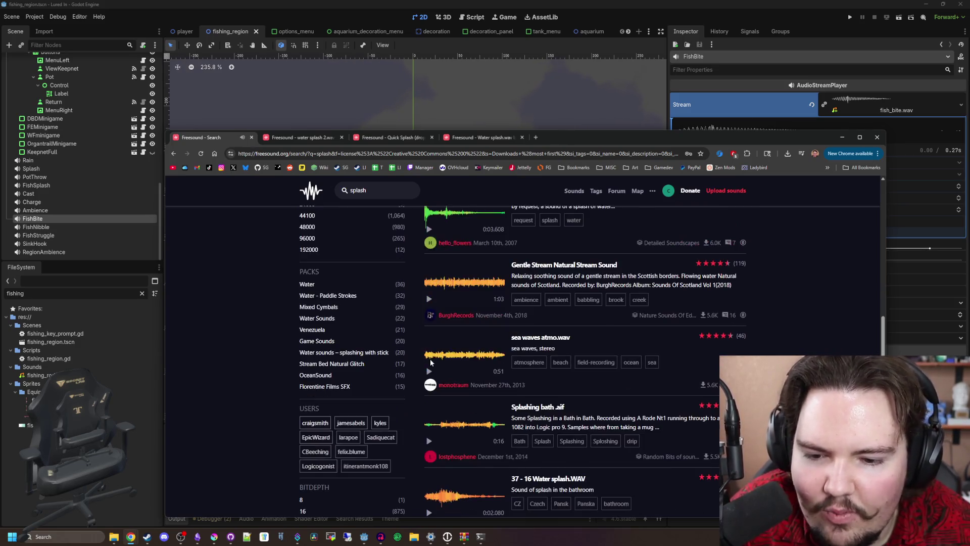
scroll(430, 346, "down", 2)
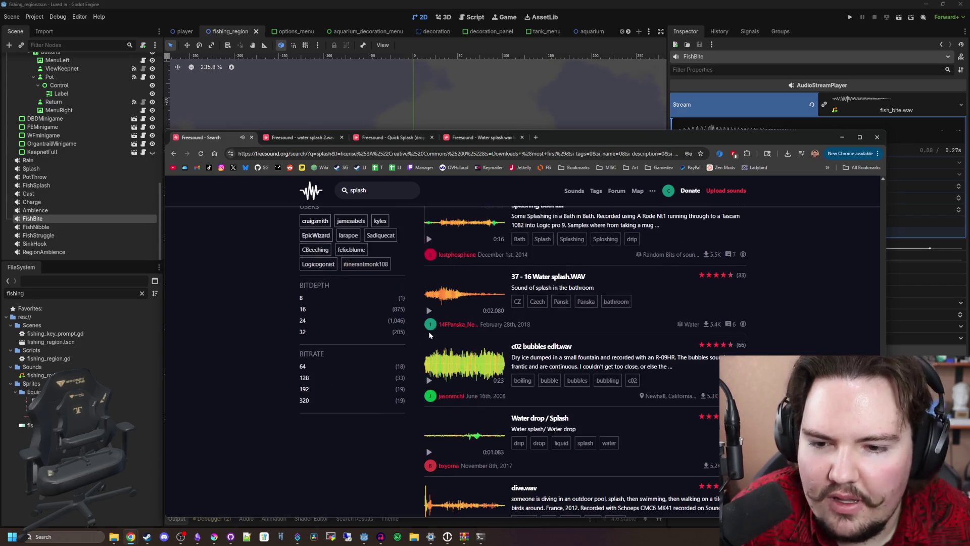
left_click(428, 310)
scroll(426, 314, "down", 3)
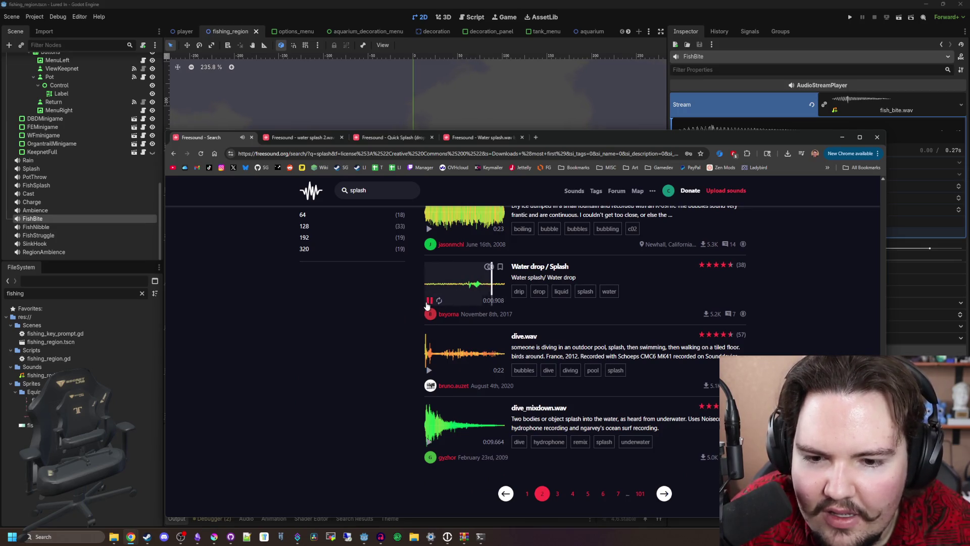
scroll(677, 405, "down", 2)
Step: Go to page 3 and preview throatslashadd.wav and 5 meters dive.wav
left_click(666, 395)
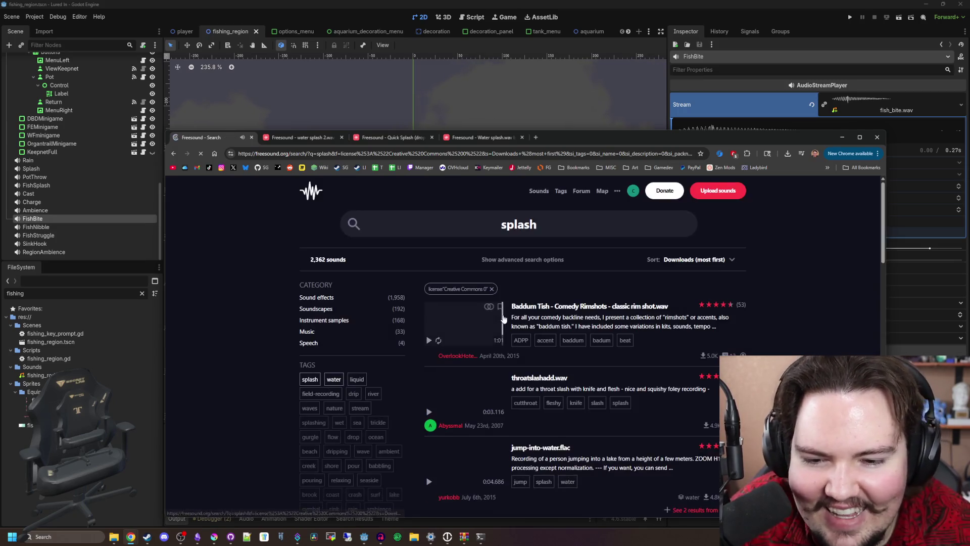
left_click(429, 412)
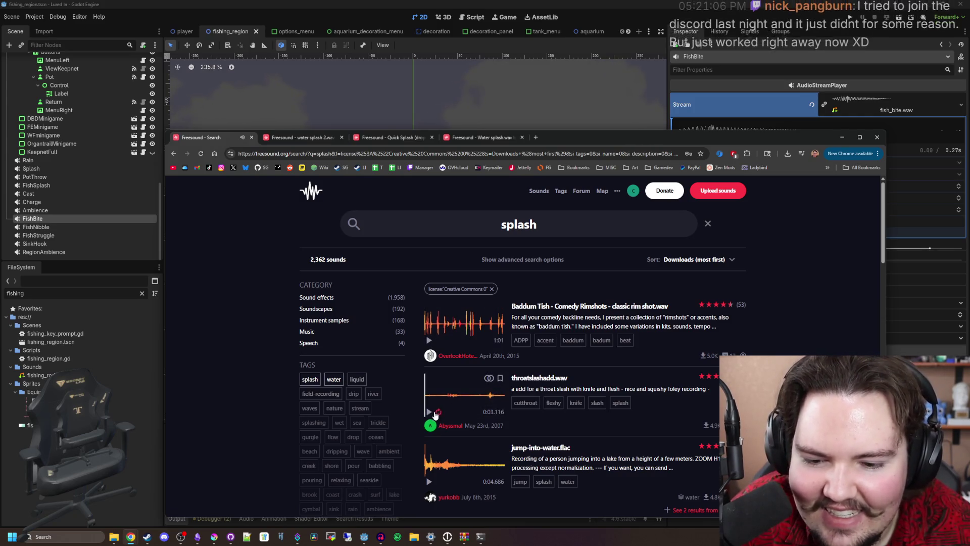
scroll(428, 435, "down", 1)
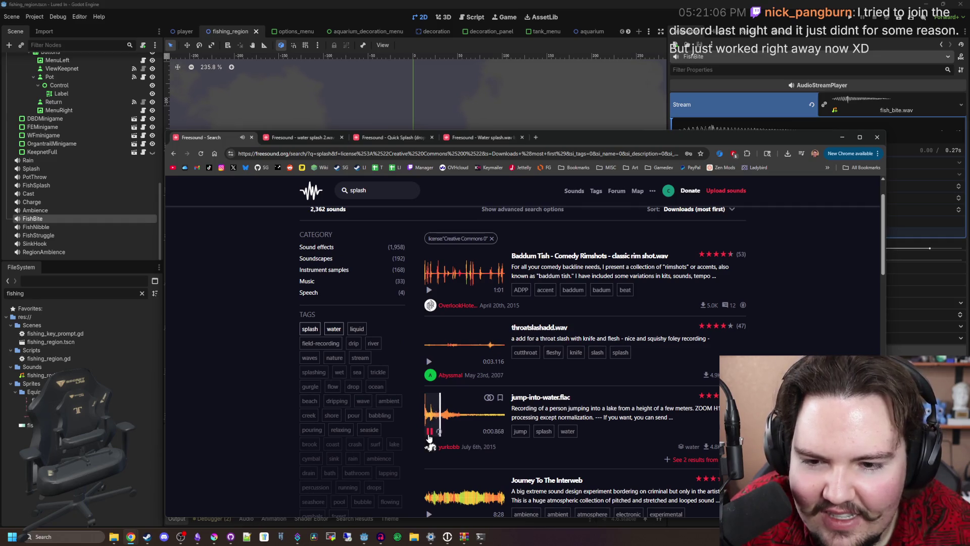
scroll(431, 290, "down", 3)
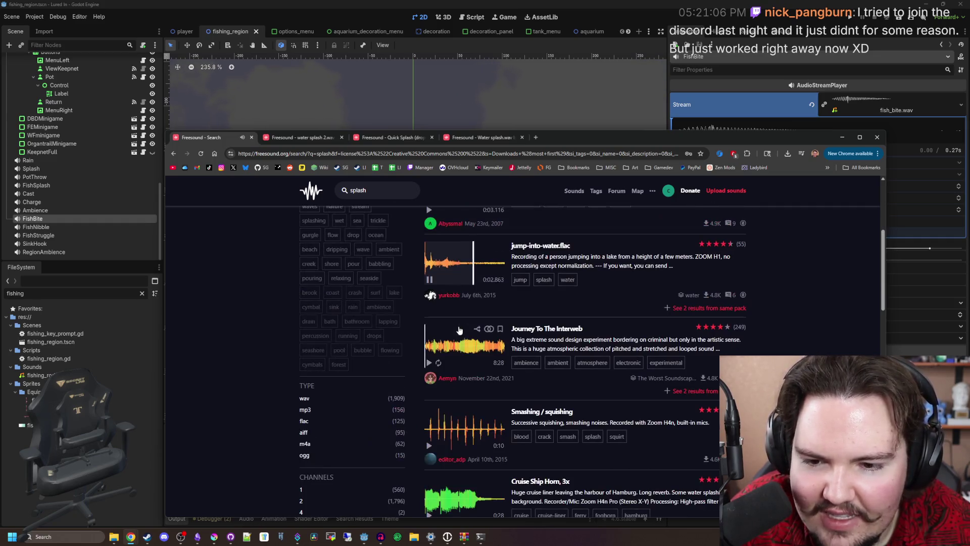
scroll(442, 362, "down", 2)
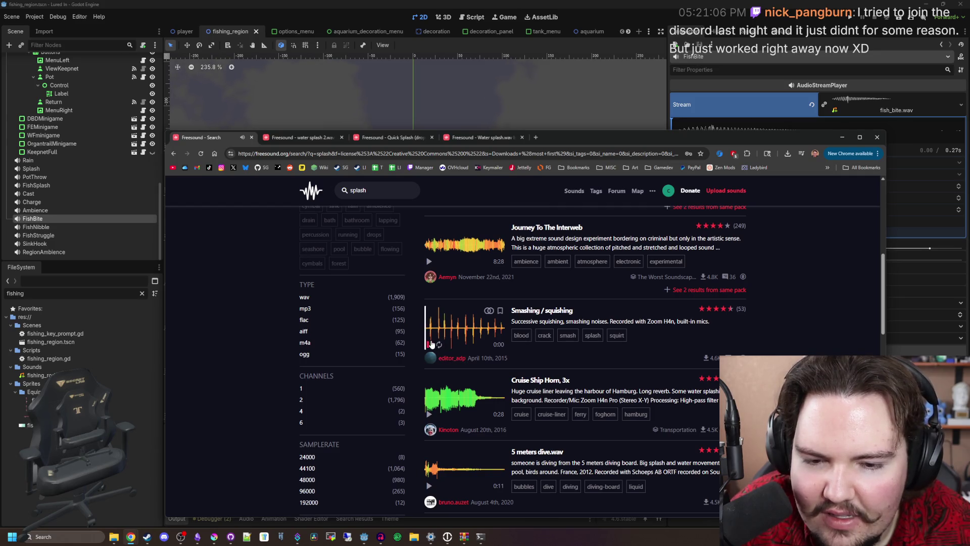
scroll(430, 343, "down", 2)
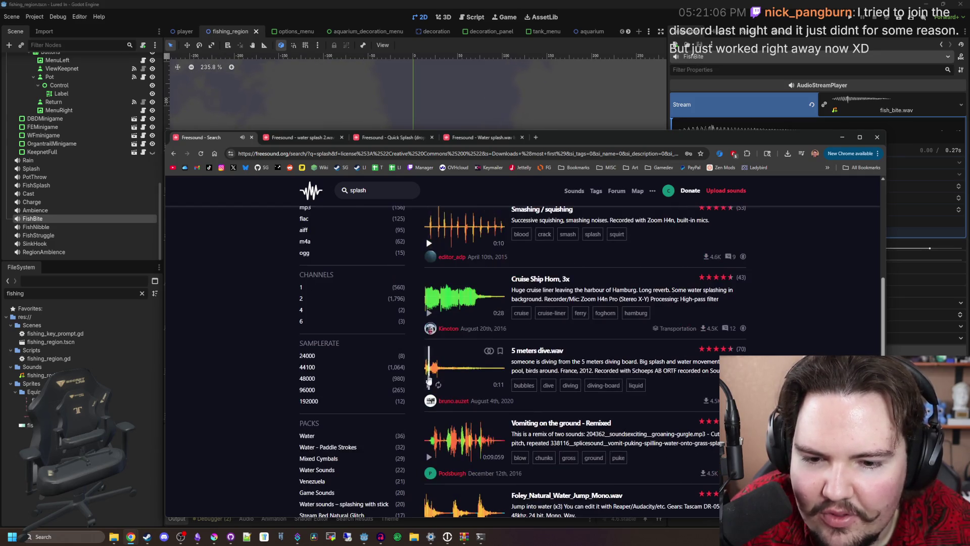
left_click(428, 385)
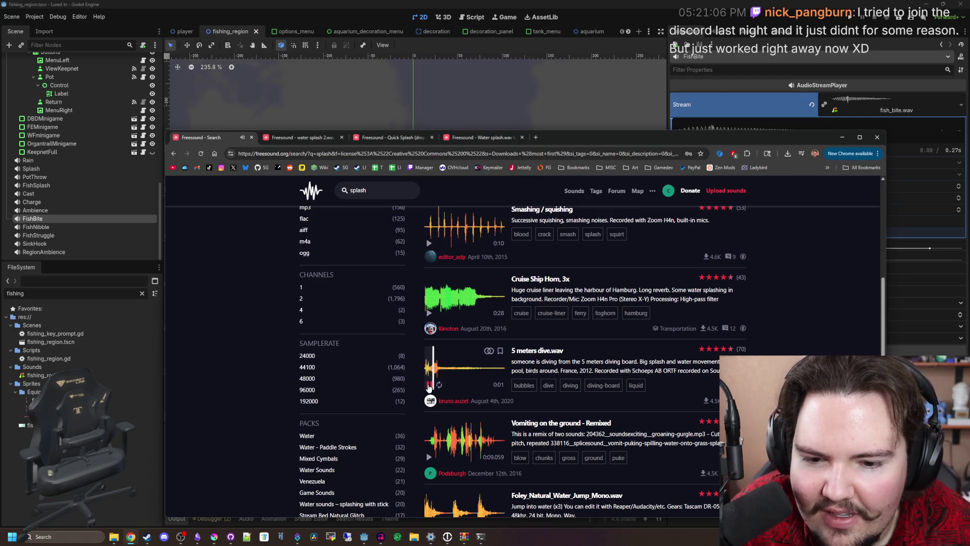
Step: Preview Foley_Natural_Water_Jump_Mono.wav, Wilhelm Splash and Large Splash
scroll(428, 387, "down", 3)
left_click(428, 382)
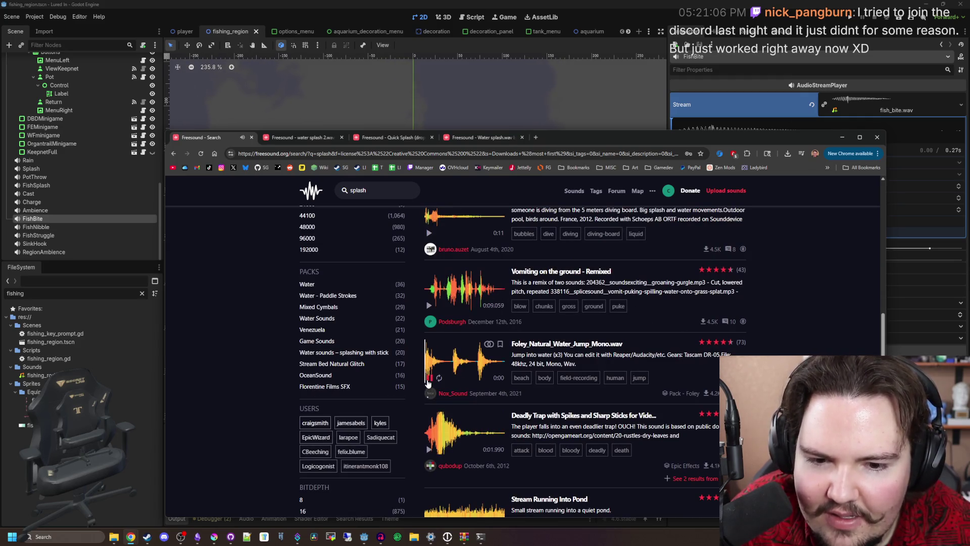
scroll(429, 387, "down", 6)
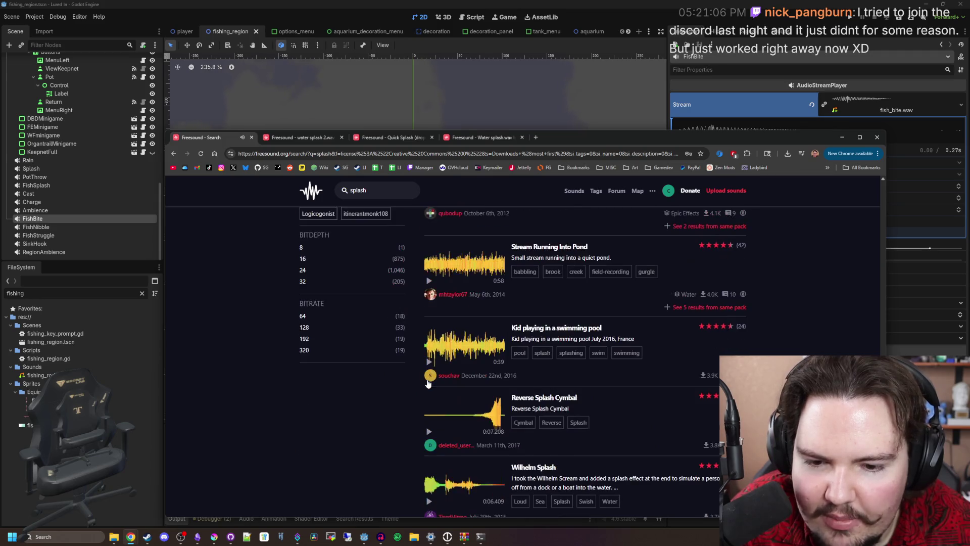
scroll(433, 399, "down", 2)
left_click(429, 349)
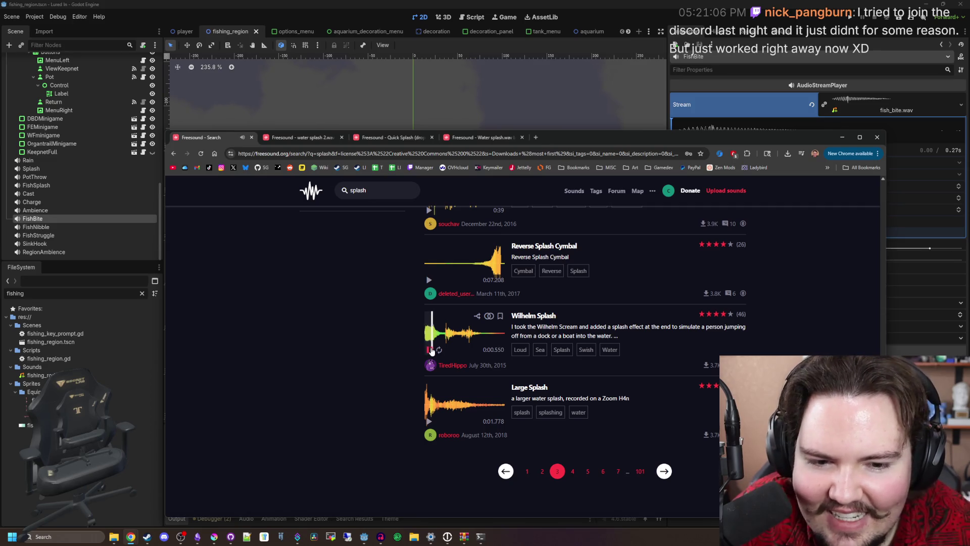
left_click(430, 350)
scroll(435, 356, "down", 1)
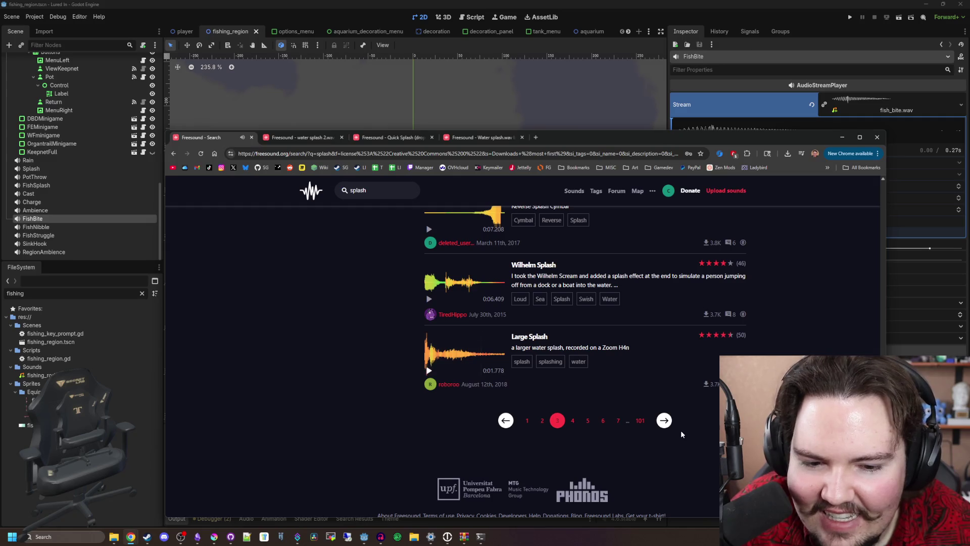
Step: On page 4 of the splash results, preview POOL SWIMMING R-L
left_click(663, 421)
scroll(441, 337, "down", 4)
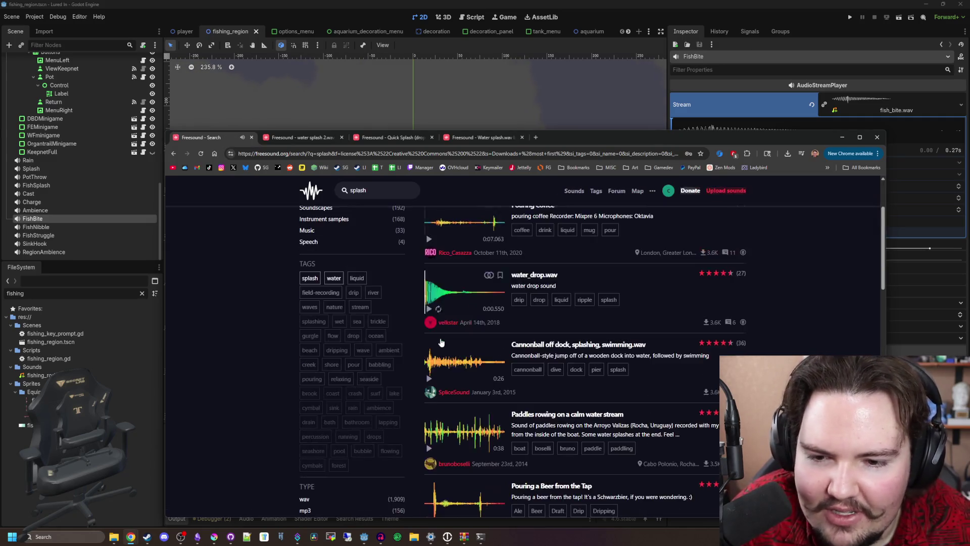
scroll(440, 338, "down", 3)
scroll(428, 344, "down", 2)
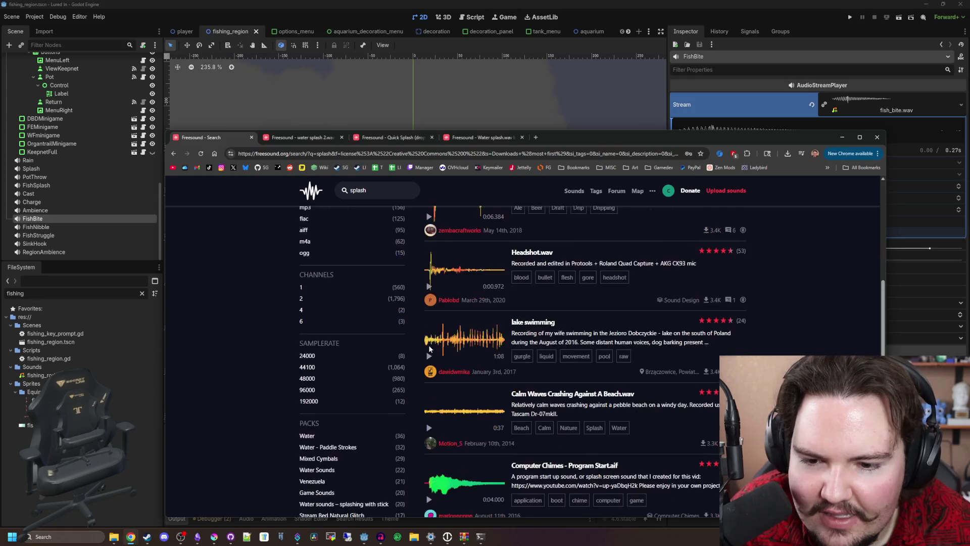
scroll(450, 314, "down", 8)
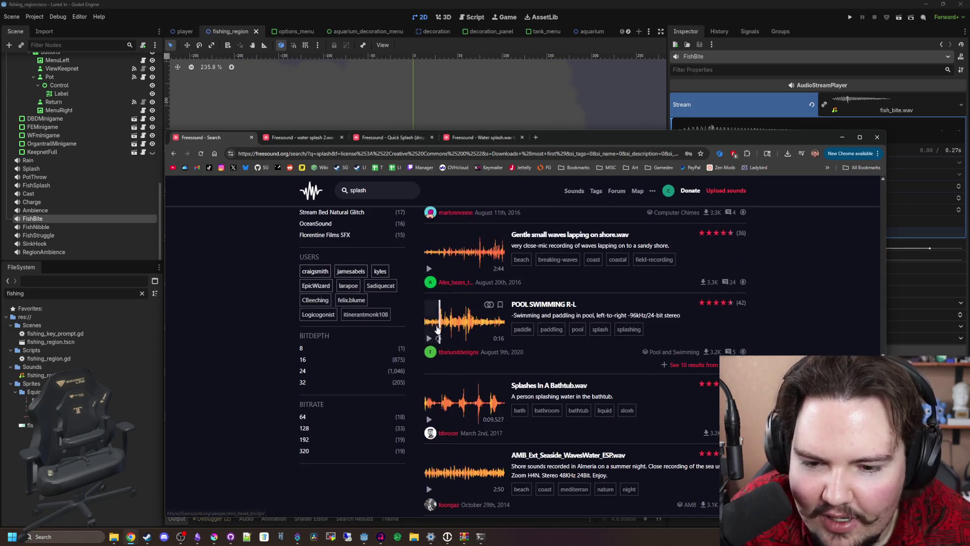
left_click(431, 338)
scroll(434, 341, "down", 2)
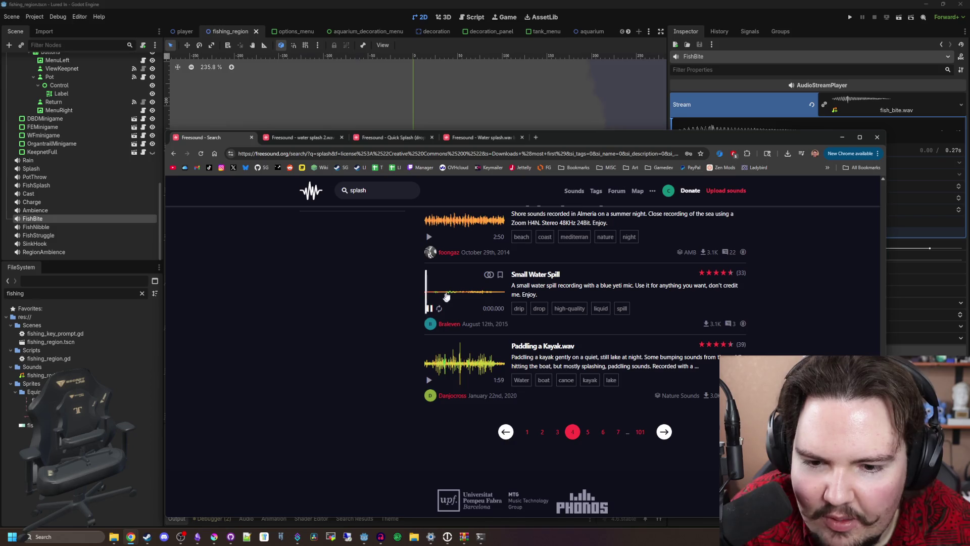
Step: On page 5, play Soothing Waterdrop Click.wav twice
left_click(668, 437)
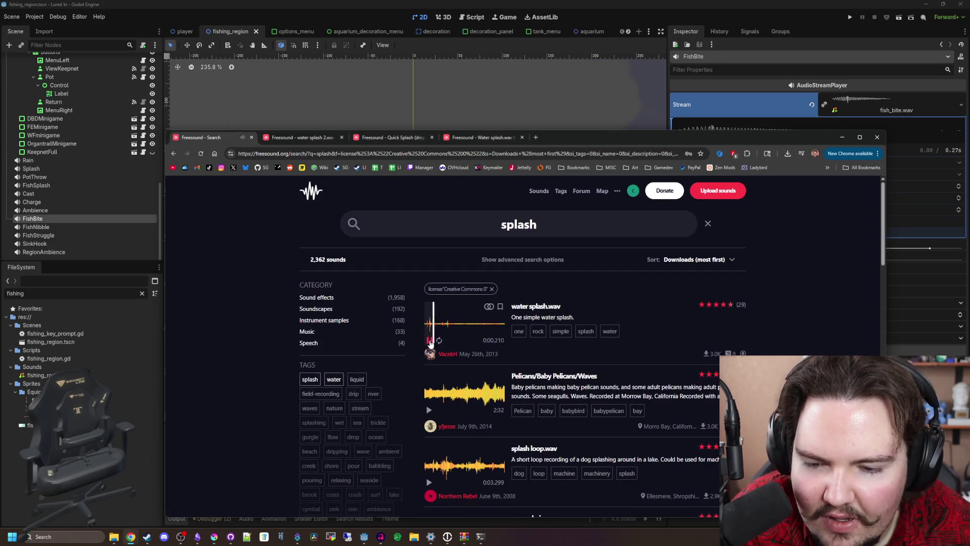
scroll(430, 343, "down", 3)
scroll(430, 343, "down", 3)
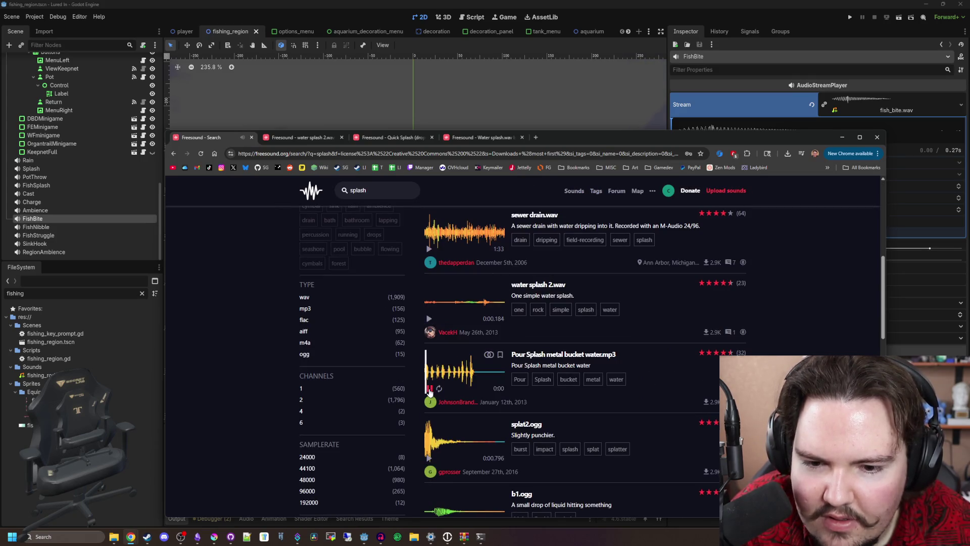
scroll(429, 392, "down", 1)
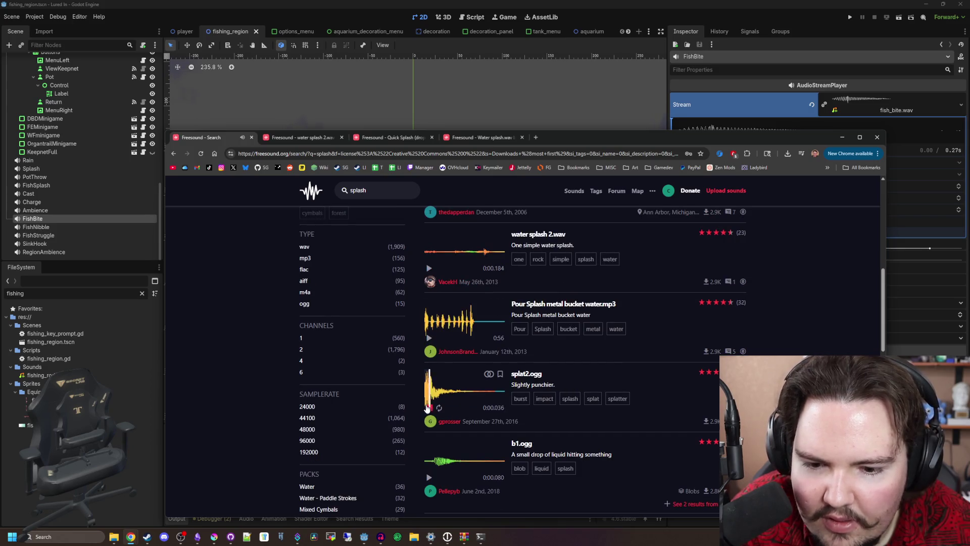
scroll(426, 404, "down", 2)
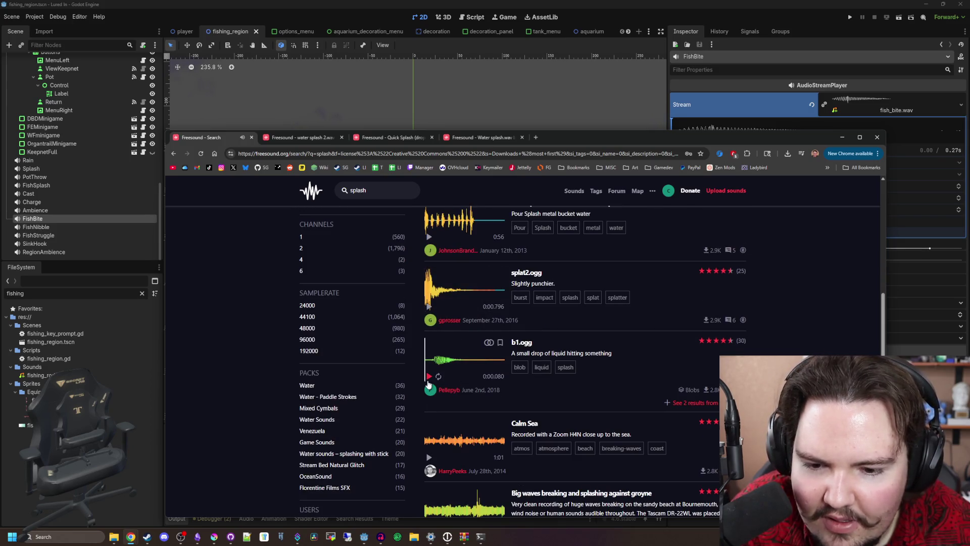
scroll(429, 399, "down", 5)
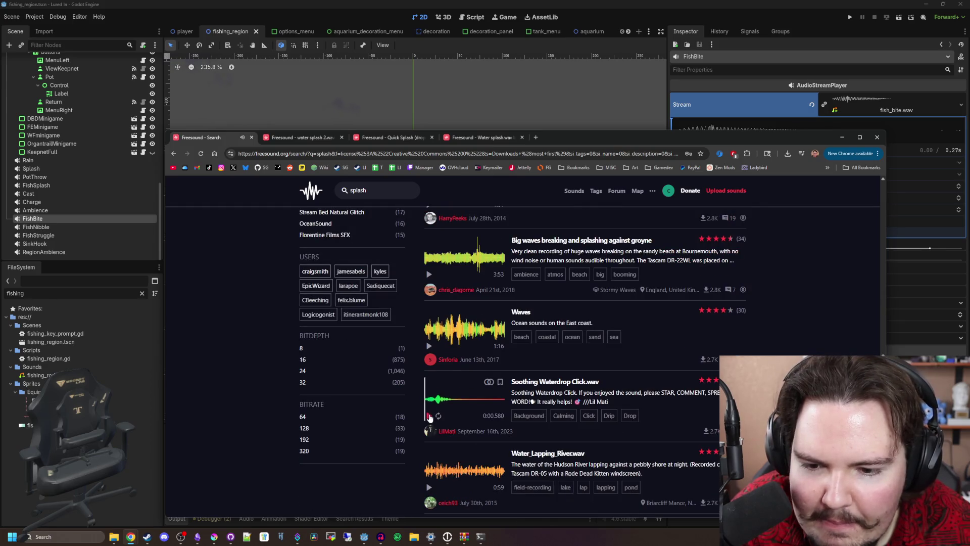
left_click(430, 417)
left_click(429, 417)
scroll(430, 417, "down", 3)
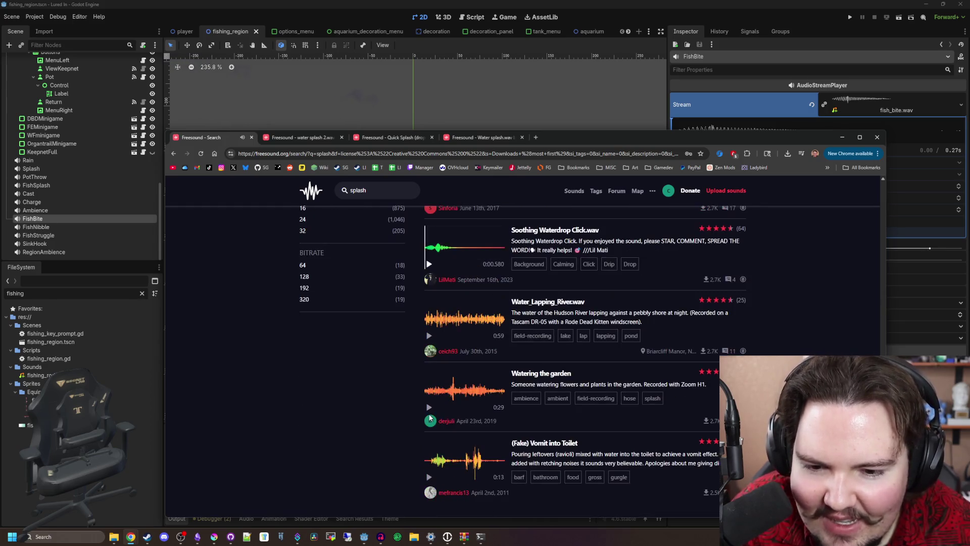
scroll(429, 417, "down", 2)
Step: On page 6, preview the water splash and flounder sound, then return to Godot
left_click(673, 428)
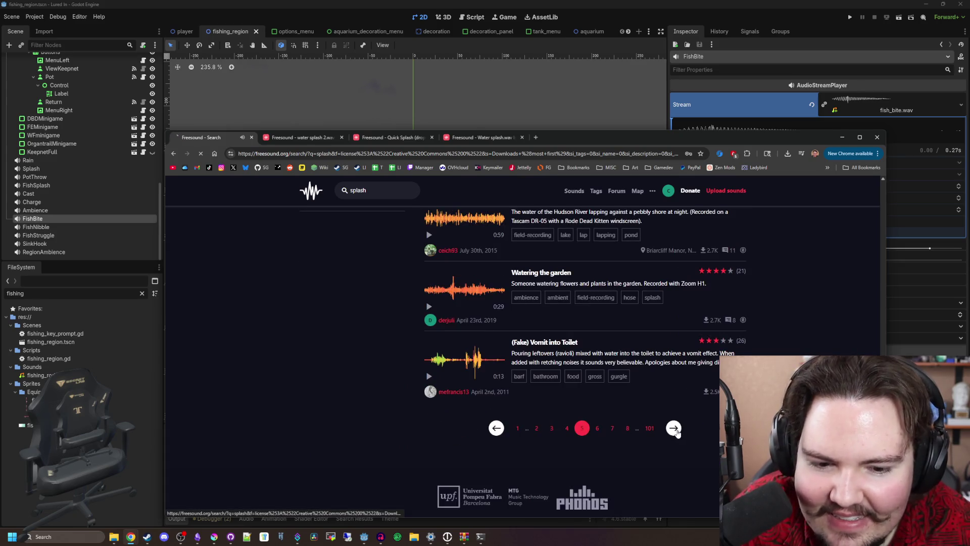
left_click(436, 341)
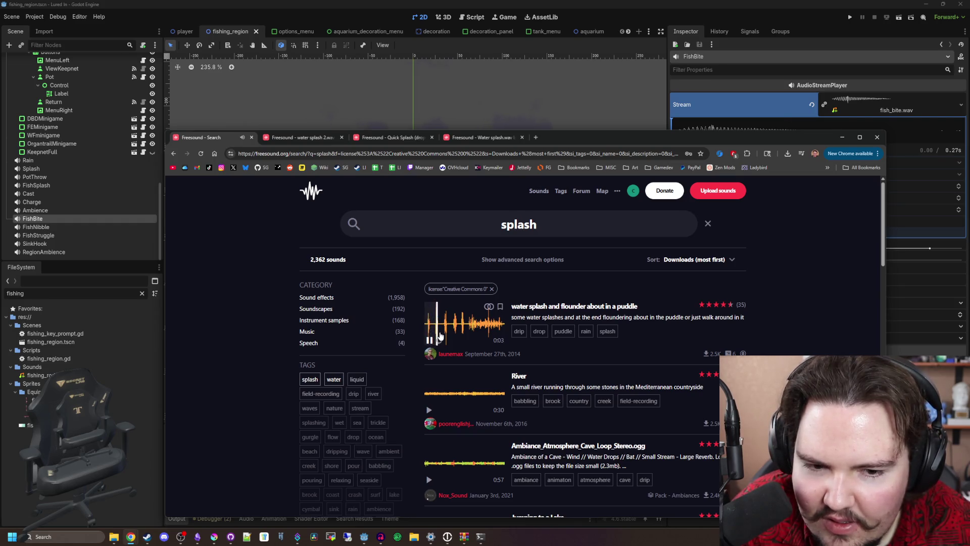
scroll(432, 344, "down", 12)
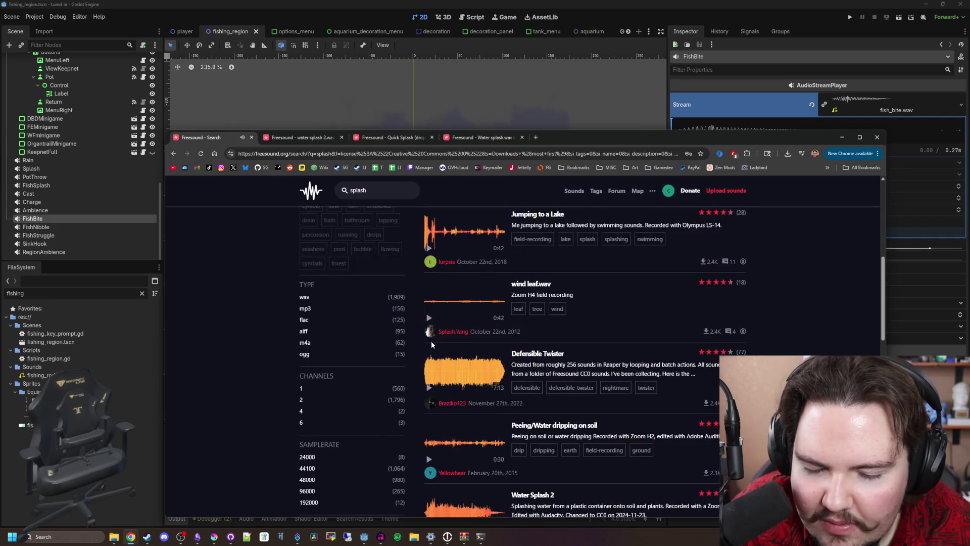
scroll(431, 345, "down", 5)
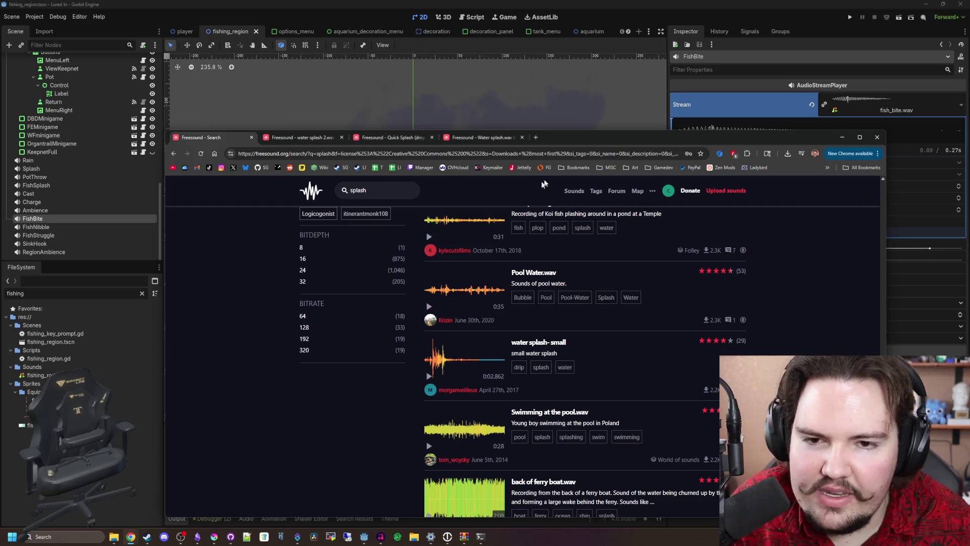
key("alt+Tab")
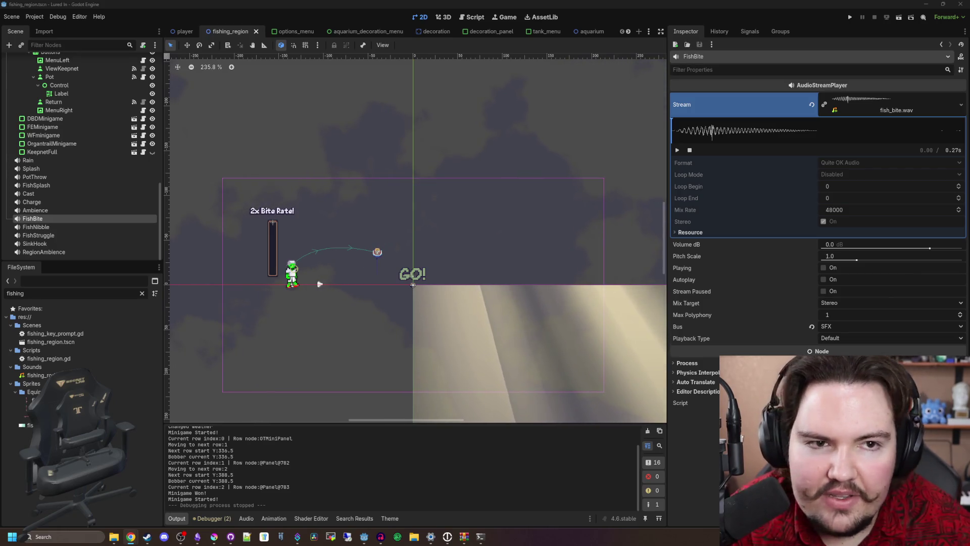
Step: Run the Lured In project from Godot's toolbar to reach its title screen
left_click(846, 18)
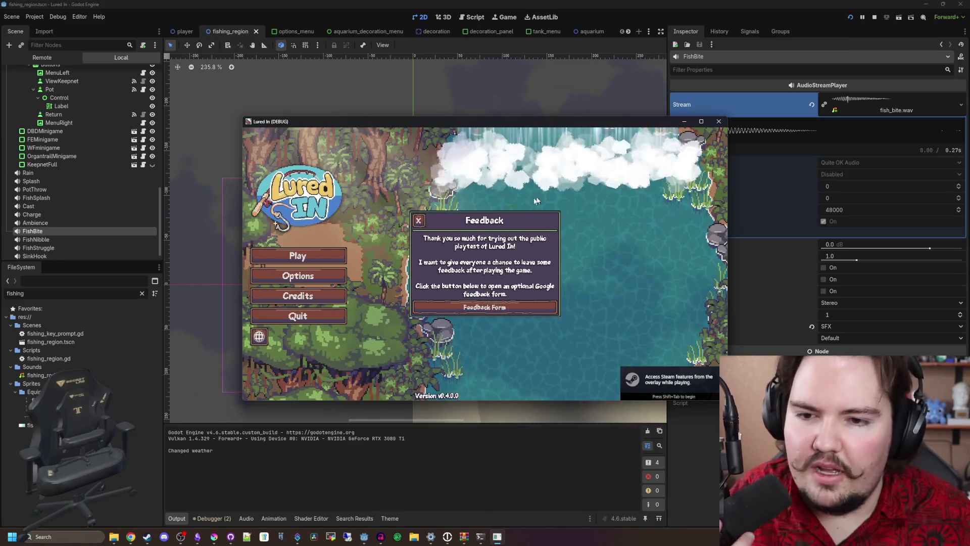
Step: Dismiss the feedback message, start the game, travel to the Pond and cast twice to hear the bite
left_click(418, 220)
left_click(251, 261)
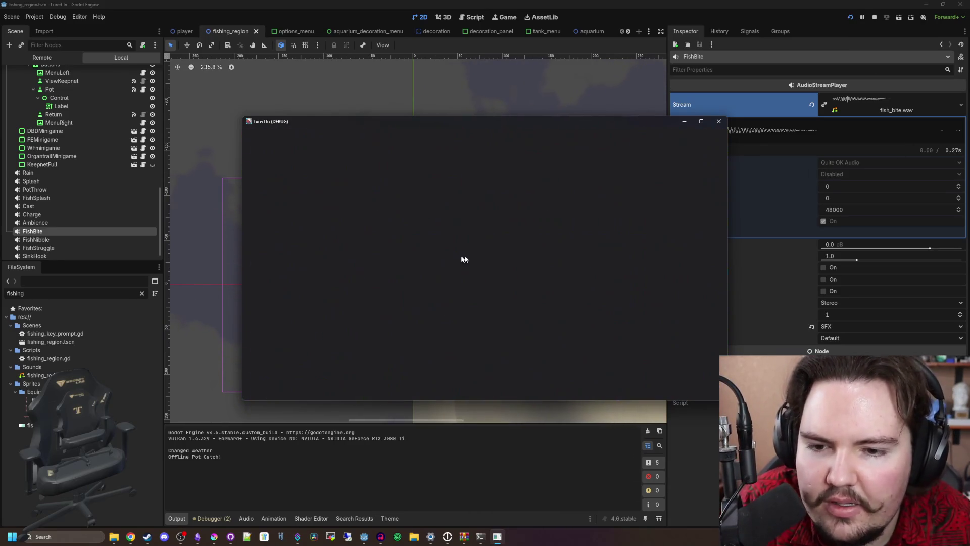
left_click(669, 384)
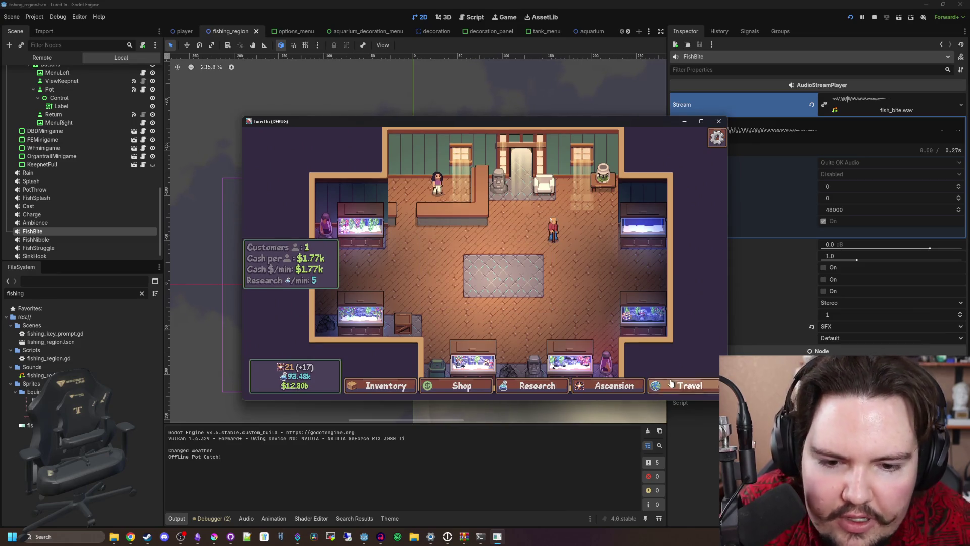
left_click(584, 218)
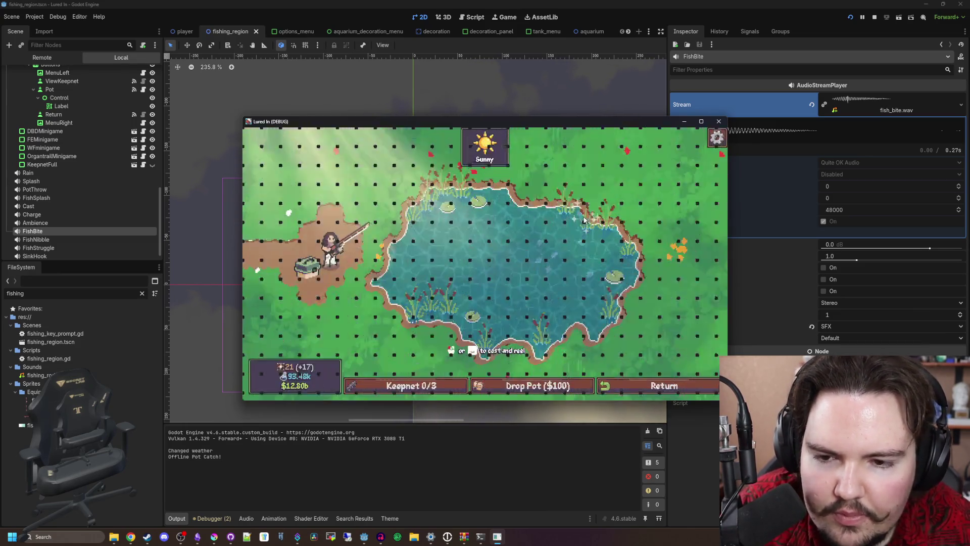
left_click(534, 256)
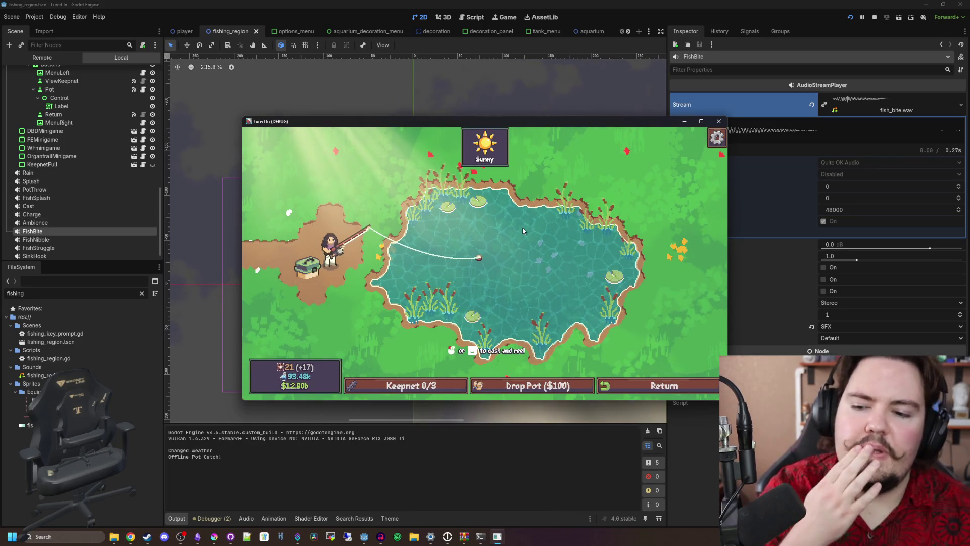
left_click(535, 286)
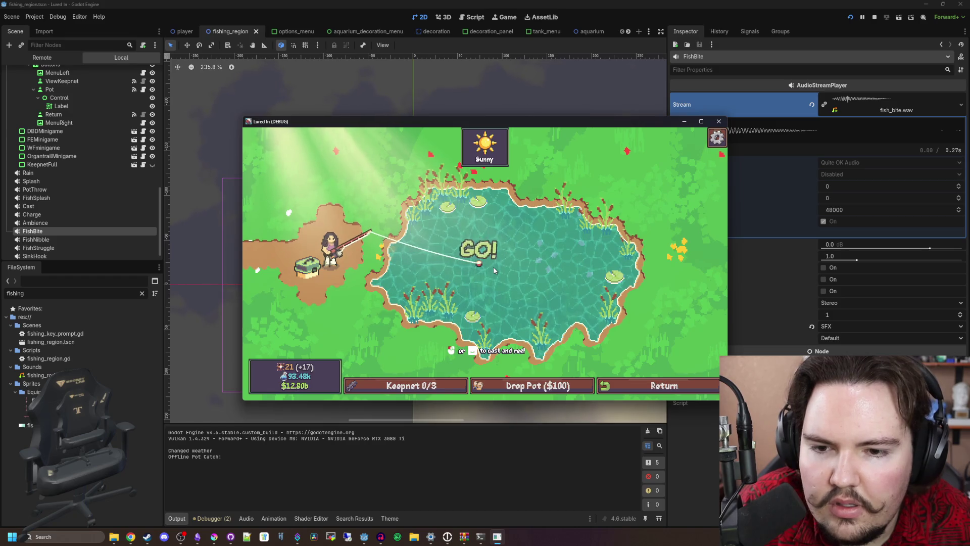
Step: Stop the debug run and save the scene with Ctrl+S
left_click(718, 122)
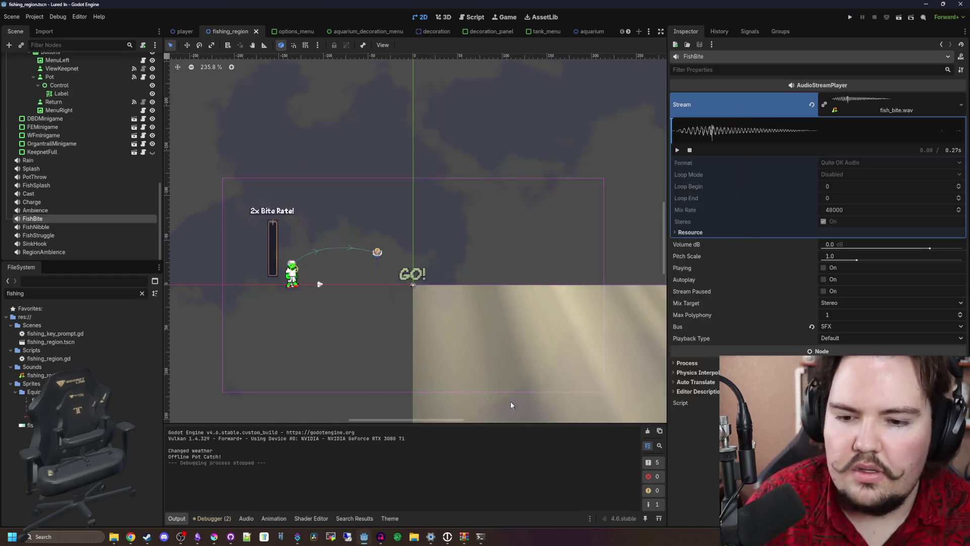
key("ctrl+s")
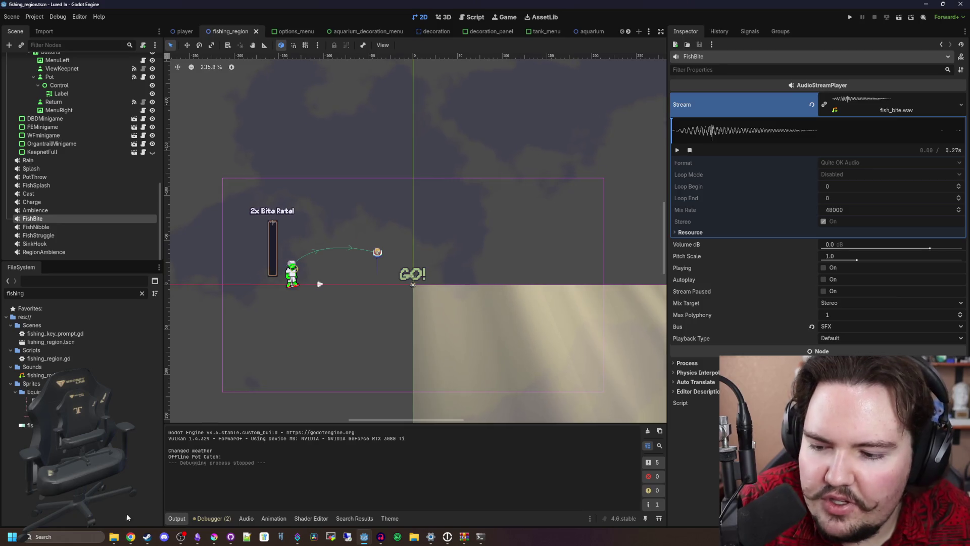
left_click(379, 537)
Step: In File Explorer, open the lured-in Sounds folder and select fish_bite.wav
mouse_move(114, 536)
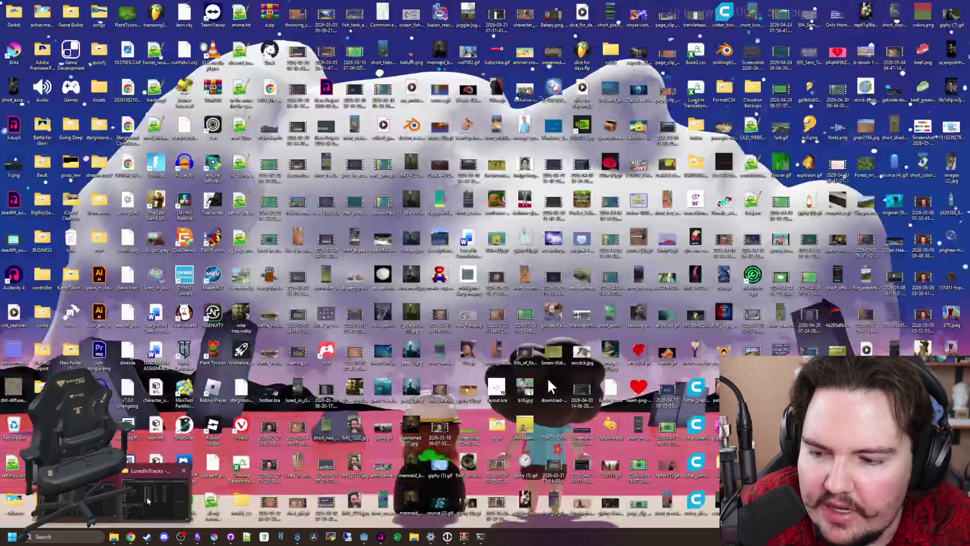
left_click(146, 496)
left_click(618, 236)
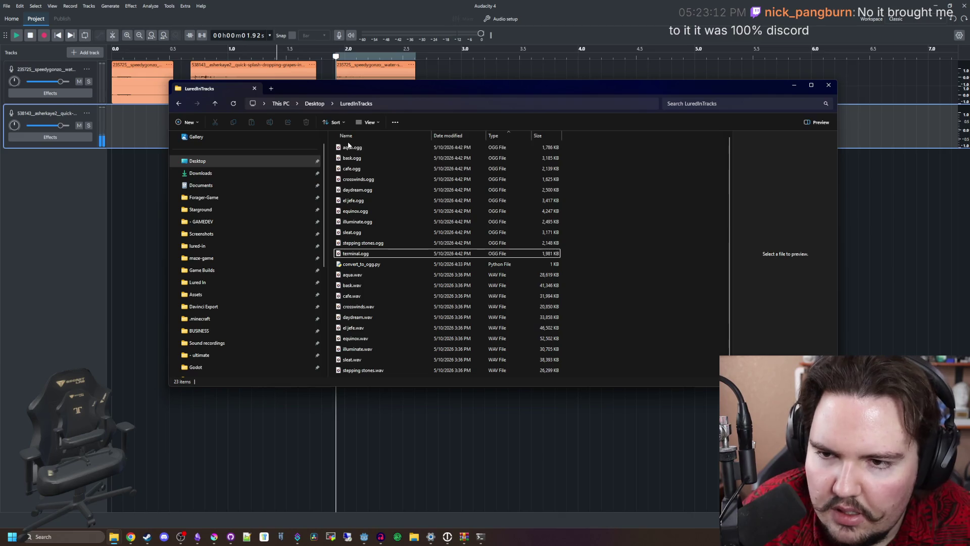
left_click(356, 149)
left_click(197, 246)
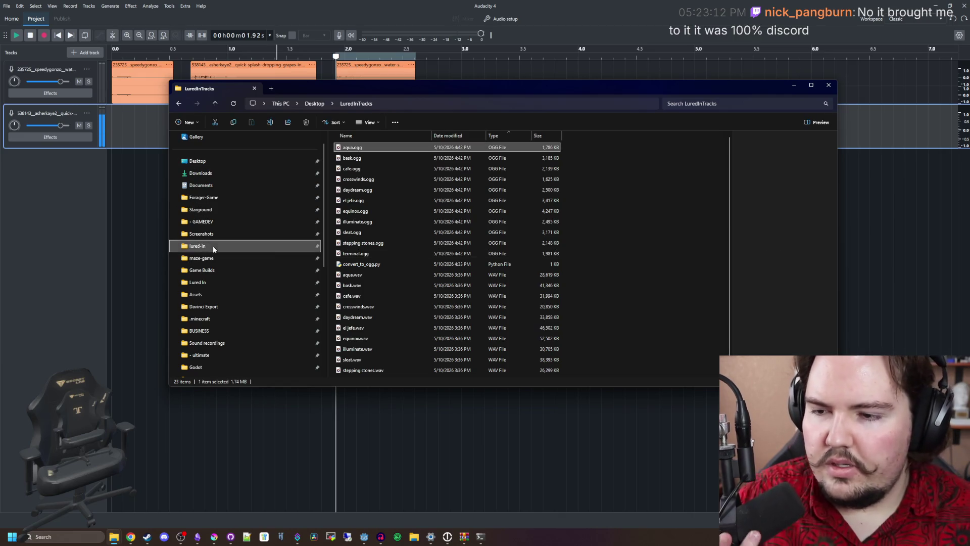
double_click(366, 254)
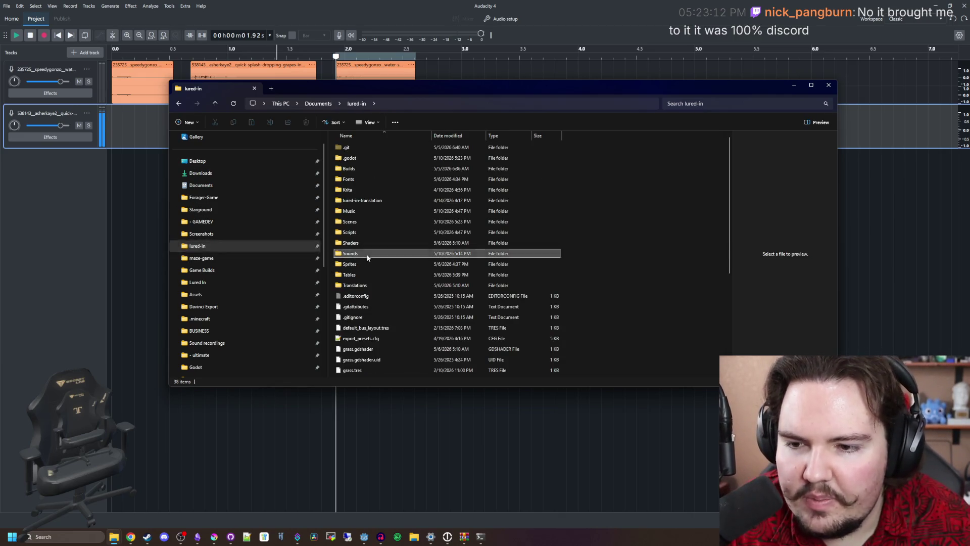
left_click(395, 190)
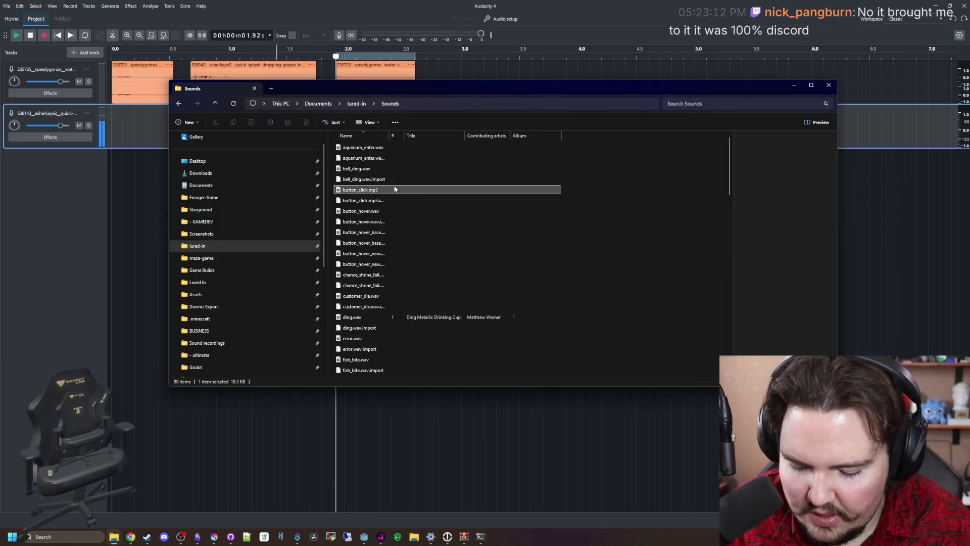
key("Down")
key("Down")
key("Down")
key("Down")
key("Down")
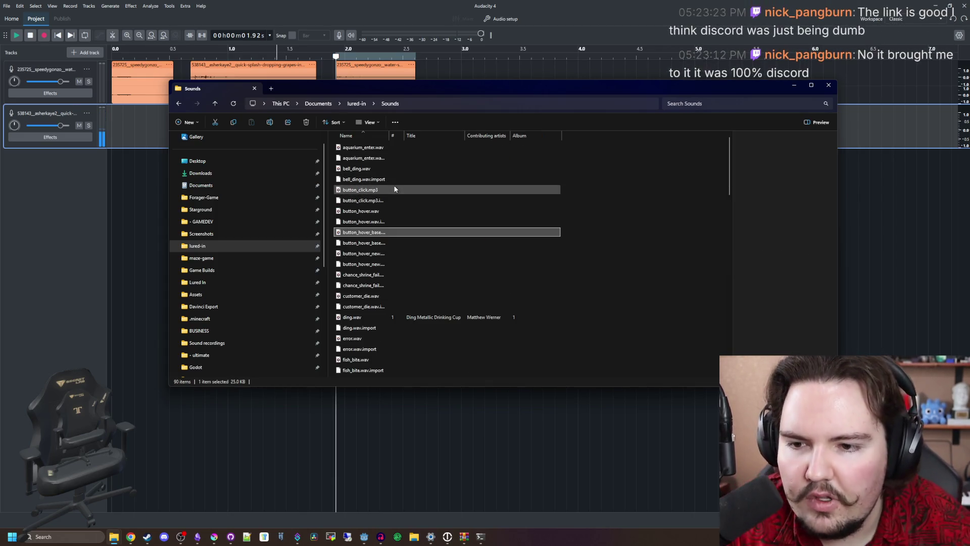
key("Up")
key("Up")
key("Up")
key("f")
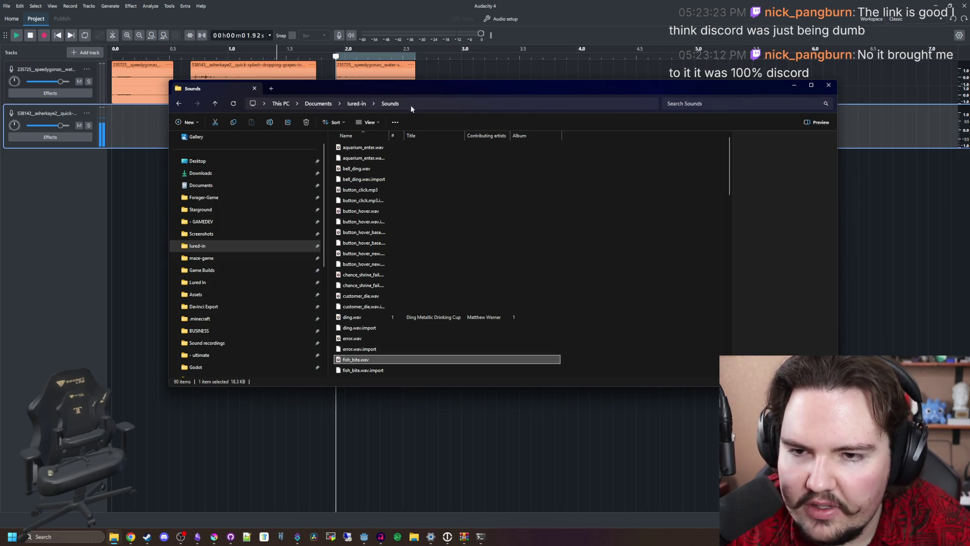
Step: Drag fish_bite.wav into Audacity as a new track, move it to about 2.8 s, and play
left_click_drag(447, 93, 0, 96)
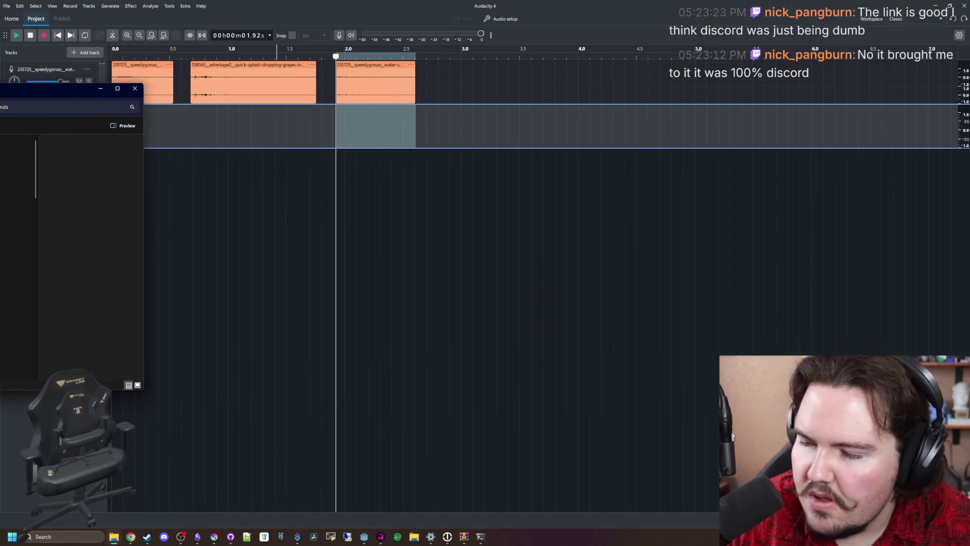
mouse_move(1, 151)
left_mouse_down()
mouse_move(479, 144)
mouse_move(470, 142)
left_mouse_up()
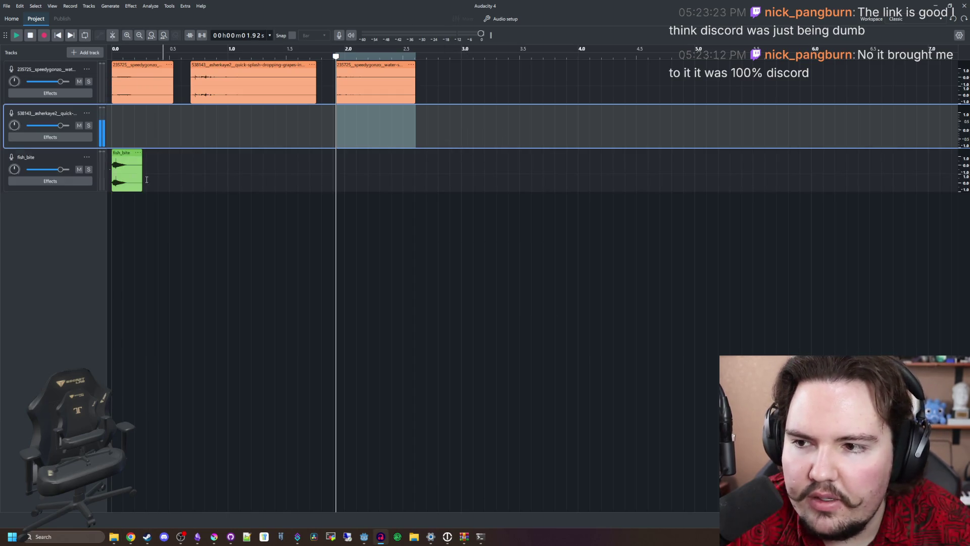
left_click_drag(116, 151, 446, 152)
left_click(448, 98)
key("space")
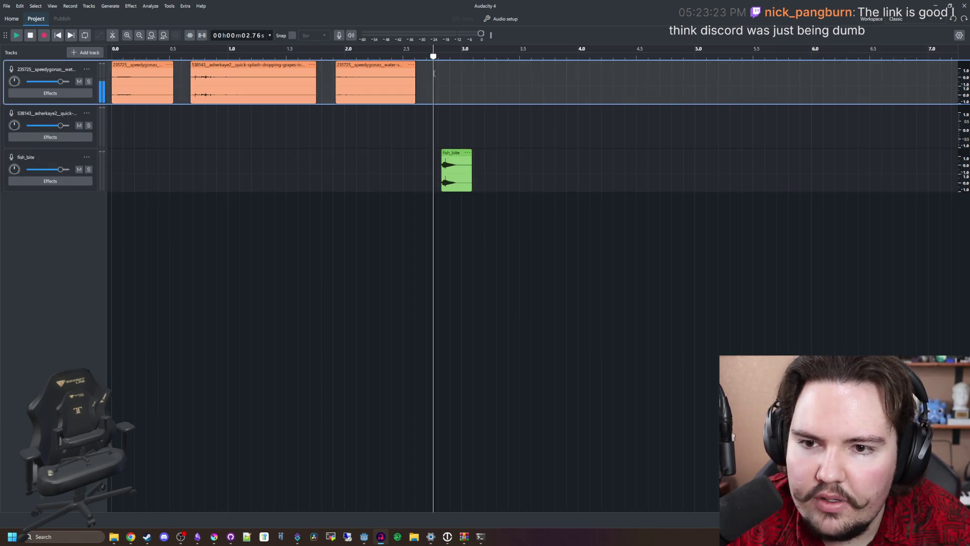
Step: Drag the quick splash clip from track 1 to track 2 at about 2.75 s and play it
left_click(1, 153)
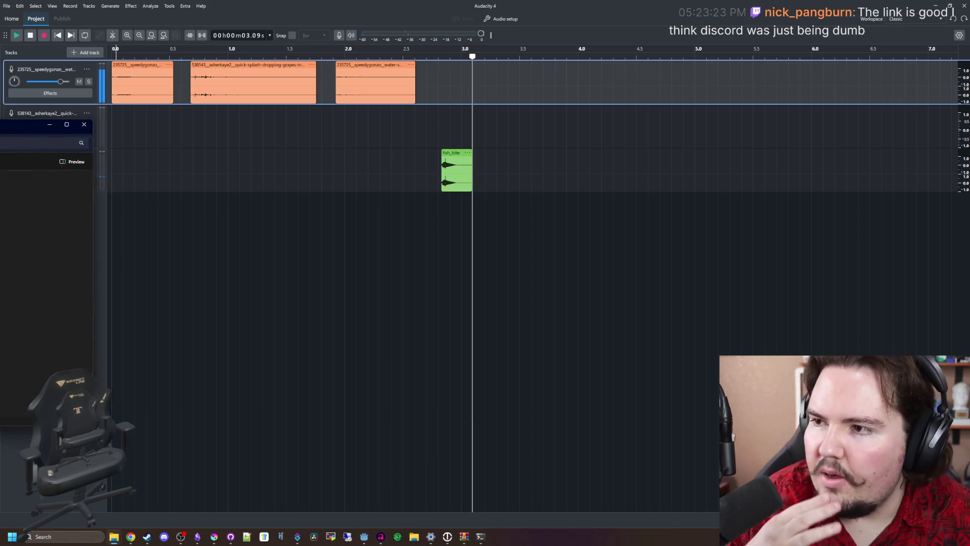
key("alt+Tab")
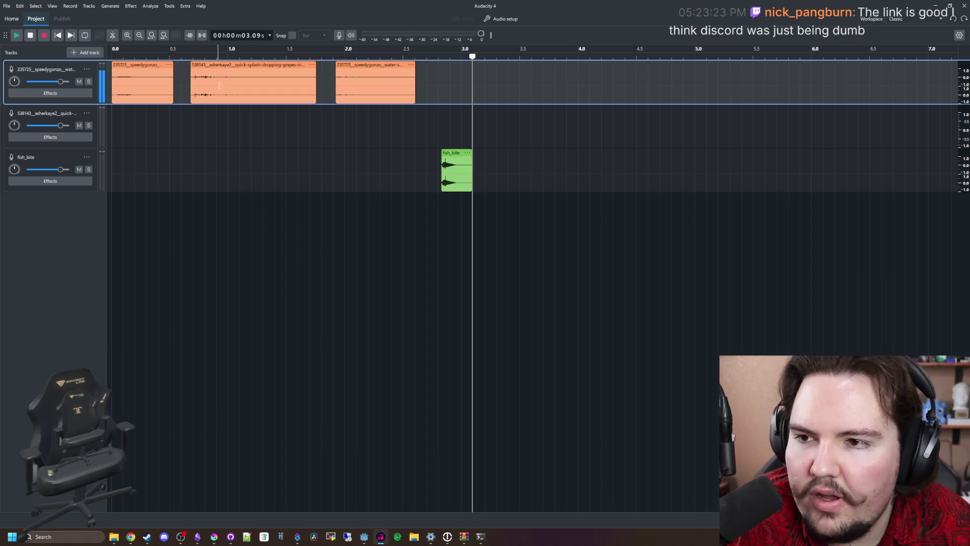
left_click_drag(219, 86, 470, 130)
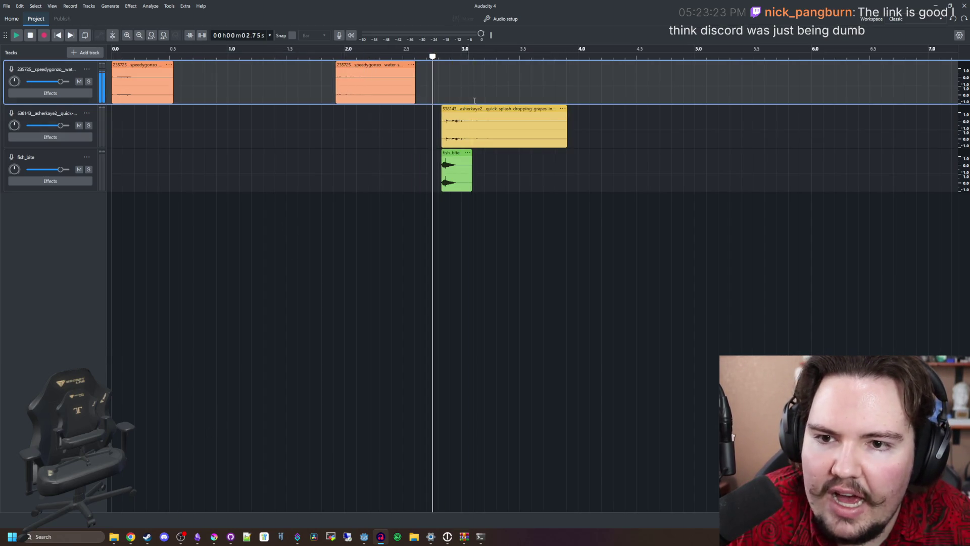
key("space")
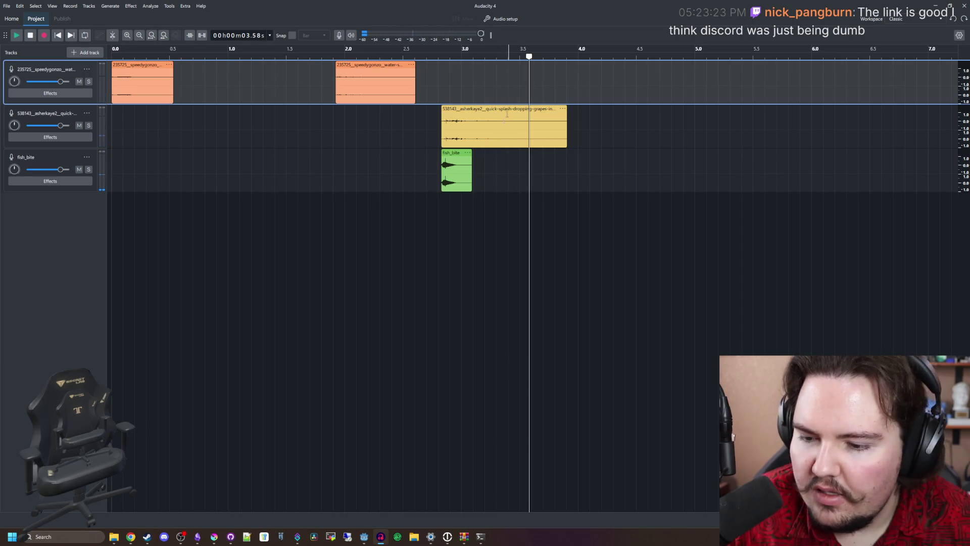
mouse_move(113, 536)
mouse_move(139, 500)
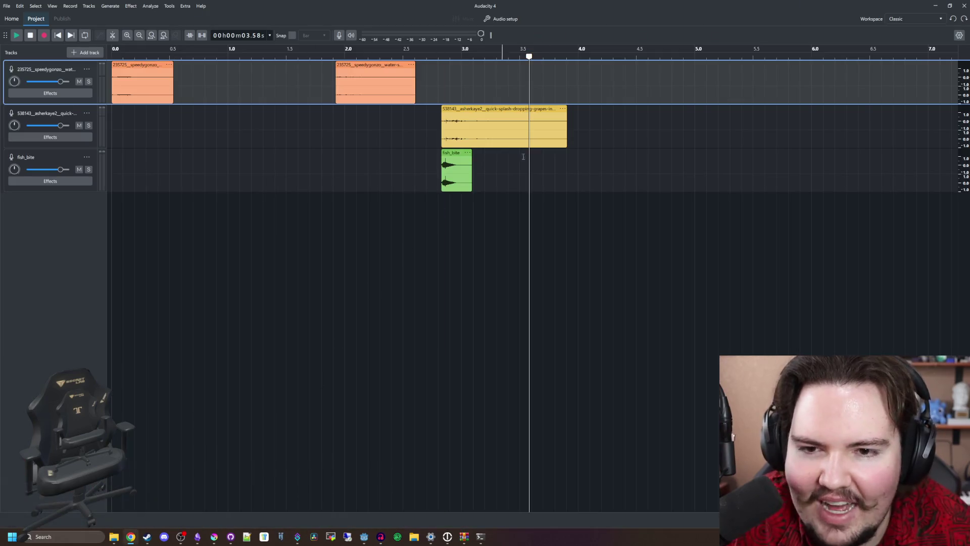
key("alt+Tab")
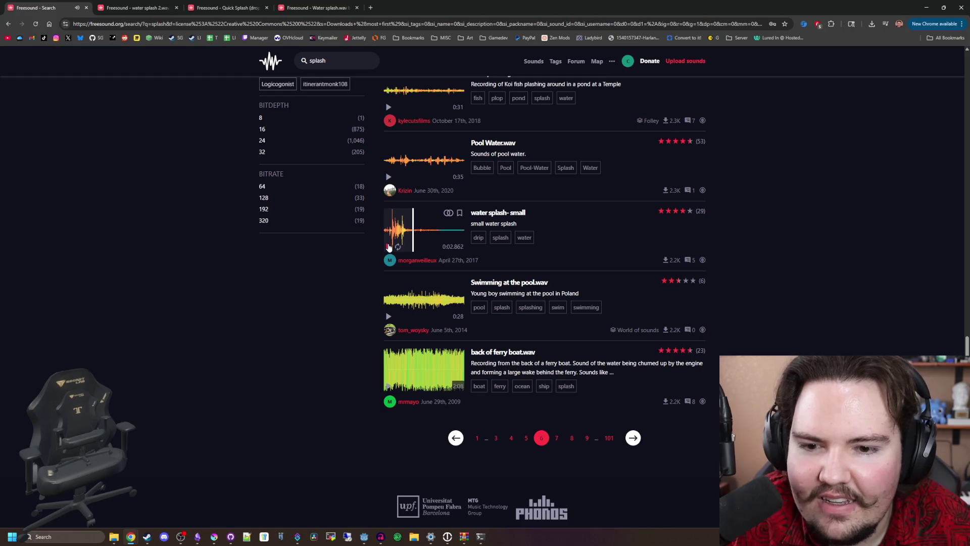
Step: On the next results page, preview Spill Glass.wav, the water drop, Tiny Splash, wave.wav and Water Splash
scroll(505, 304, "down", 1)
left_click(633, 393)
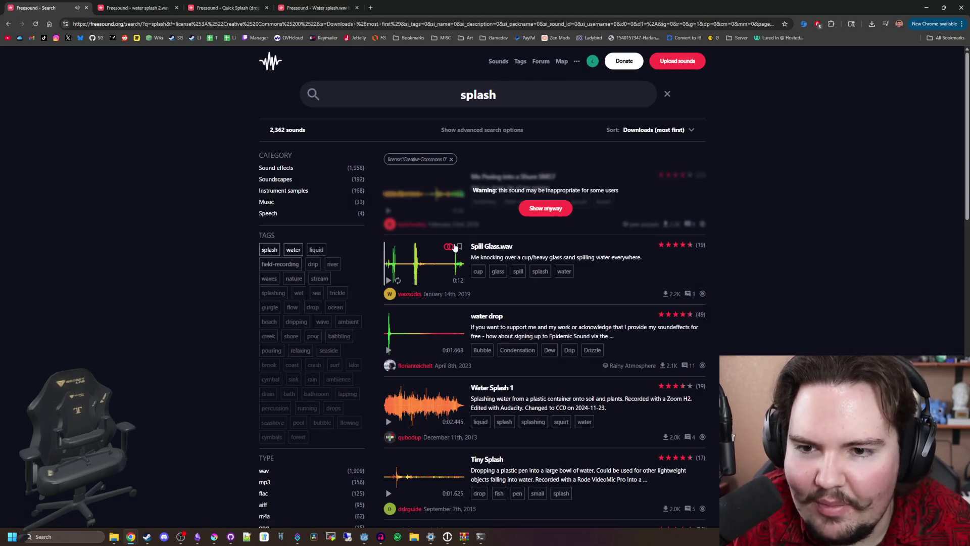
scroll(424, 247, "down", 1)
left_click(388, 229)
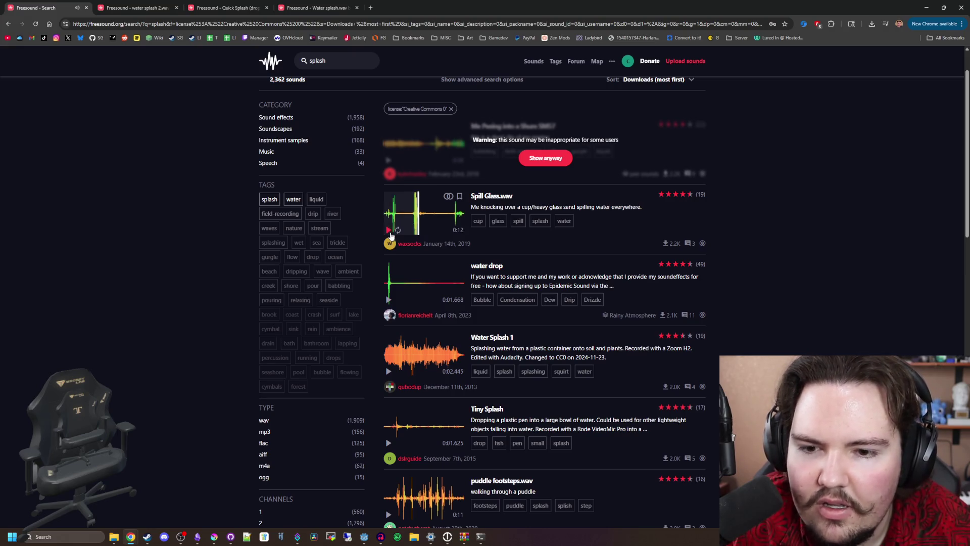
left_click(389, 230)
left_click(389, 300)
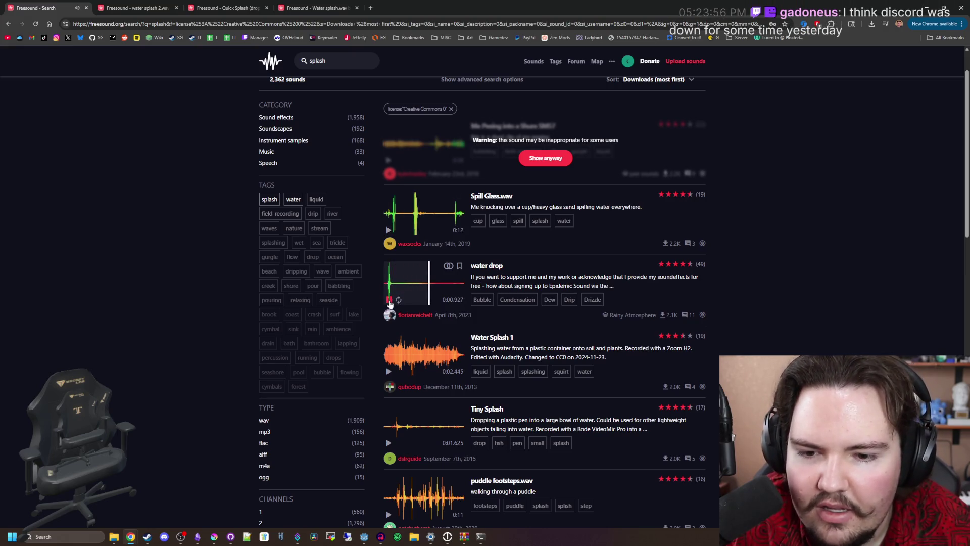
scroll(390, 313, "down", 2)
left_click(388, 342)
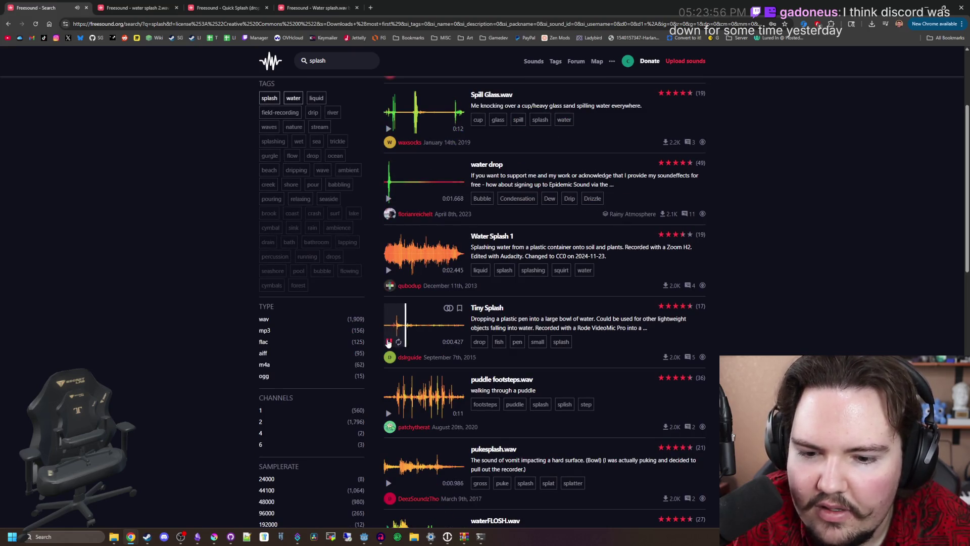
scroll(388, 343, "down", 7)
left_click(388, 344)
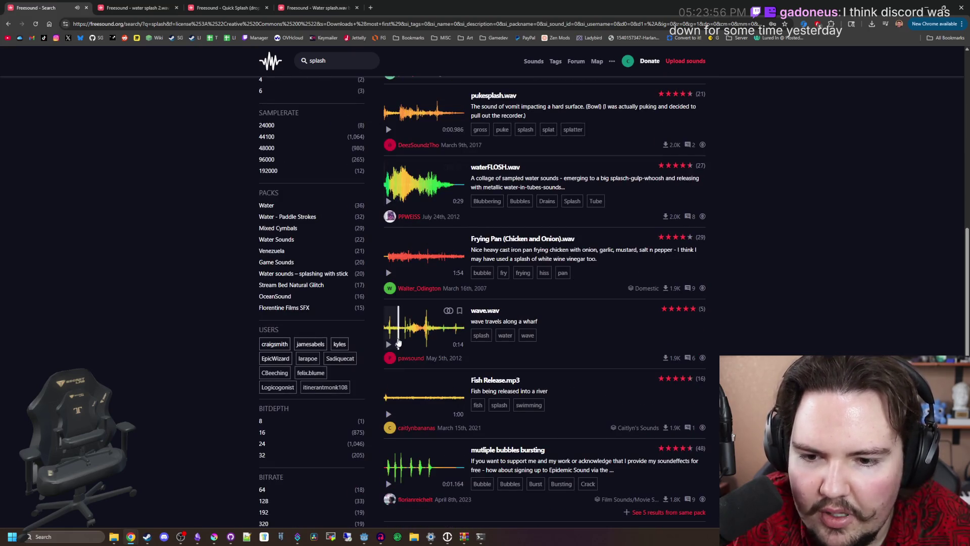
scroll(391, 364, "down", 2)
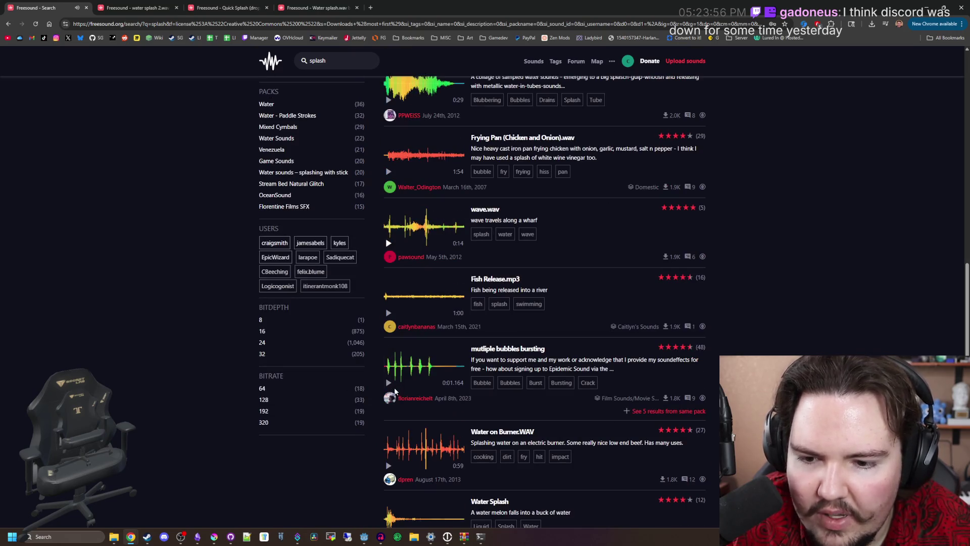
scroll(389, 387, "down", 3)
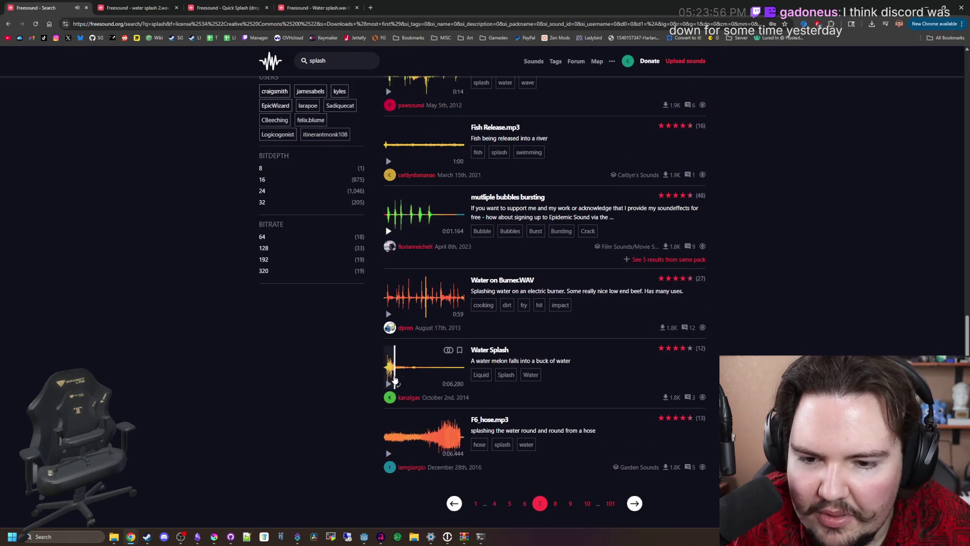
left_click(388, 384)
left_click(388, 385)
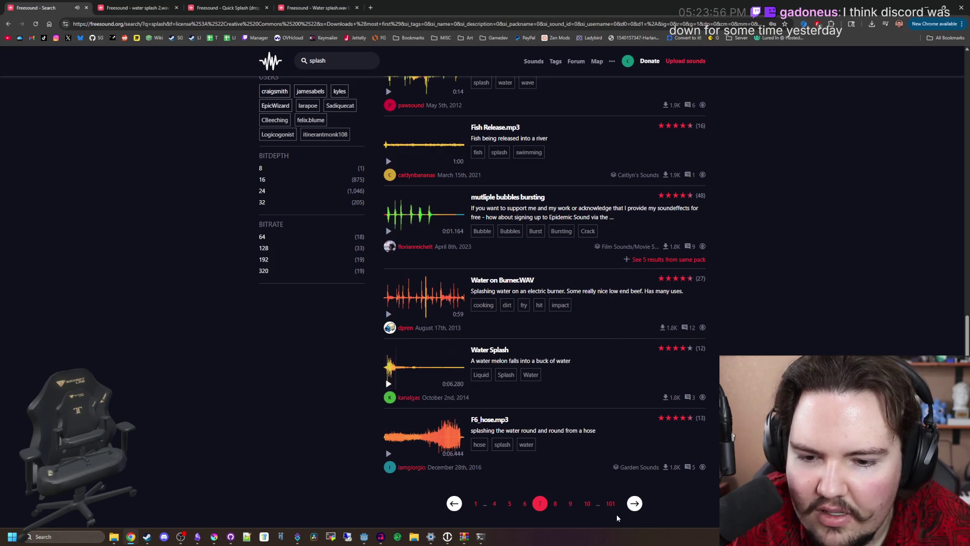
Step: On the following page, audition Water Puddle Splash and Water Splashes
left_click(634, 504)
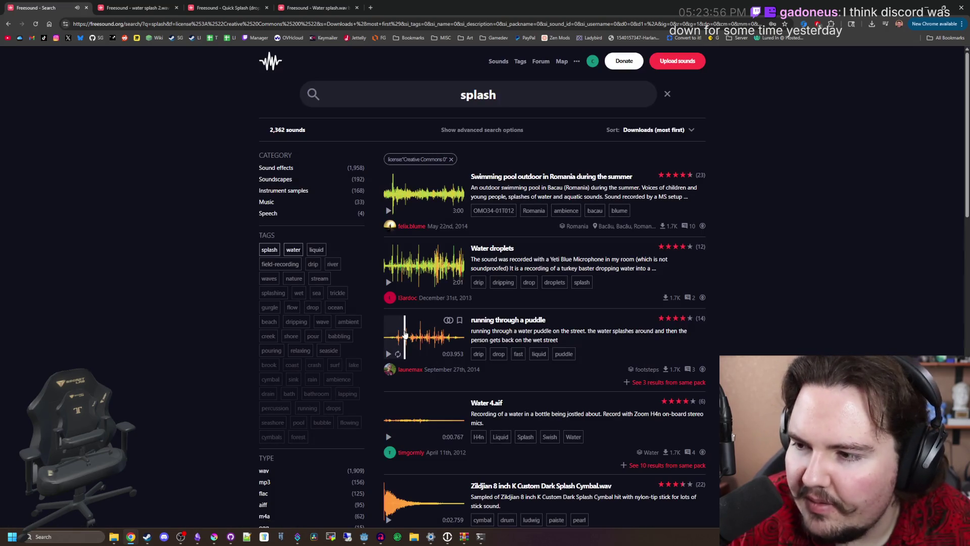
scroll(394, 299, "down", 3)
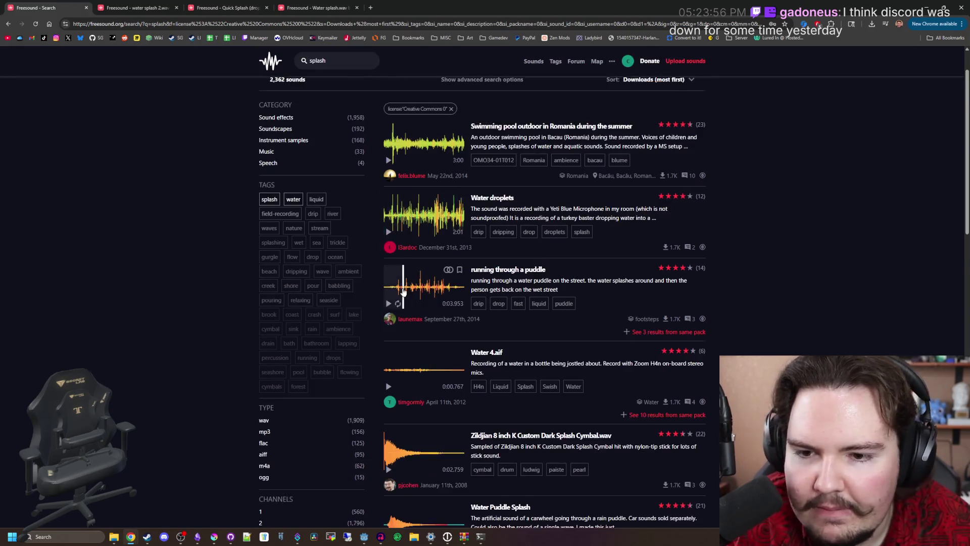
scroll(390, 291, "down", 2)
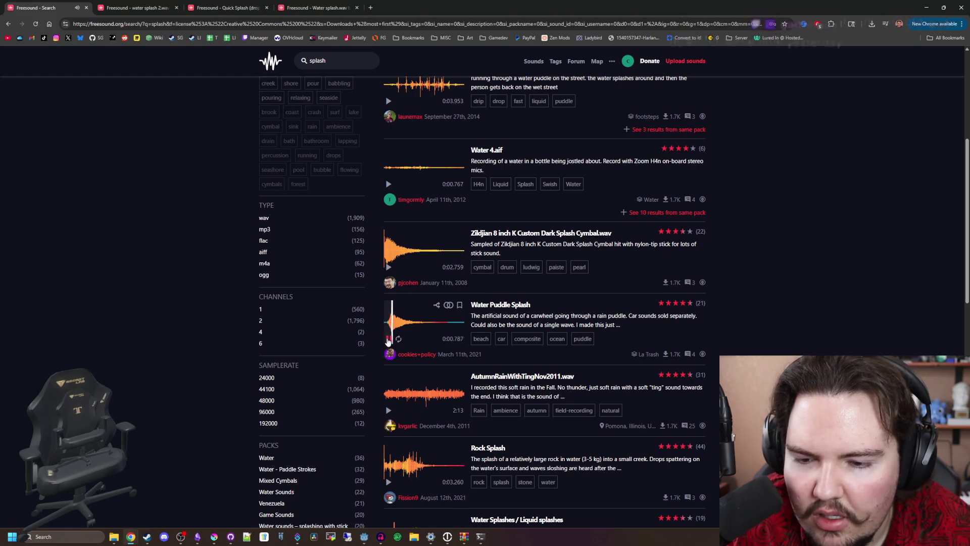
left_click(388, 339)
scroll(392, 353, "down", 3)
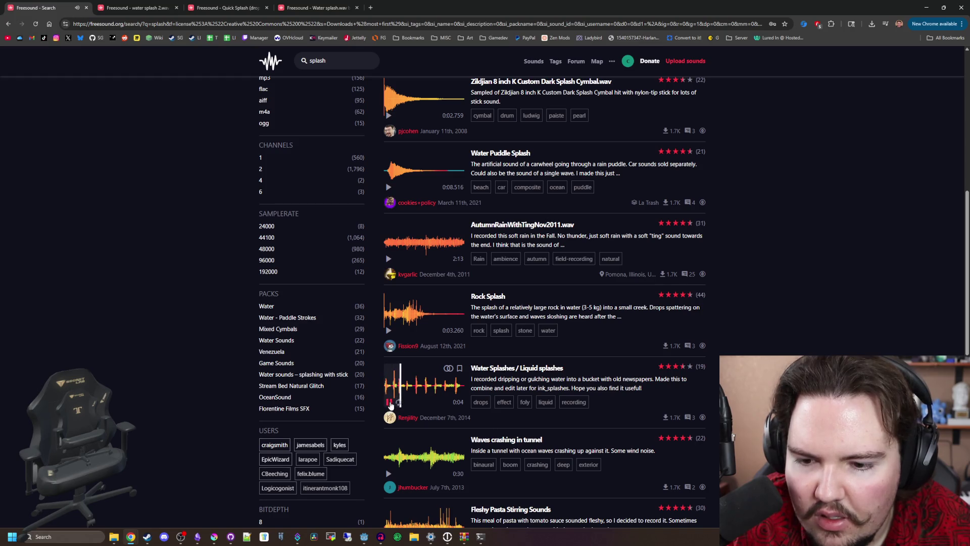
scroll(390, 353, "down", 7)
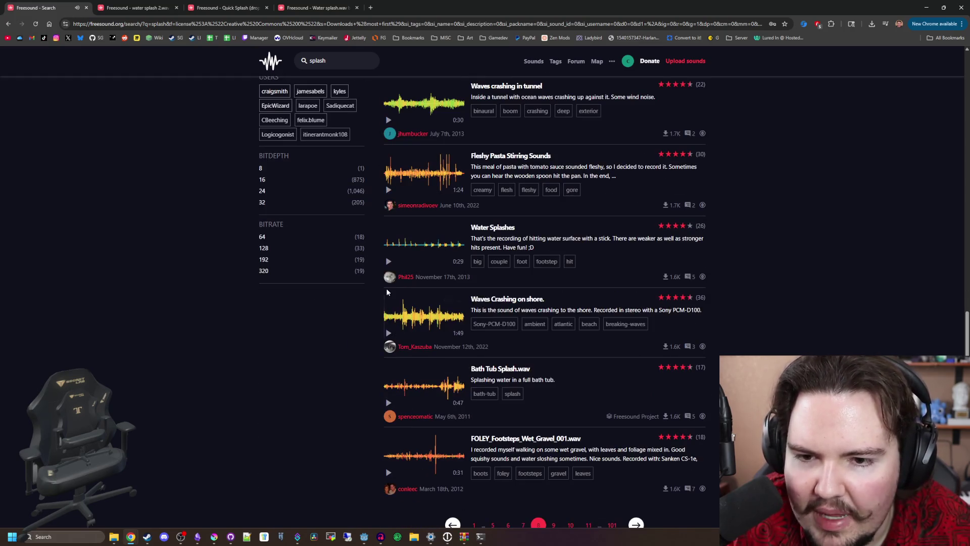
left_click(388, 262)
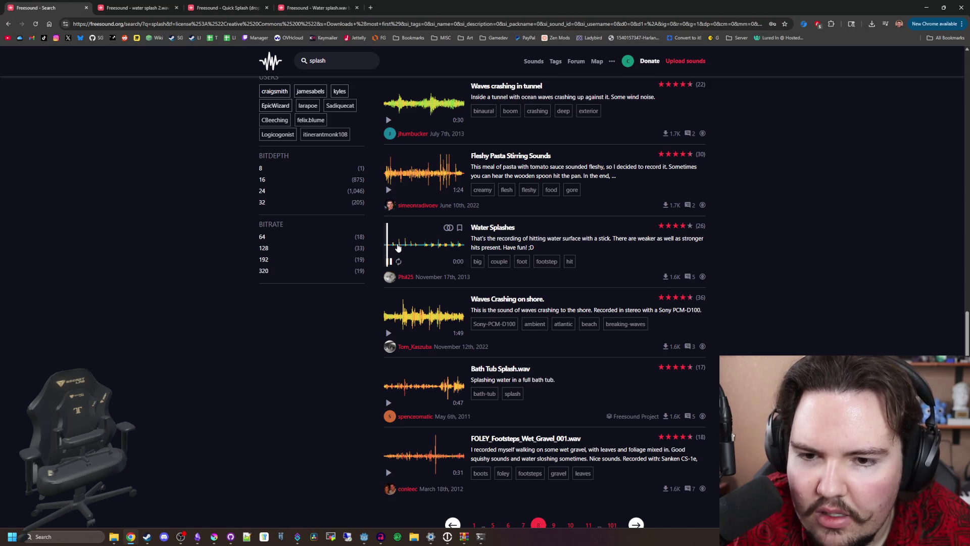
left_click(389, 261)
scroll(426, 296, "down", 2)
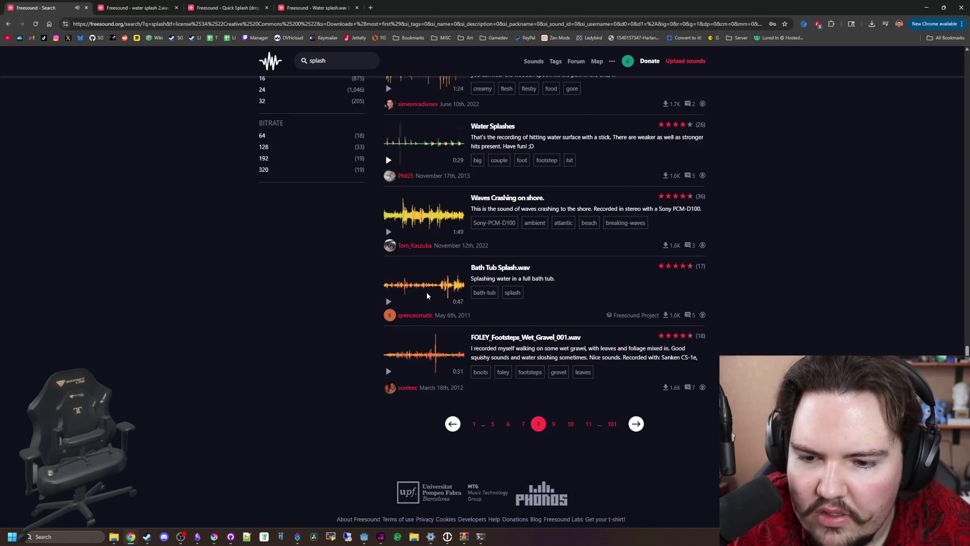
Step: Move on a page, preview Water splash 5.wav, then load the next page of results
left_click(636, 423)
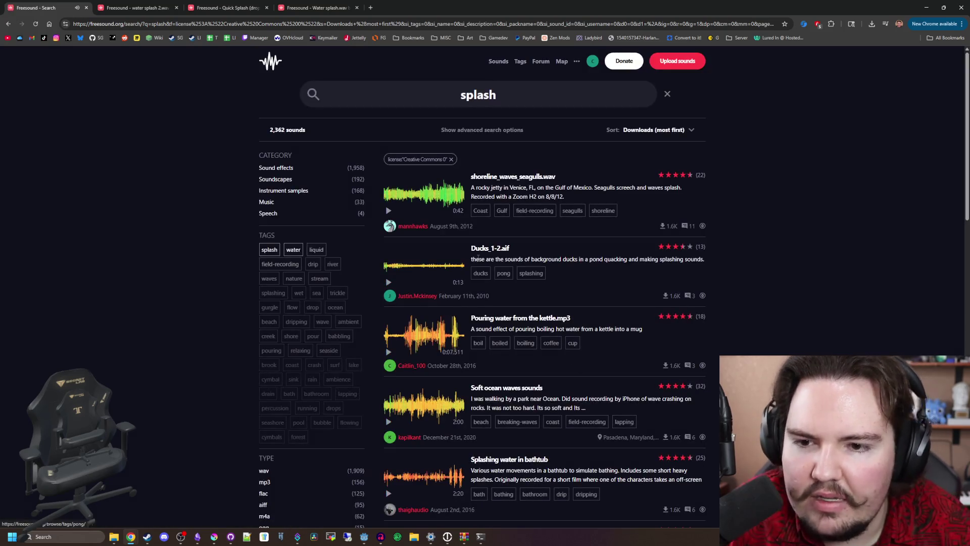
scroll(400, 255, "down", 7)
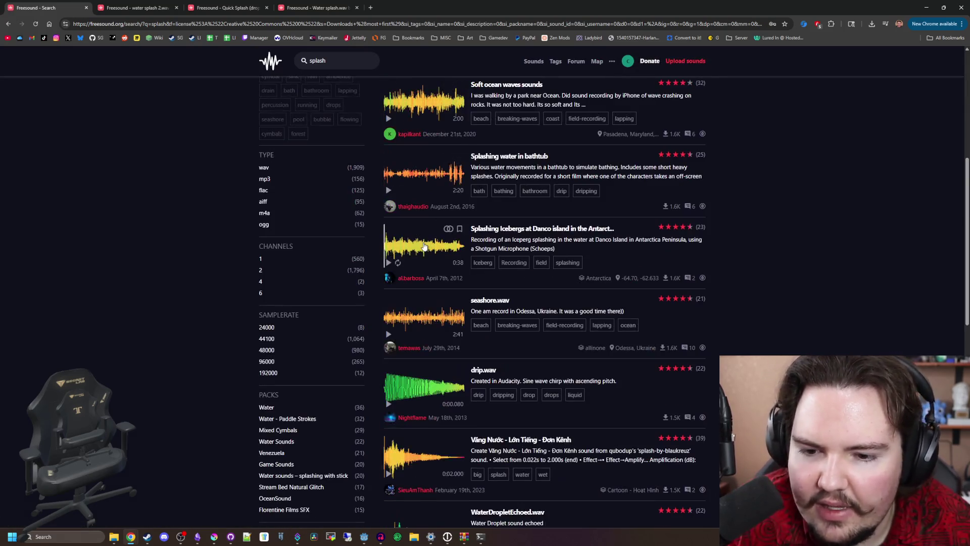
scroll(424, 247, "down", 3)
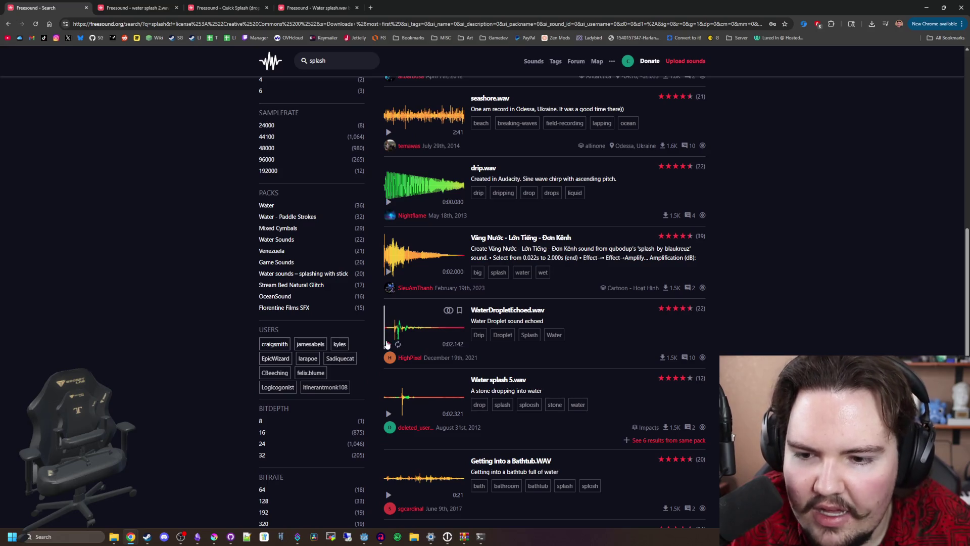
scroll(387, 344, "down", 1)
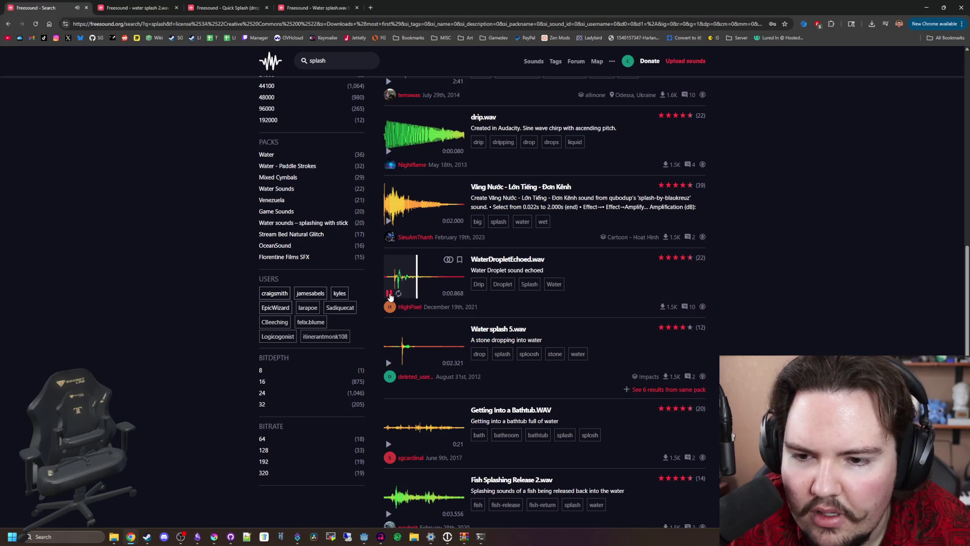
left_click(387, 363)
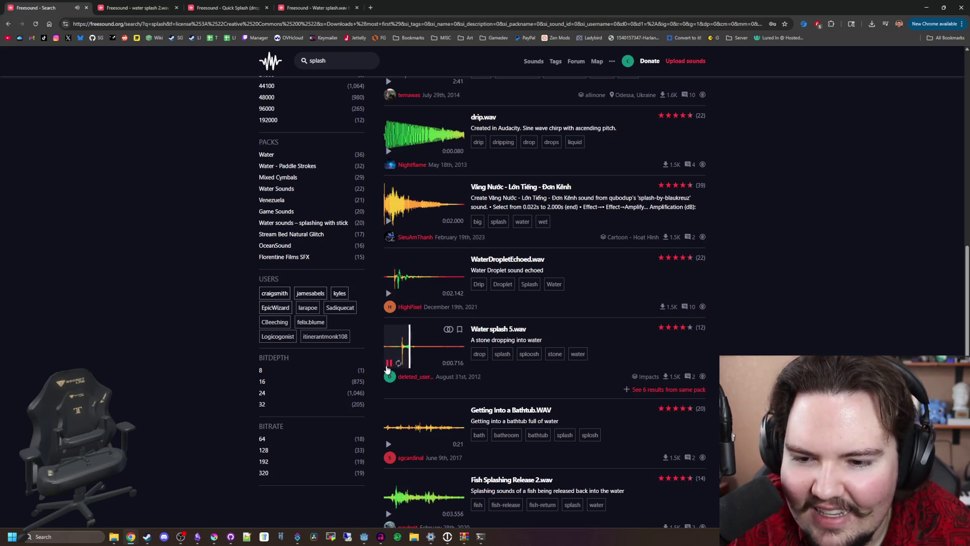
scroll(387, 369, "down", 3)
scroll(387, 369, "down", 2)
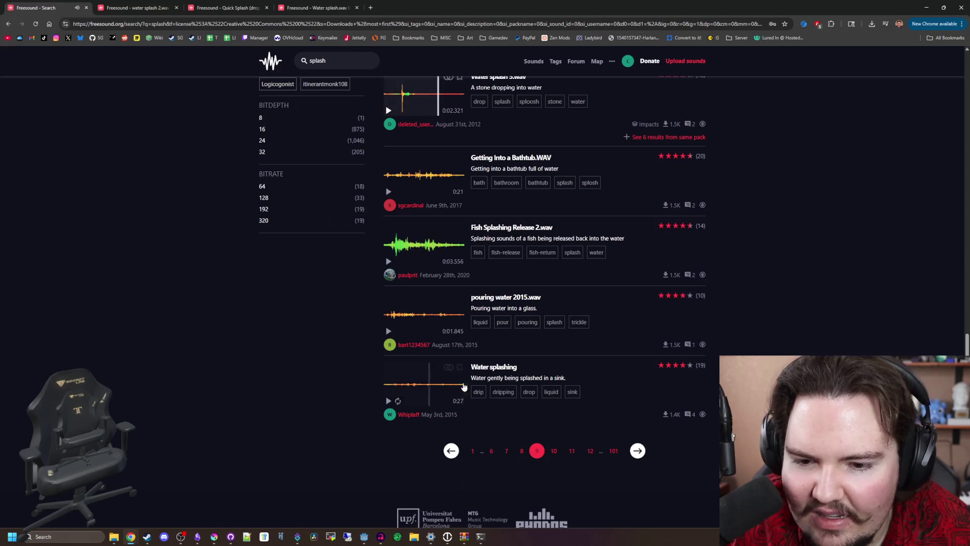
left_click(633, 447)
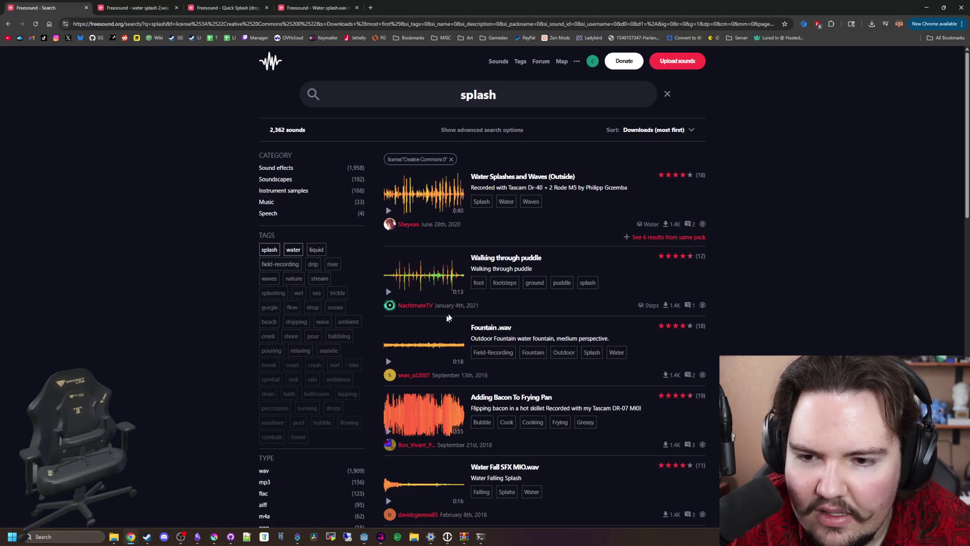
scroll(395, 251, "down", 4)
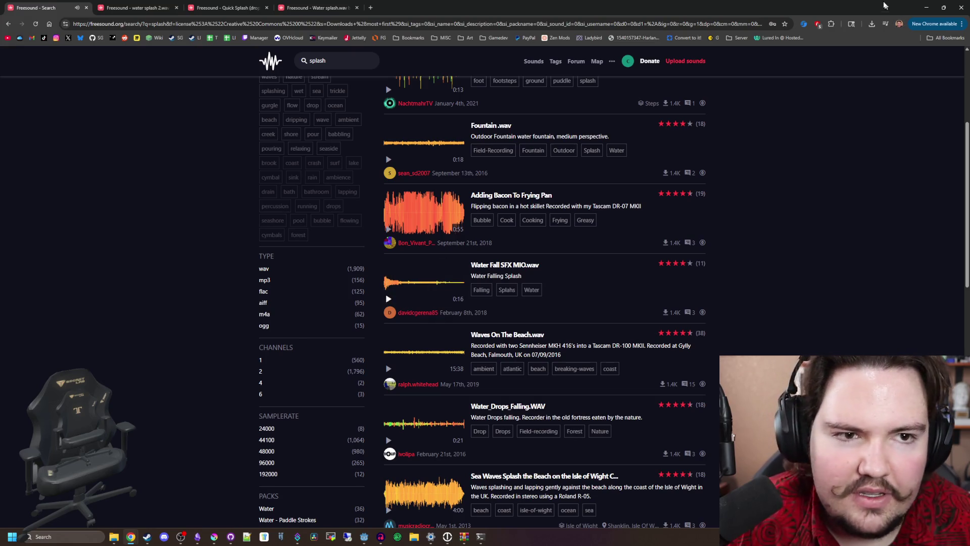
key("alt+Tab")
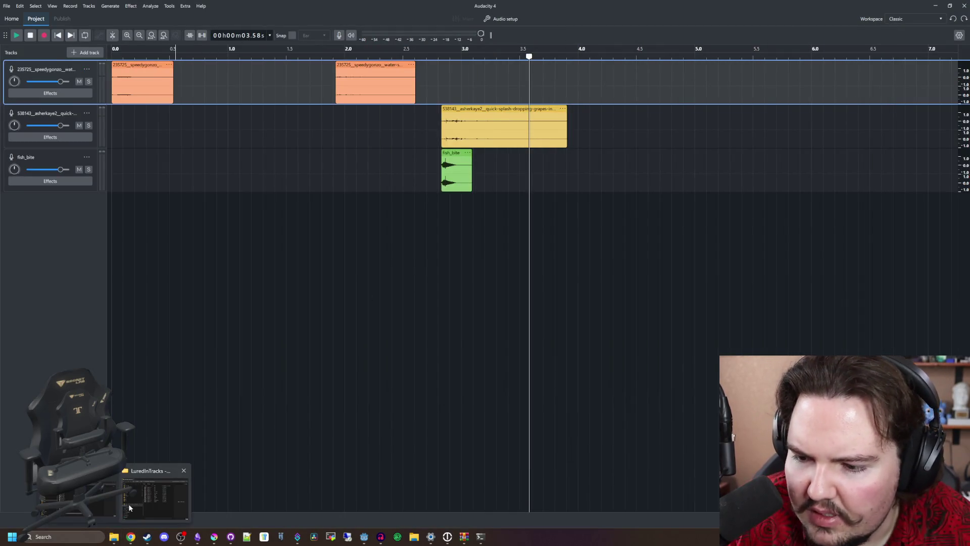
Step: Play fish_catch.wav from the lured-in Sounds folder in Media Player, then close the player
key("alt+Tab")
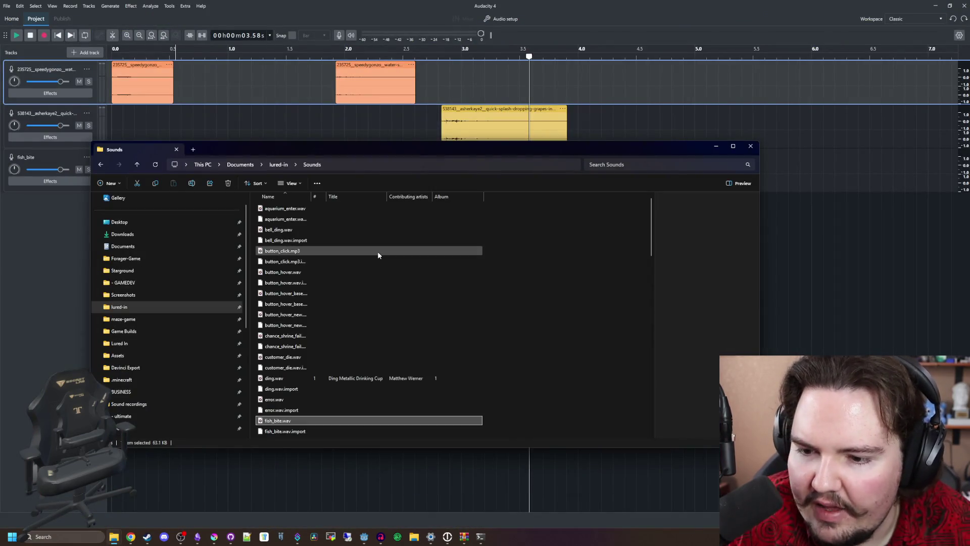
scroll(377, 251, "down", 1)
scroll(320, 273, "down", 3)
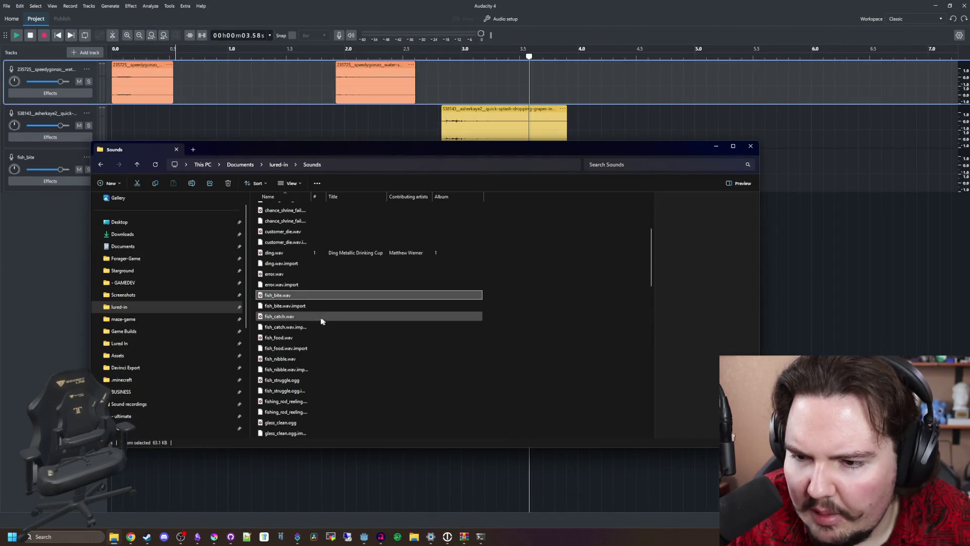
left_click(309, 320)
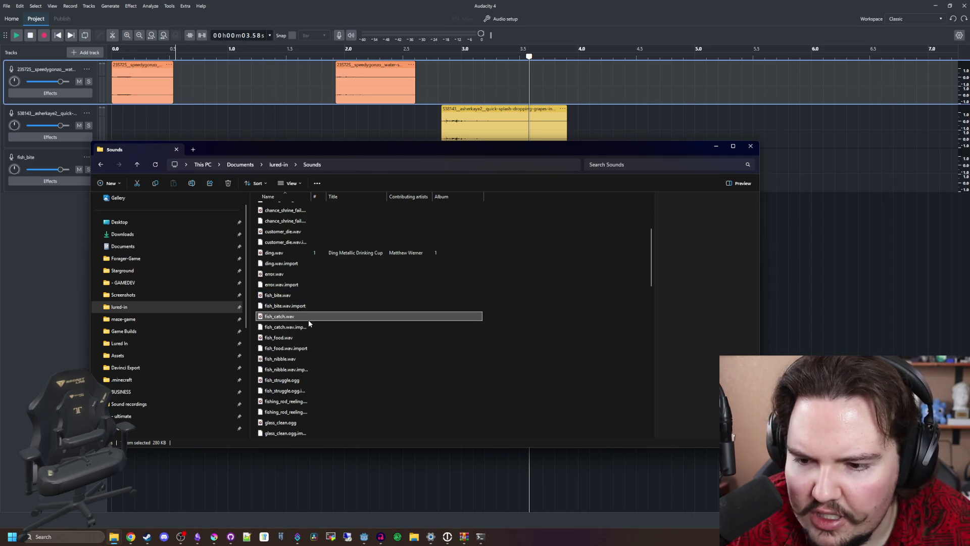
double_click(308, 319)
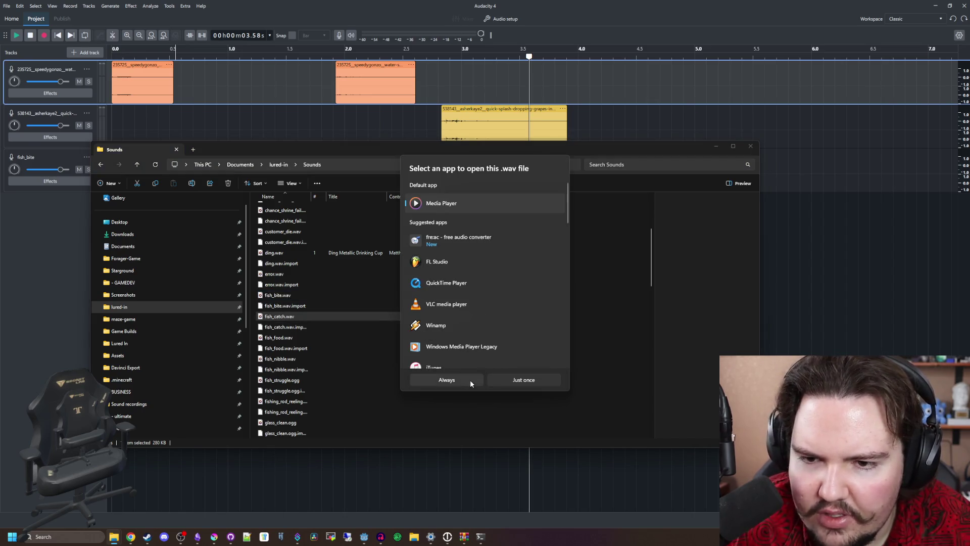
left_click(470, 380)
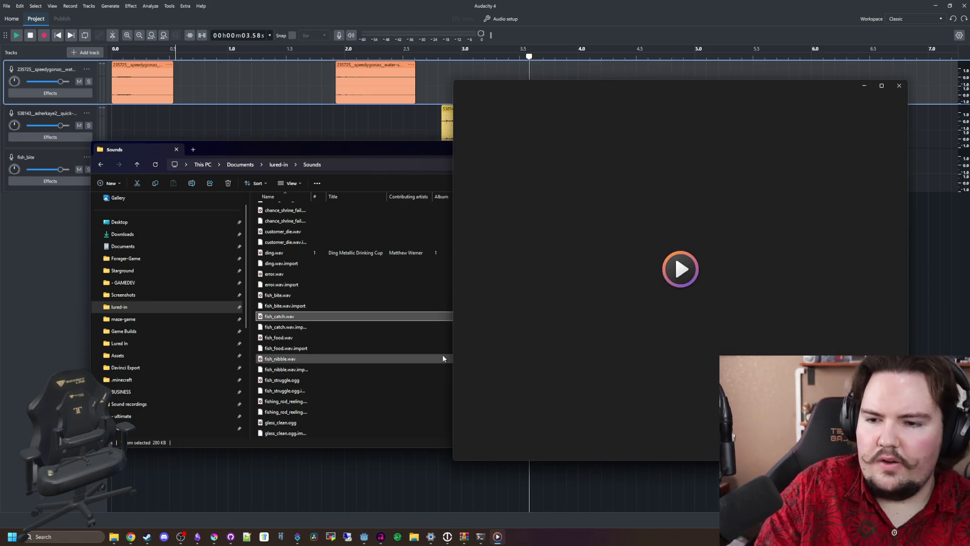
left_click(683, 397)
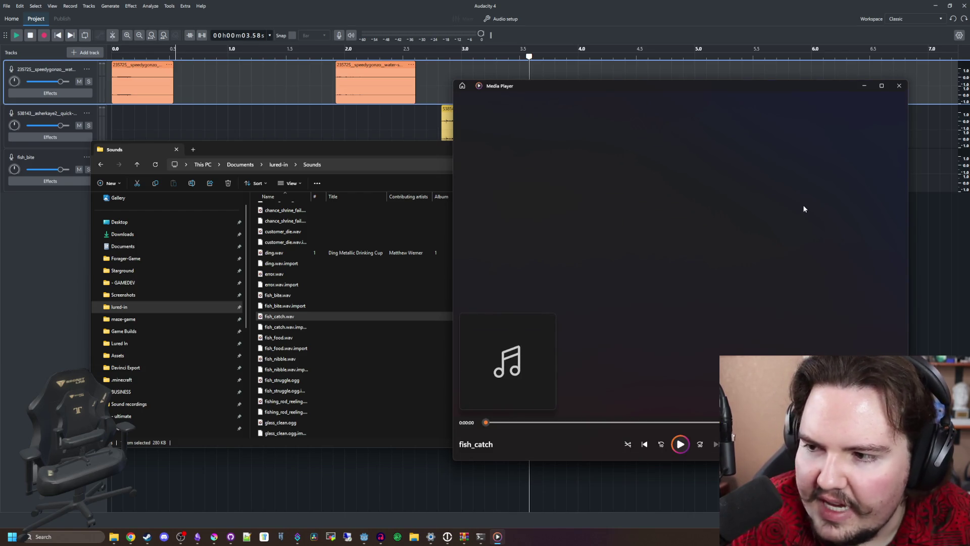
left_click(898, 85)
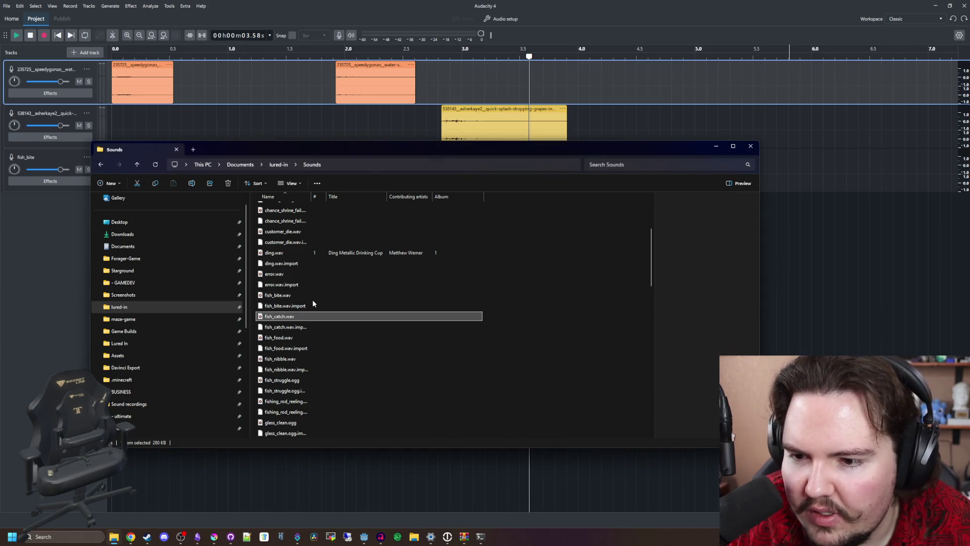
Step: Find sink_hook.wav in the Sounds folder and open it to listen
scroll(299, 313, "down", 2)
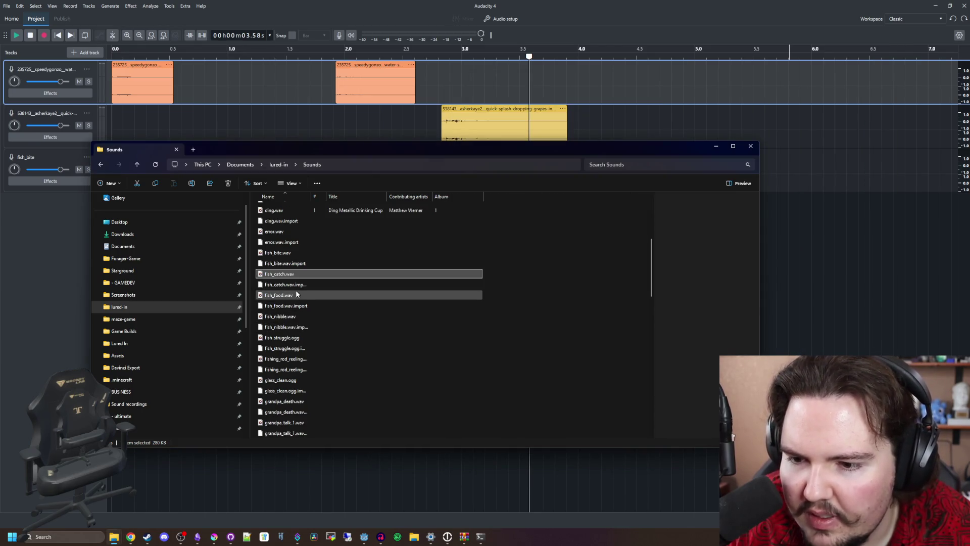
scroll(302, 298, "up", 2)
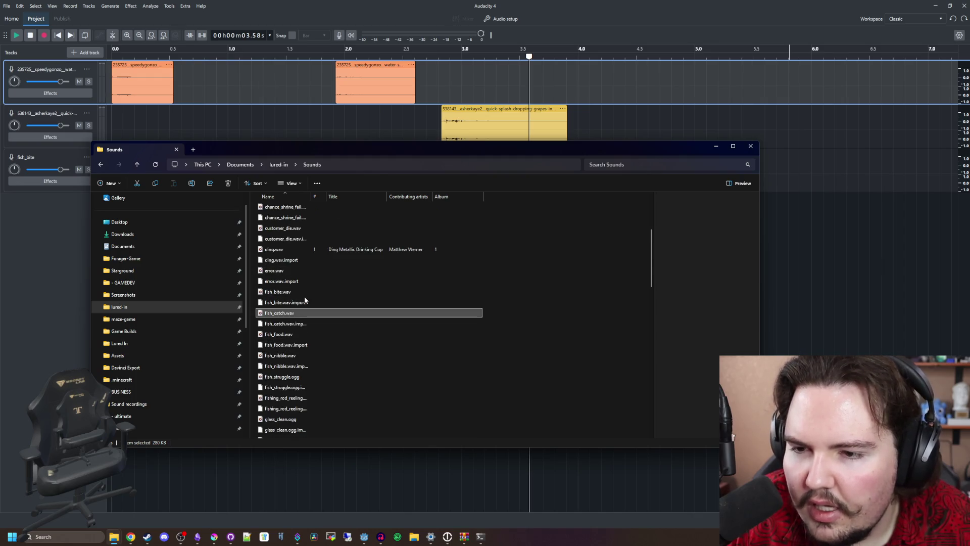
scroll(305, 300, "down", 15)
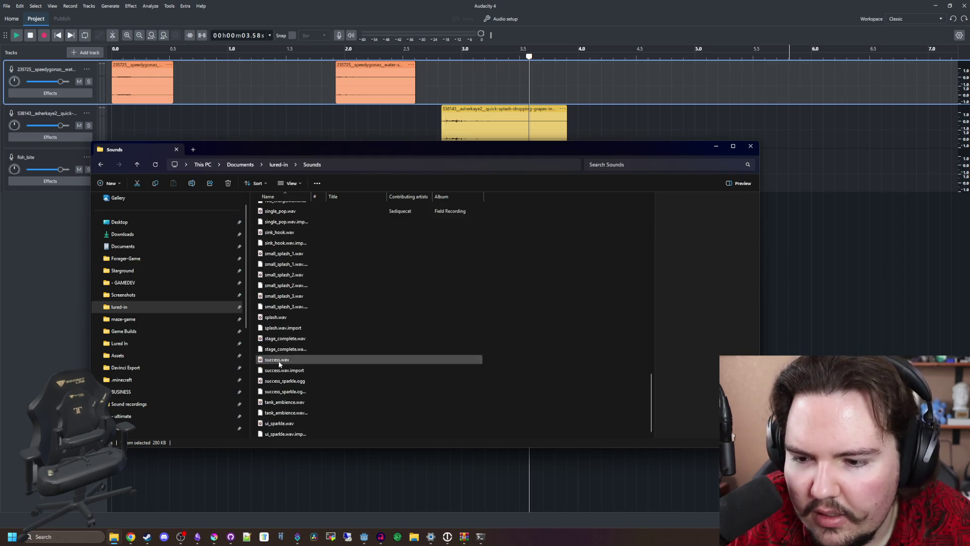
scroll(282, 389, "up", 1)
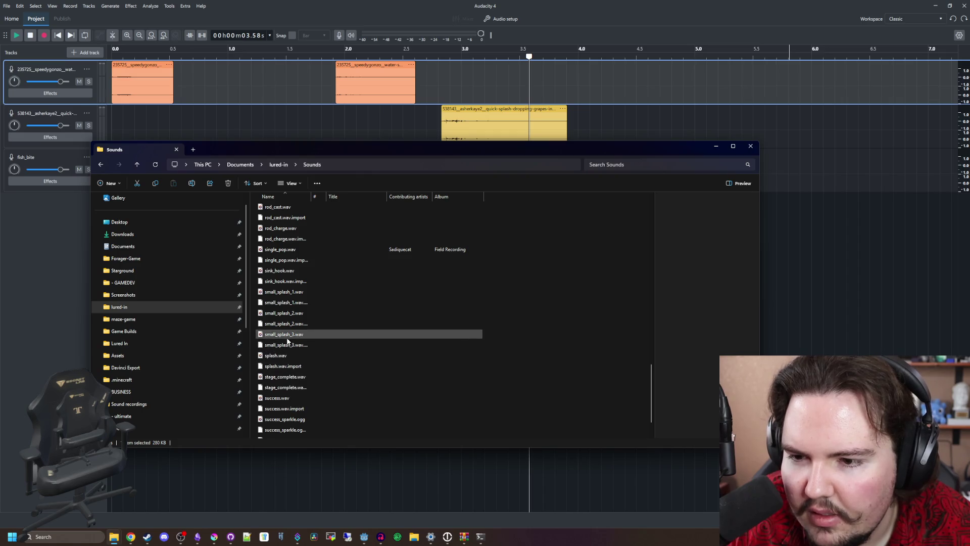
double_click(279, 271)
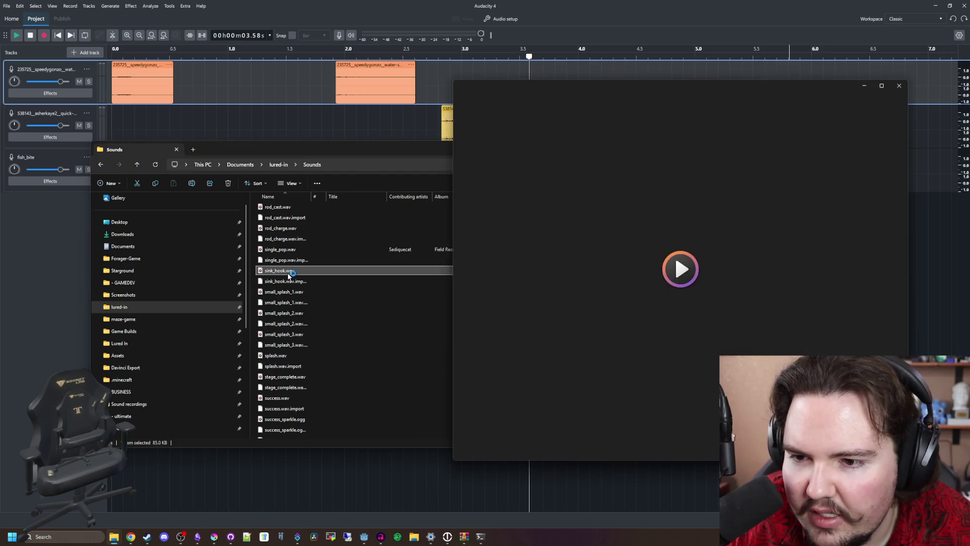
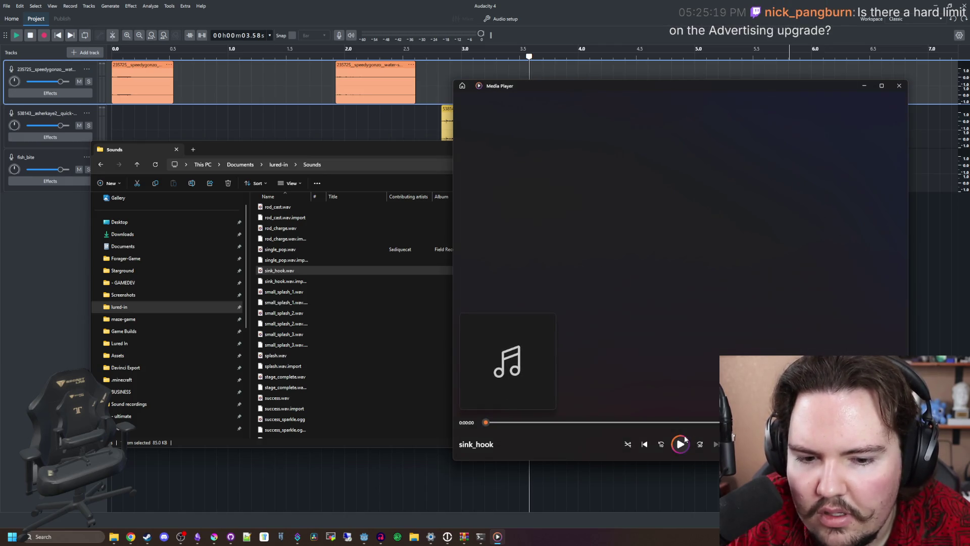
Step: Audition the splash.wav sound in the media preview and close the preview window
left_click(898, 86)
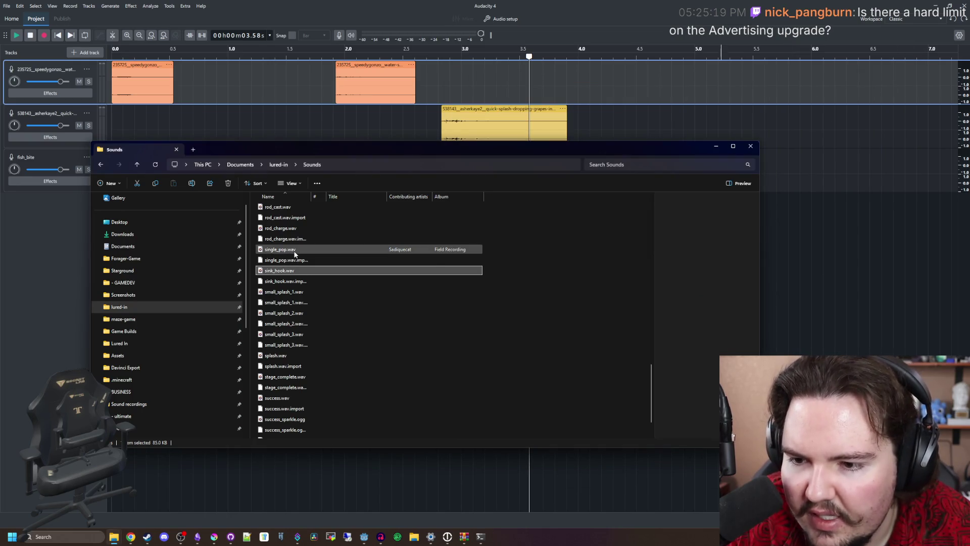
double_click(303, 356)
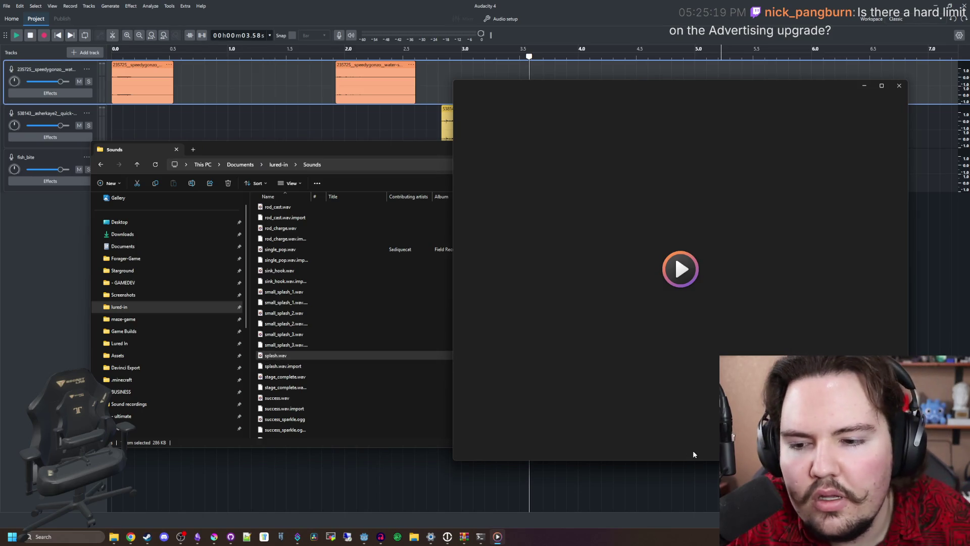
left_click(899, 86)
Step: Import splash.wav into Audacity, place its clip on the fish_bite track near 3.9 s, and play it
scroll(301, 361, "down", 1)
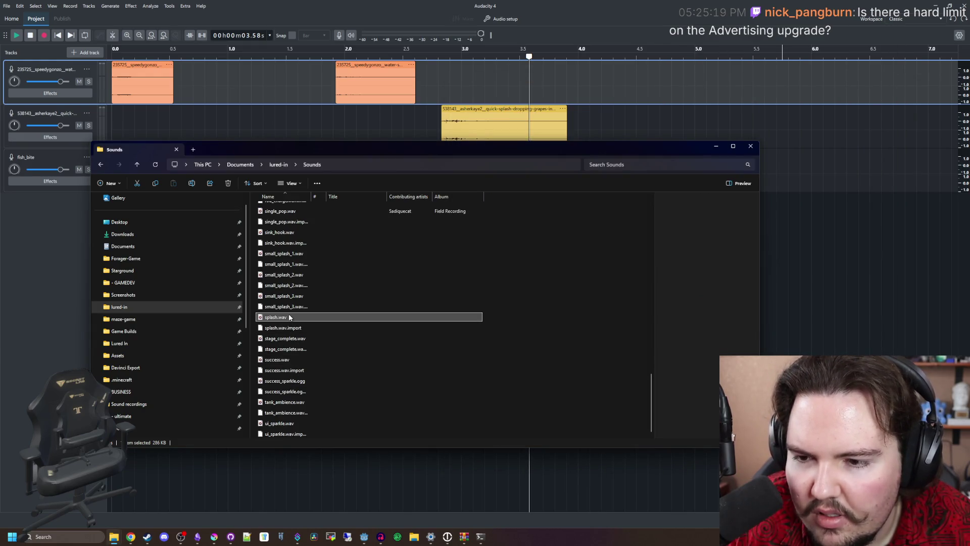
mouse_move(289, 316)
left_mouse_down()
mouse_move(828, 202)
mouse_move(788, 139)
mouse_move(752, 156)
left_mouse_up()
mouse_move(126, 197)
left_mouse_down()
mouse_move(530, 182)
mouse_move(546, 154)
left_mouse_up()
left_click_drag(572, 196, 608, 153)
left_click(574, 58)
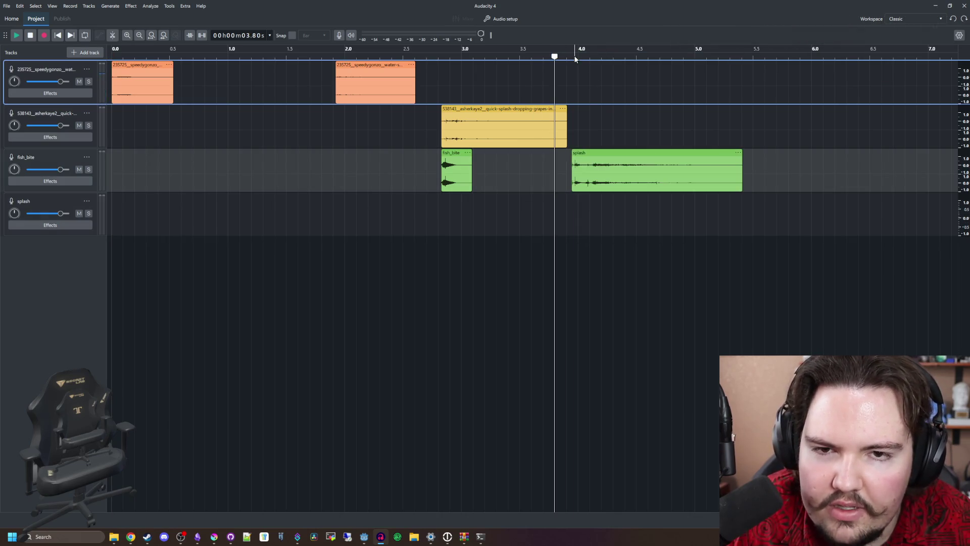
Step: Split the splash clip at about 4.1 s, delete the left piece, and trim its end to about 4.55 s
left_click(590, 55)
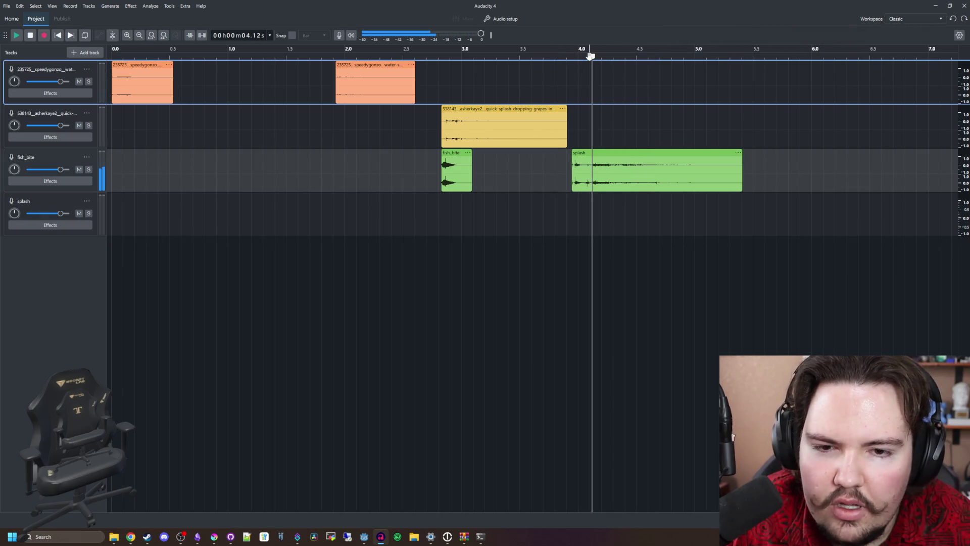
left_click(591, 157)
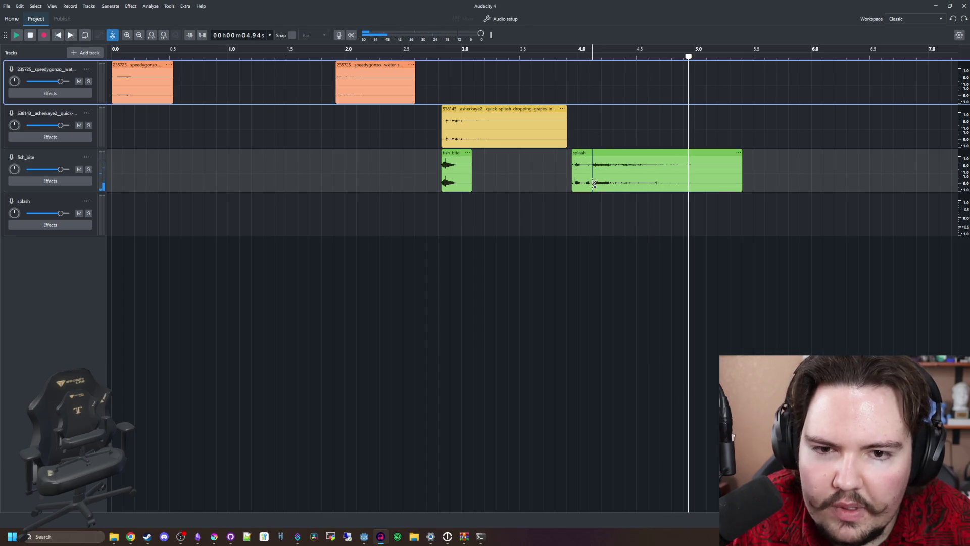
key("Delete")
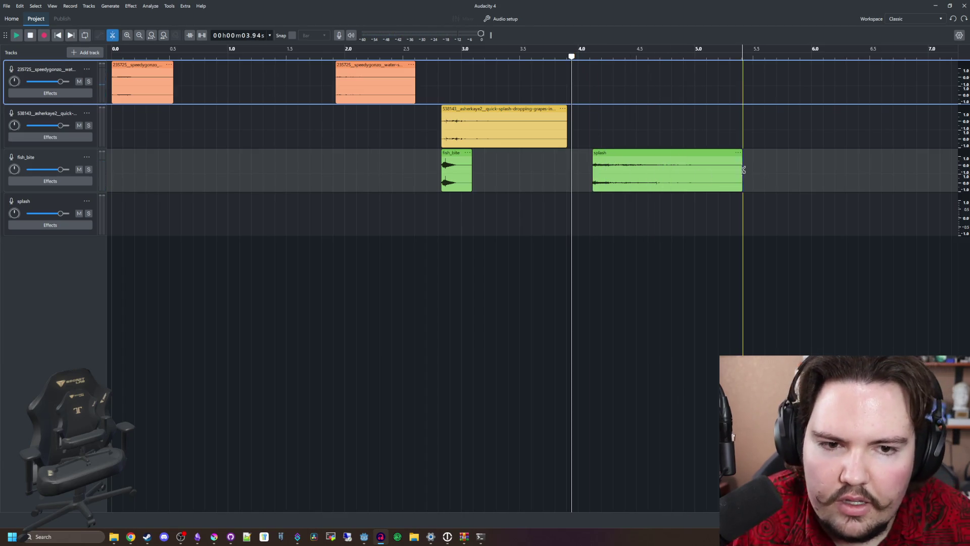
left_click_drag(741, 157, 646, 157)
left_click_drag(646, 213, 592, 212)
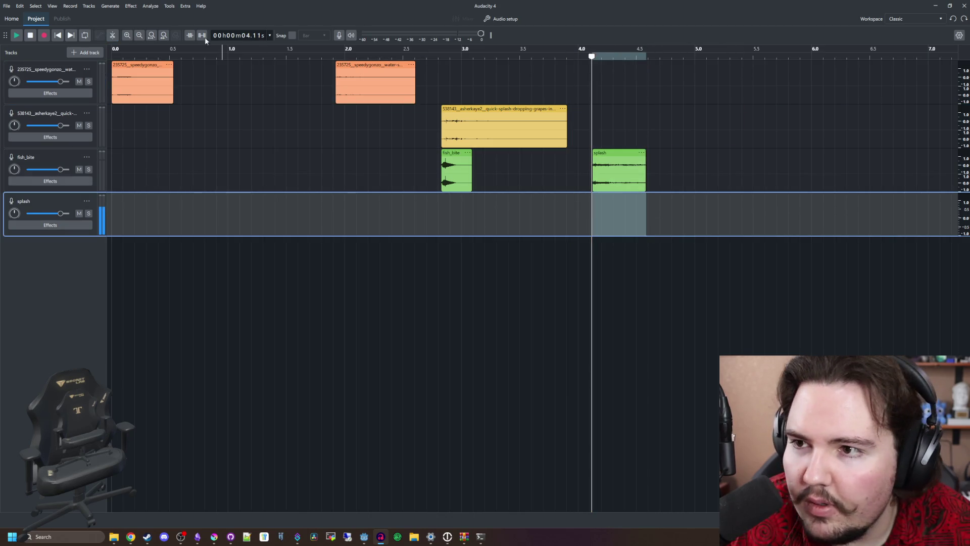
Step: Browse the noise removal and EQ and filter effects for the splash clip without applying any
left_click(131, 5)
mouse_move(177, 91)
key("Escape")
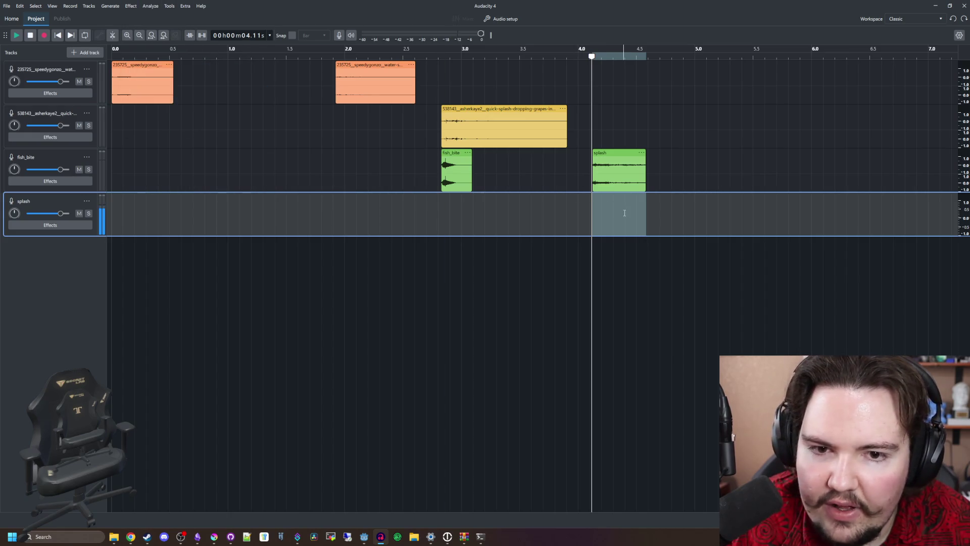
left_click(633, 163)
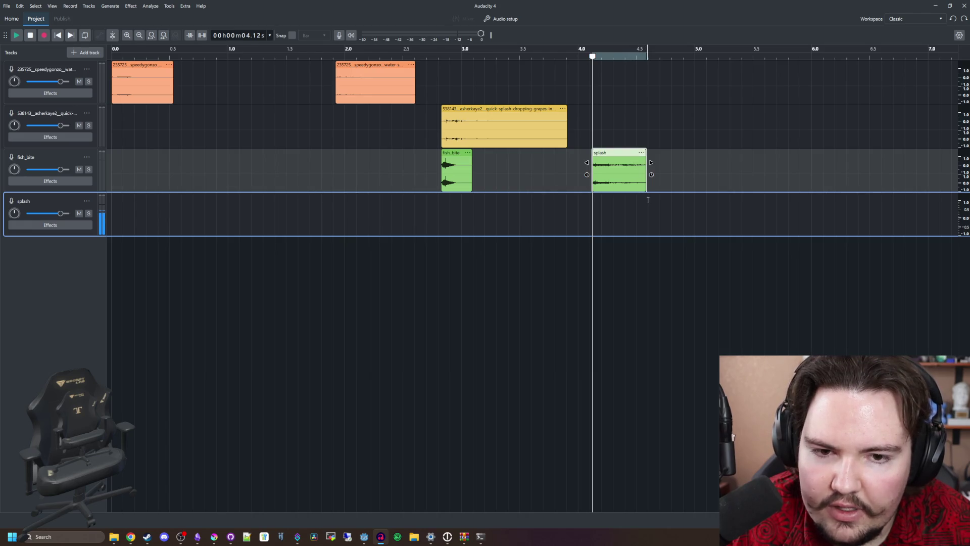
left_click(648, 200)
left_click(570, 180, "ctrl")
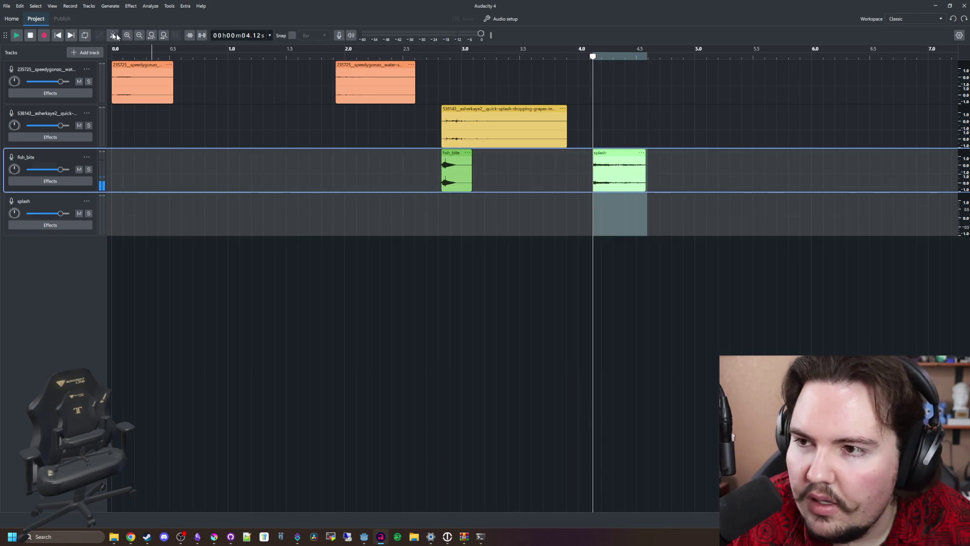
left_click(130, 5)
mouse_move(167, 80)
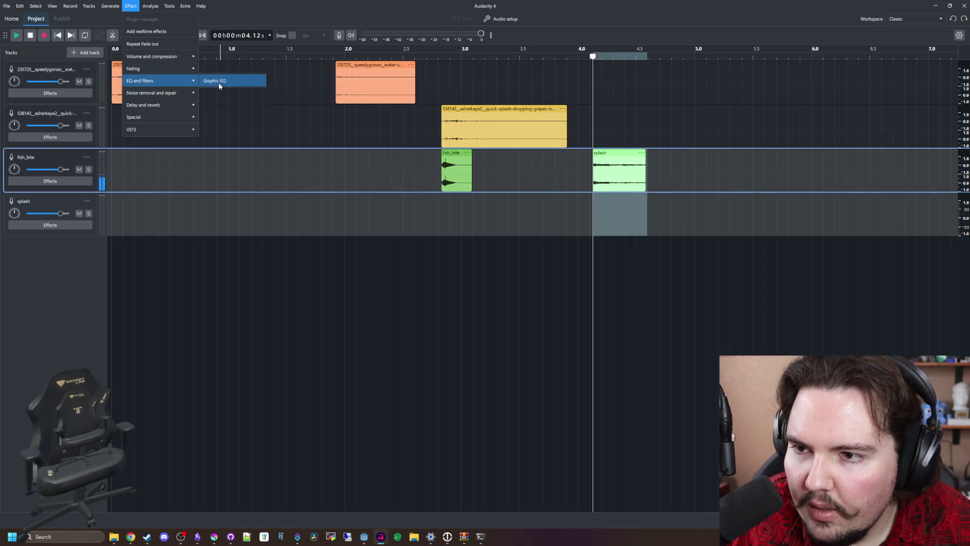
left_click(620, 126)
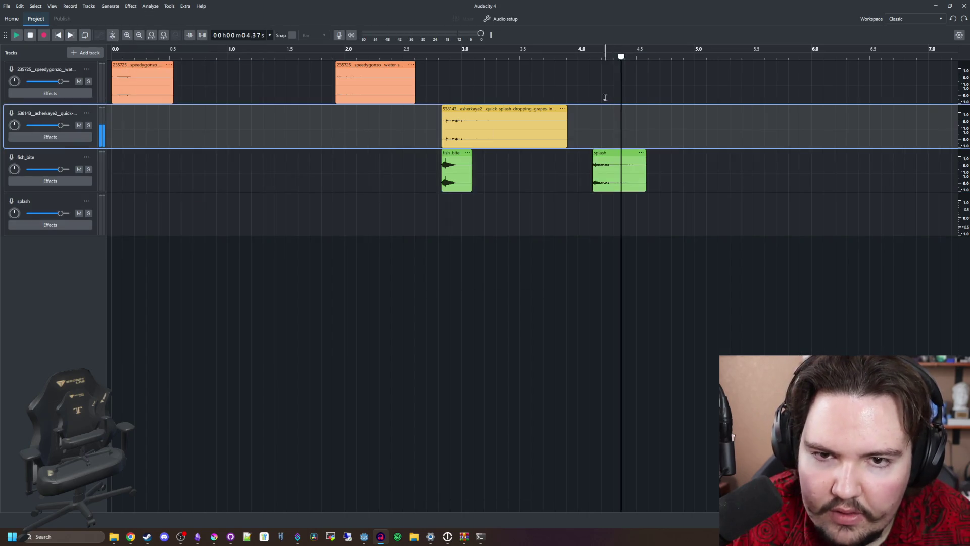
Step: Move the splash clip onto the top track near 2.9 s and replay from 2.62 s to check timing
left_click(604, 96)
key("space")
left_click_drag(606, 153, 455, 81)
left_click(418, 151)
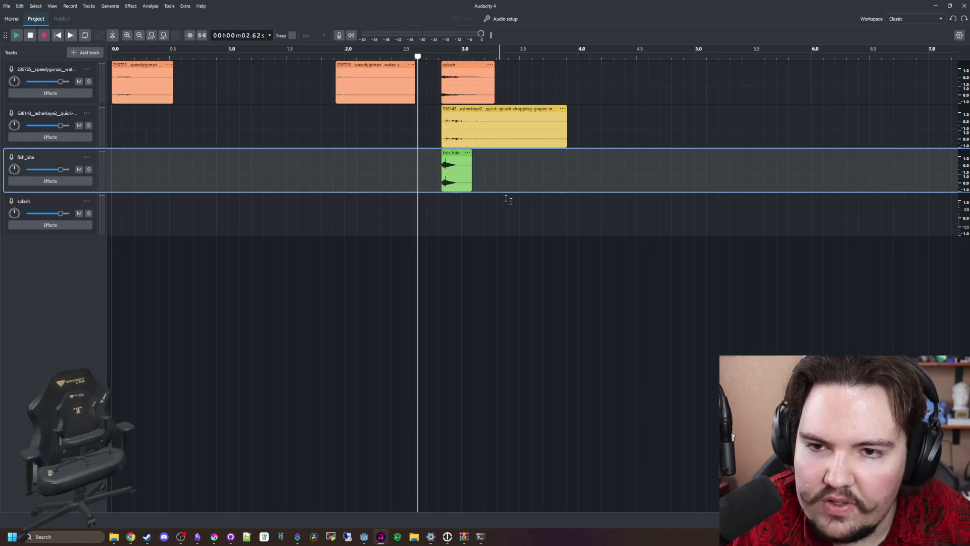
key("space")
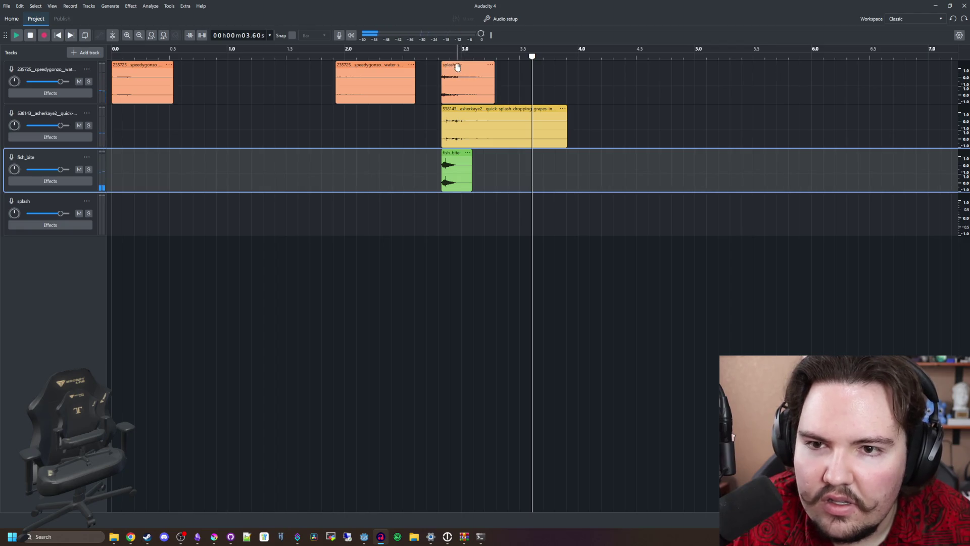
left_click(458, 67)
left_click_drag(444, 66, 450, 66)
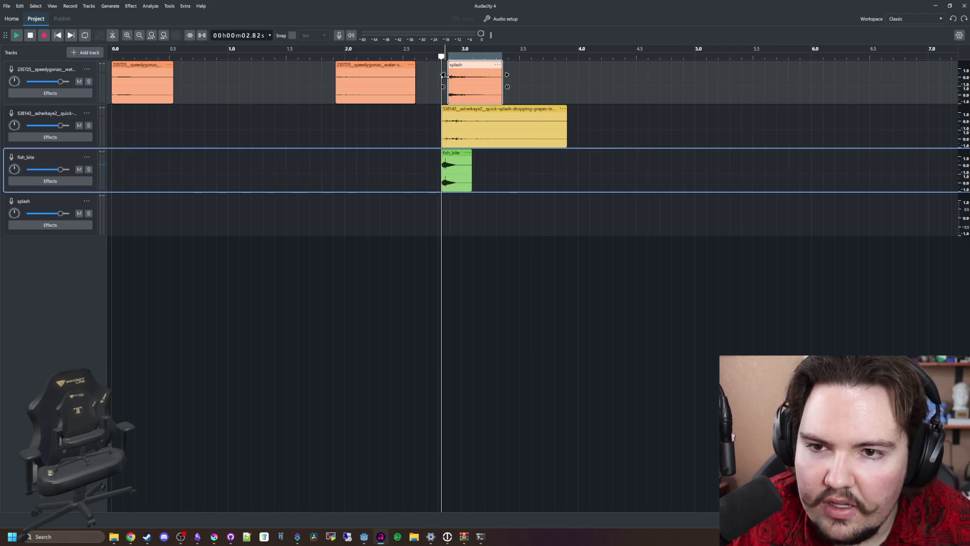
scroll(460, 81, "up", 3)
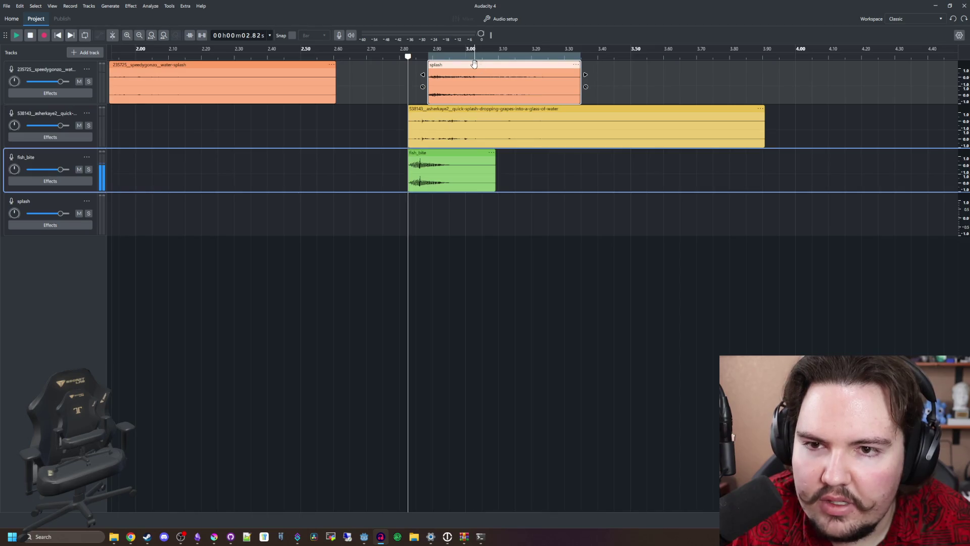
key("space")
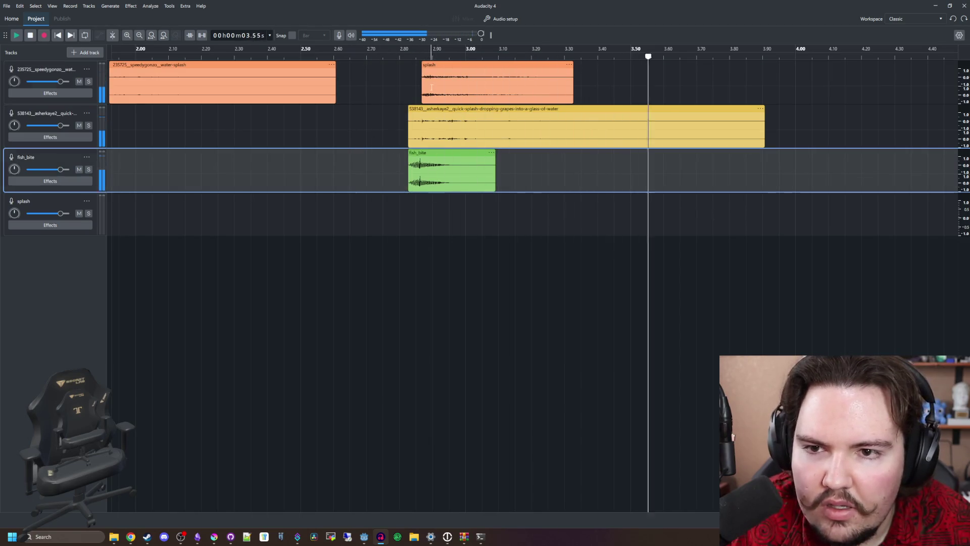
Step: Move the grape-splash clip later to about 3.6 s and nudge the splash clip slightly earlier
left_click_drag(392, 74, 439, 76)
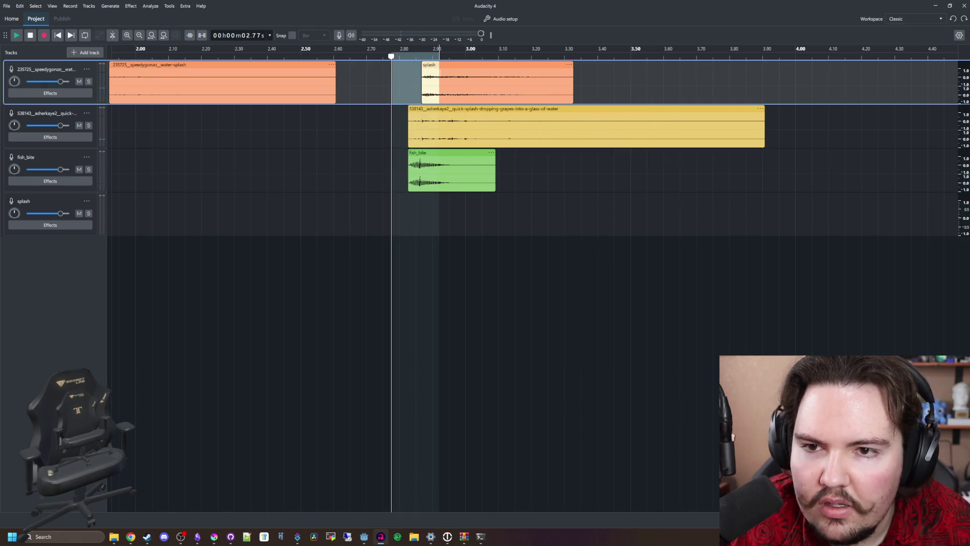
left_click(131, 6)
mouse_move(169, 117)
key("Escape")
key("Escape")
left_click(379, 143)
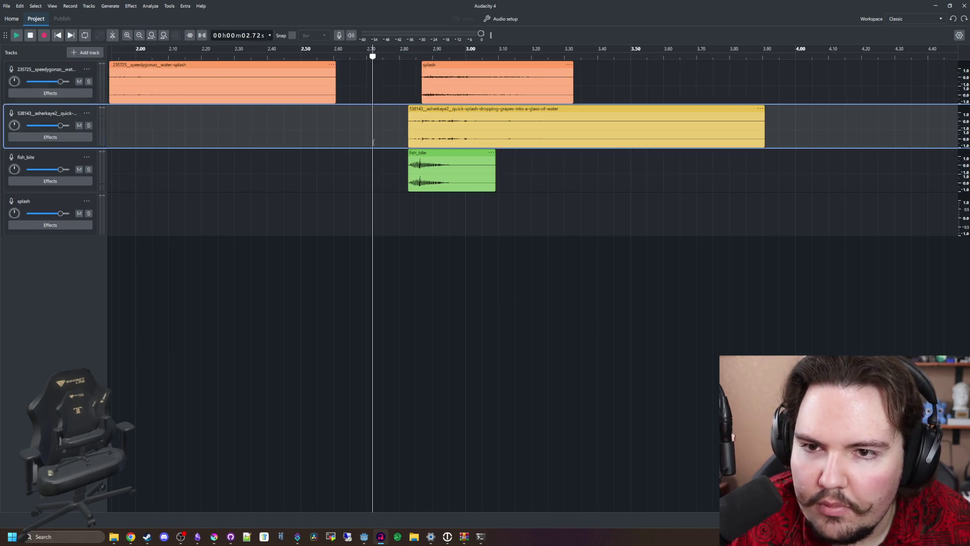
key("space")
left_click_drag(456, 112, 717, 111)
left_click(329, 116)
key("space")
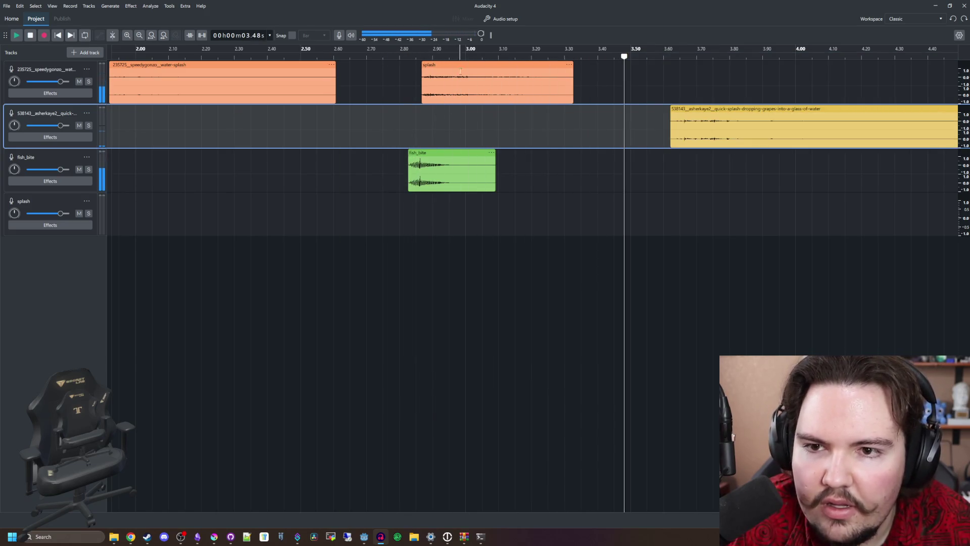
left_click_drag(459, 65, 454, 64)
Step: Delete the grape-splash clip from the second track and replay the mix from about 2.71 s
left_click(672, 109)
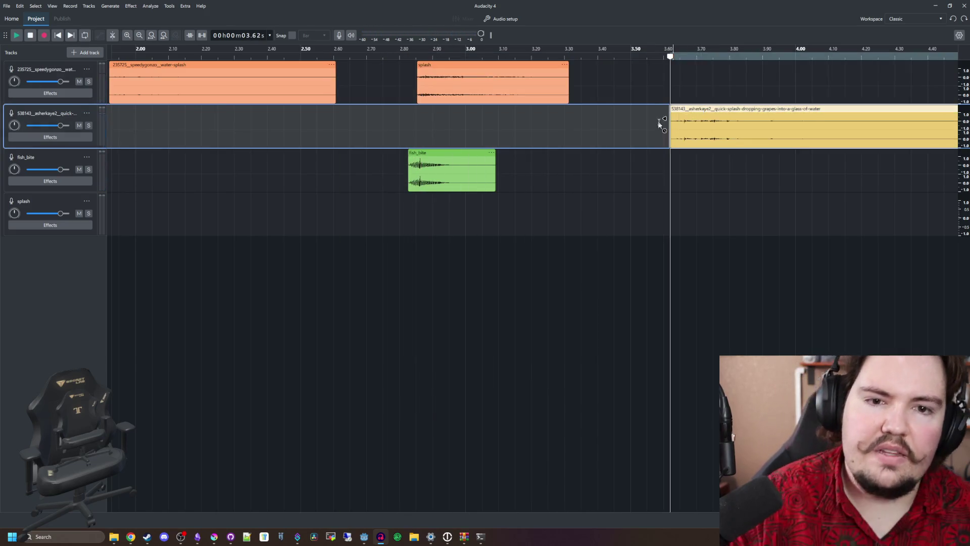
key("Delete")
left_click(390, 118)
key("space")
scroll(457, 150, "down", 2)
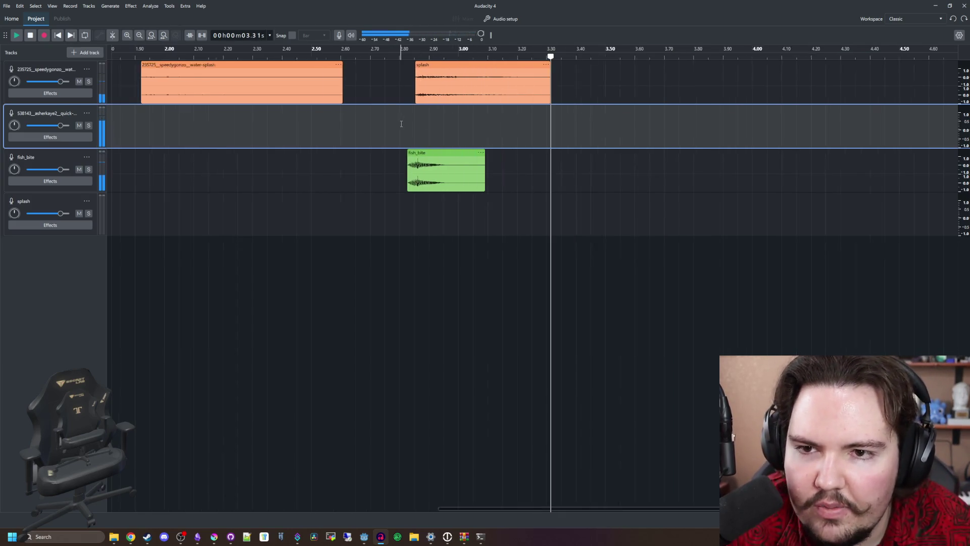
scroll(445, 151, "up", 2)
left_click(391, 152)
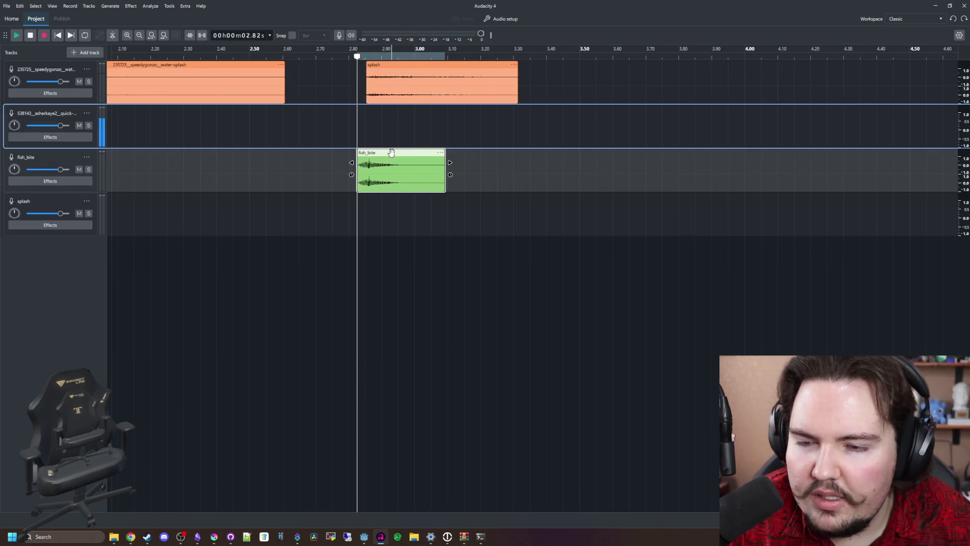
Step: Copy the fish_bite clip, paste it onto the splash track, and play the copy
key("ctrl+c")
left_click(559, 169)
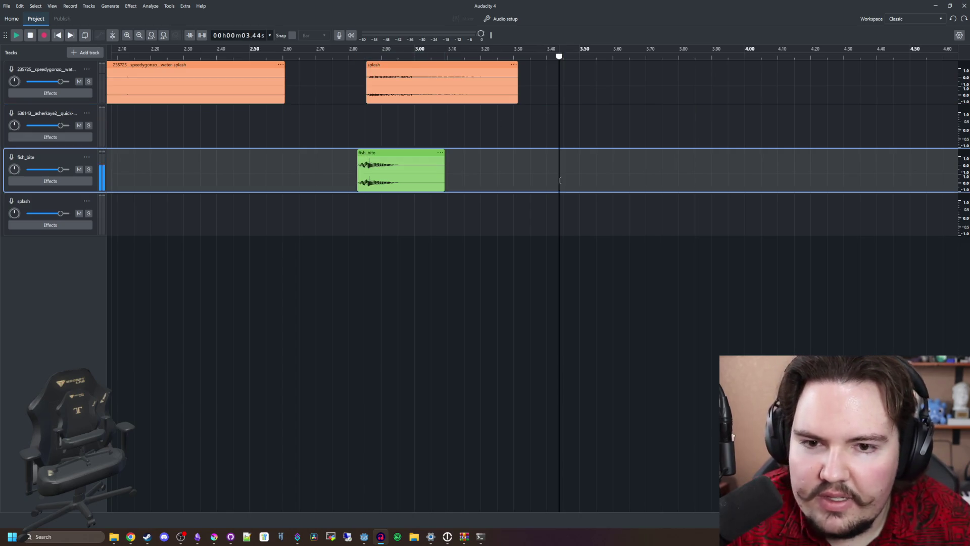
key("ctrl+v")
mouse_move(589, 152)
left_mouse_down()
mouse_move(419, 196)
mouse_move(419, 213)
left_mouse_up()
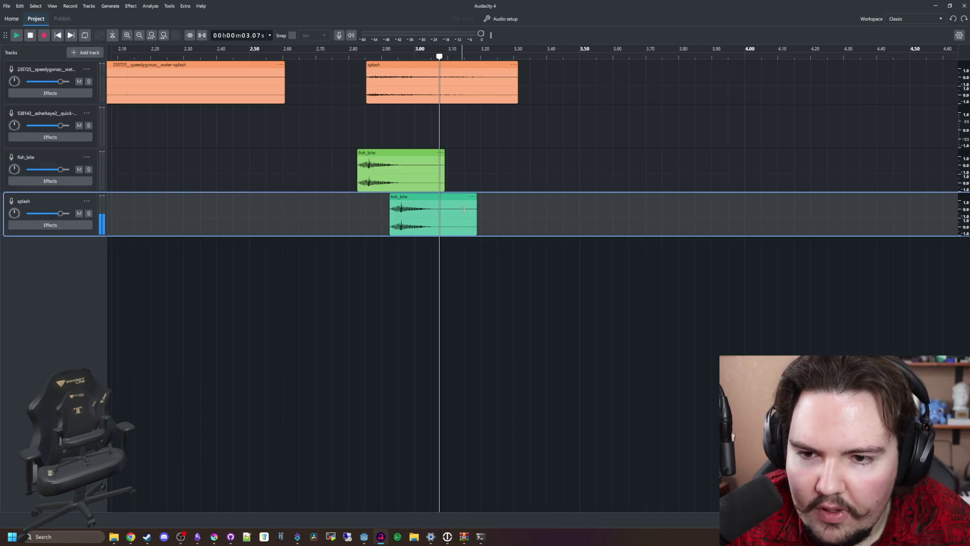
left_click(432, 196)
right_click(433, 198)
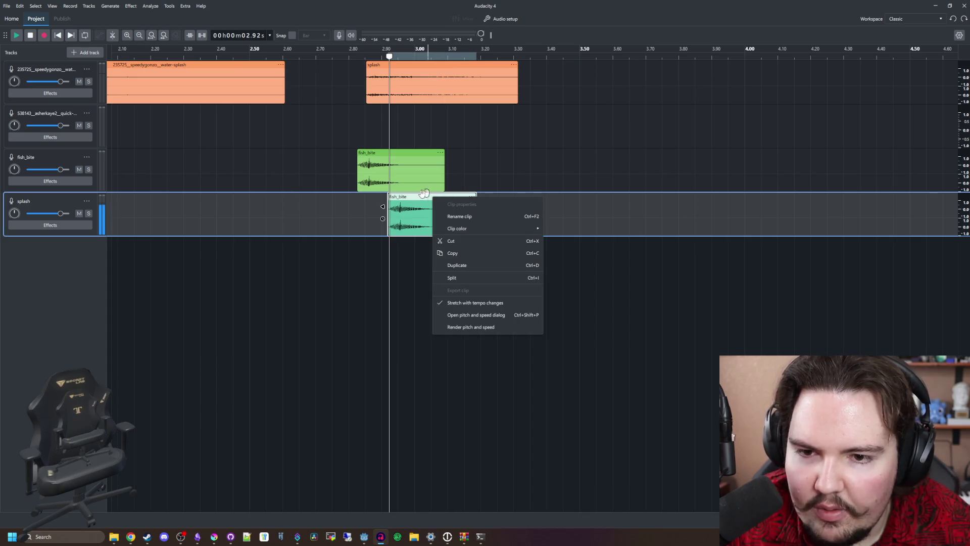
left_click(408, 197)
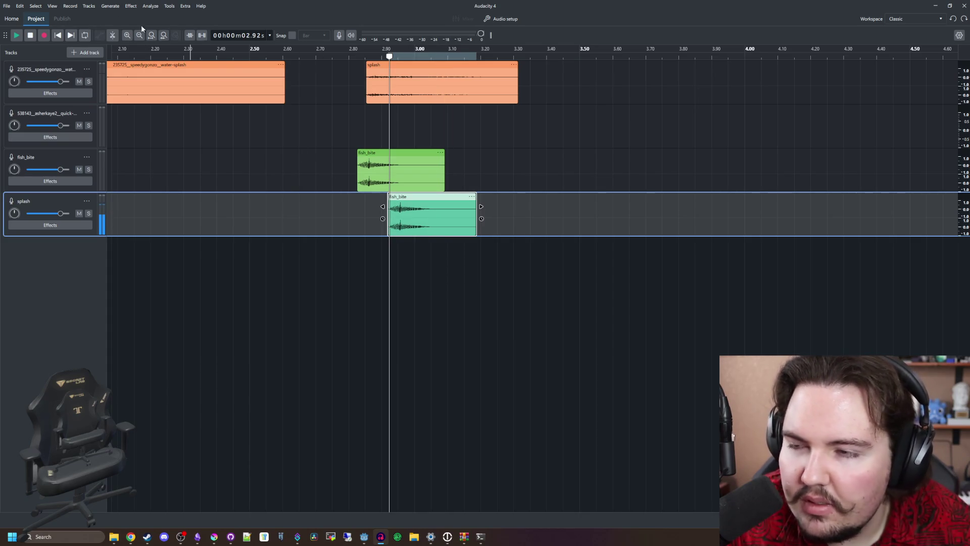
left_click(171, 7)
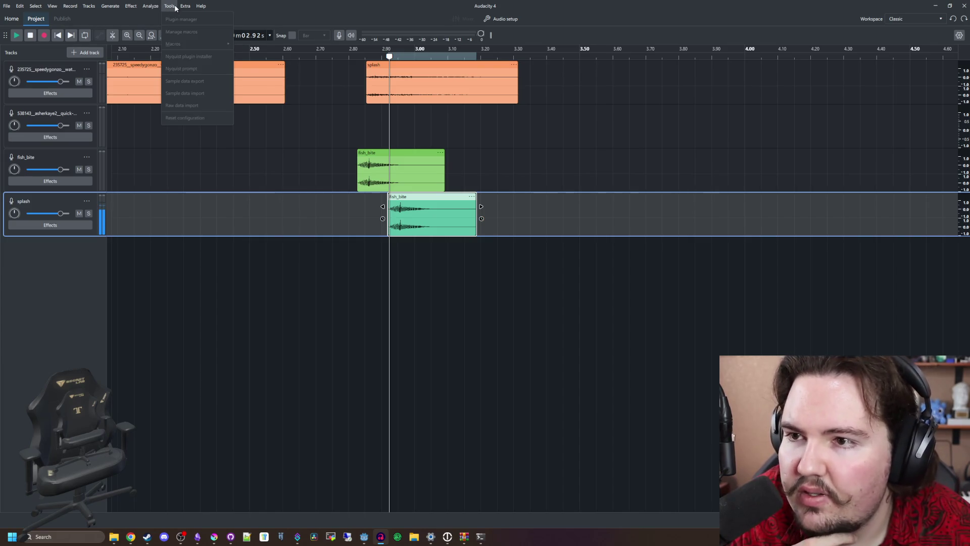
left_click(441, 198)
key("space")
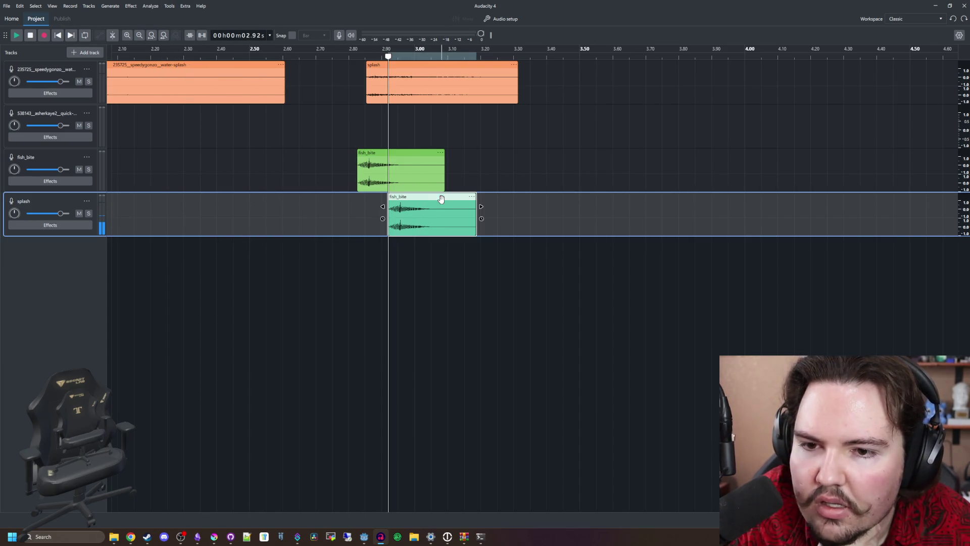
Step: In the copy's pitch and speed settings, set Speed to 200% and Semitones to 6
left_click(471, 198)
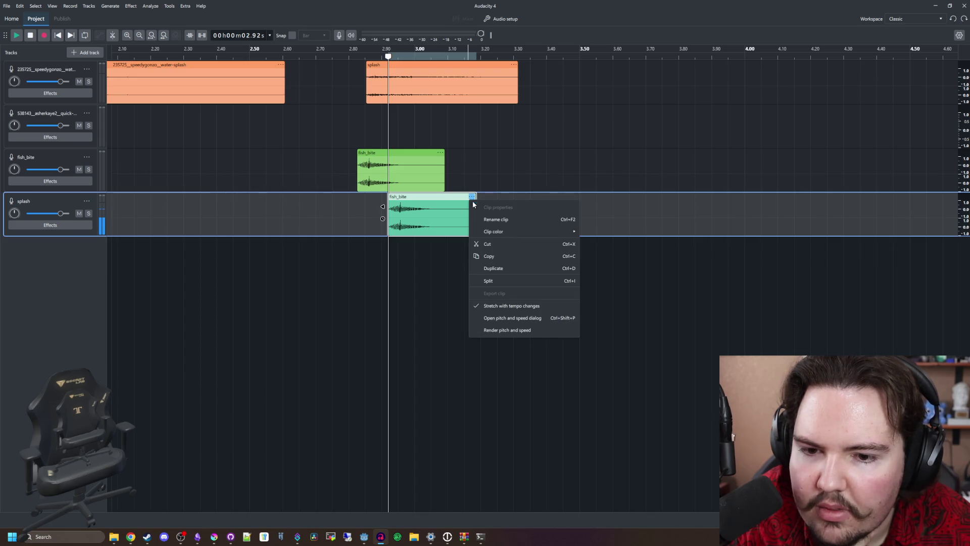
left_click(550, 318)
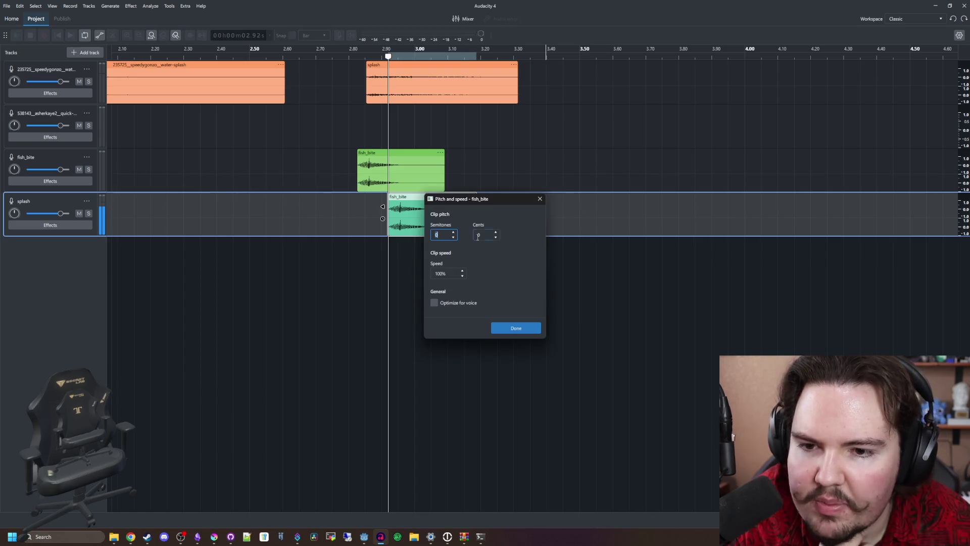
double_click(441, 273)
type("200")
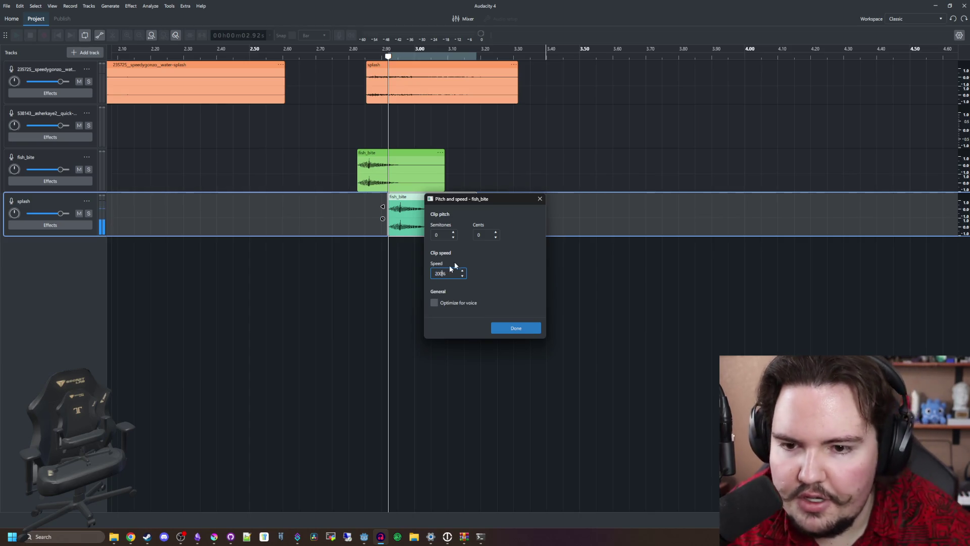
left_click(516, 327)
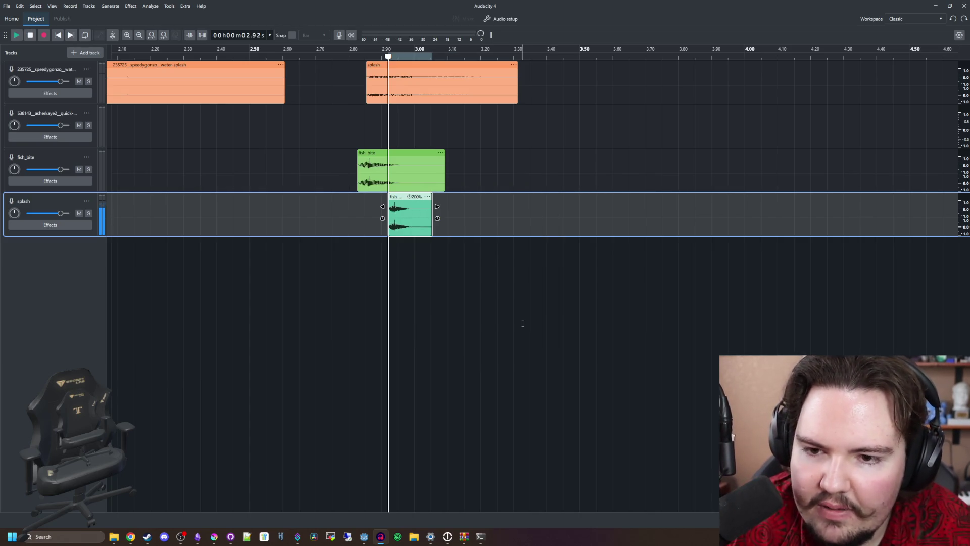
right_click(404, 200)
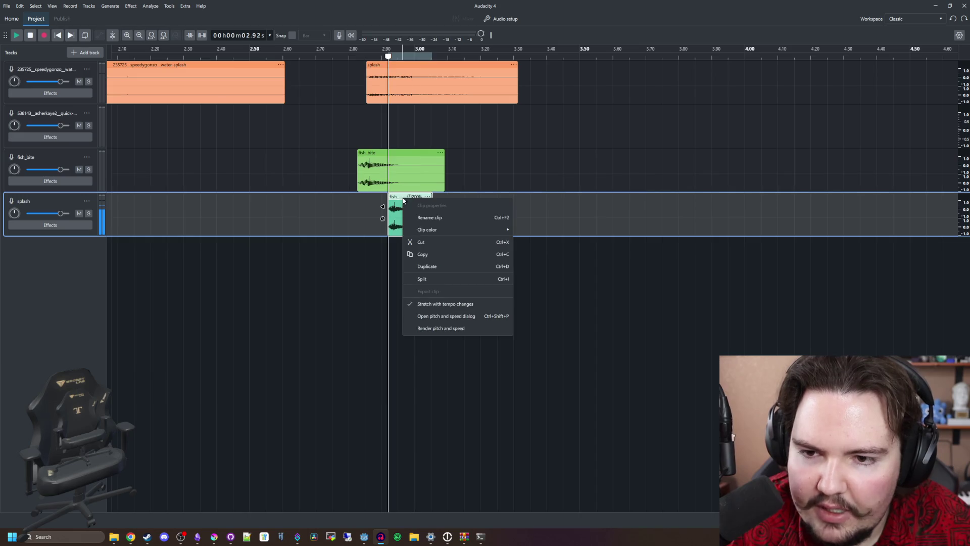
left_click(458, 320)
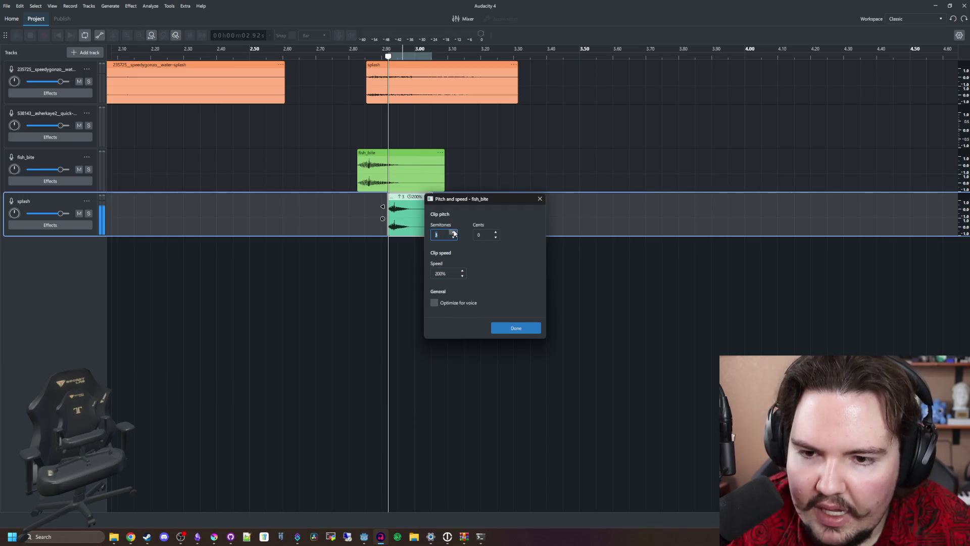
left_click(516, 327)
left_click(333, 208)
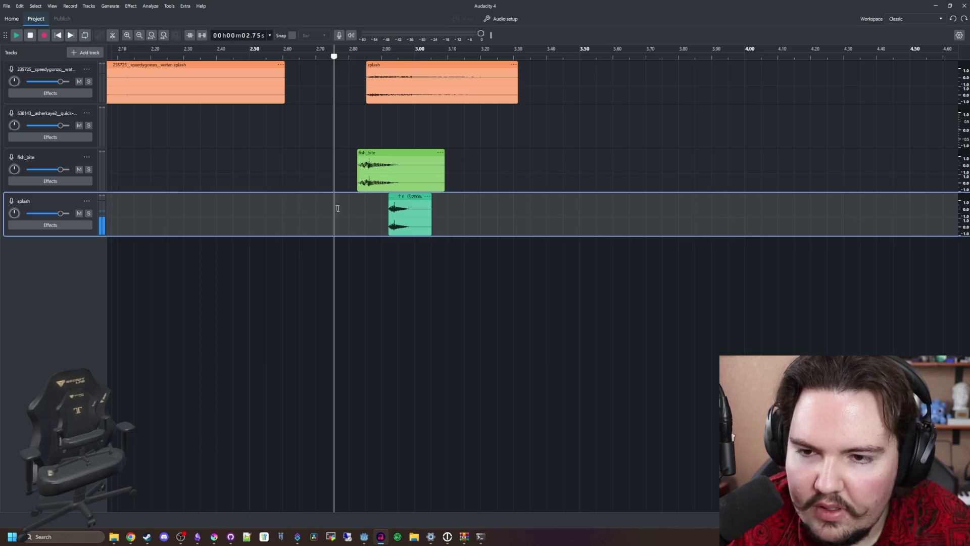
key("space")
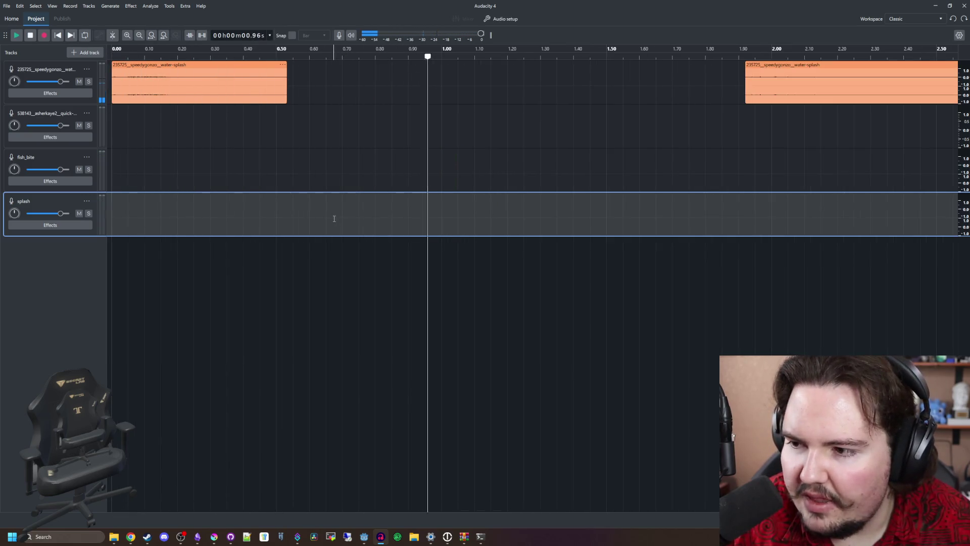
key("space")
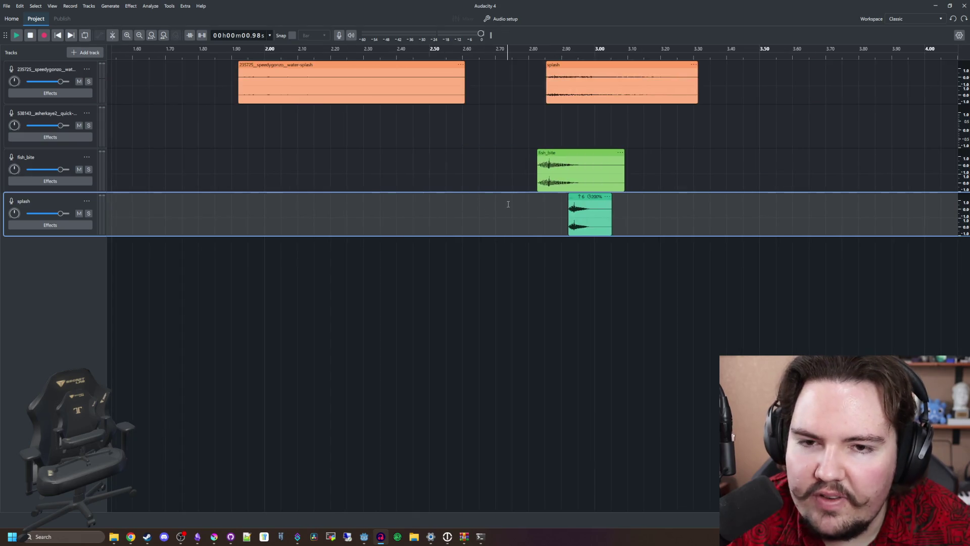
left_click(507, 202)
key("space")
key("space")
scroll(468, 219, "right", 3)
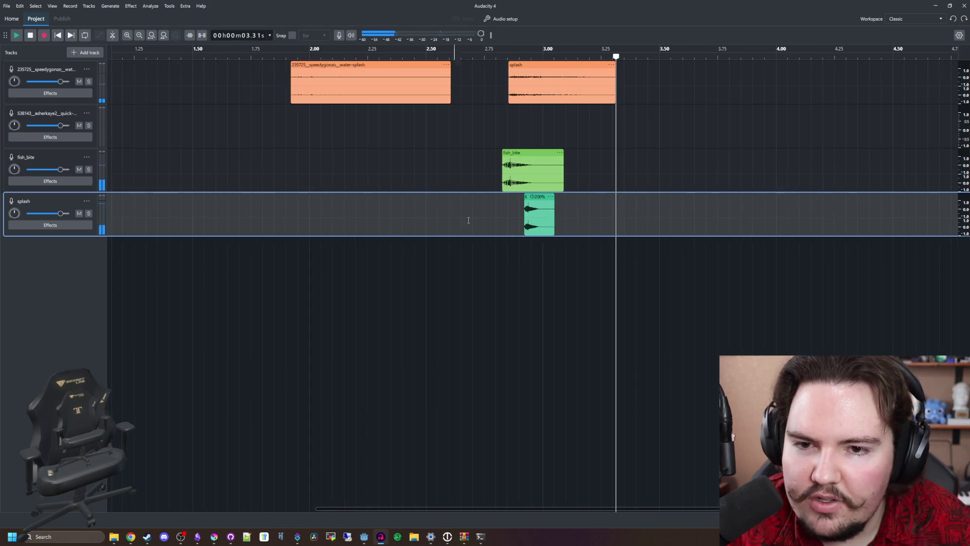
scroll(476, 215, "down", 2)
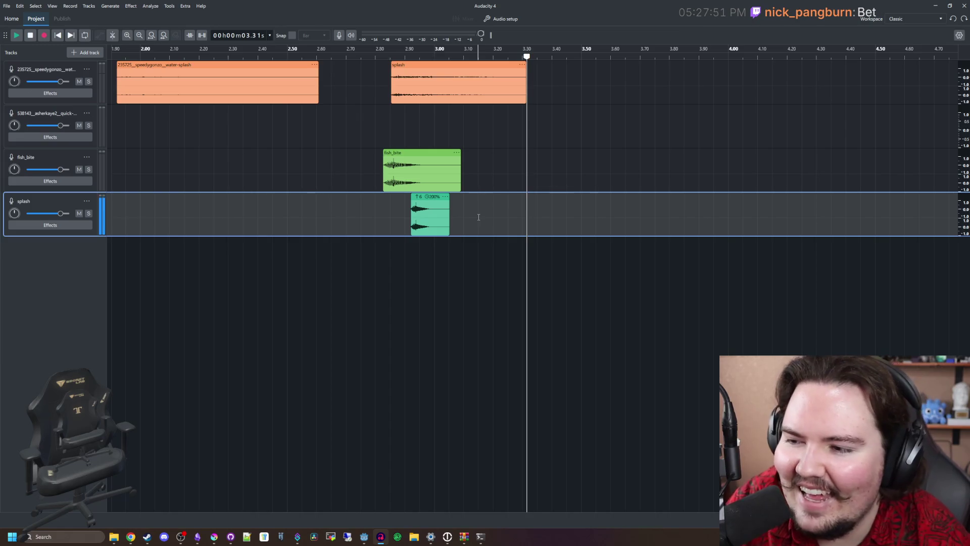
Step: Play the layered sounds, then open the fish_bite clip's options and dismiss them unchanged
left_click(343, 124)
left_click(422, 201)
key("space")
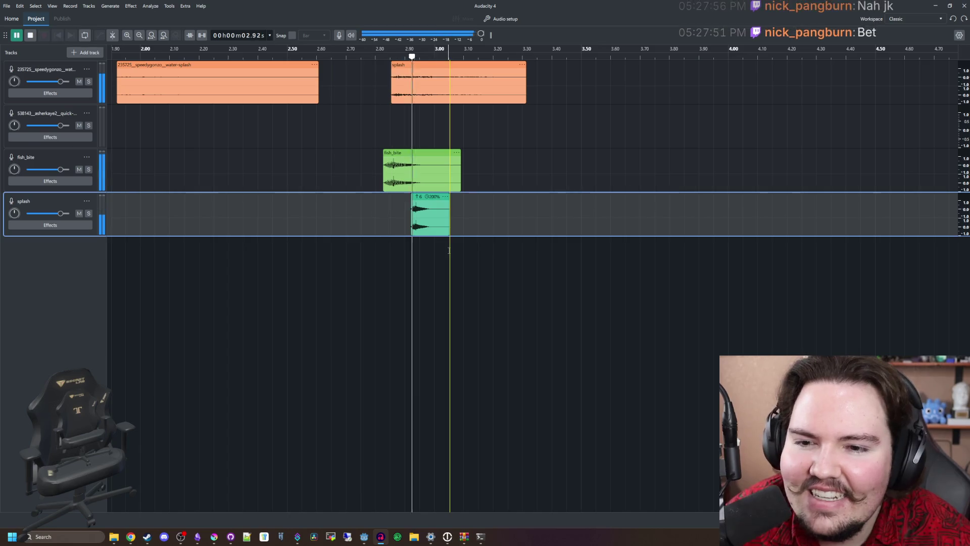
left_click(423, 202)
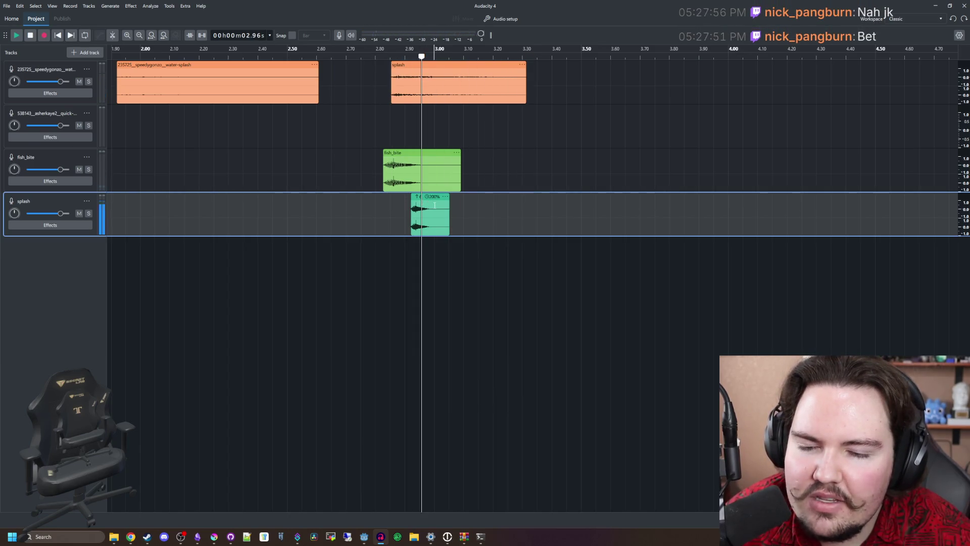
scroll(416, 198, "up", 3)
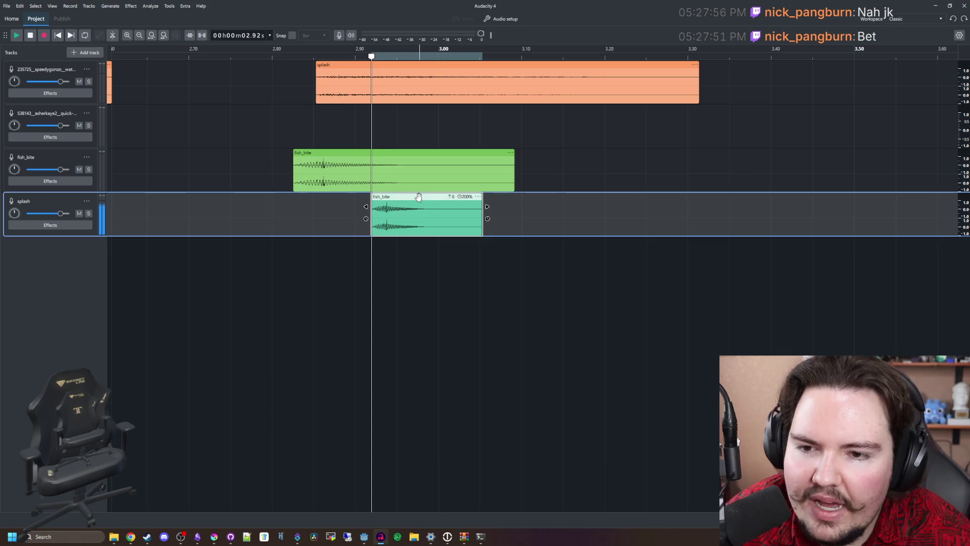
right_click(418, 197)
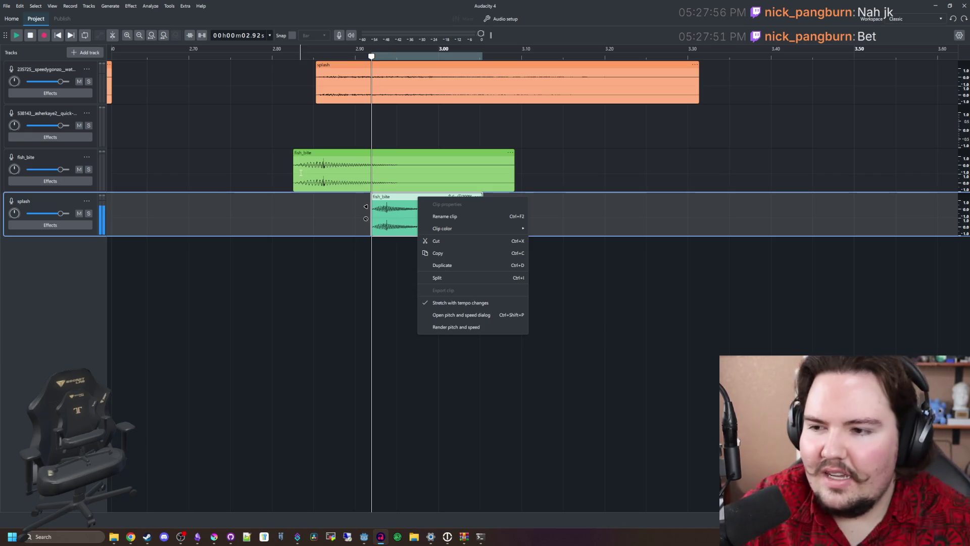
key("Escape")
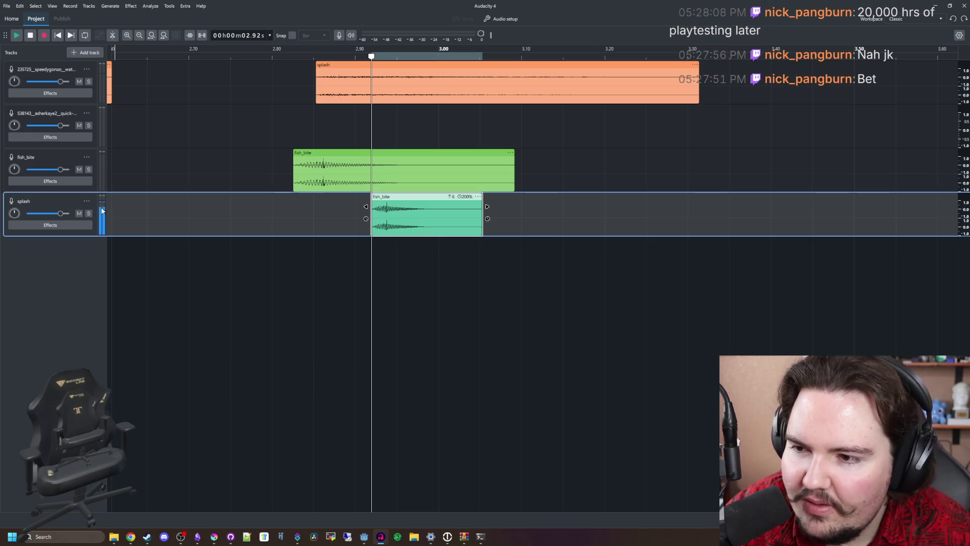
Step: Adjust the splash track volume slider, settling on -4.0 dB after replaying
left_click_drag(61, 216, 53, 214)
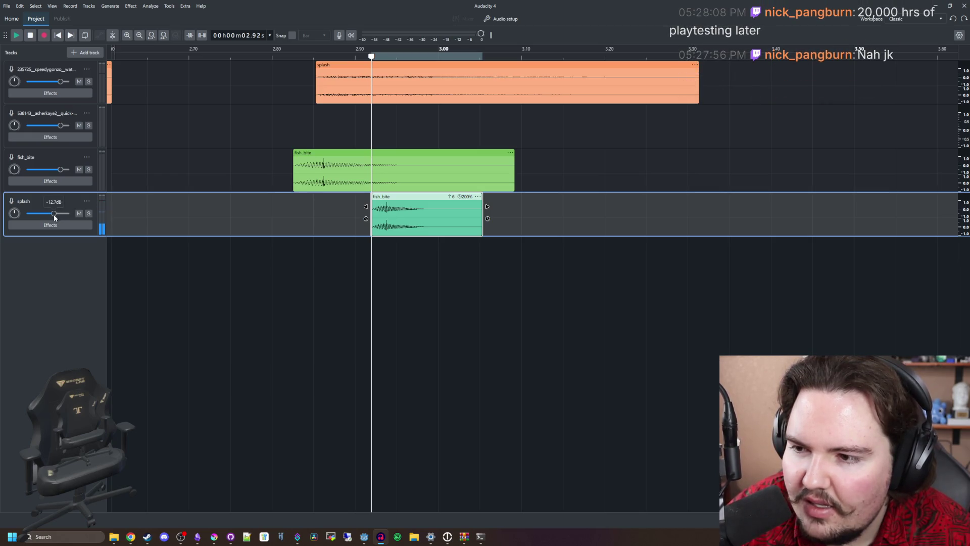
key("space")
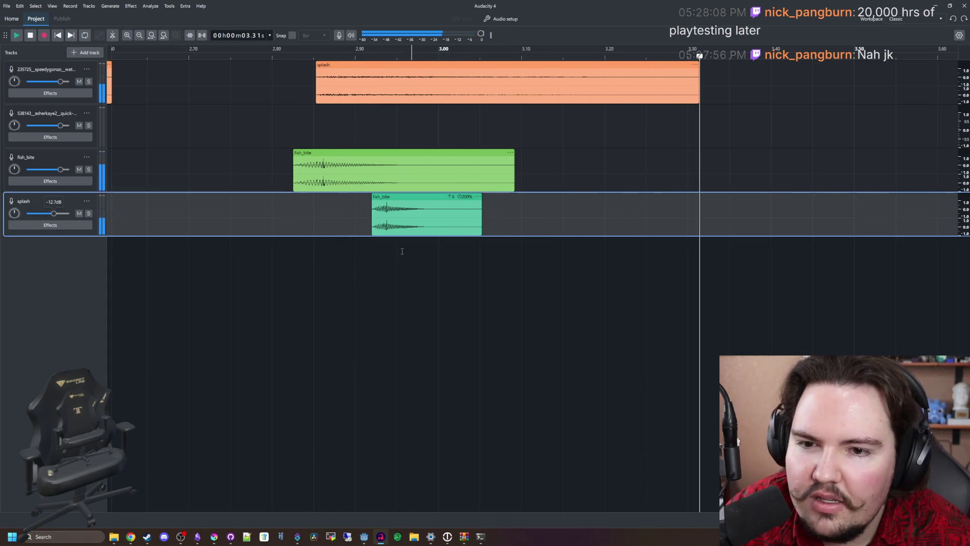
key("space")
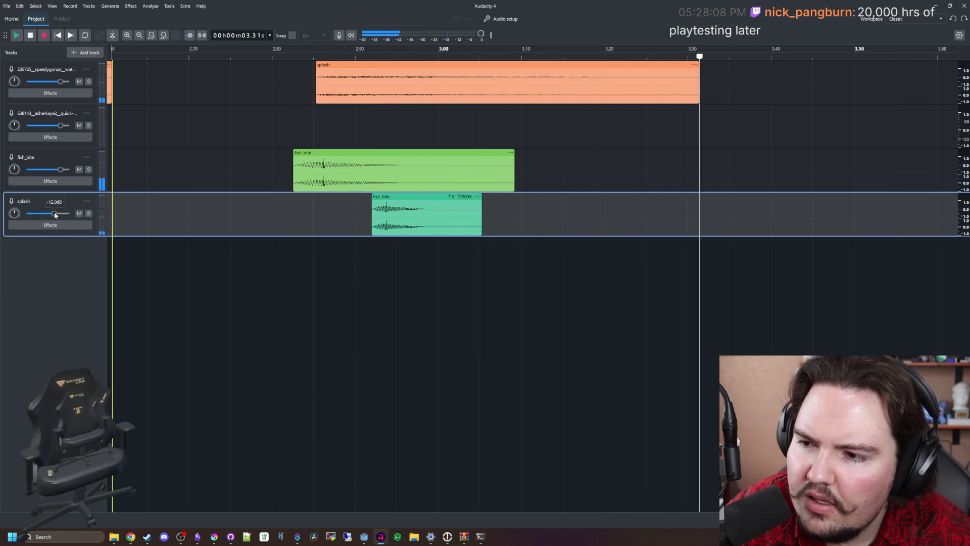
left_click_drag(54, 214, 58, 213)
key("space")
key("space")
key("space")
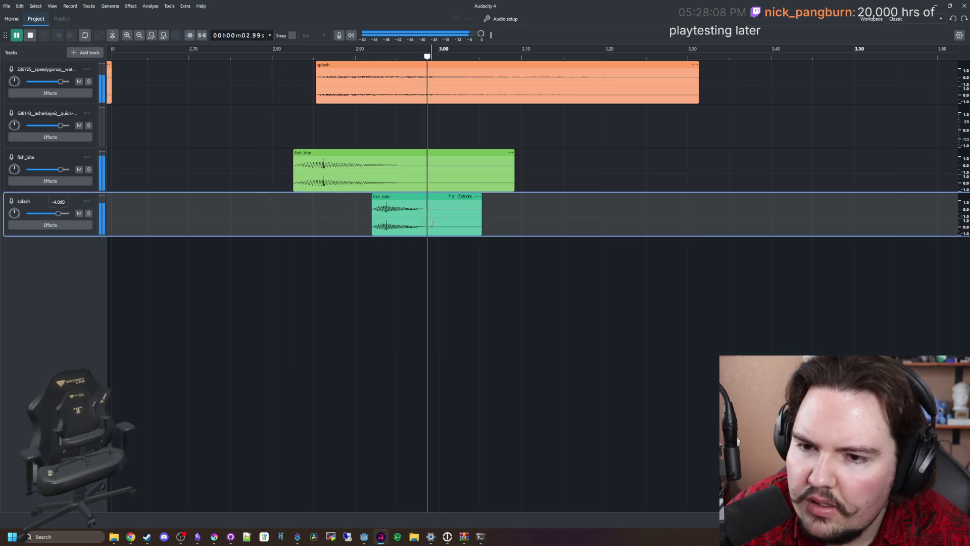
left_click(371, 196)
Step: Shift the fish_bite clip on the splash track later to start around 2.96 s
left_click_drag(374, 196, 408, 197)
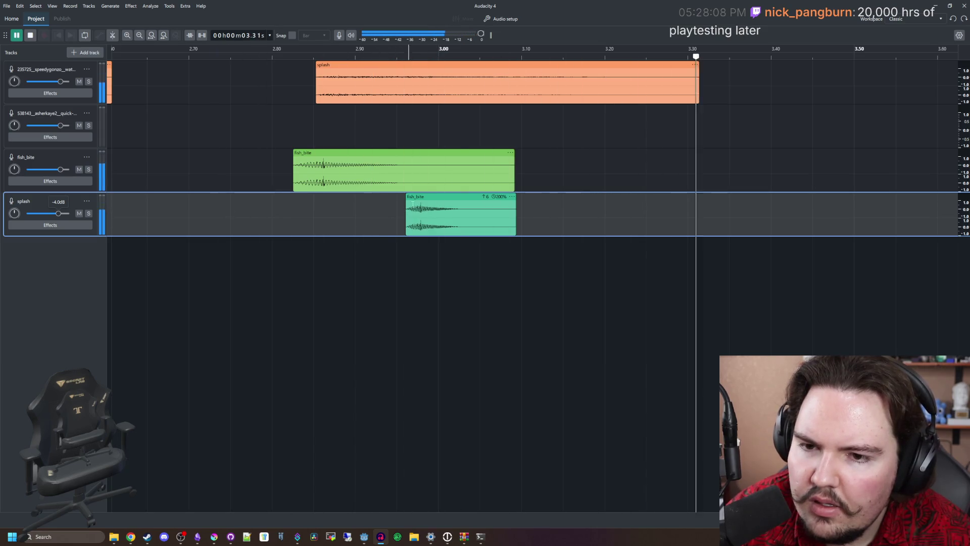
key("Home")
scroll(316, 240, "down", 4)
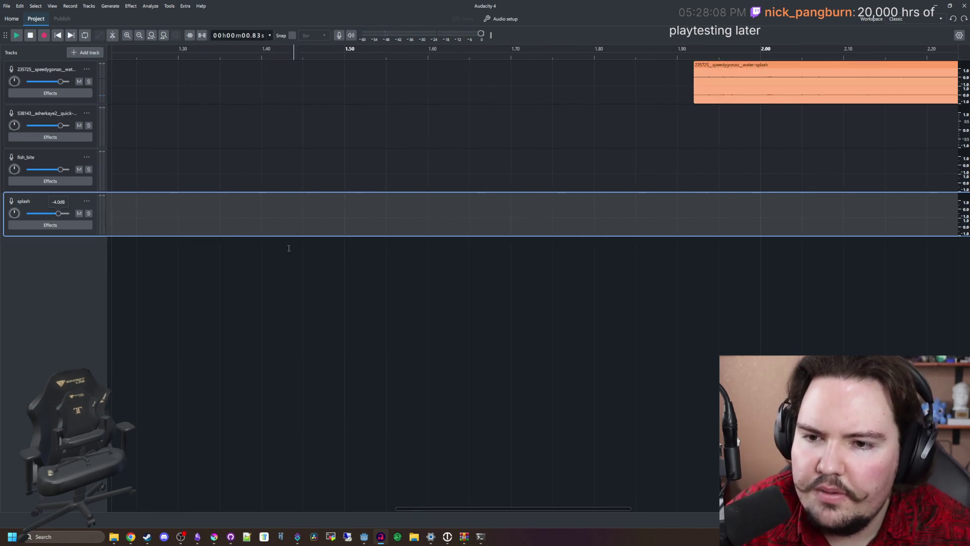
scroll(662, 202, "up", 2)
left_click_drag(551, 196, 542, 197)
scroll(654, 218, "up", 1)
Step: Set the splash clip's pitch to -6 semitones in its pitch and speed settings
left_click(427, 217)
scroll(474, 217, "down", 1)
double_click(450, 197)
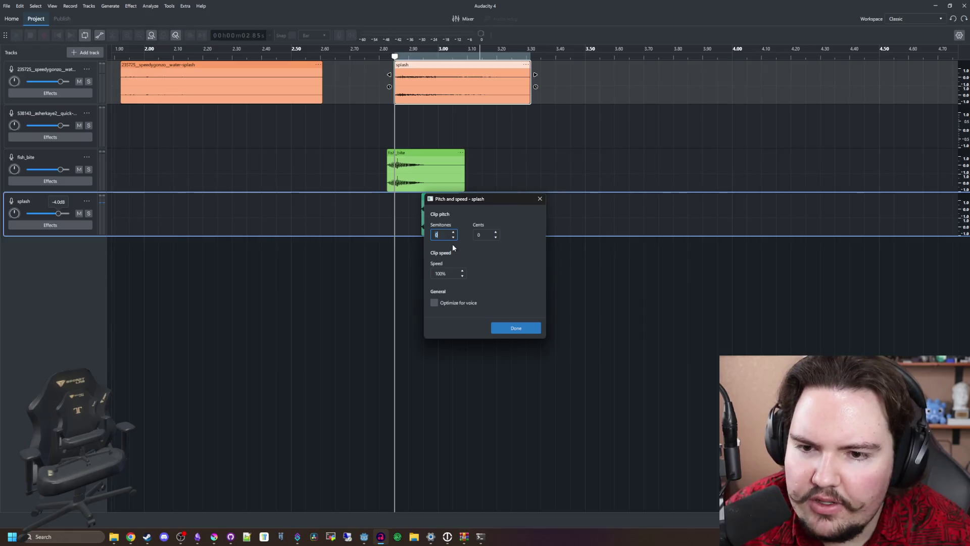
type("-6")
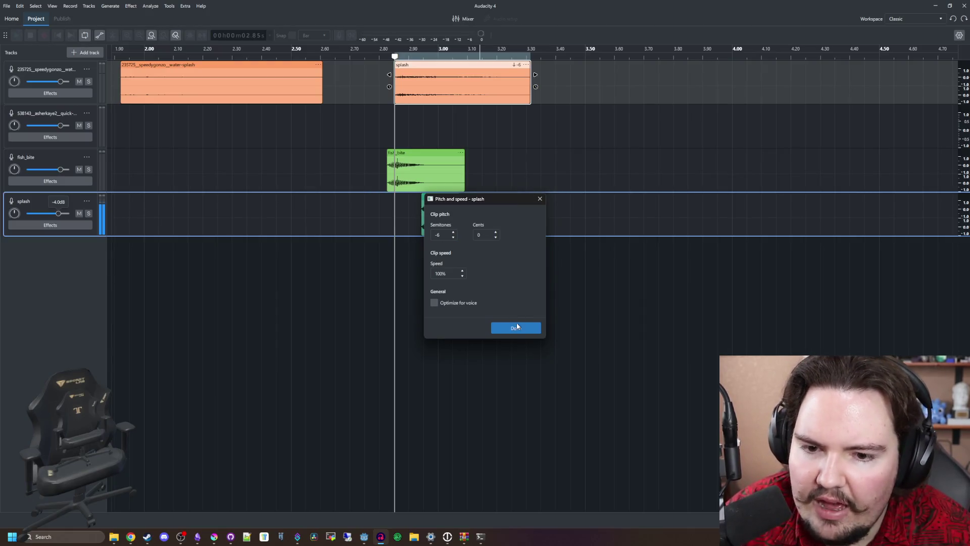
left_click(517, 326)
Step: Play back the mix and select the 2.81–3.30 s span for export
key("space")
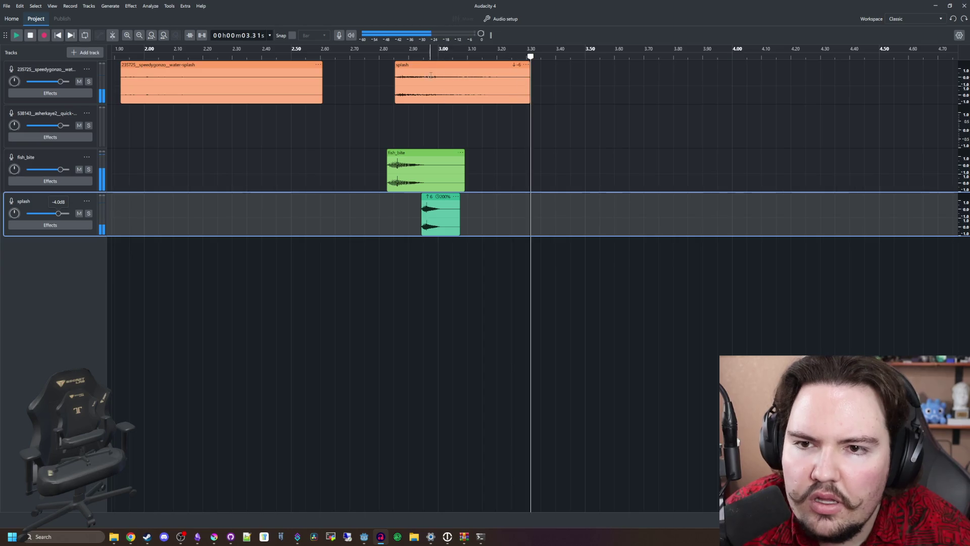
left_click(378, 126)
key("space")
left_click(341, 164)
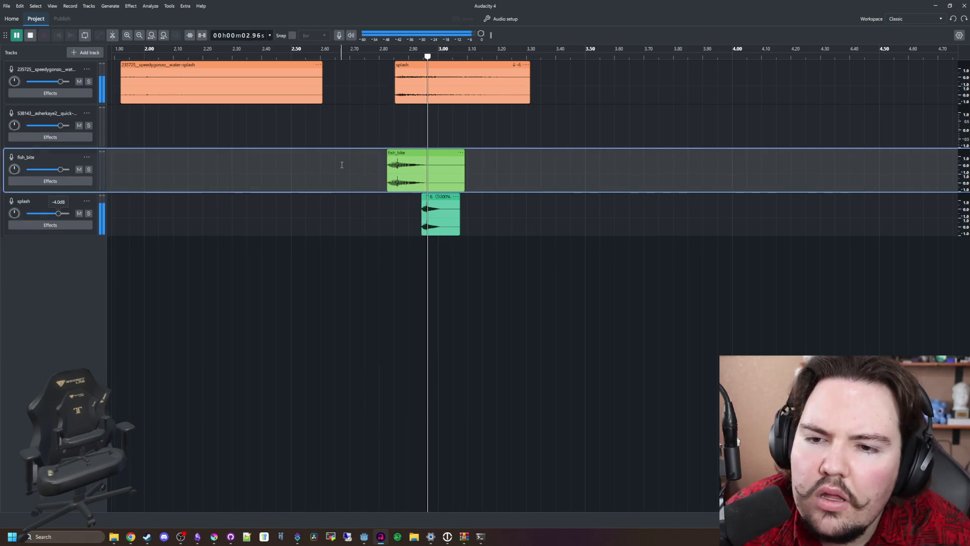
key("space")
key("space")
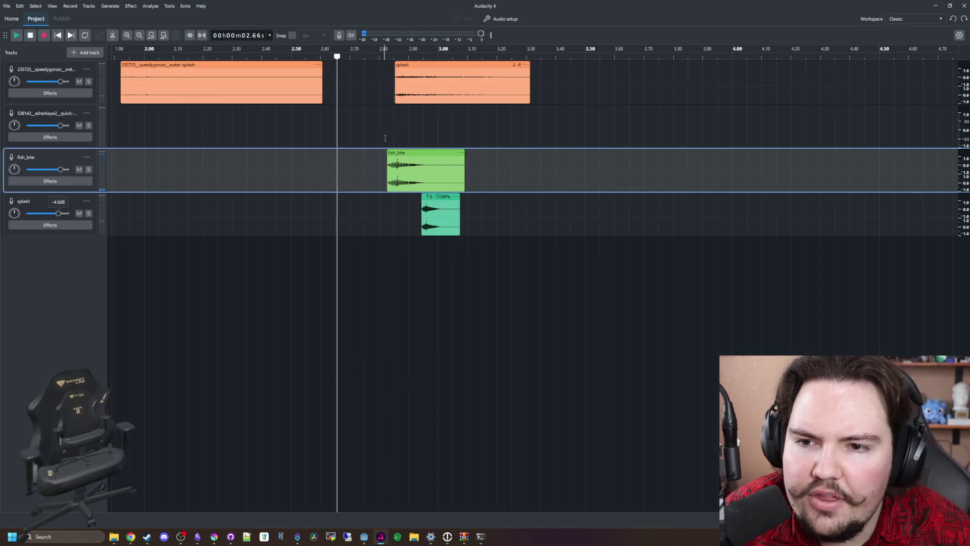
left_click_drag(385, 138, 530, 136)
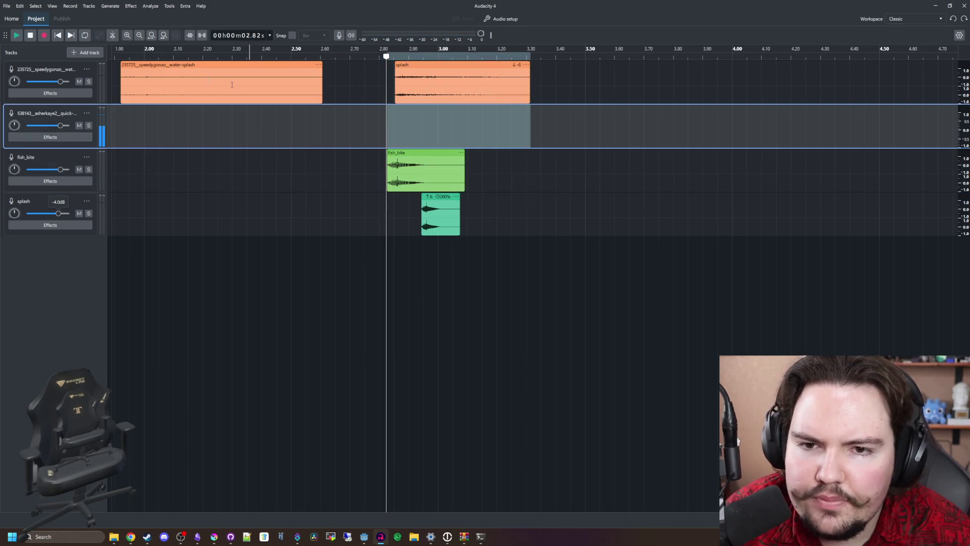
Step: Use File > Export audio to save the selection as fish_bite_2.wav, then minimize Audacity
left_click(7, 6)
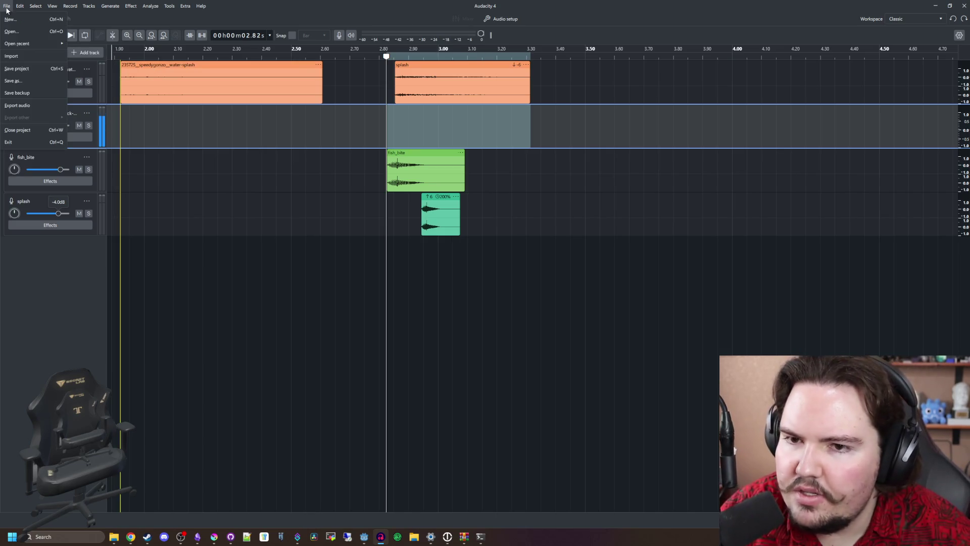
left_click(17, 105)
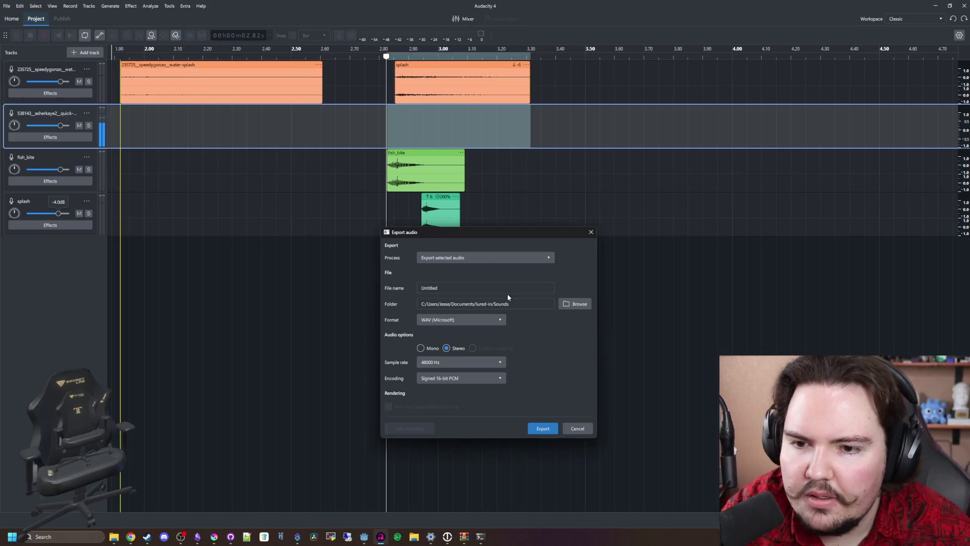
left_click(463, 292)
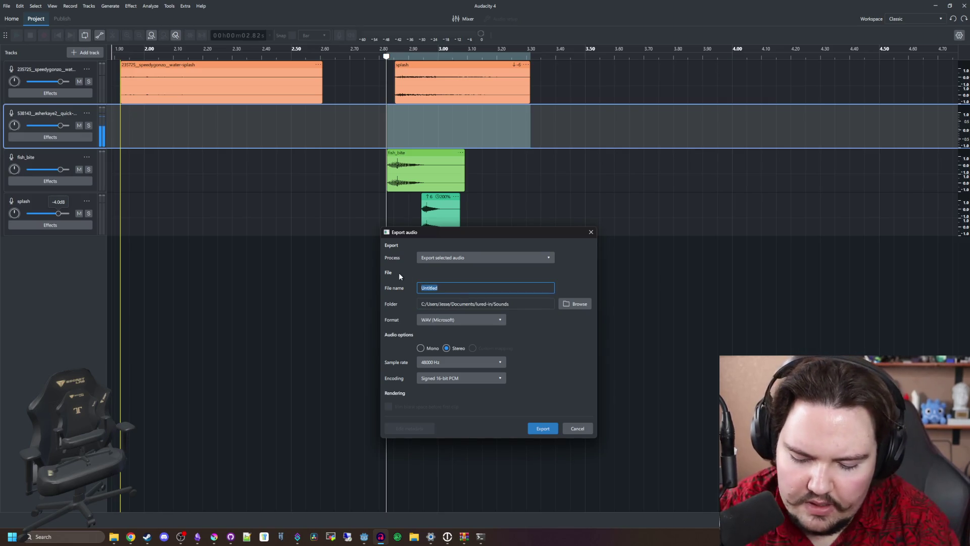
type("fish_bite_2")
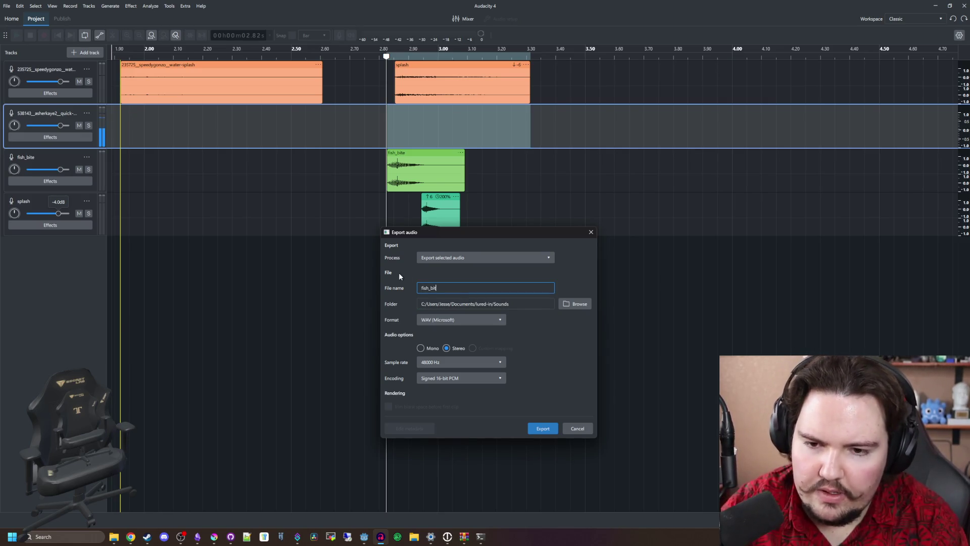
left_click(542, 429)
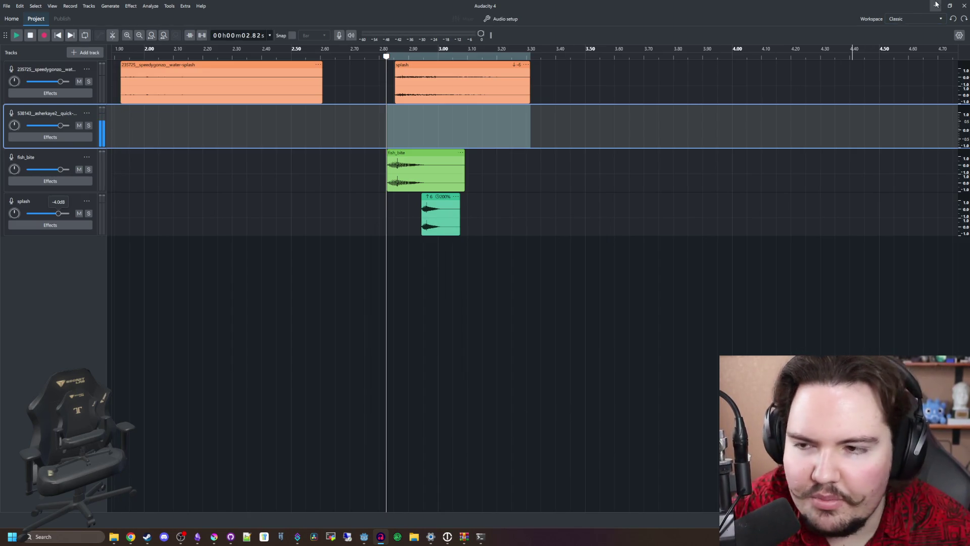
left_click(933, 6)
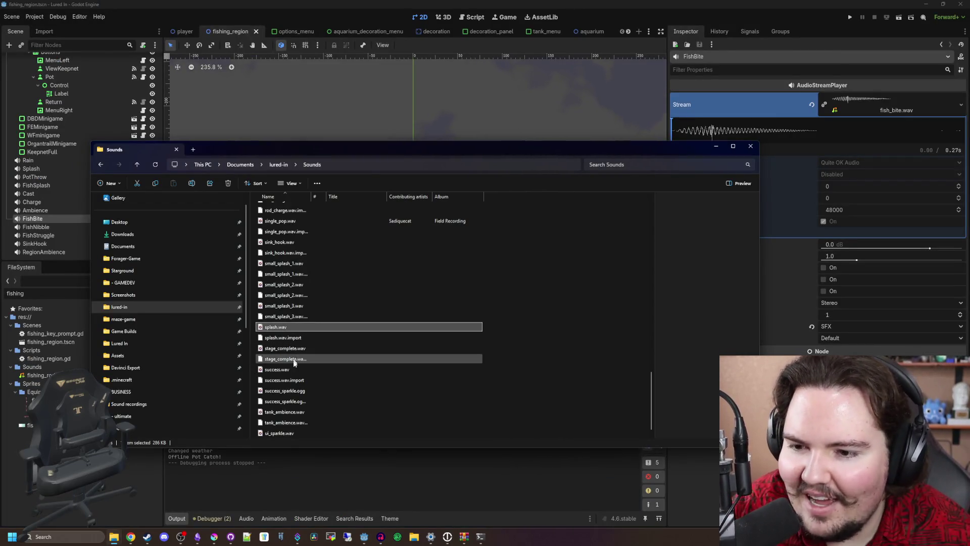
Step: Set the Sounds folder's Properties > Customize optimization to General items and confirm with OK
scroll(373, 322, "up", 5)
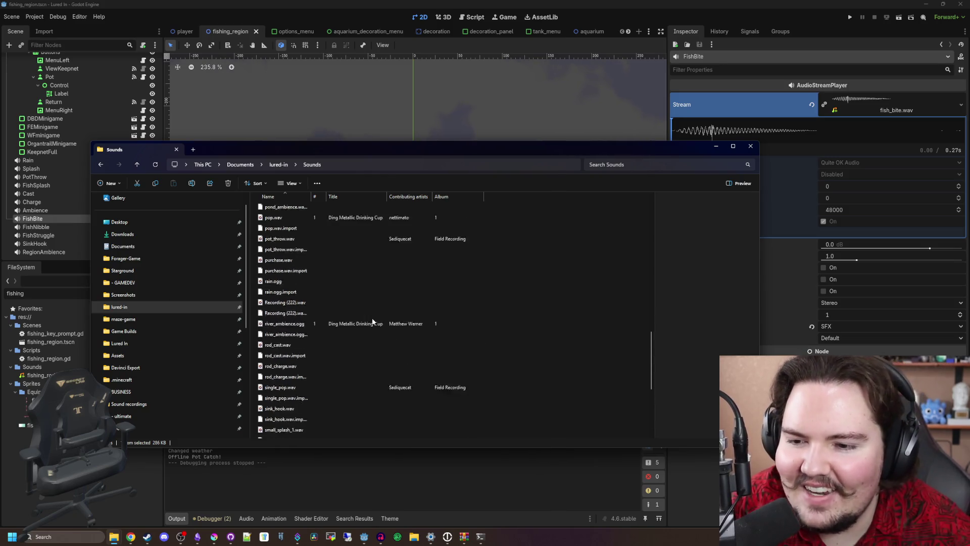
scroll(373, 322, "up", 10)
right_click(541, 226)
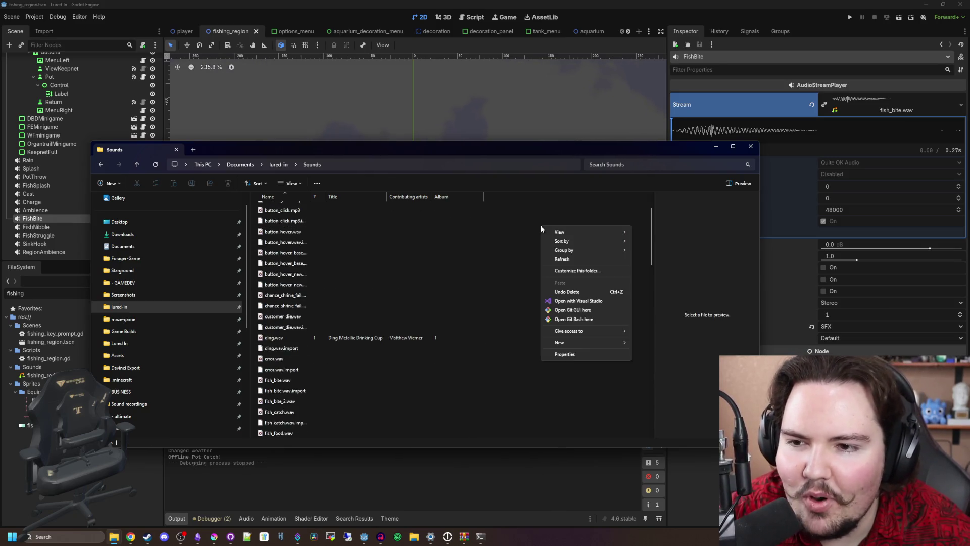
left_click(602, 355)
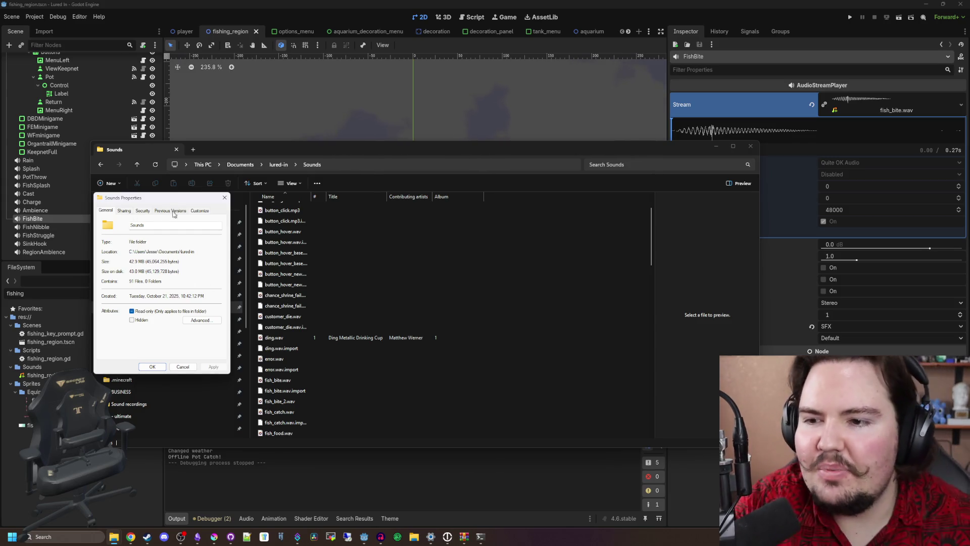
left_click(199, 210)
left_click(152, 239)
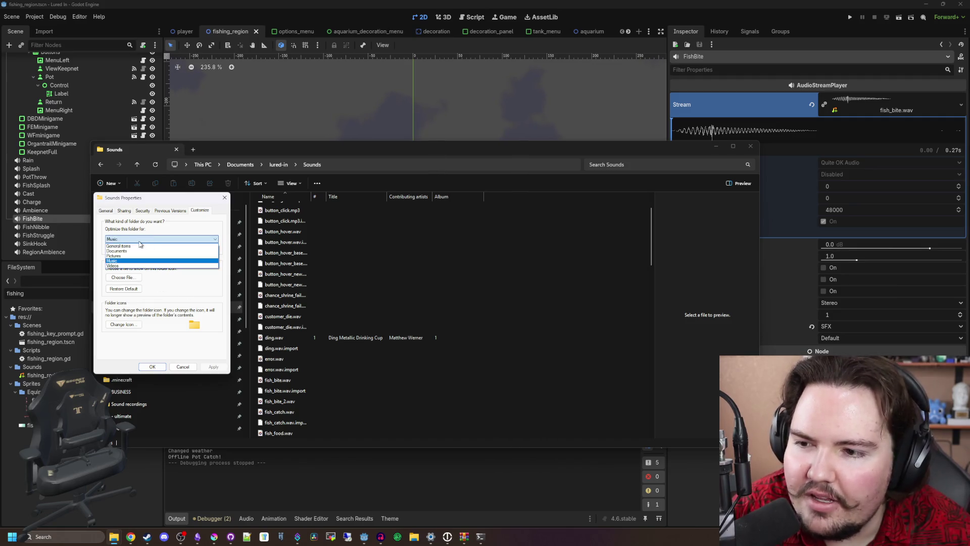
left_click(119, 246)
left_click(147, 369)
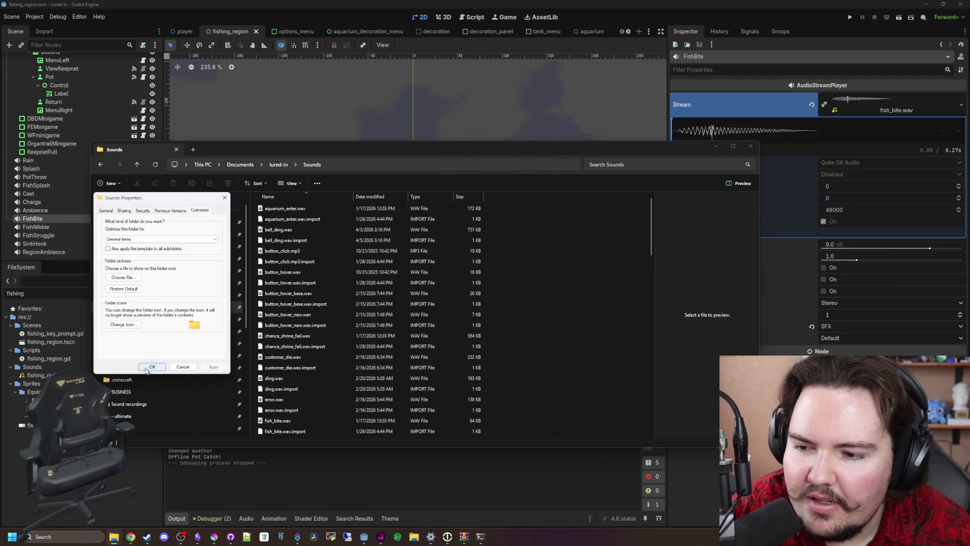
left_click(65, 536)
type("cal")
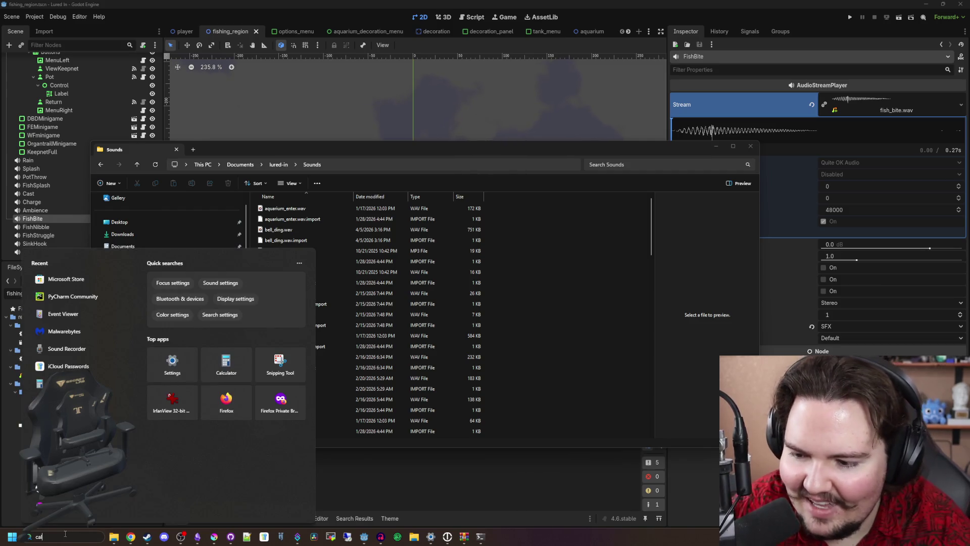
type("c")
key("Return")
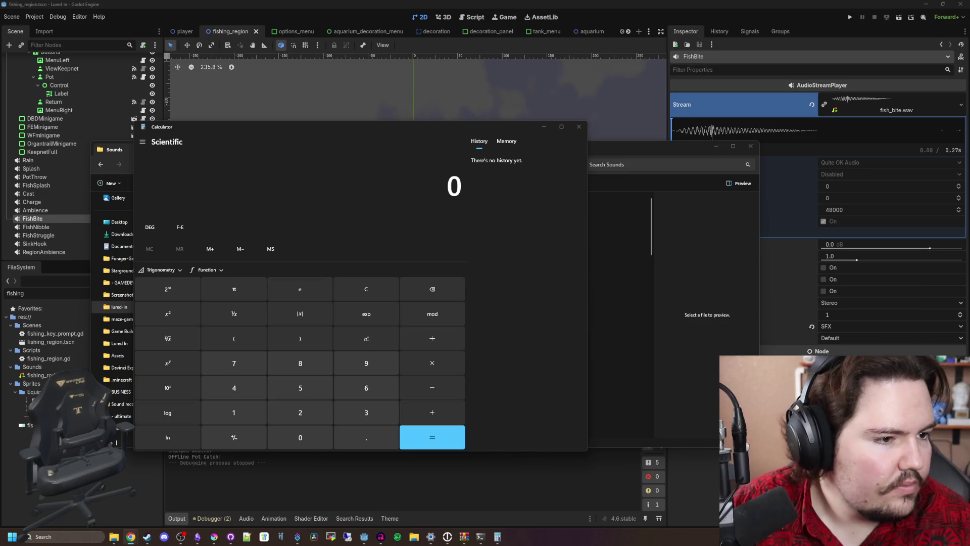
type("9")
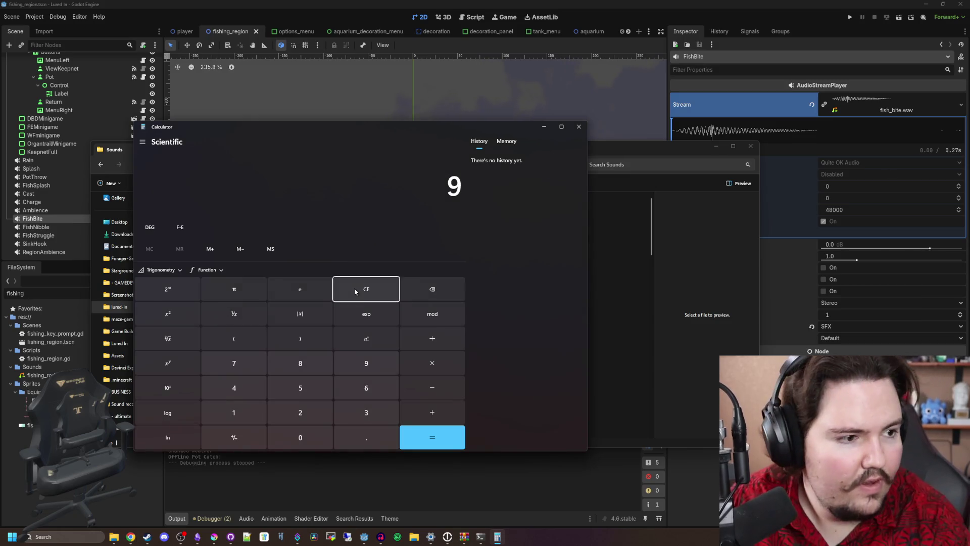
type("22337")
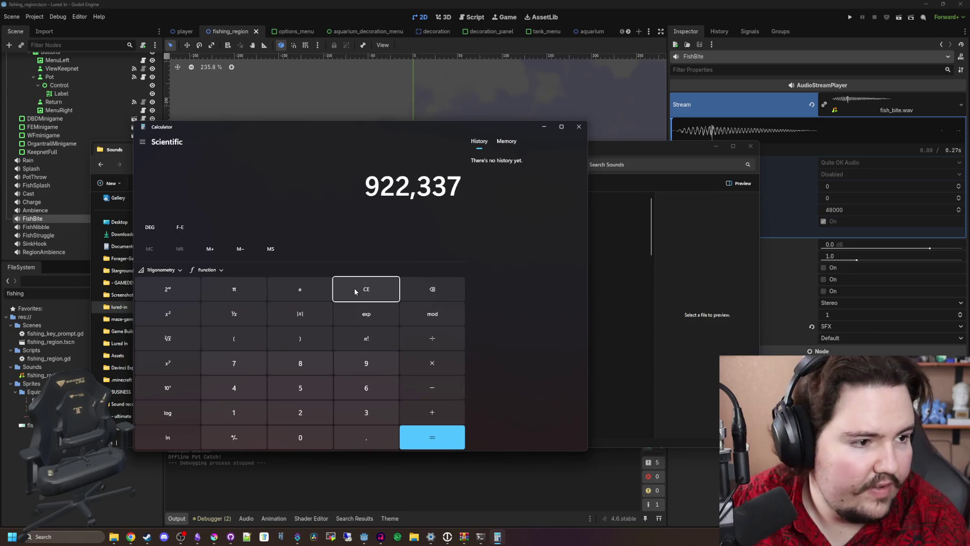
type("2036")
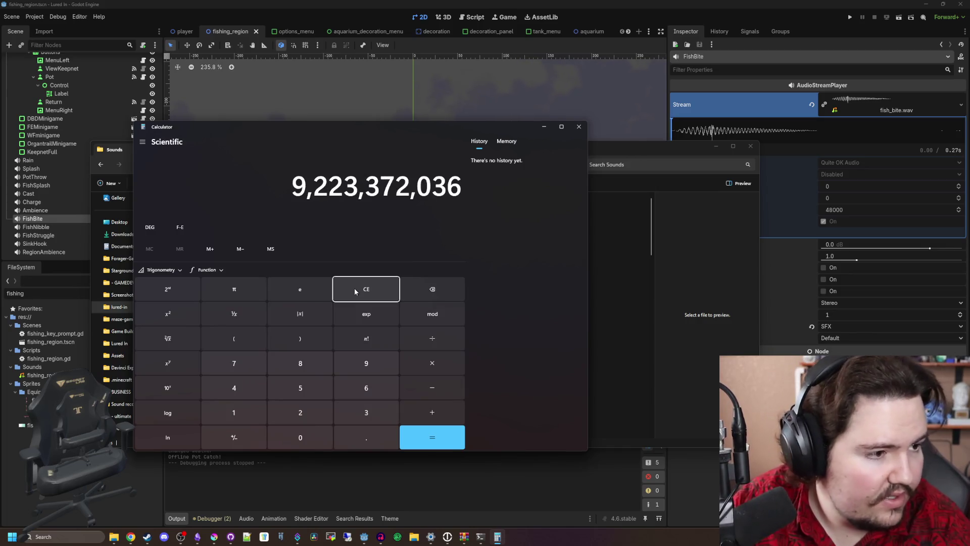
type("854")
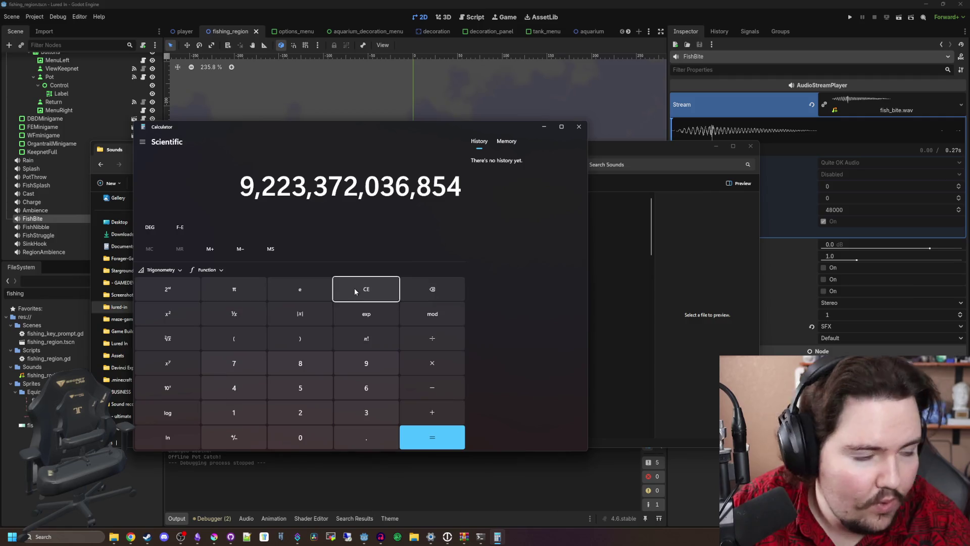
type("775807")
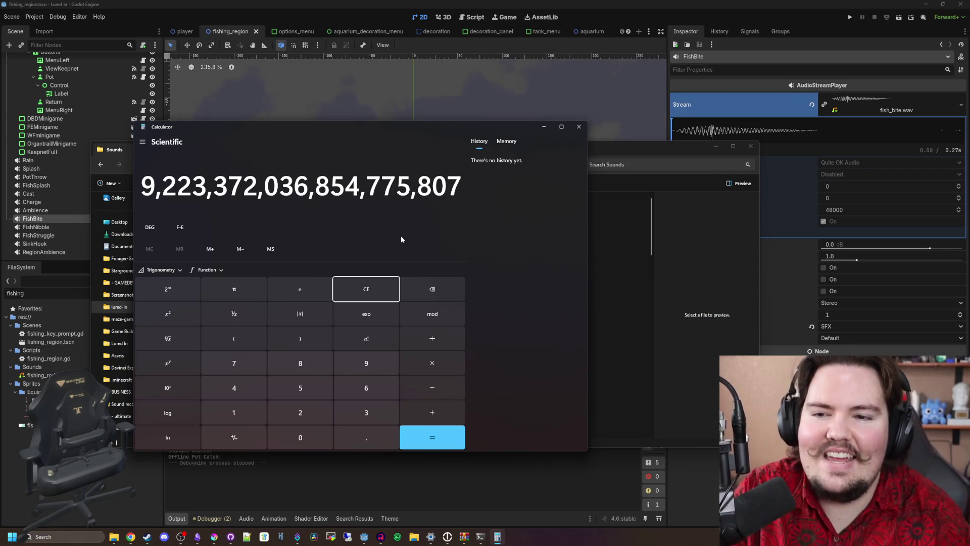
type("/")
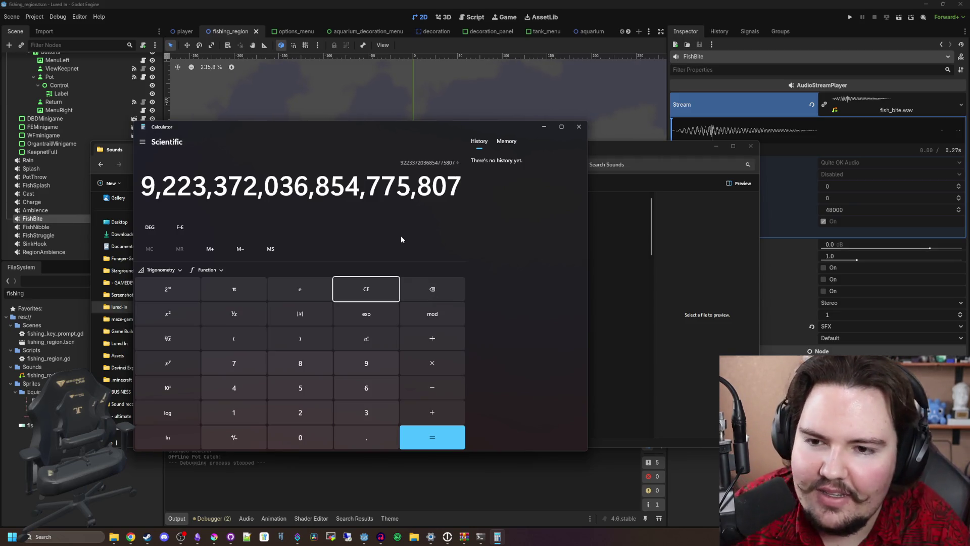
type("1000")
type("0000000,000")
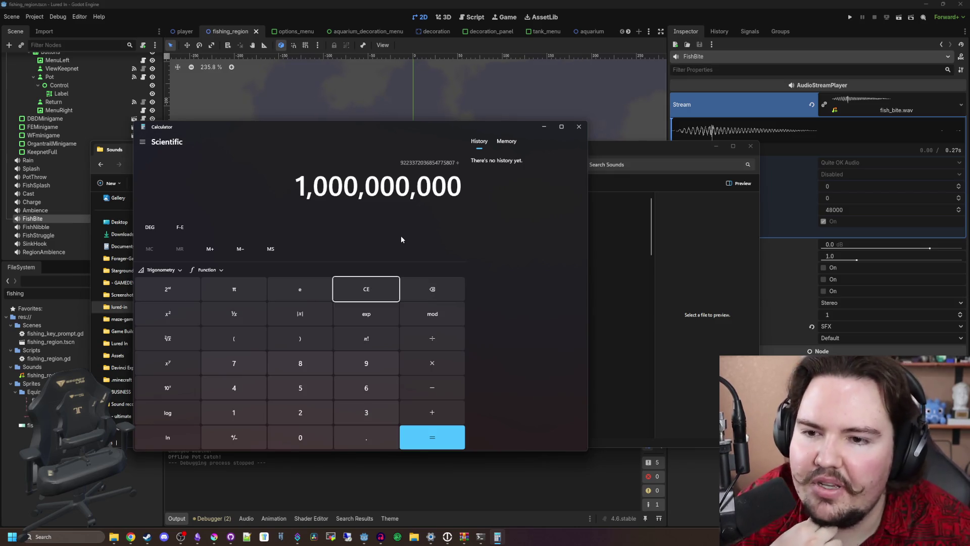
left_click(435, 430)
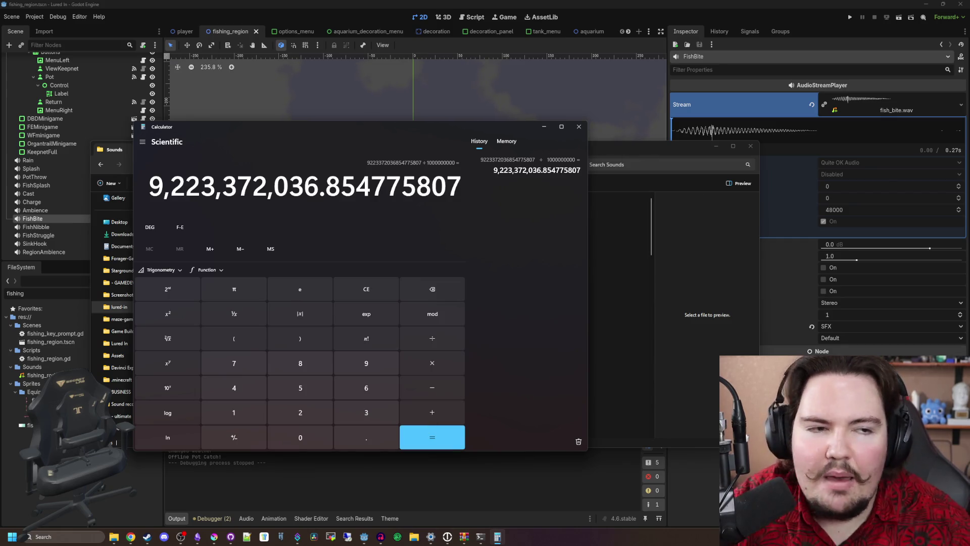
Step: Divide that result by 31536000 to get about 292.47, then close Calculator
key("alt+Tab")
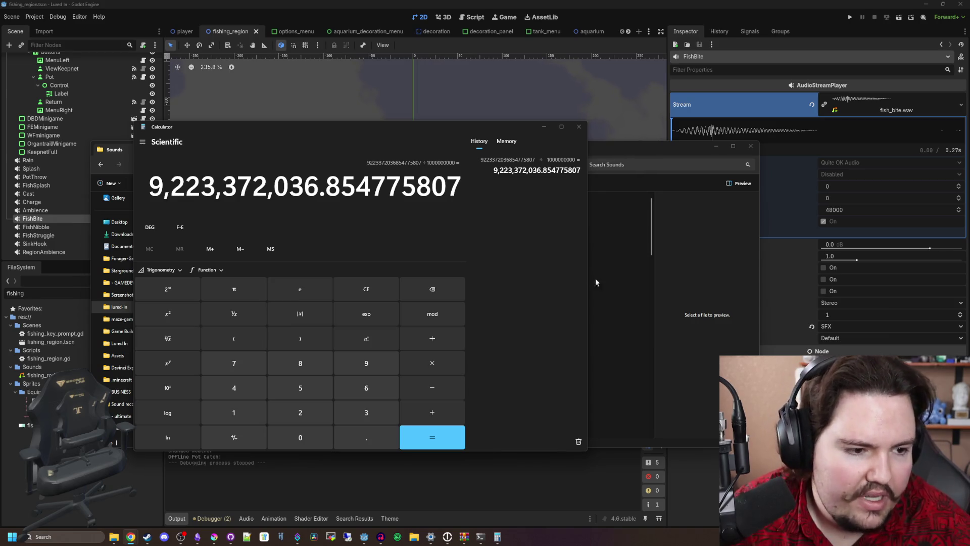
left_click(534, 303)
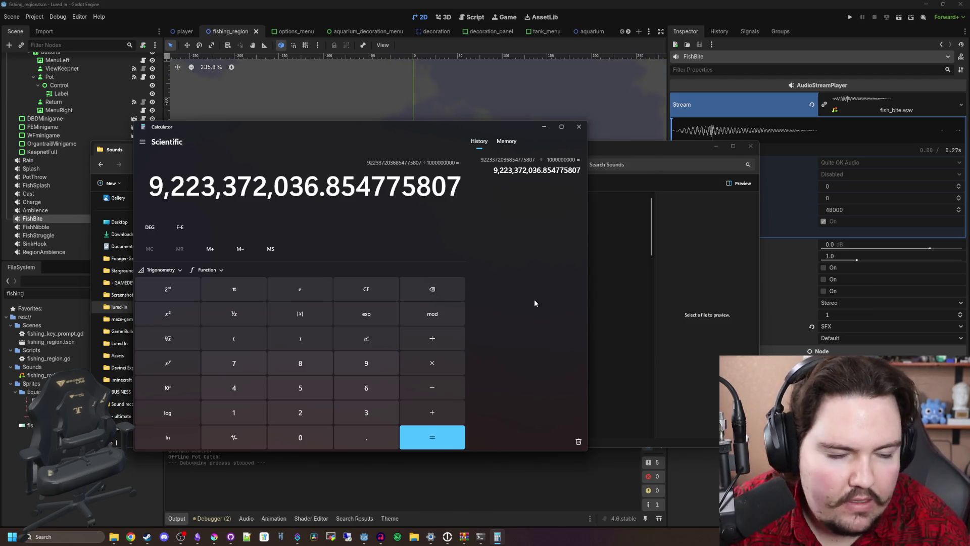
key("plus")
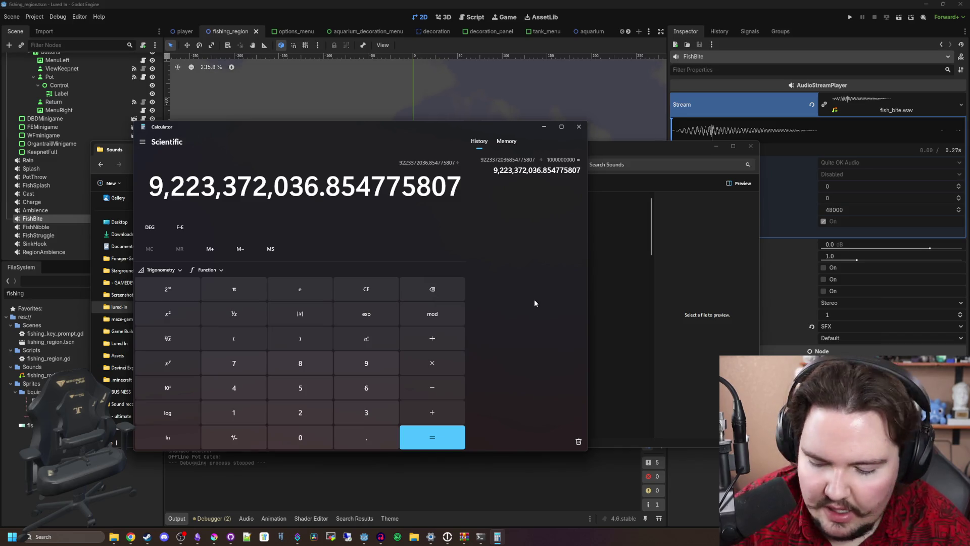
type("3")
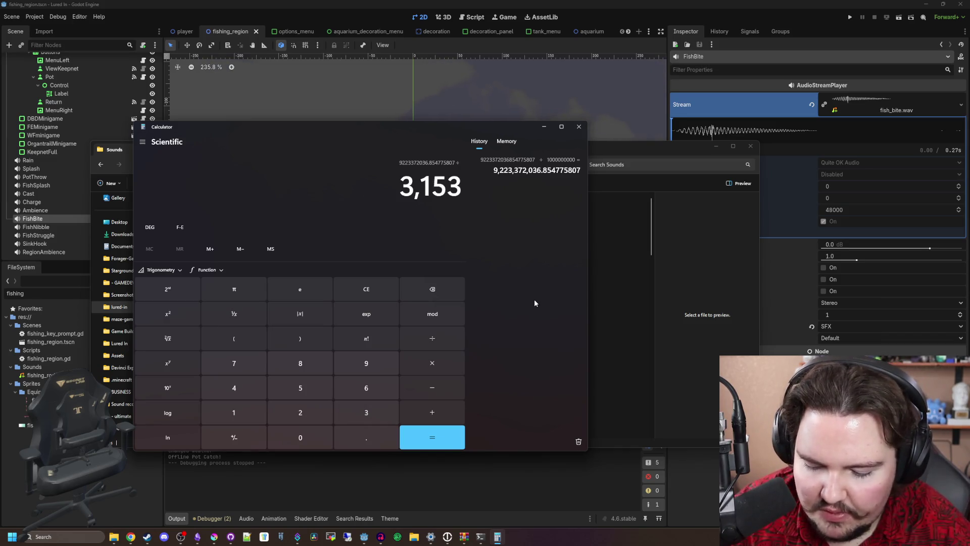
type("1536000")
key("Return")
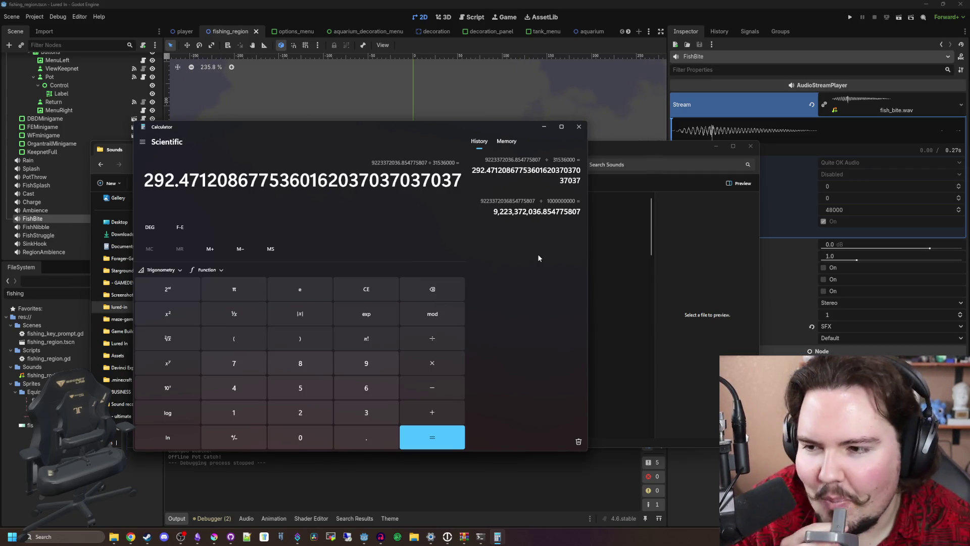
left_click(580, 126)
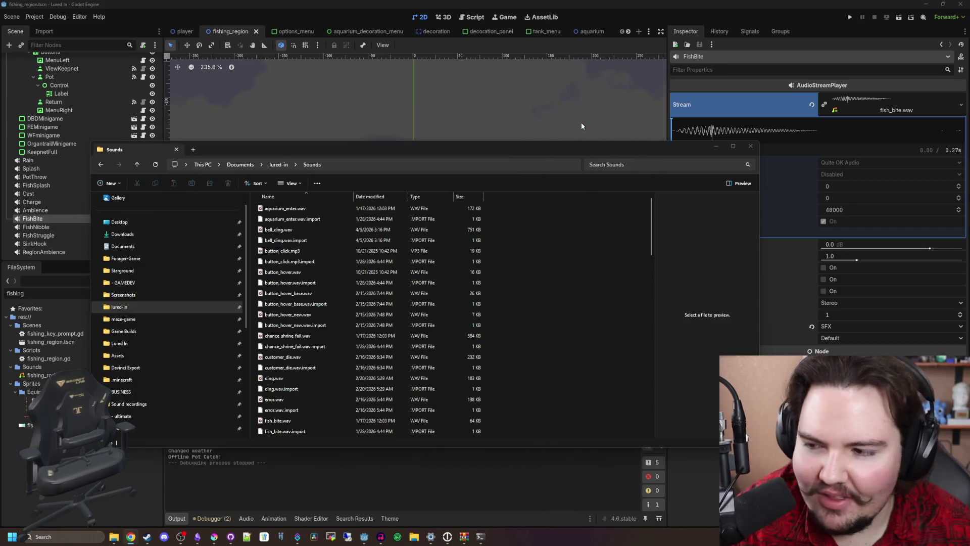
Step: Close the Sounds folder window and scroll through the Godot editor to the FishBite player
left_click(750, 146)
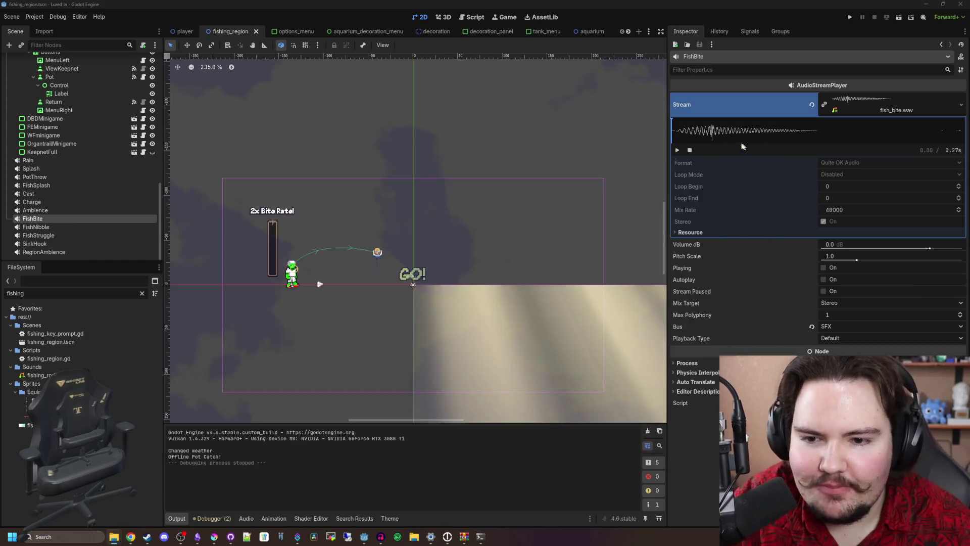
scroll(358, 295, "up", 5)
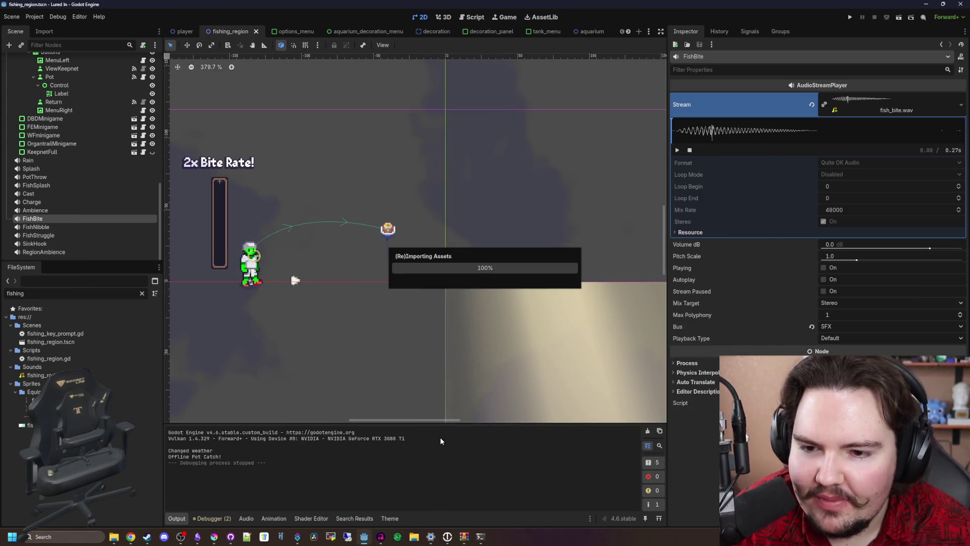
scroll(344, 283, "up", 1)
scroll(344, 283, "down", 2)
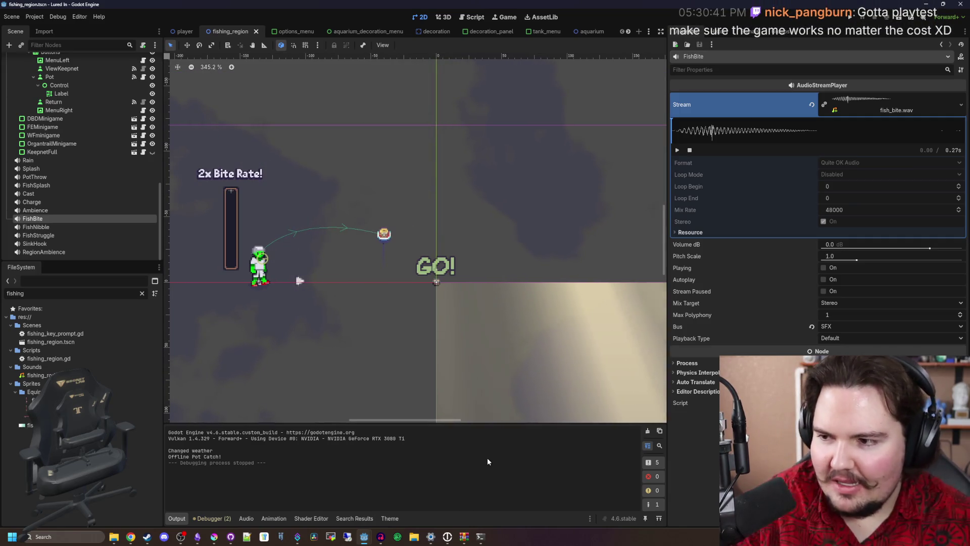
scroll(372, 303, "up", 2)
scroll(478, 261, "up", 7)
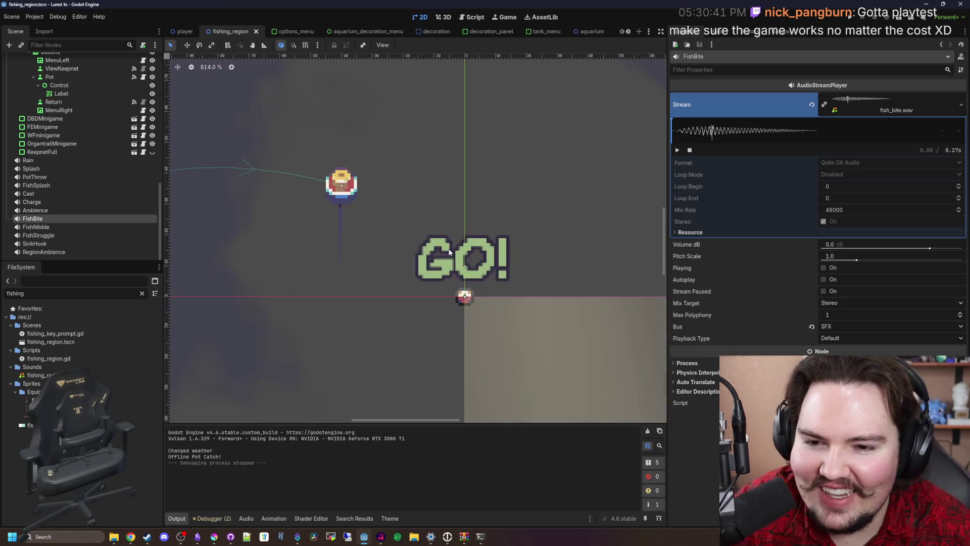
scroll(478, 260, "down", 6)
scroll(479, 260, "up", 5)
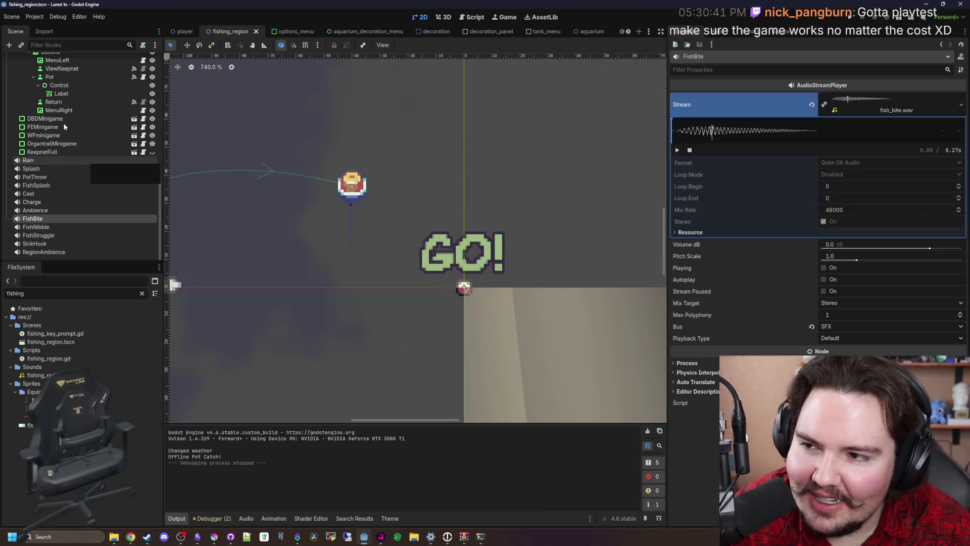
scroll(76, 151, "up", 3)
scroll(461, 263, "down", 8)
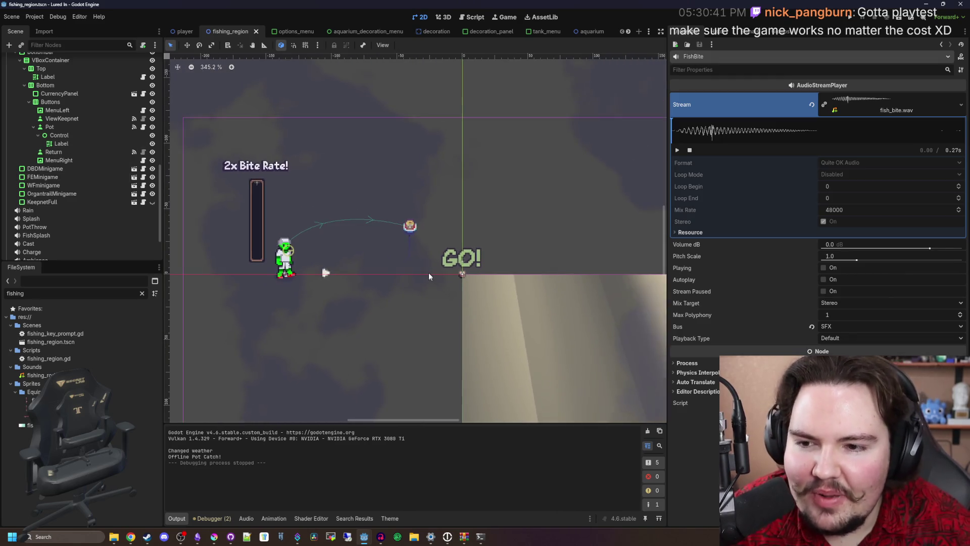
Step: Save the fishing_region scene and open the context menu of FishBite's fish_bite.wav Stream
key("ctrl+s")
scroll(324, 271, "up", 1)
key("ctrl+s")
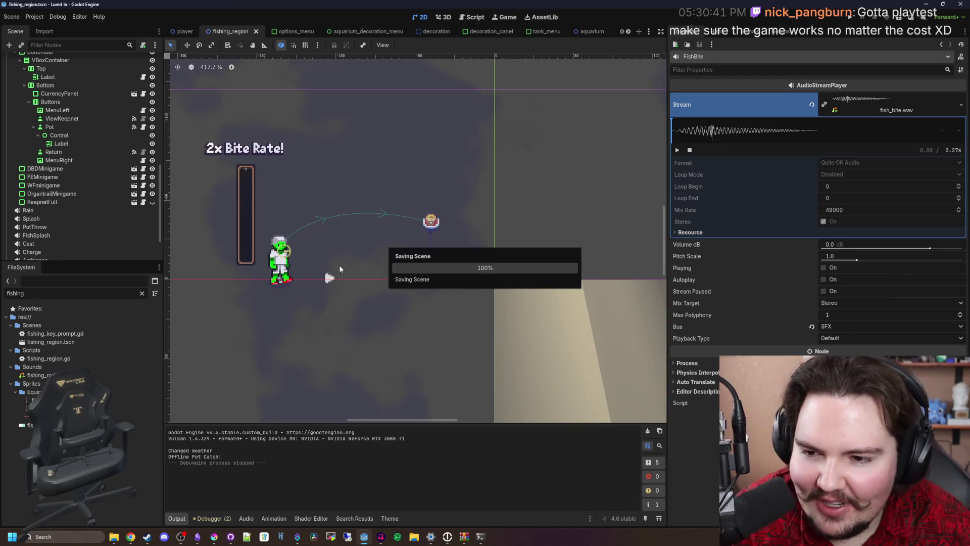
scroll(368, 272, "up", 1)
key("ctrl+s")
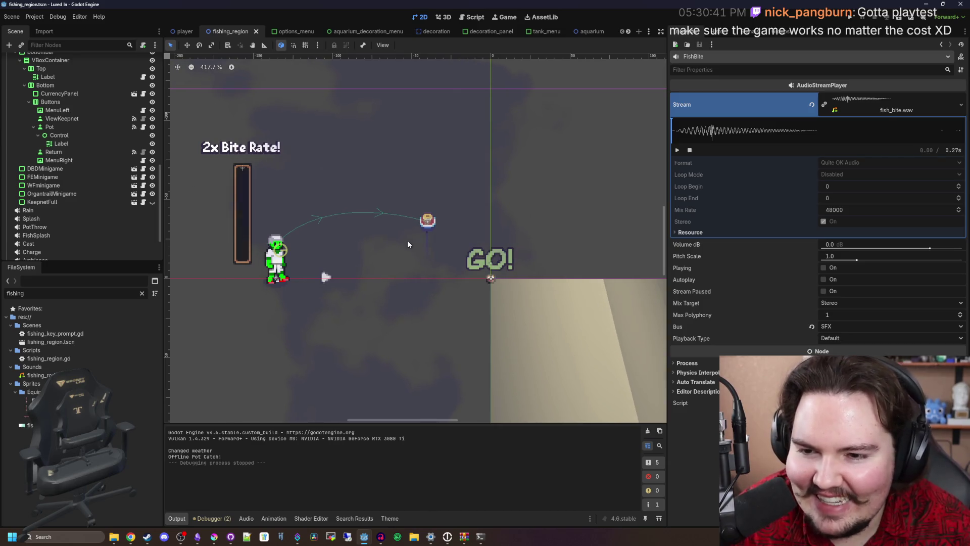
right_click(877, 107)
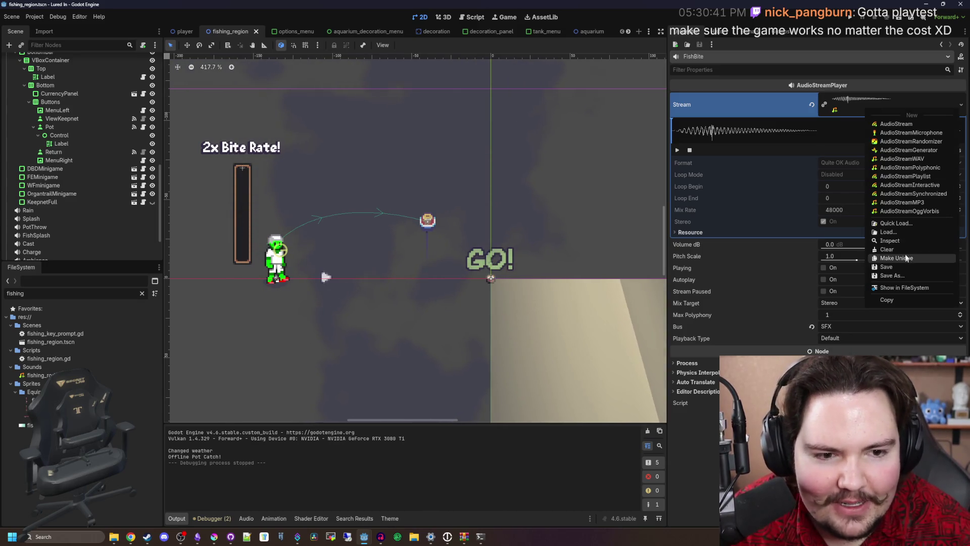
Step: Quick-load fish_bite_2.wav as the FishBite sound, save, and briefly test-run the game
left_click(908, 226)
type("fish")
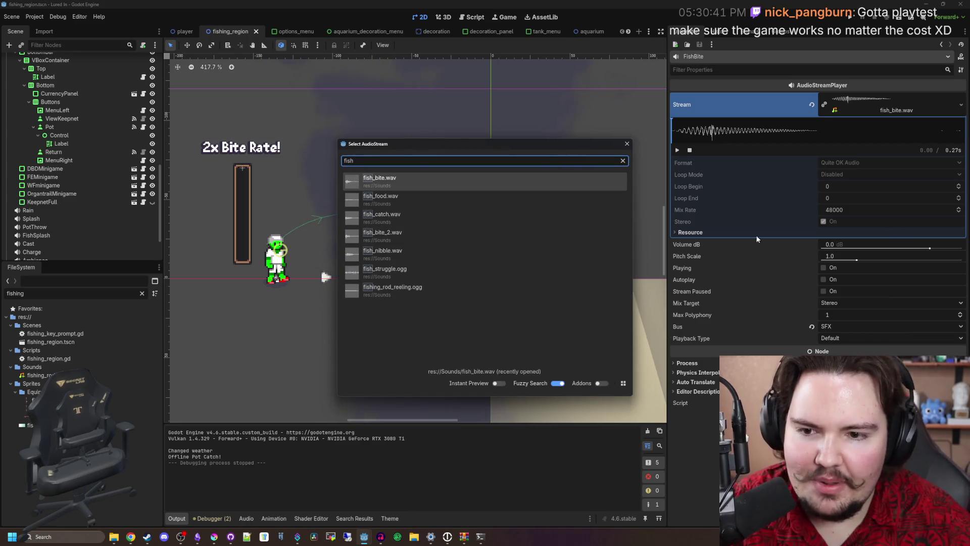
left_click(463, 243)
key("ctrl+s")
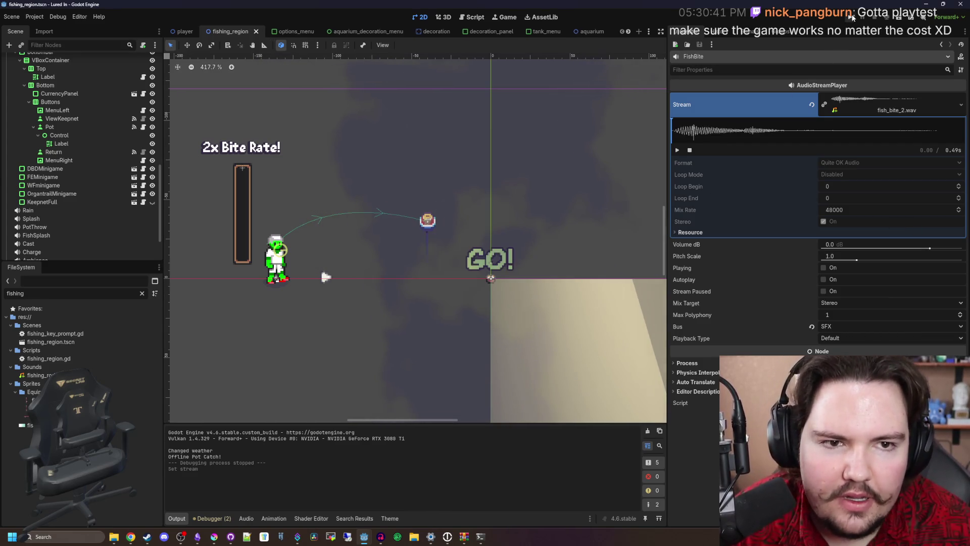
left_click(852, 18)
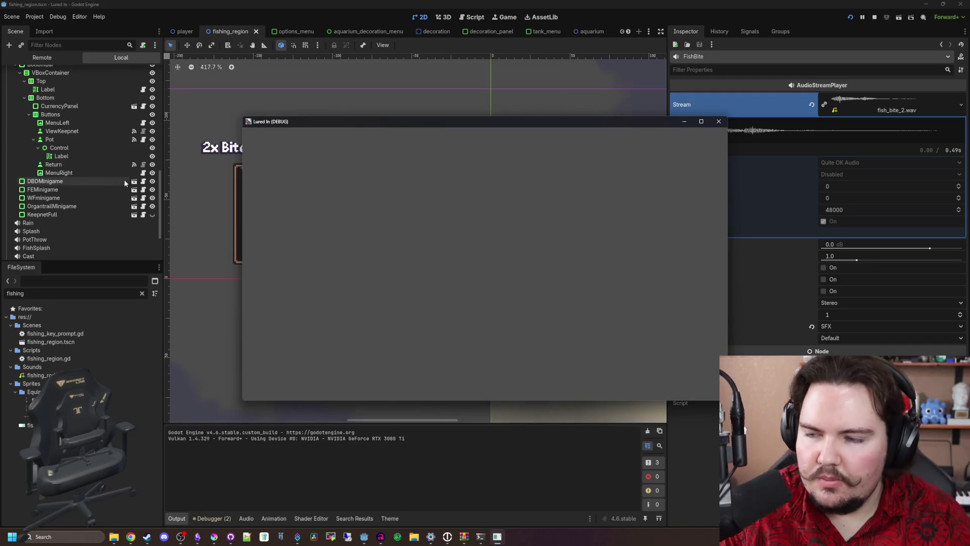
left_click(719, 122)
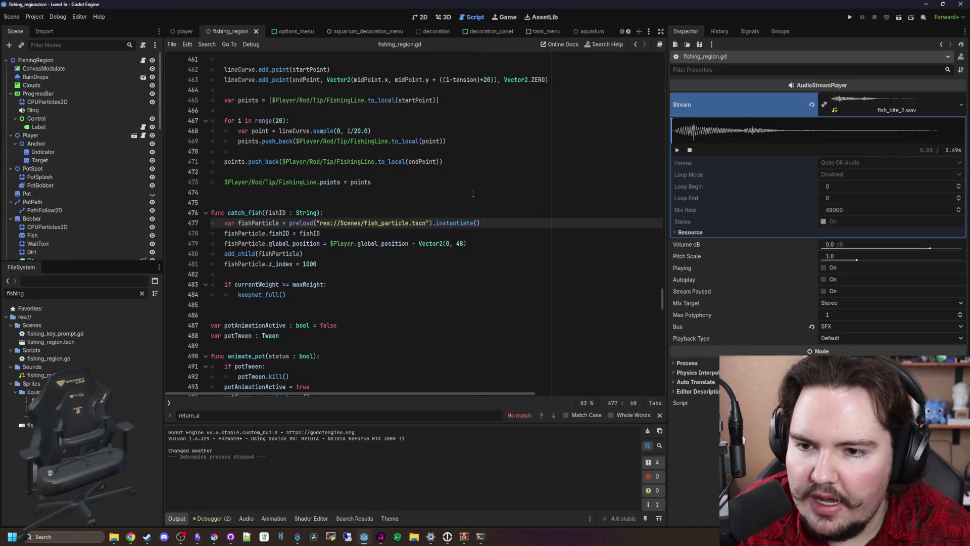
Step: Switch to the fishing_region.gd script and save the current work
left_click(388, 195)
key("ctrl+s")
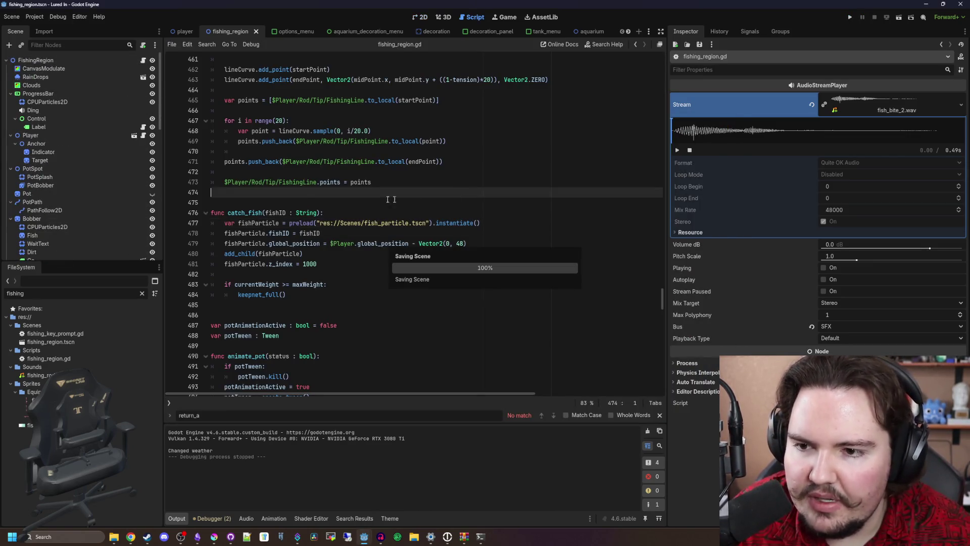
left_click(306, 197)
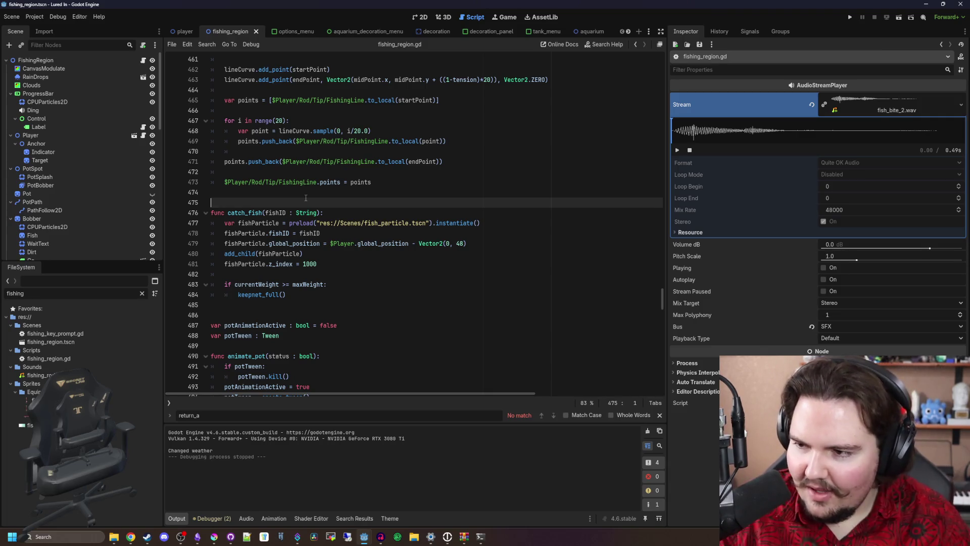
key("ctrl+s")
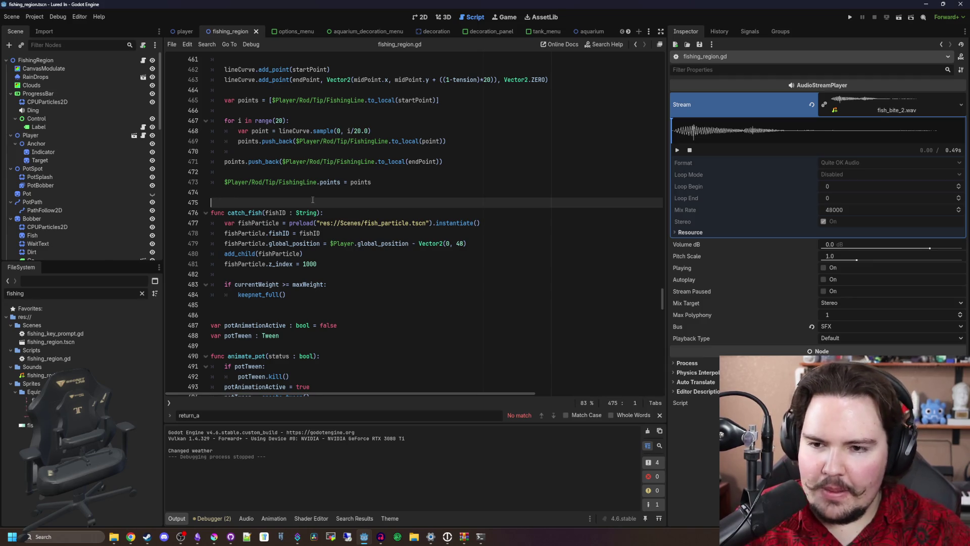
Step: Bring up the in-script search and move around the code near lines 474–488
key("ctrl+f")
scroll(313, 200, "down", 5)
left_click(337, 181)
key("ctrl+f")
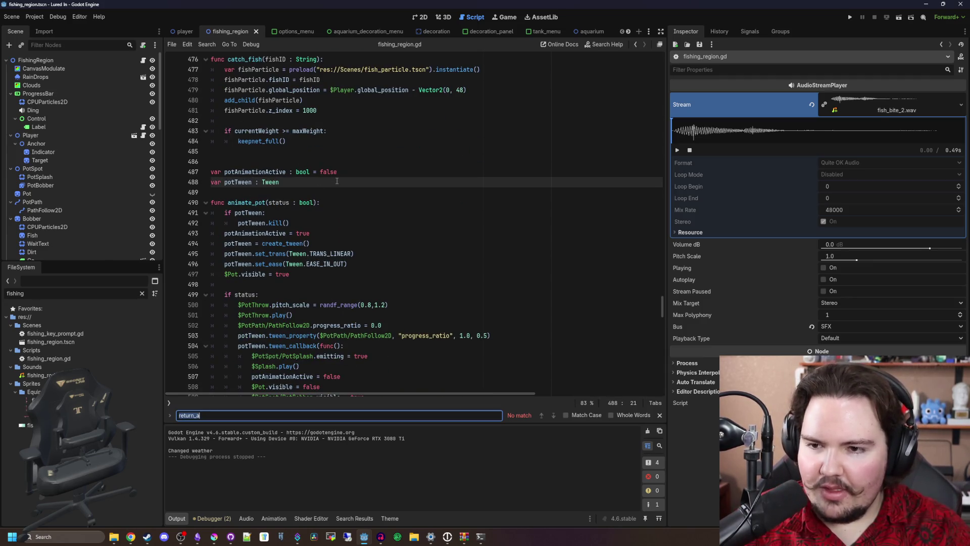
left_click(255, 152)
scroll(255, 159, "up", 4)
key("ctrl+f")
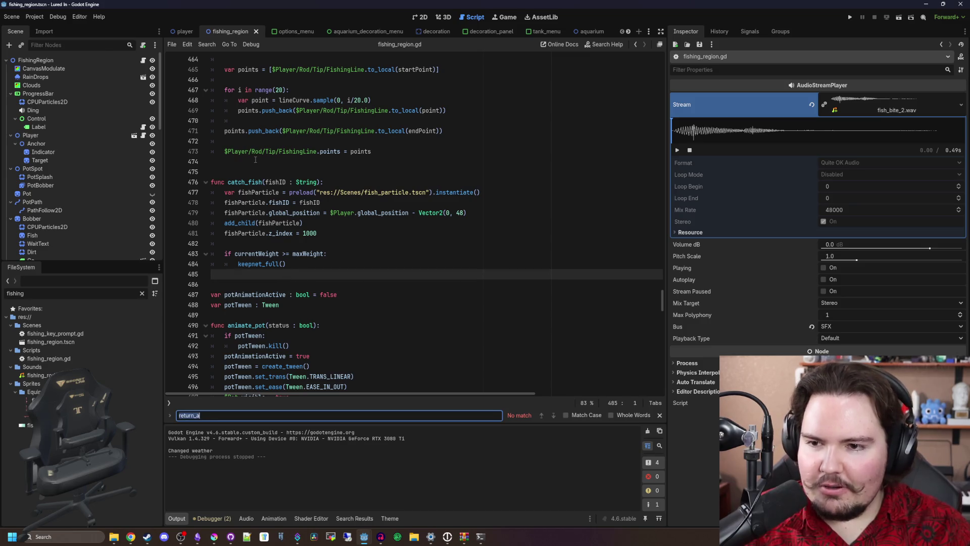
left_click(255, 160)
key("BackSpace")
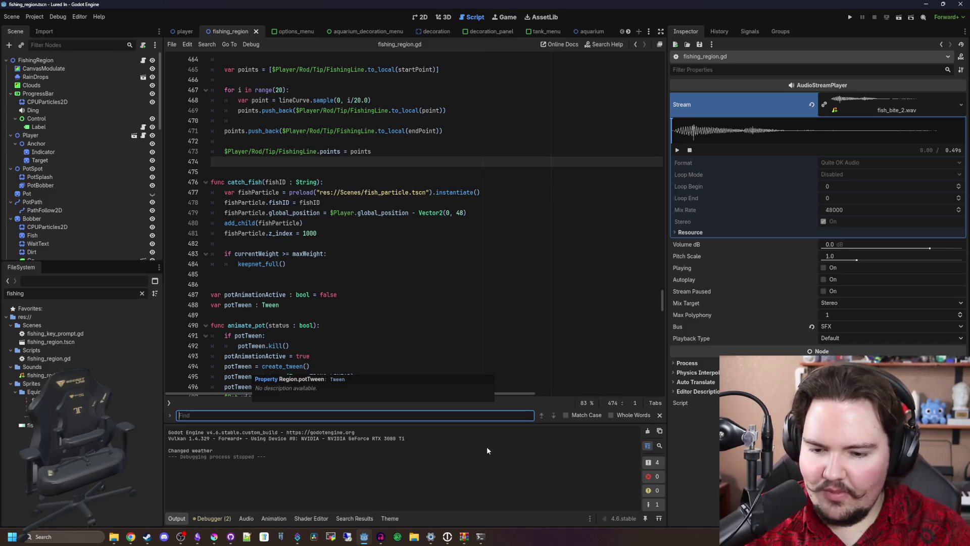
key("F13")
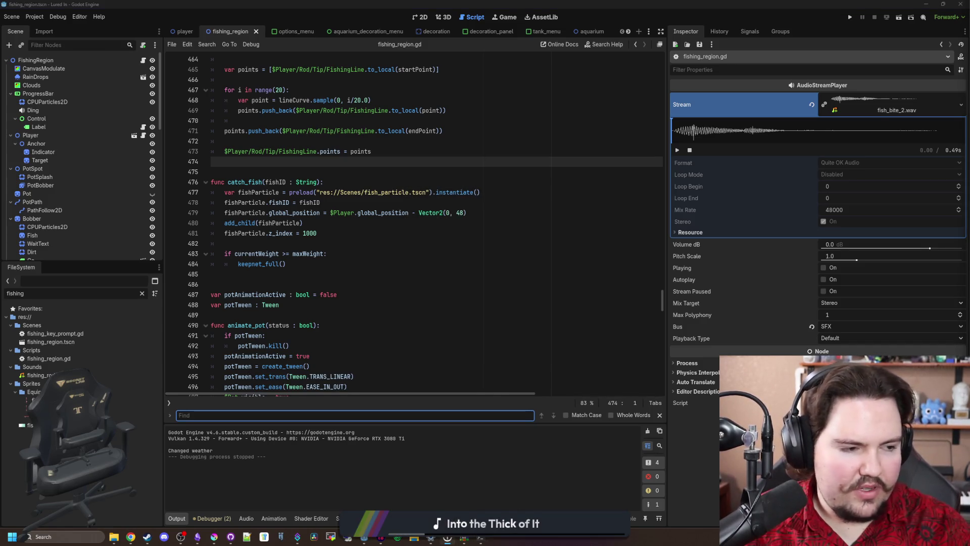
left_click(303, 264)
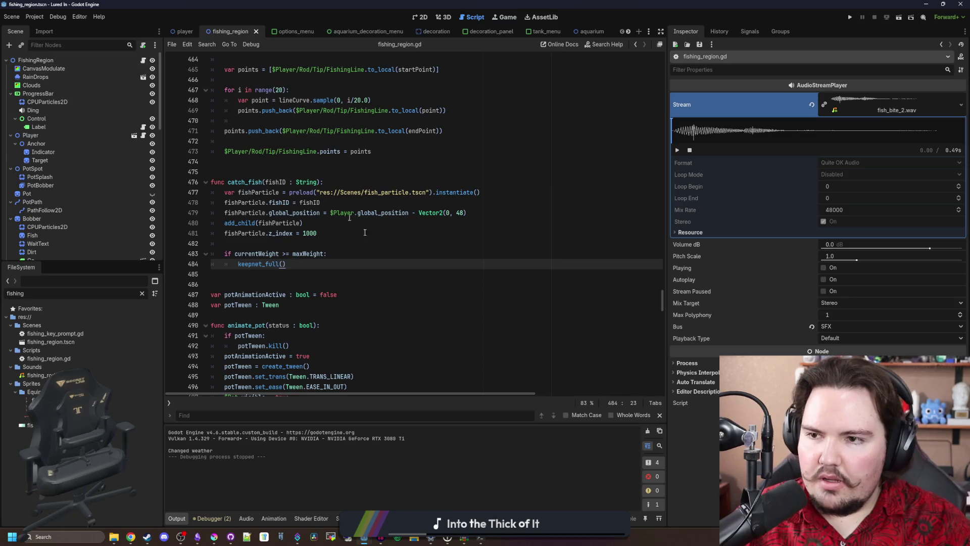
Step: Search the script for 'bobbe' and then 'bit' to find the bite code
left_click(381, 252)
key("ctrl+f")
type("bobbe")
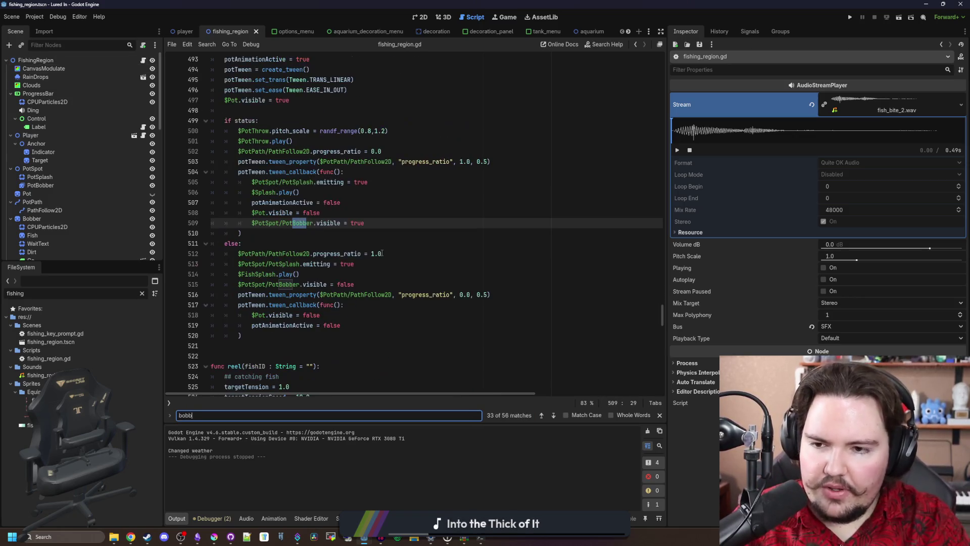
key("BackSpace")
key("BackSpace")
key("BackSpace")
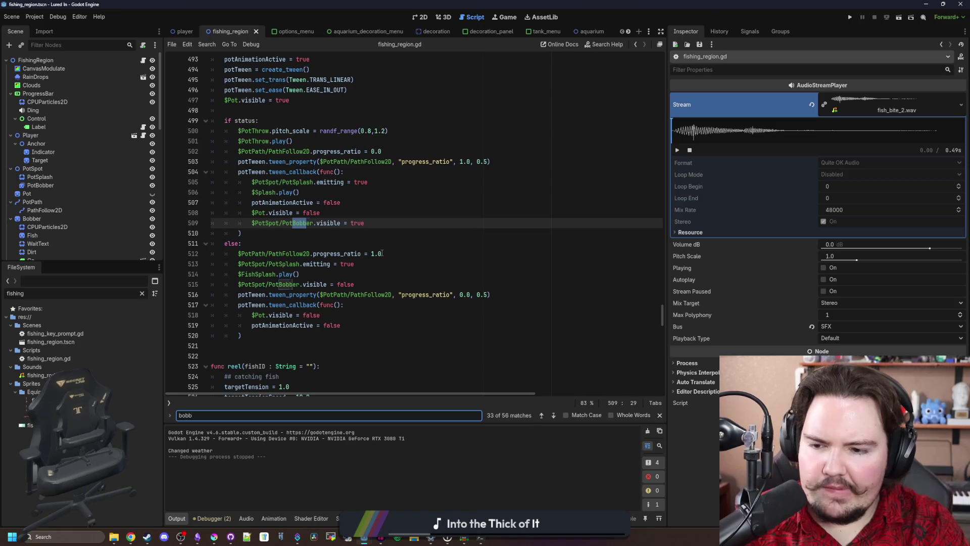
type("bit")
key("BackSpace")
key("BackSpace")
key("BackSpace")
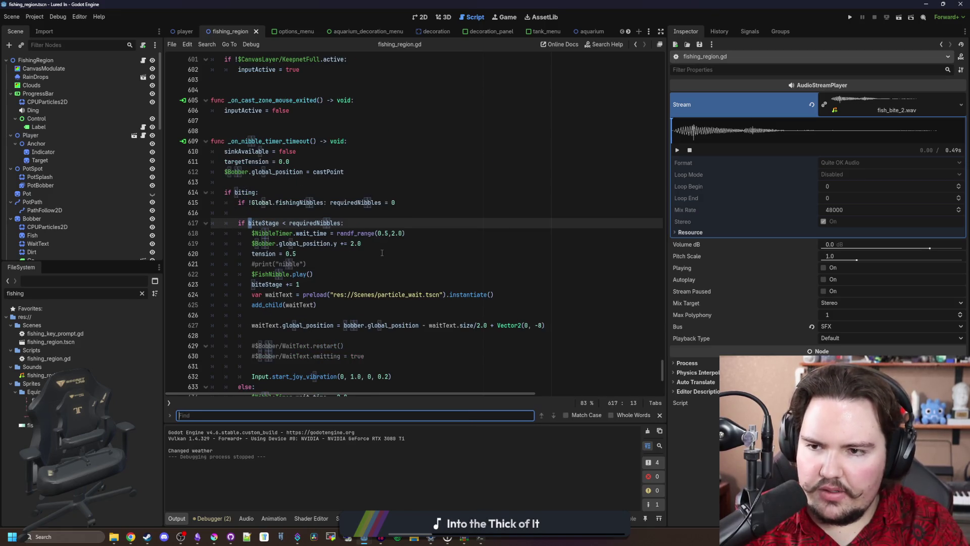
Step: Scroll to the FishNibble and FishBite branch of _on_nibble_timer_timeout
left_click(382, 253)
scroll(343, 223, "down", 2)
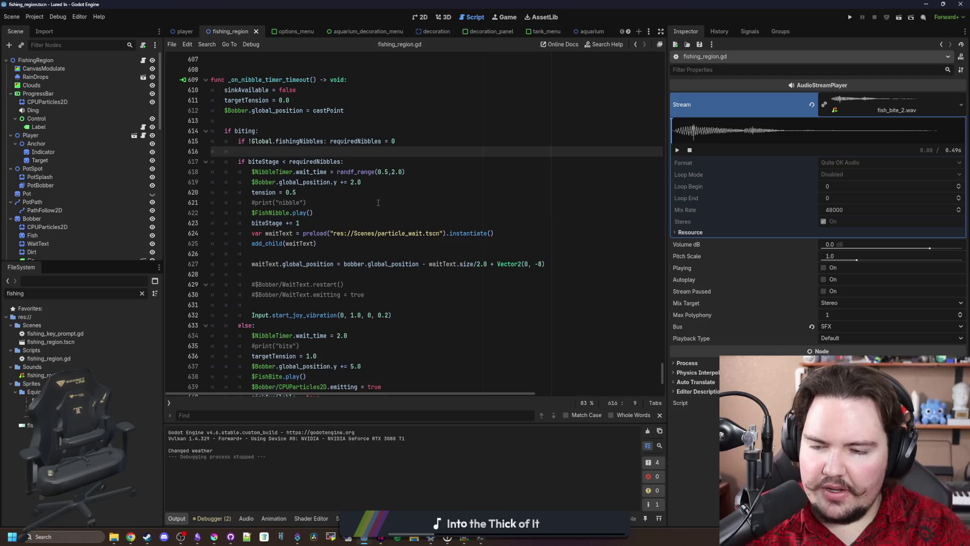
left_click(338, 203)
left_click(338, 212)
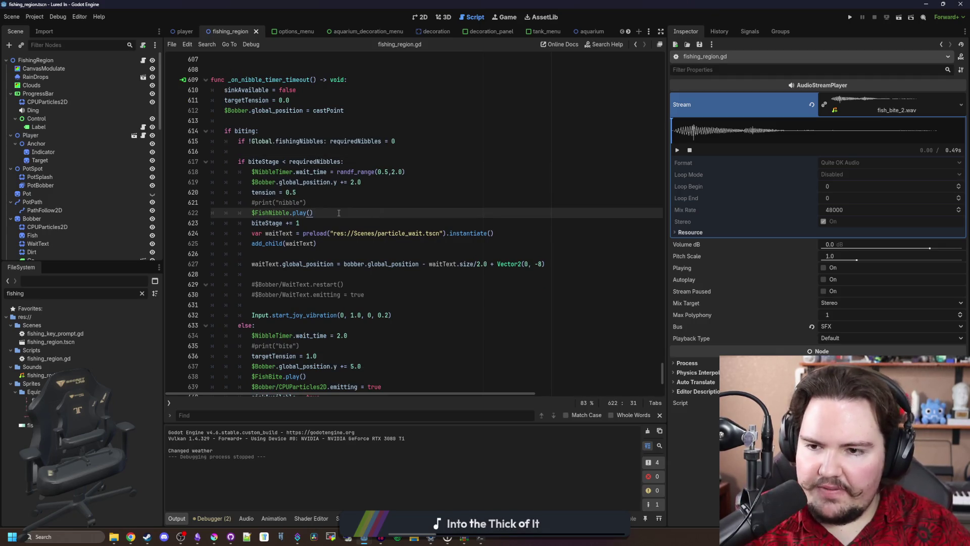
key("Return")
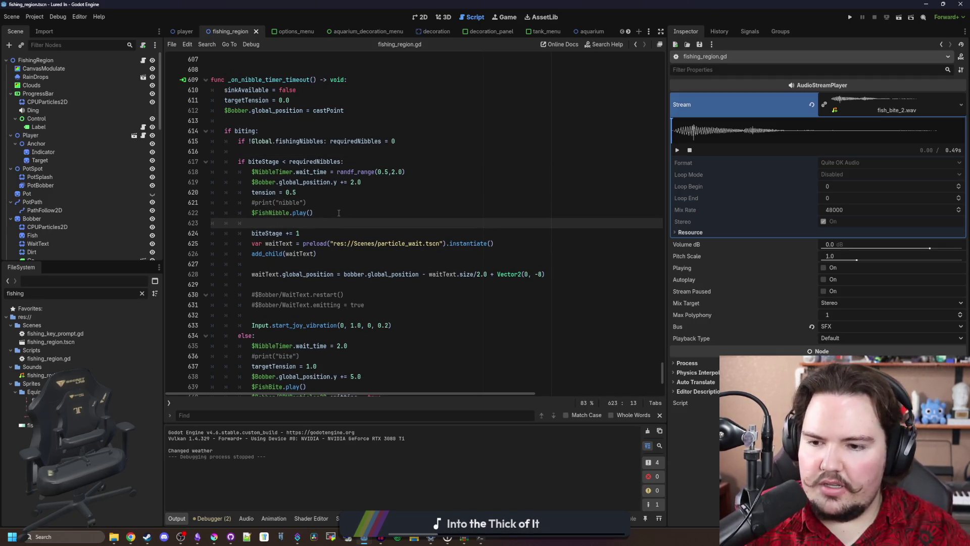
key("ctrl+z")
scroll(333, 222, "down", 2)
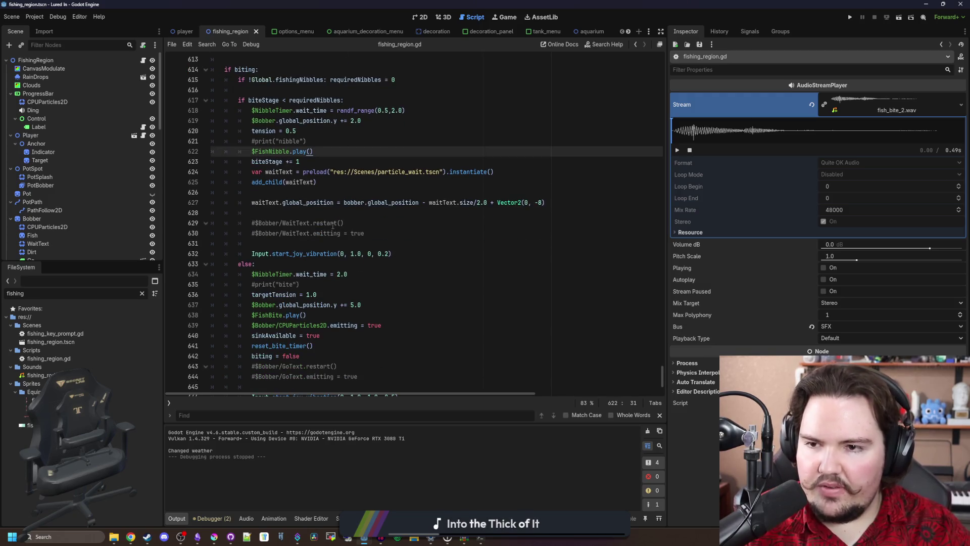
scroll(293, 240, "down", 3)
left_click(295, 253)
left_click(306, 162)
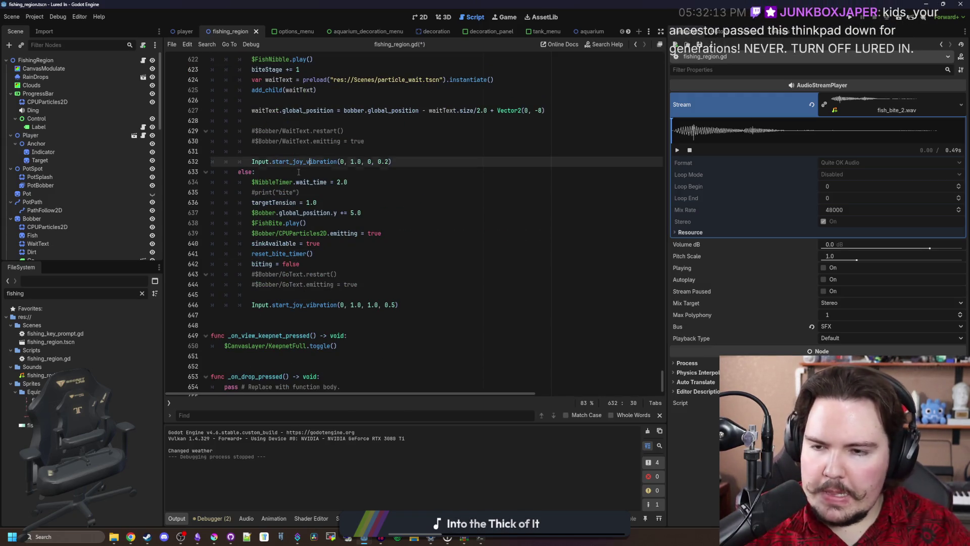
Step: Insert ## on line 633 and add a $Bobber.self_modulate line after the particle emitting line
left_click(299, 173)
type("##BITE!")
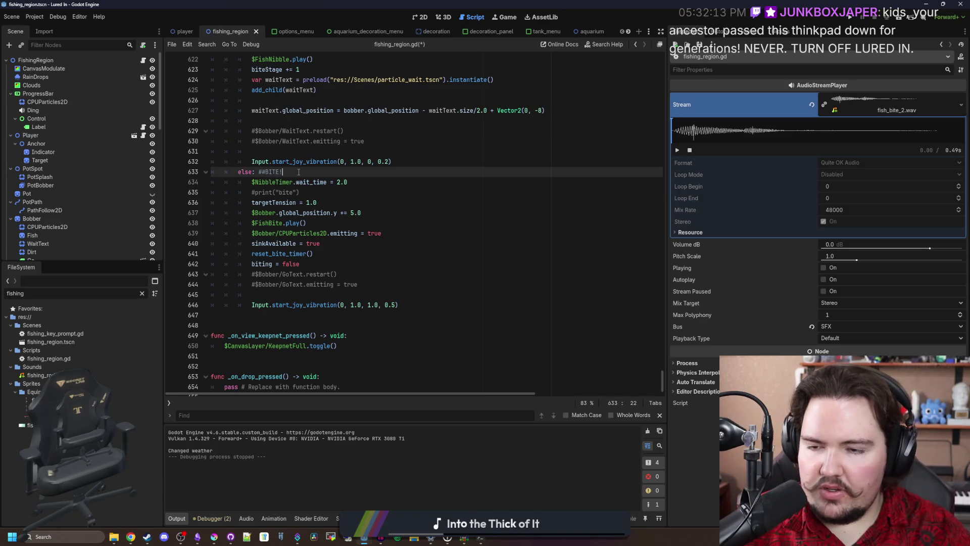
left_click(358, 199)
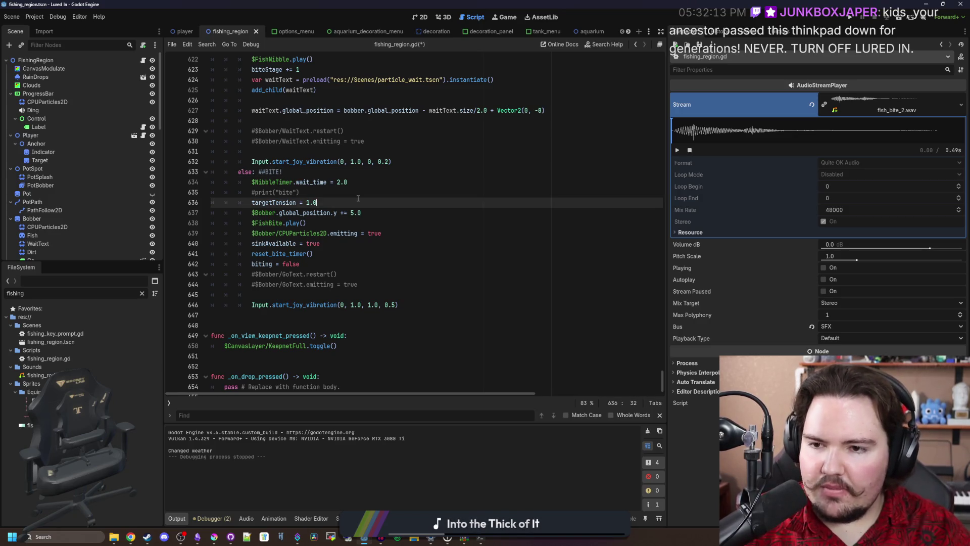
left_click(394, 230)
key("Return")
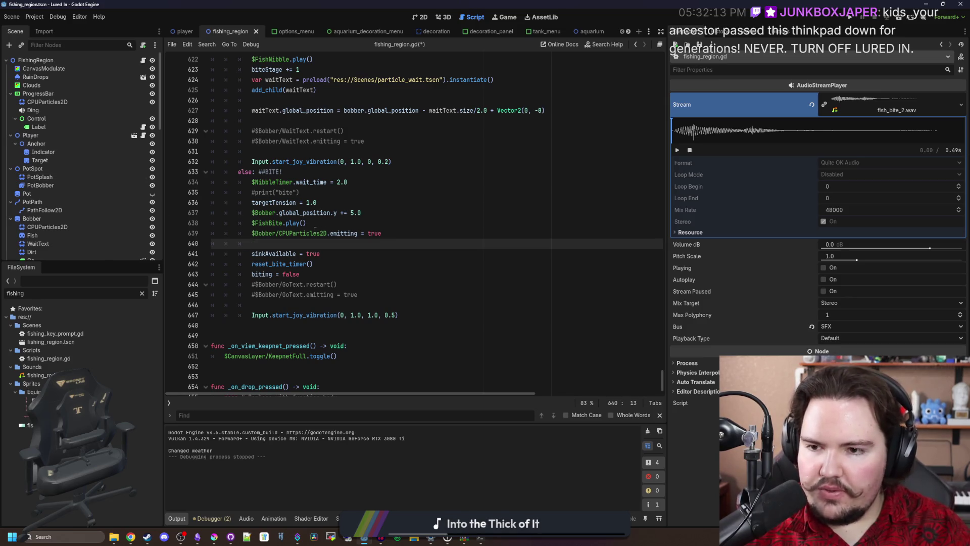
type("$ab$b")
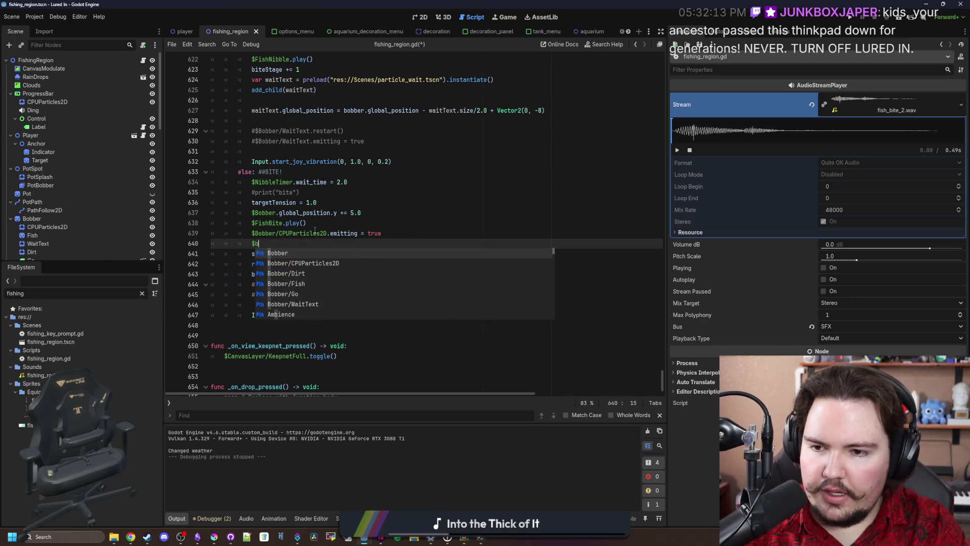
type("OB")
key("Return")
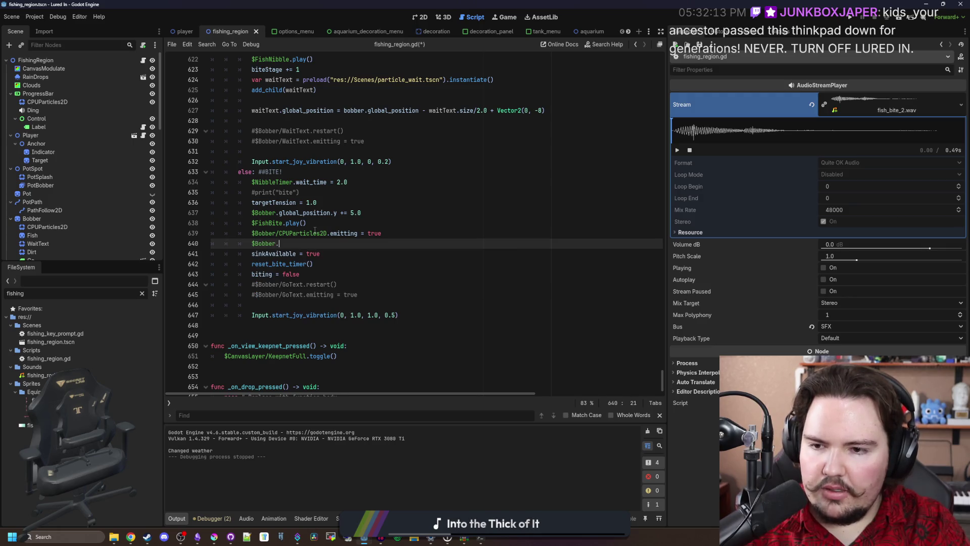
type("self")
key("Return")
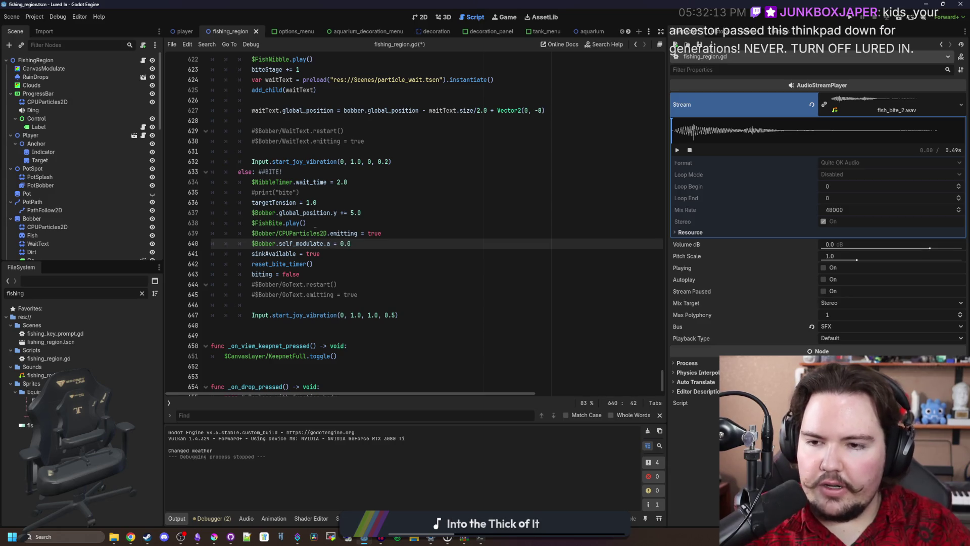
Step: Duplicate the Bobber self_modulate line into the nibble code at line 616
left_click_drag(371, 244, 251, 244)
key("ctrl+c")
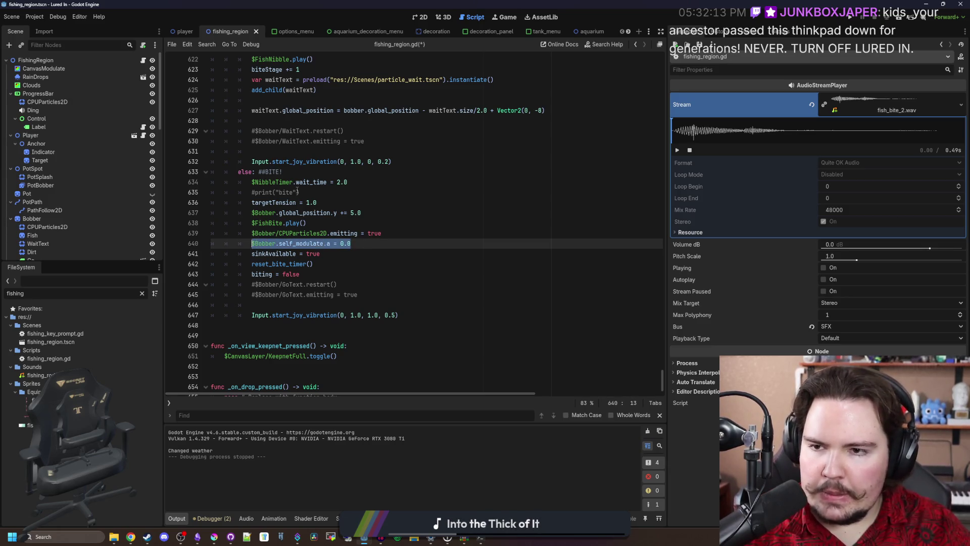
scroll(297, 191, "up", 5)
left_click(255, 121)
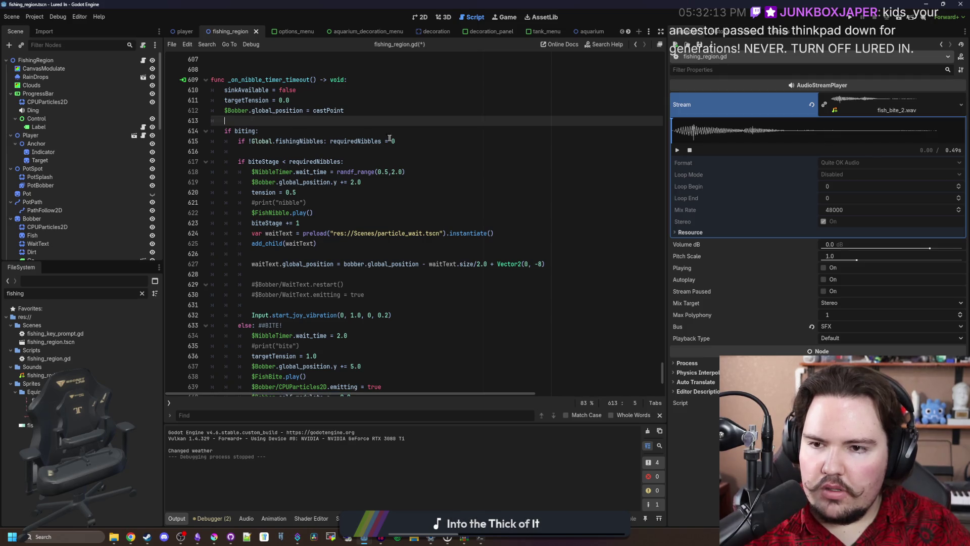
left_click(422, 142)
key("Return")
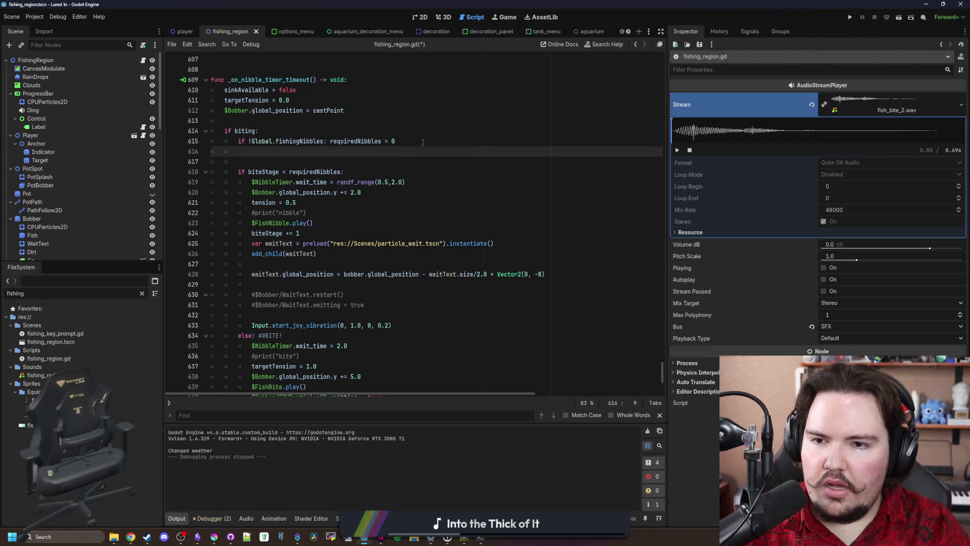
key("ctrl+v")
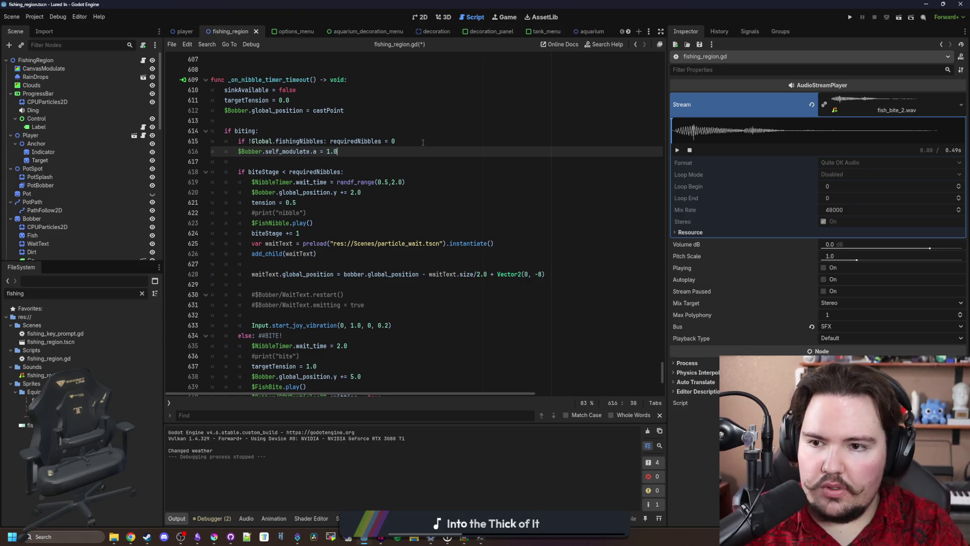
Step: Save the script and scene with bobber alpha 1.0 on nibbles and 0.0 on bite
left_click(423, 141)
left_click(251, 121)
key("ctrl+s")
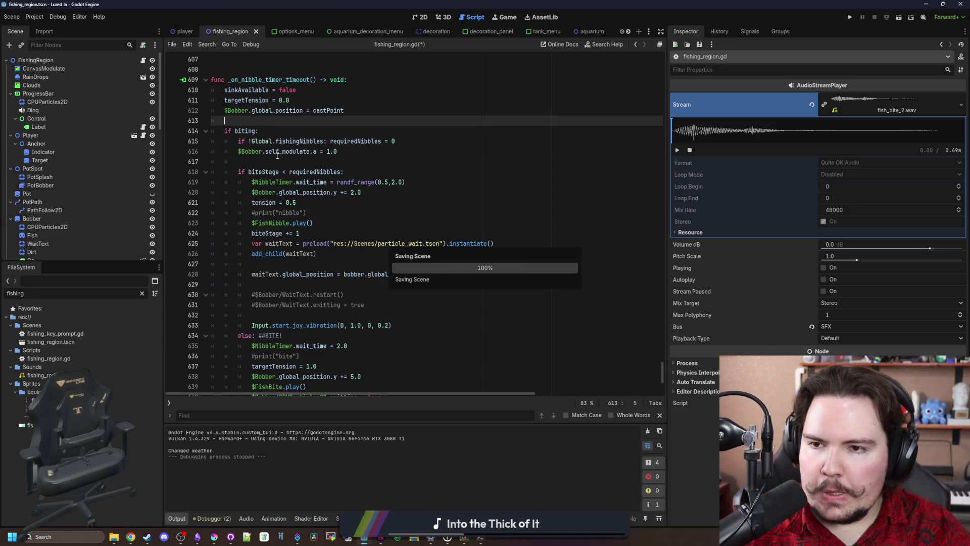
scroll(280, 159, "down", 5)
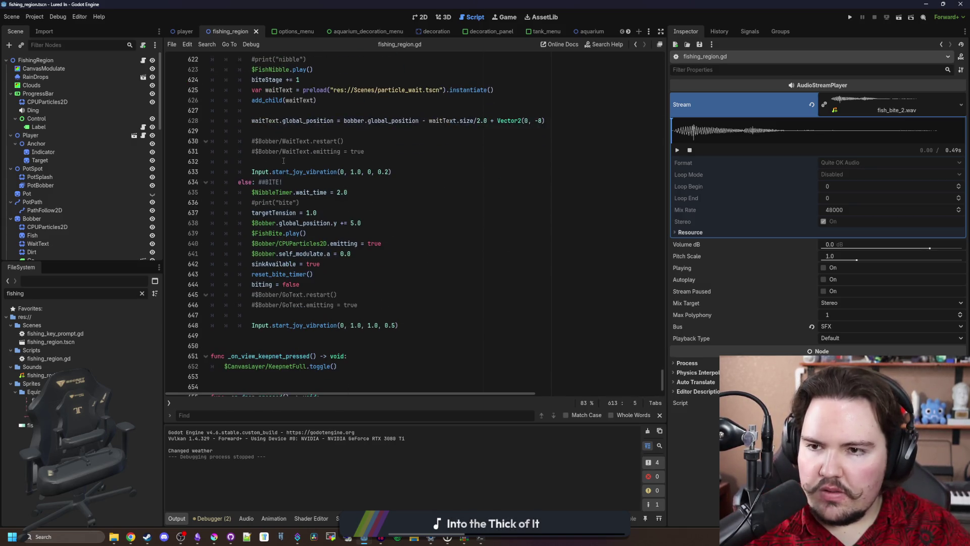
left_click(368, 236)
key("ctrl+s")
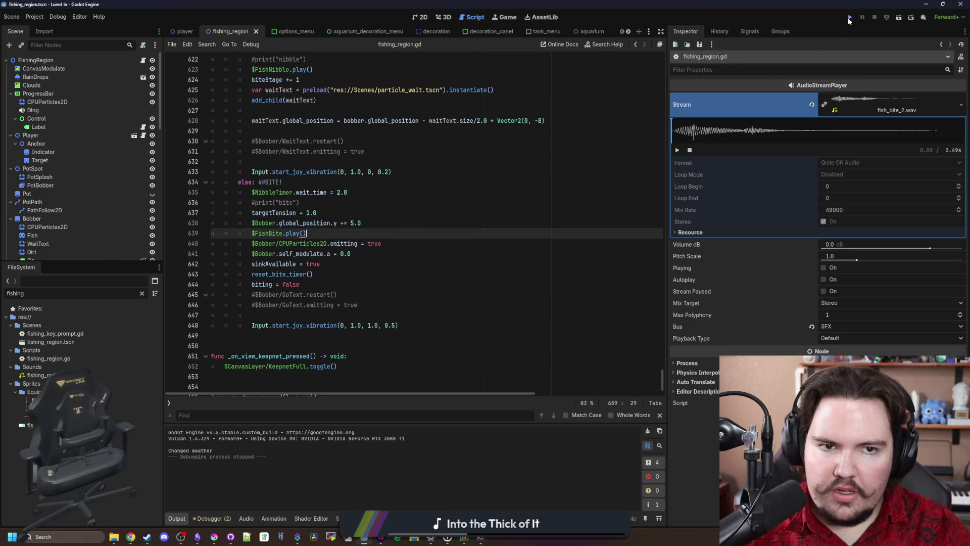
Step: Run the game, press Play, travel to the Pond, cast the line, then stop with F8
left_click(849, 19)
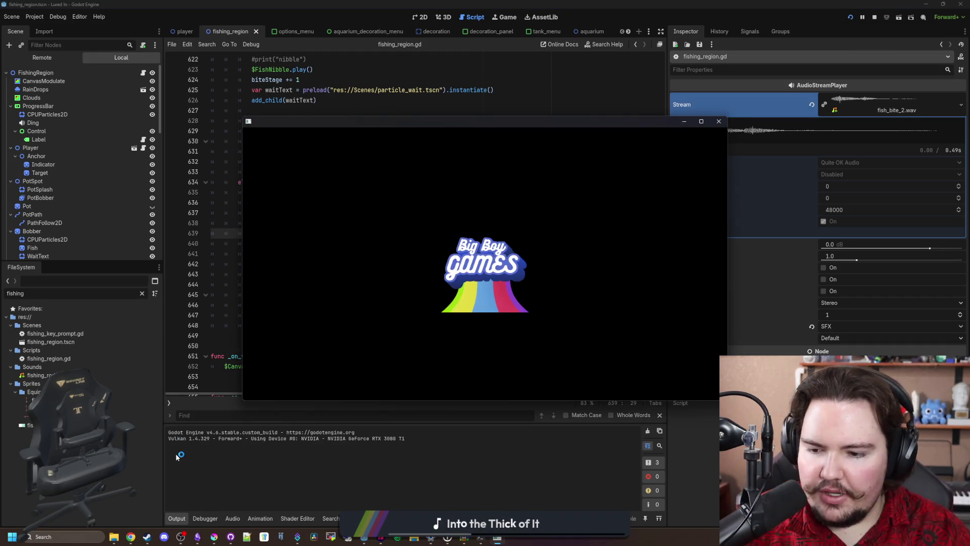
mouse_move(214, 537)
mouse_move(223, 518)
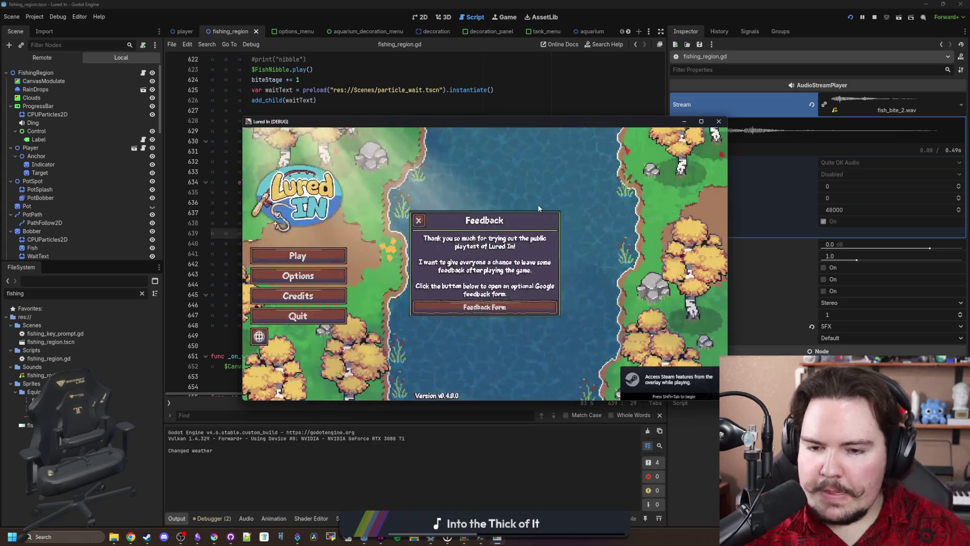
left_click(279, 259)
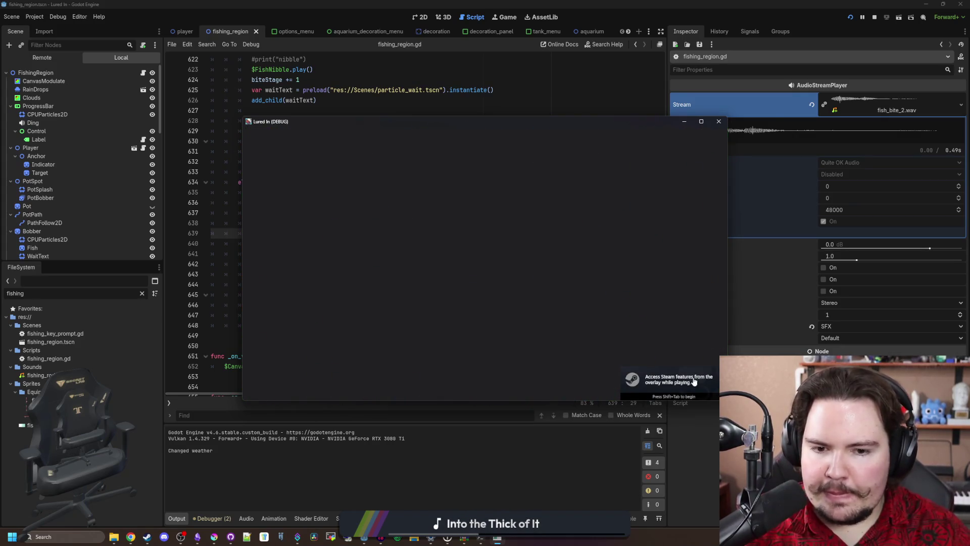
left_click(571, 224)
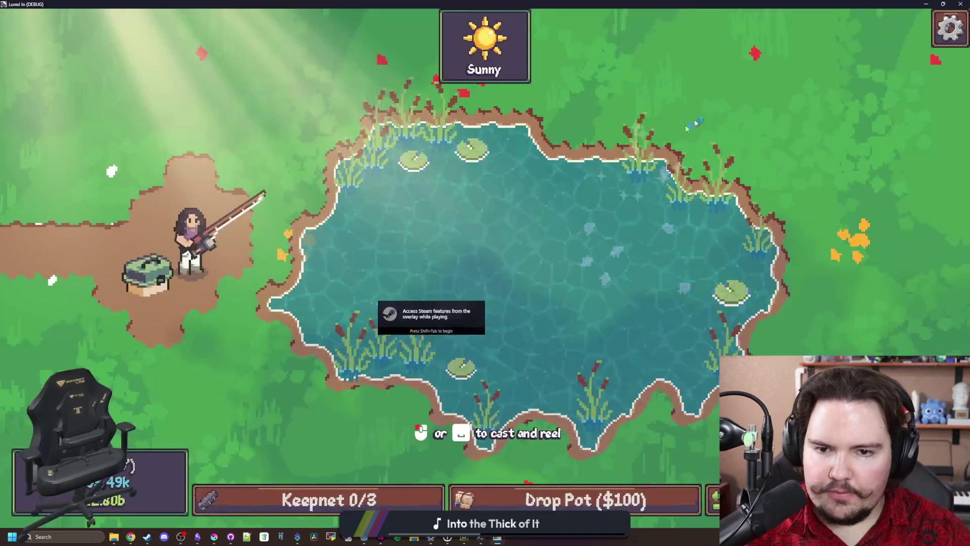
left_click_drag(531, 259, 664, 243)
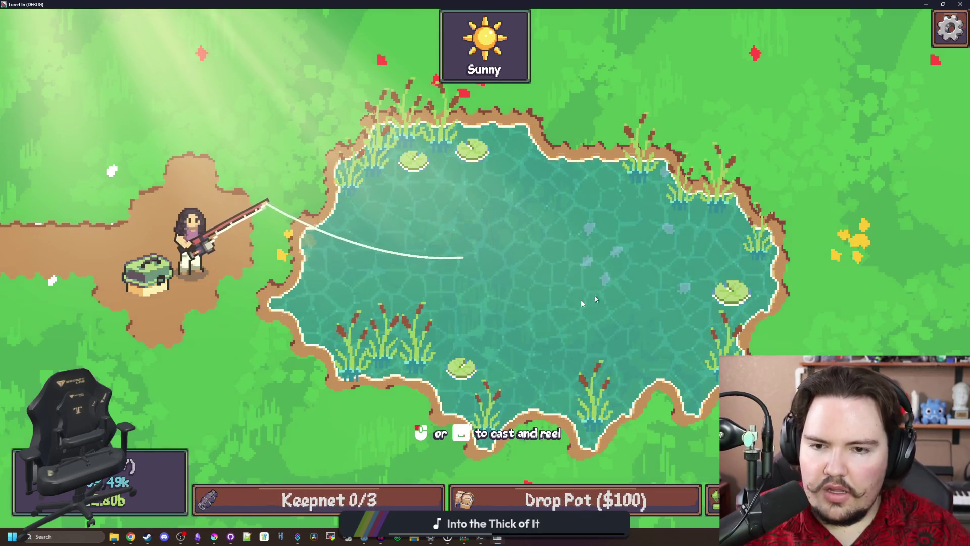
key("F8")
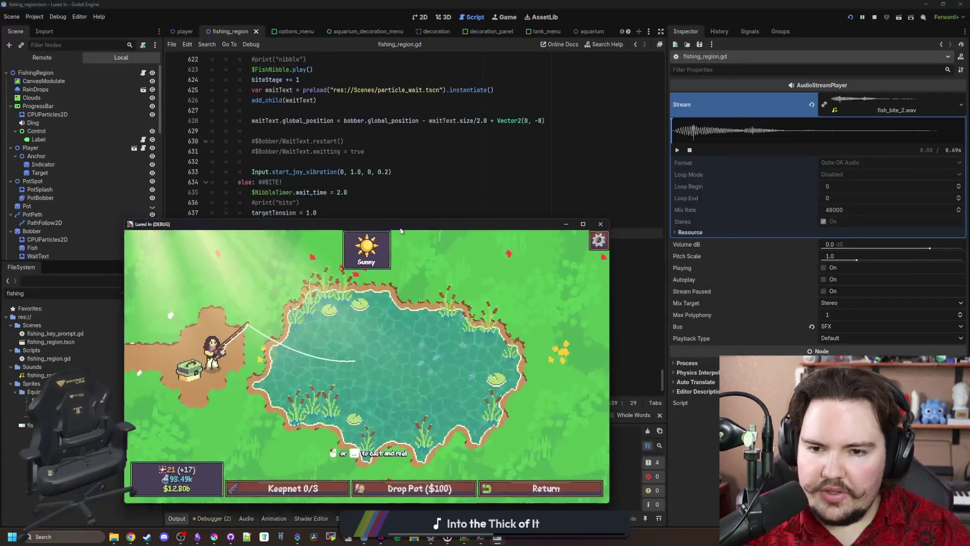
Step: Review the bite print and reset_bite_timer lines in the bite code
left_click(309, 205)
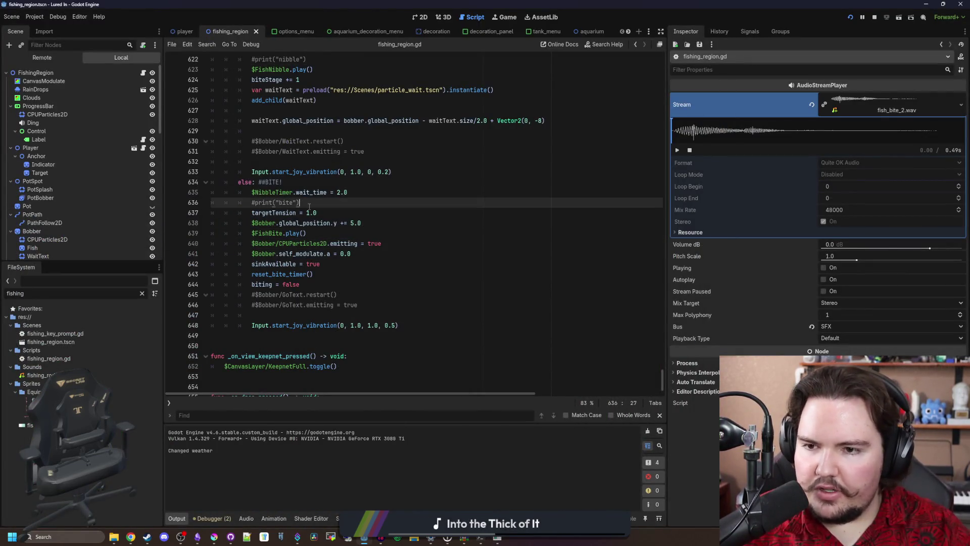
left_click(326, 265)
left_click(328, 272)
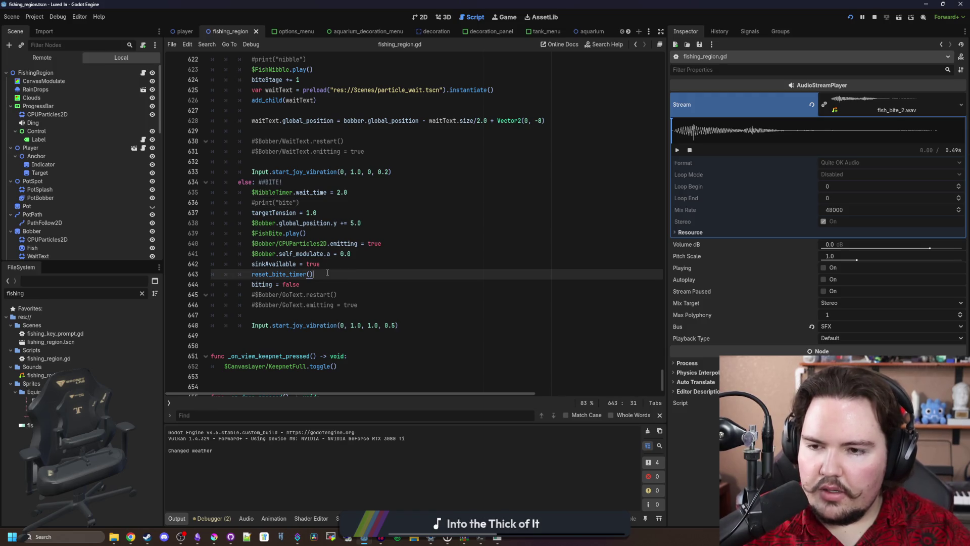
left_click(330, 214)
left_click(331, 203)
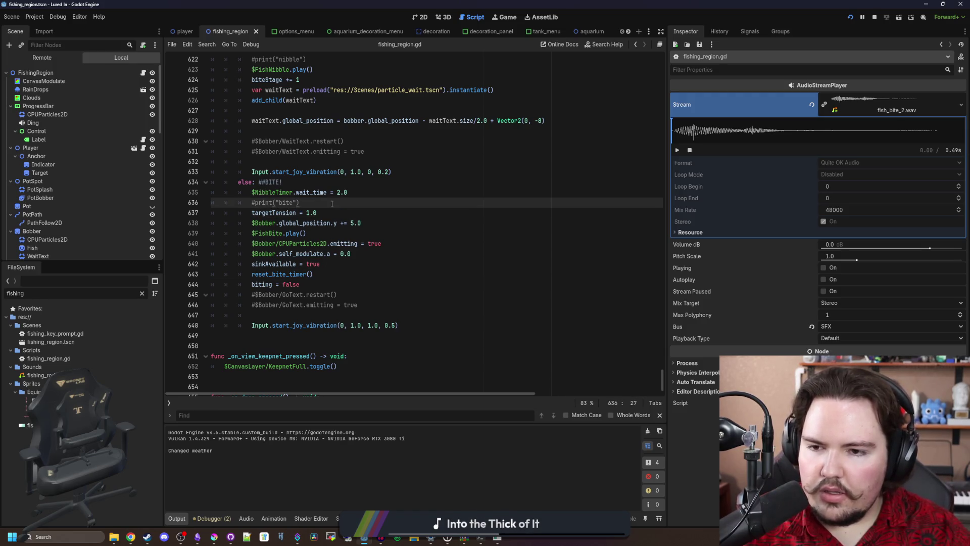
scroll(337, 224, "up", 6)
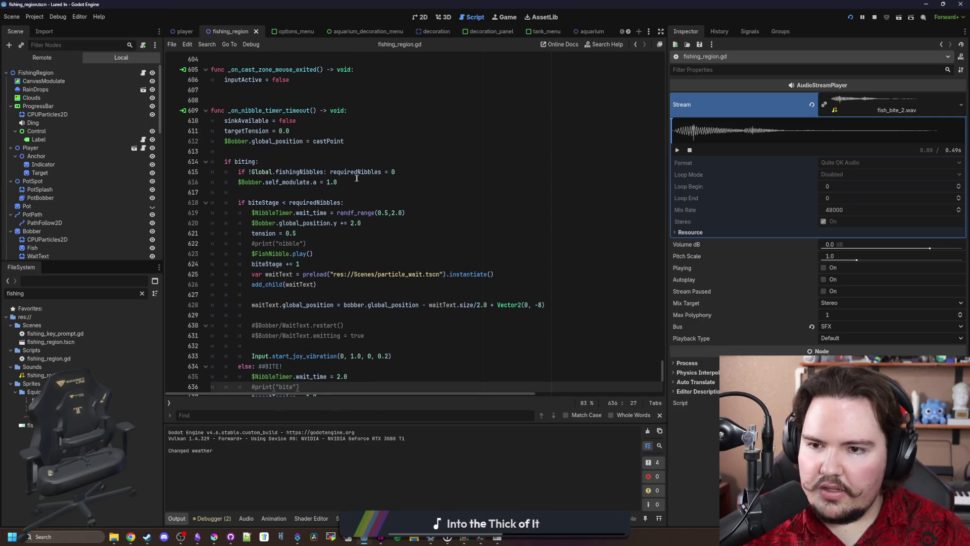
Step: Move the $Bobber.self_modulate.a = 1.0 reset above 'if biting:' and remove the leftover blank line
triple_click(357, 178)
key("ctrl+x")
left_click(250, 152)
key("ctrl+v")
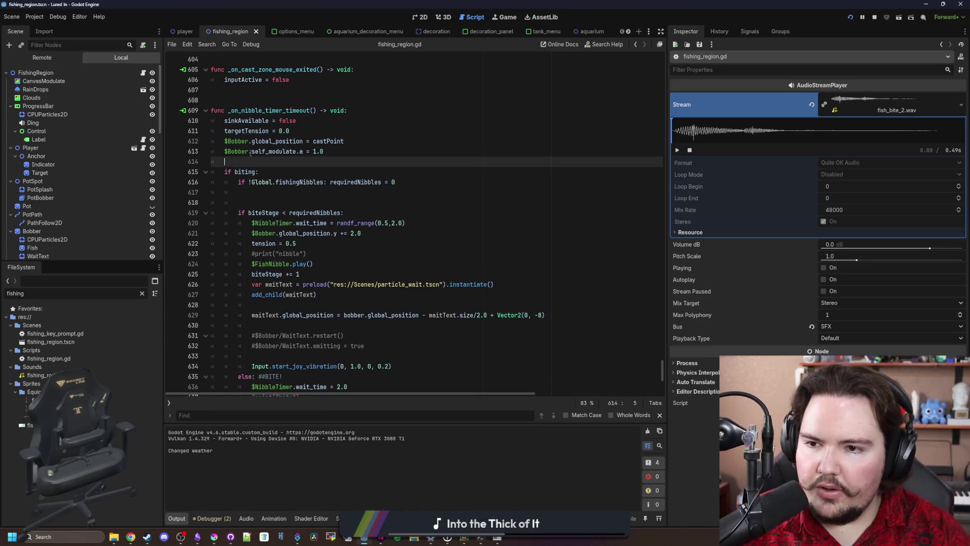
left_click(253, 192)
key("BackSpace")
key("BackSpace")
key("BackSpace")
Step: Delete the 0.0 bite alpha value on line 641
scroll(306, 285, "down", 5)
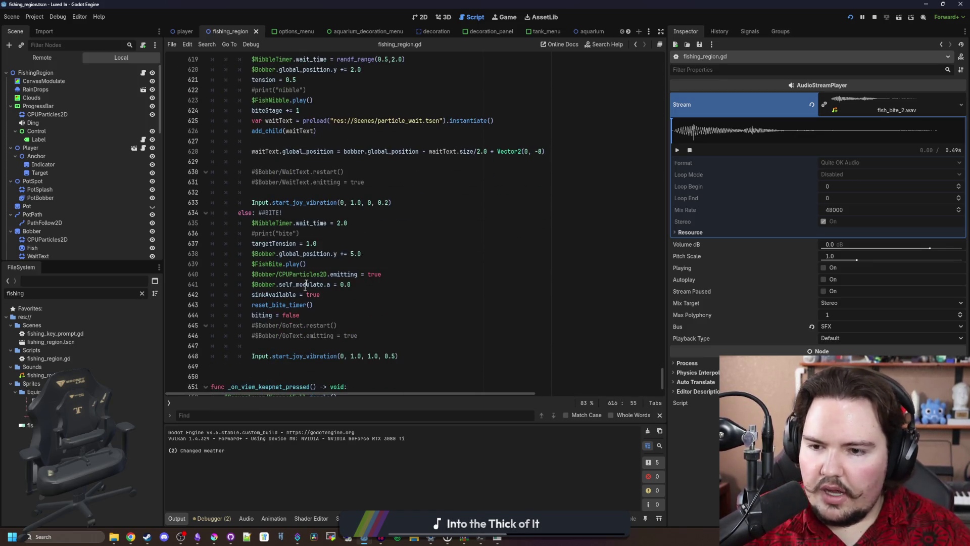
left_click(313, 243)
left_click(364, 284)
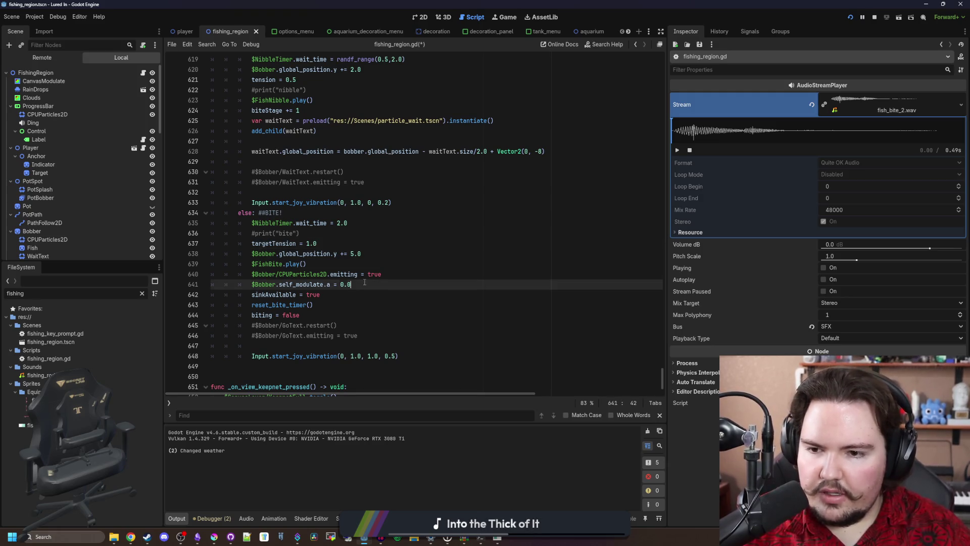
key("BackSpace")
Step: Enter 0.5 as the bite alpha, save, and test-run the game to check the half fade
type("0.5")
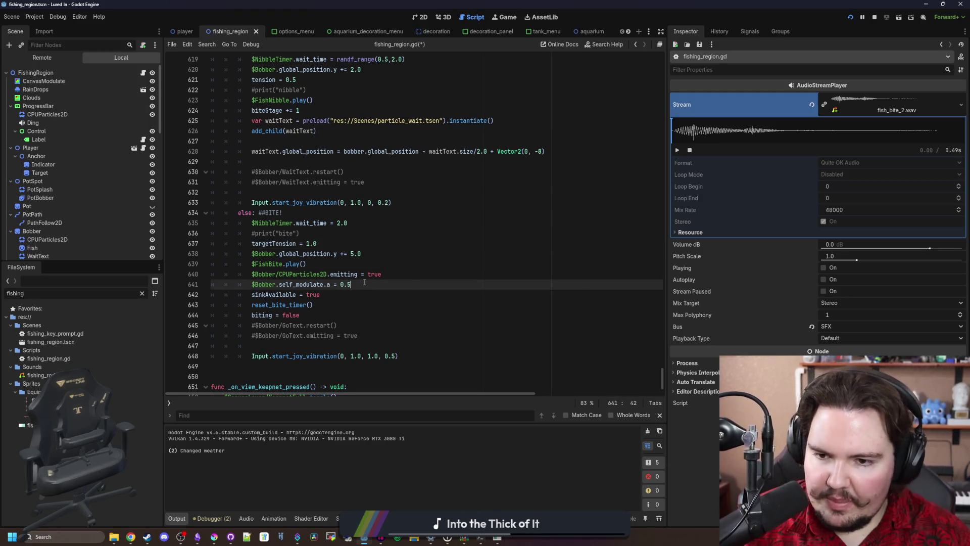
key("ctrl+s")
key("alt+Tab")
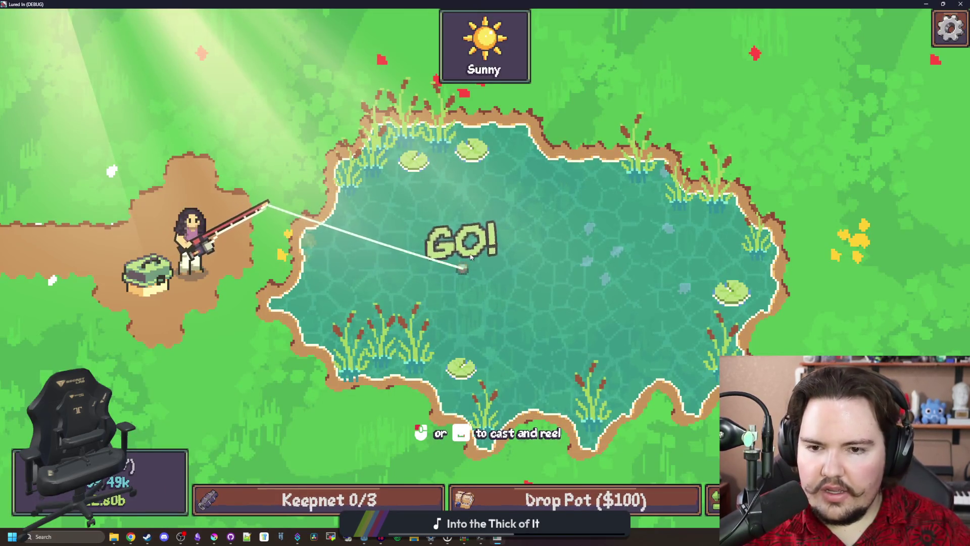
key("alt+Tab")
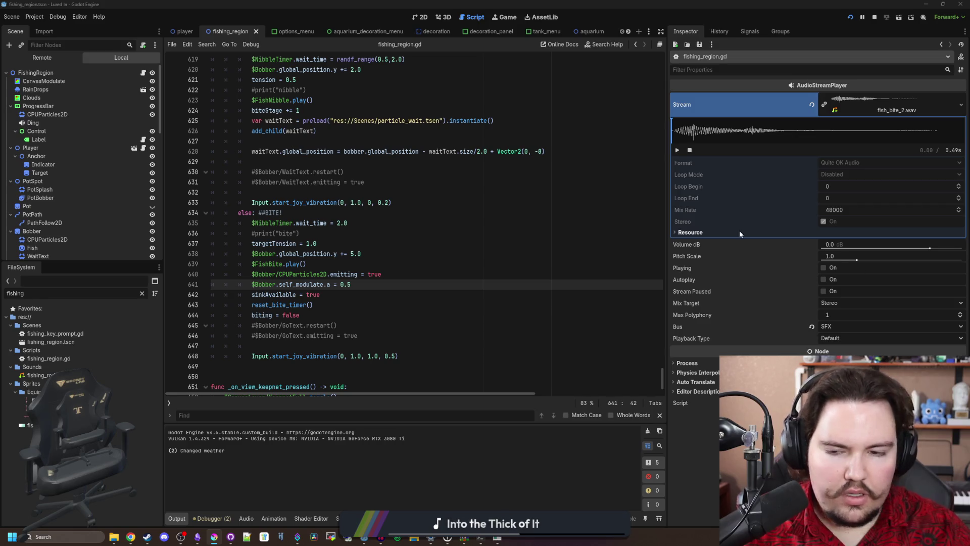
Step: Add a bobber self_modulate Color(0x43436a) tint line after the particles emitting line
key("Return")
type("$Bo")
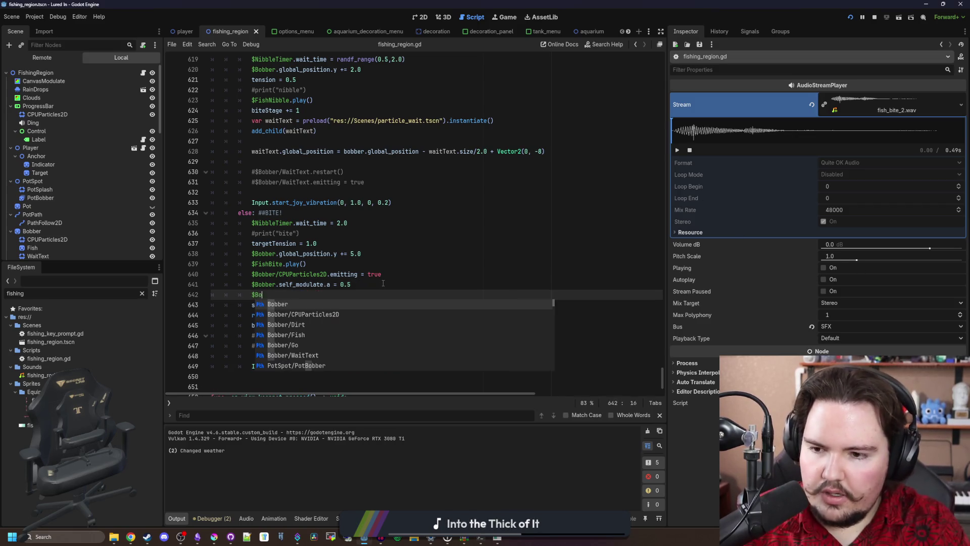
type("bber.modulate")
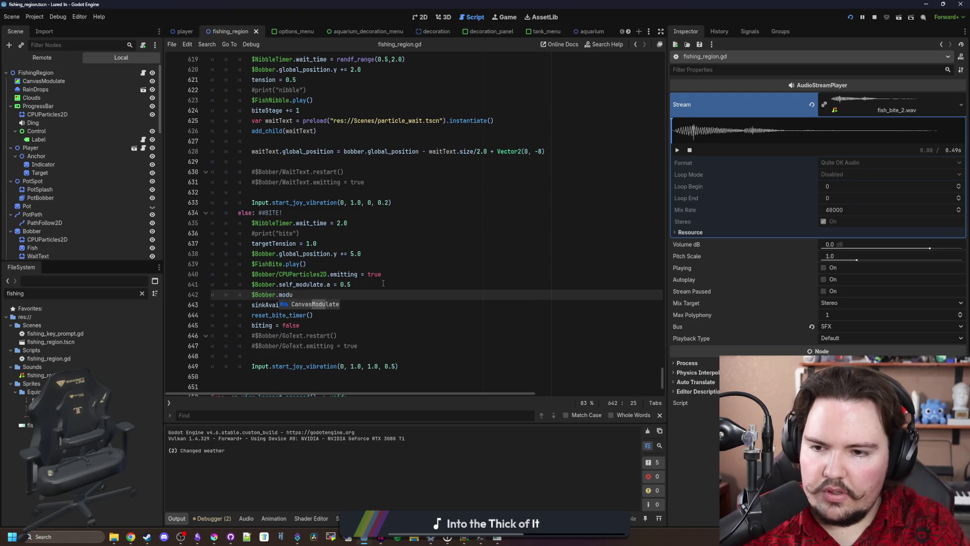
key("BackSpace")
key("BackSpace")
key("BackSpace")
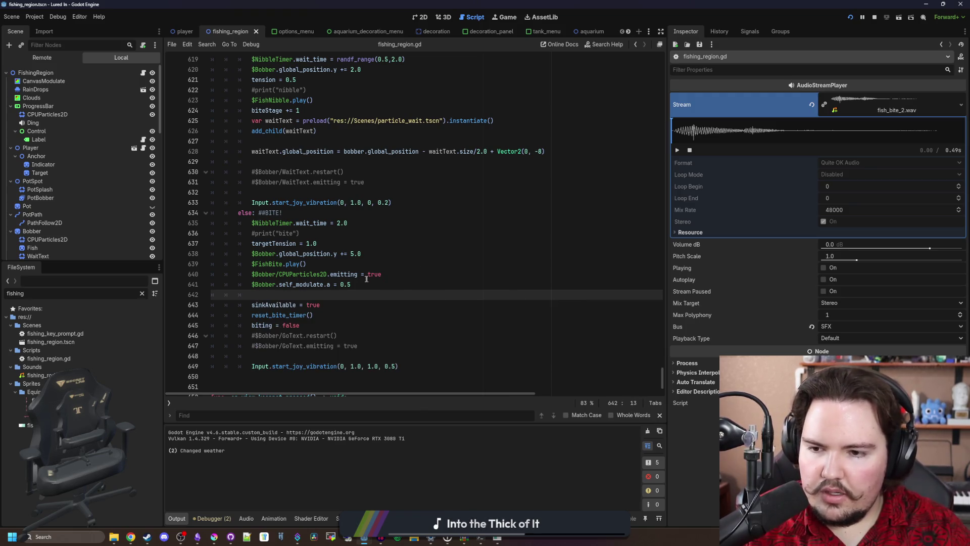
key("BackSpace")
left_click(397, 273)
key("Return")
type("$Bo")
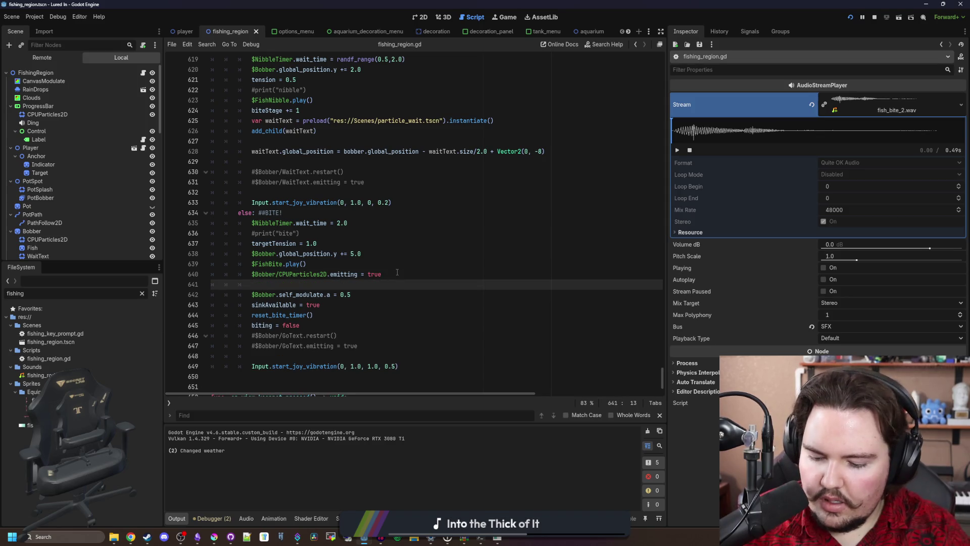
type("bber.se")
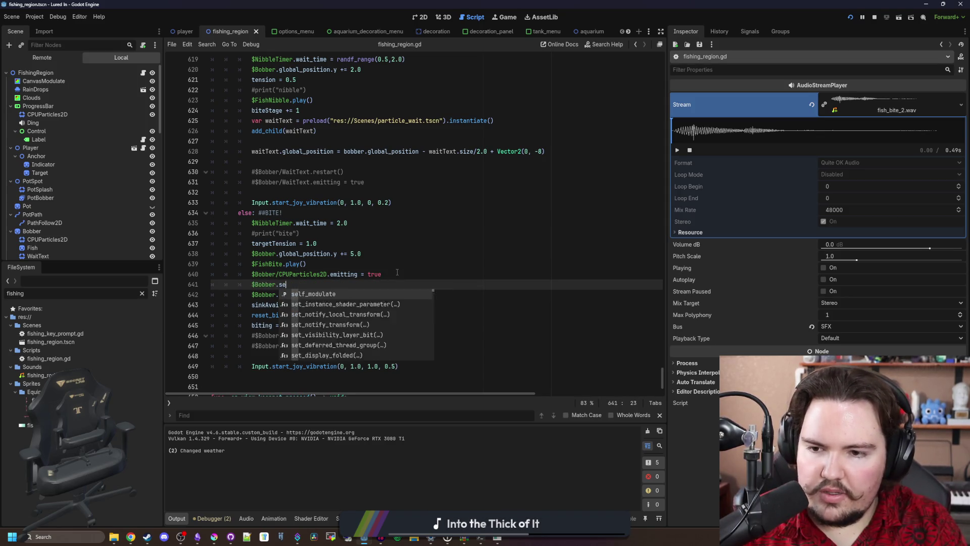
type("lf+modulate")
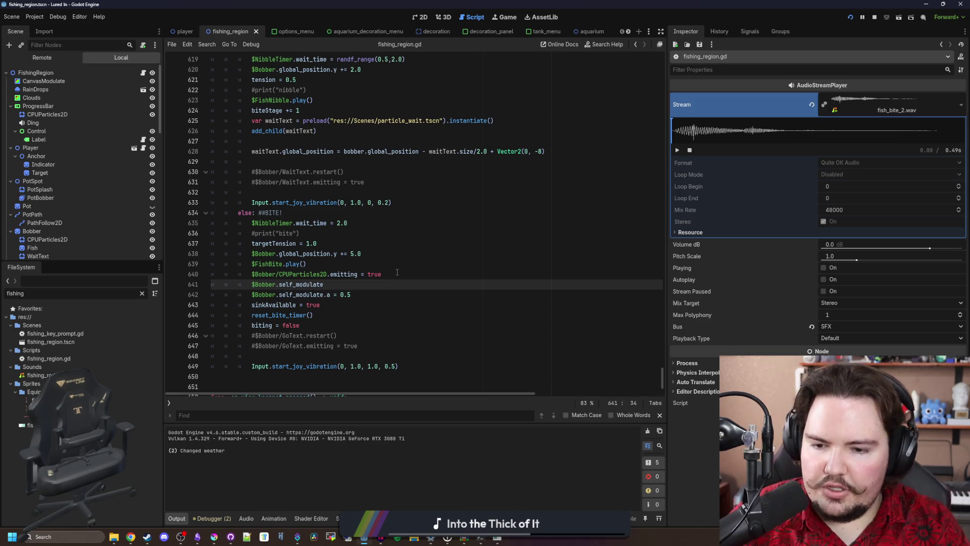
type("Color(")
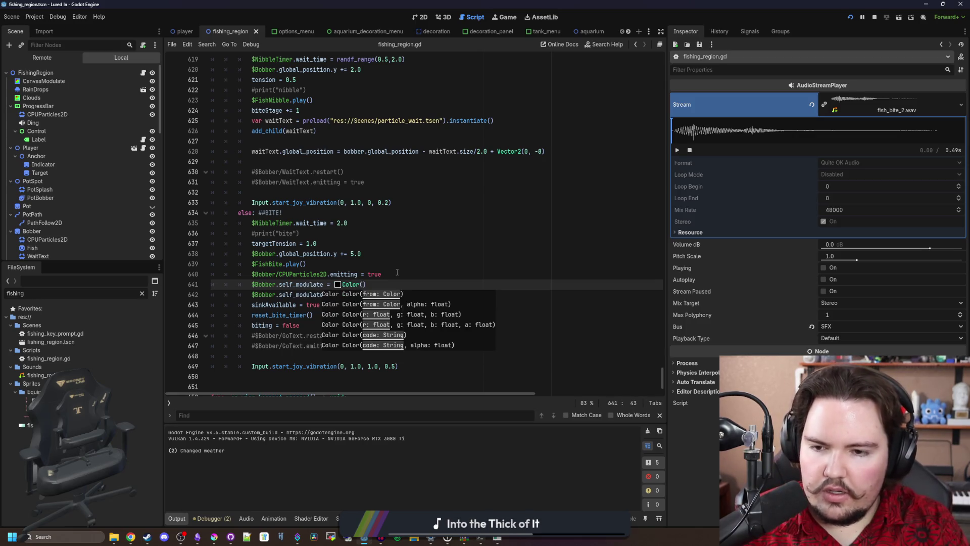
type("0x#43436a")
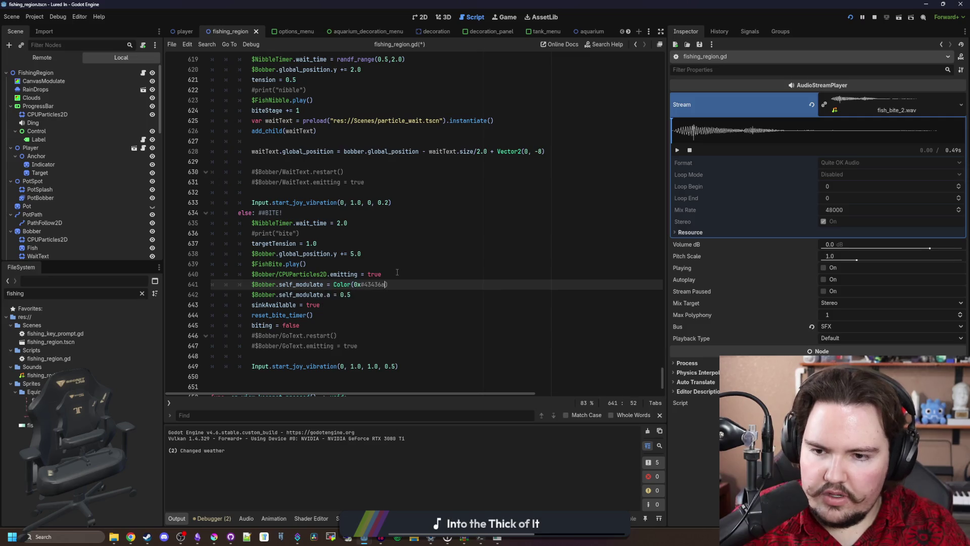
key("BackSpace")
Step: Rewrite the colour code as a quoted string, Color("43436a")
left_click(397, 273)
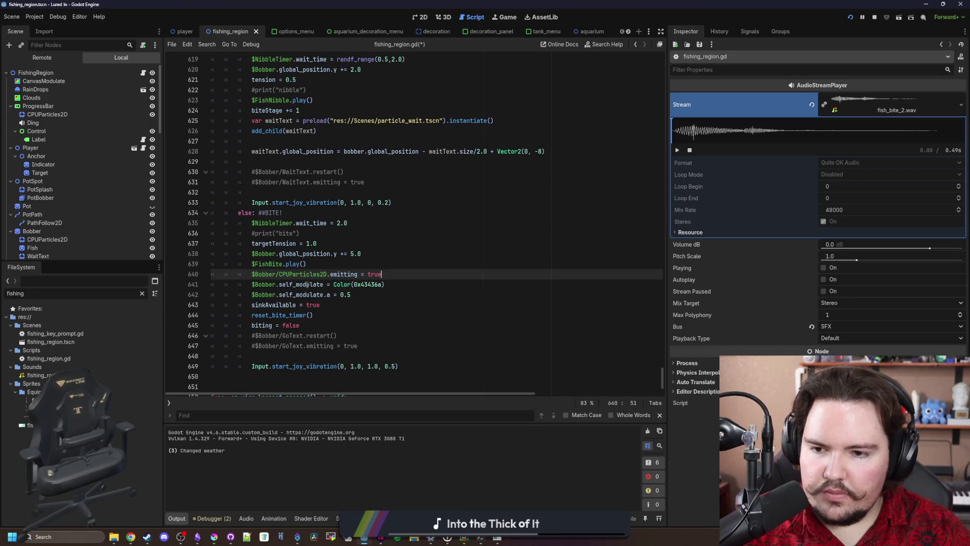
left_click(363, 273)
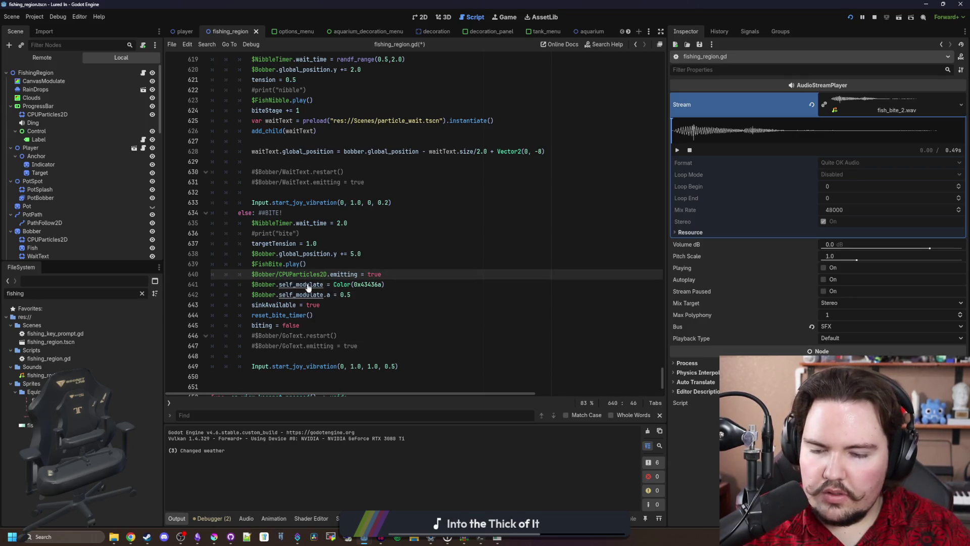
left_click(351, 284)
double_click(356, 285)
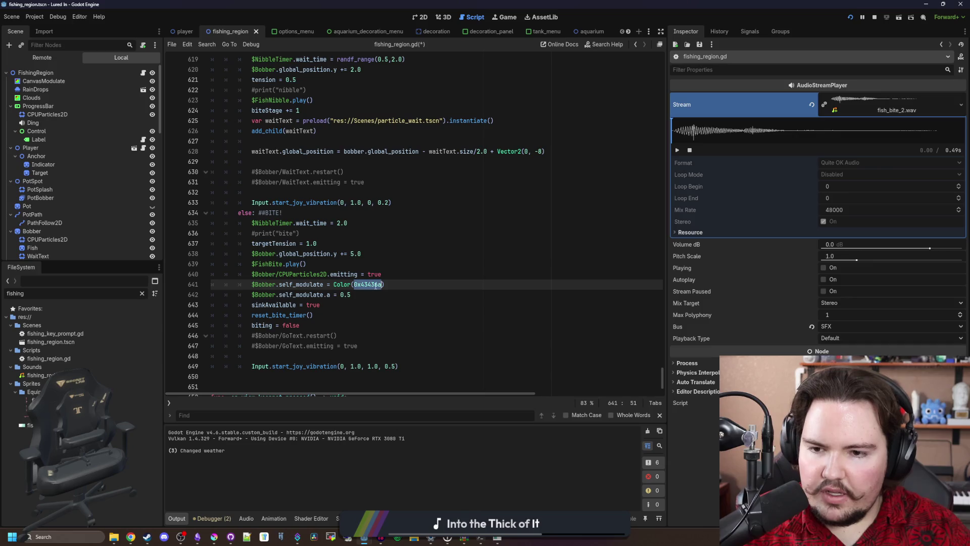
left_click(360, 286)
type("\"")
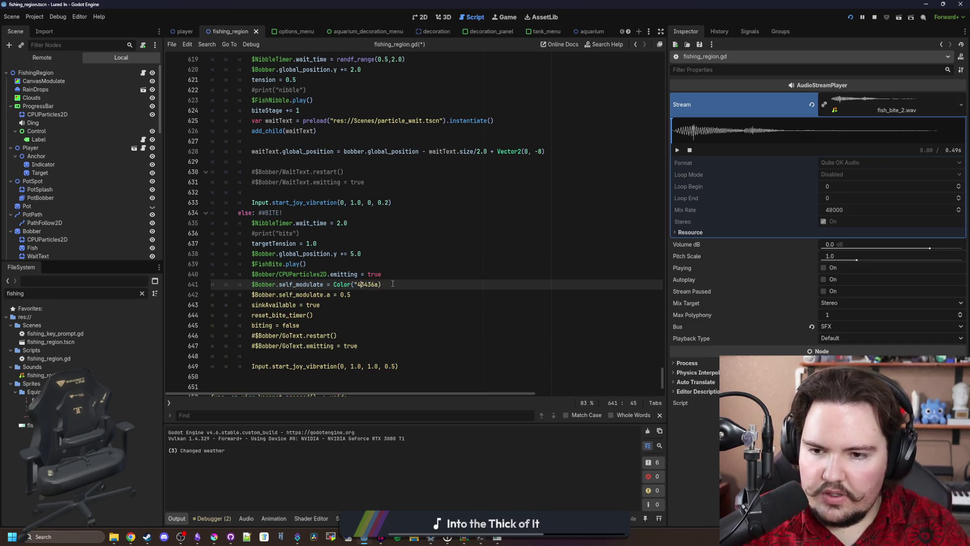
type("\"")
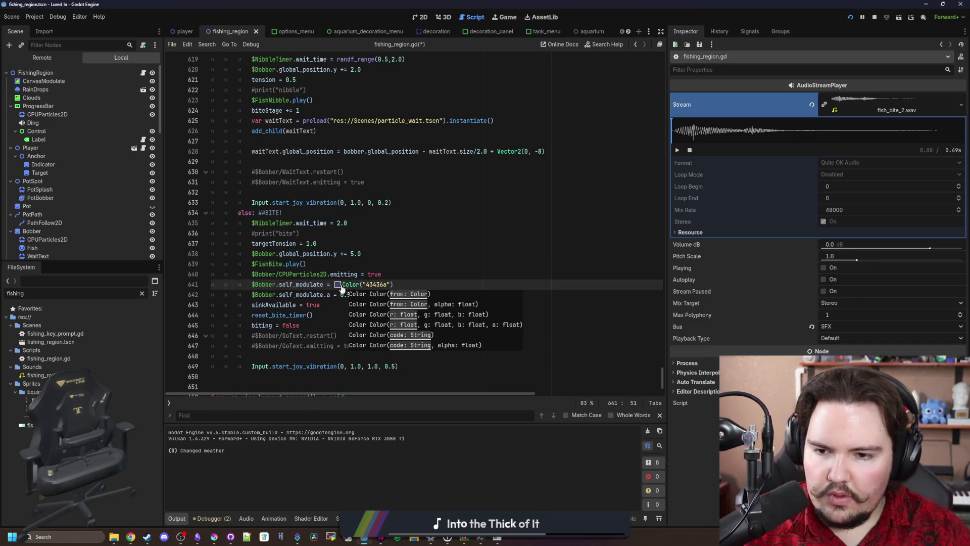
Step: Set the bite tint's alpha to 125 in the inline colour picker
left_click(337, 285)
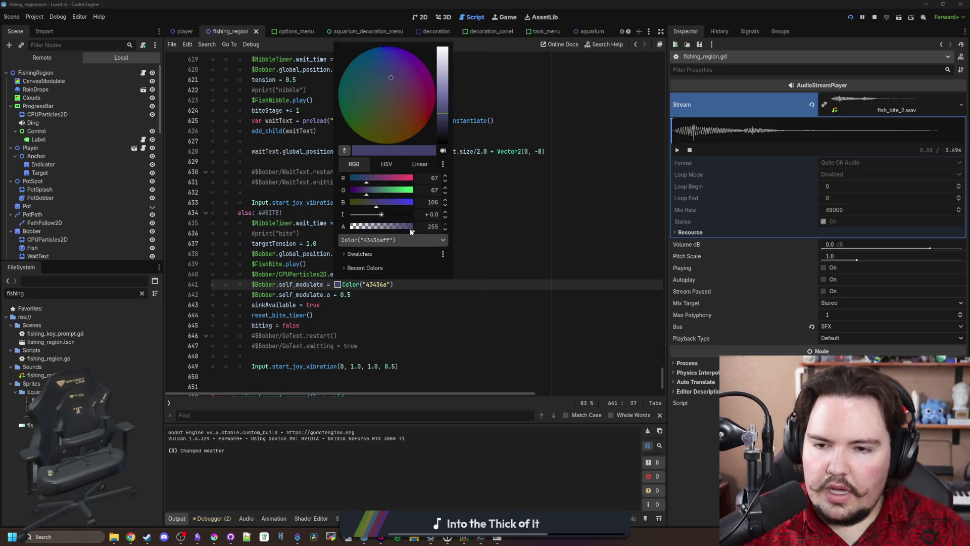
left_click_drag(410, 231, 386, 226)
left_click(433, 227)
type("1")
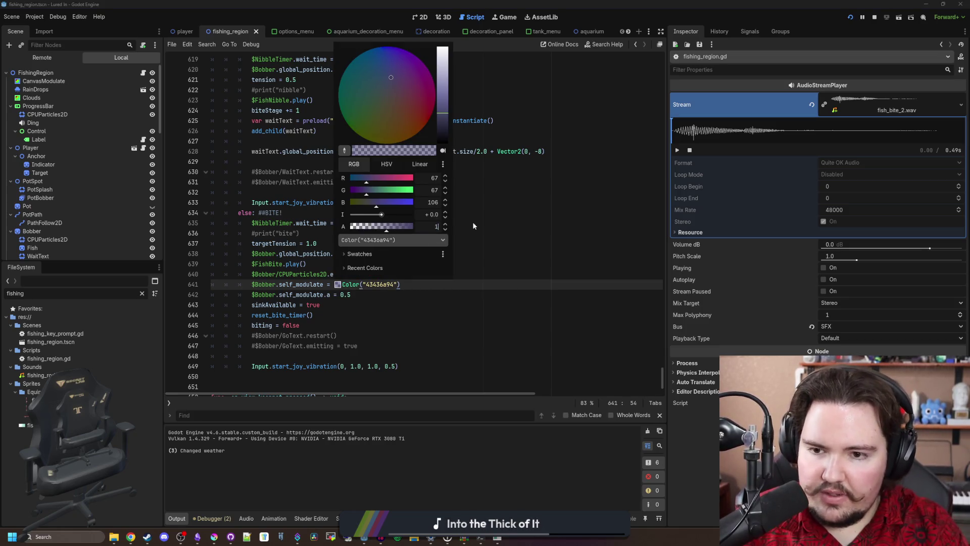
type("25")
key("Return")
left_click(452, 290)
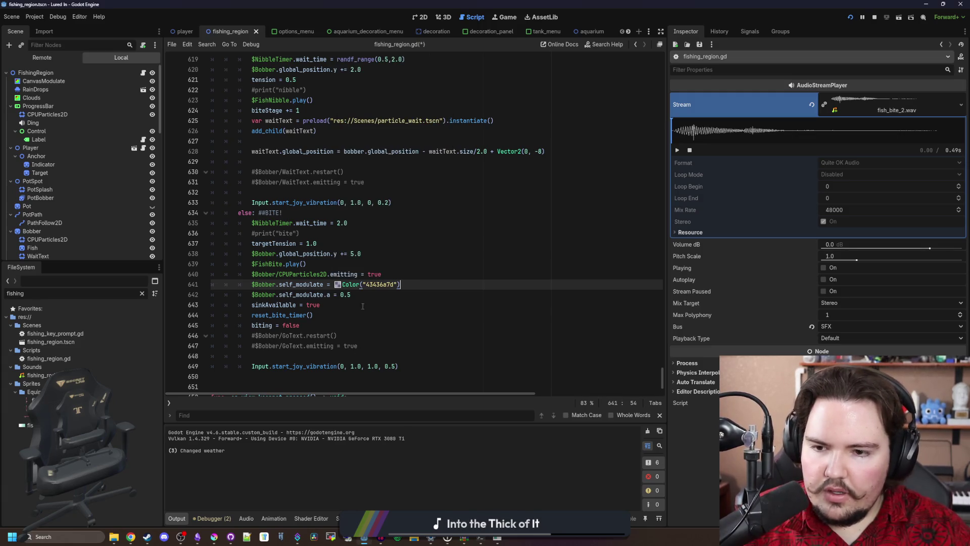
Step: Delete the separate half-alpha line 642
left_click_drag(453, 295, 210, 294)
key("BackSpace")
key("BackSpace")
scroll(303, 111, "up", 4)
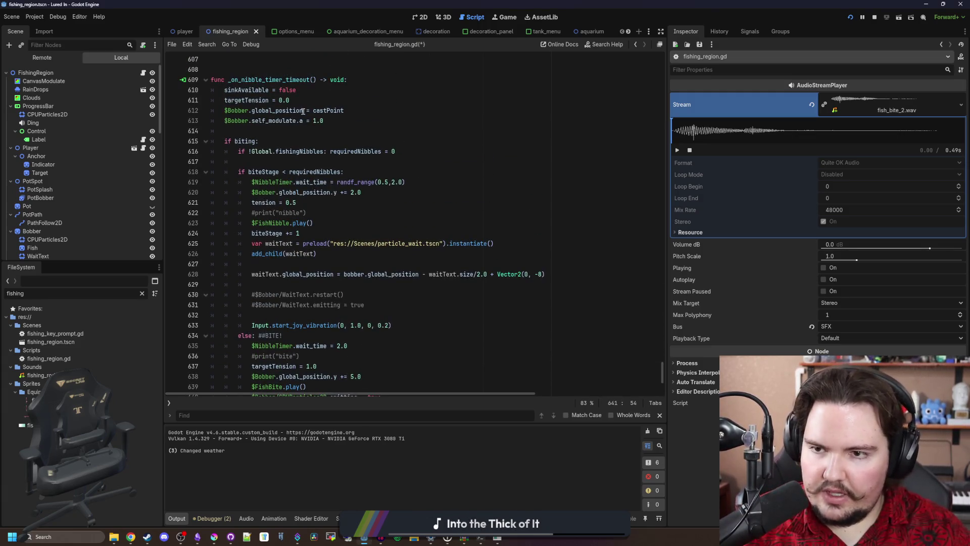
Step: Change line 613's '.a = 1.0' reset to '= Color.WHITE' and save the script
left_click(336, 121)
key("BackSpace")
key("BackSpace")
key("BackSpace")
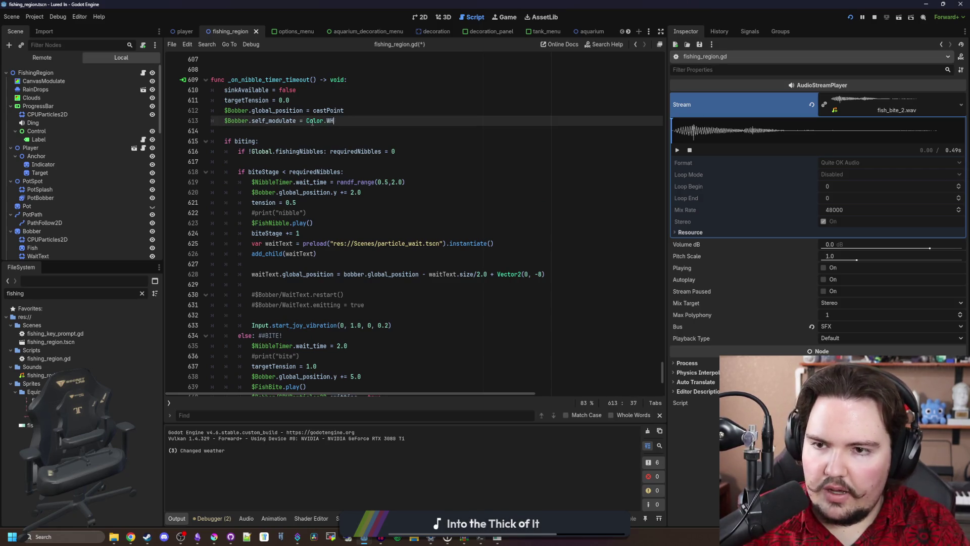
type("ITE")
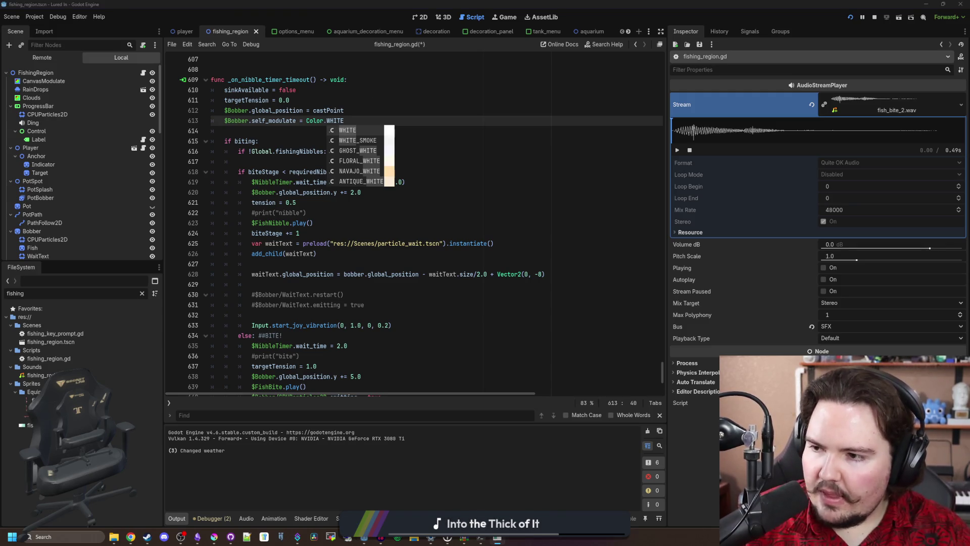
left_click(299, 233)
key("ctrl+s")
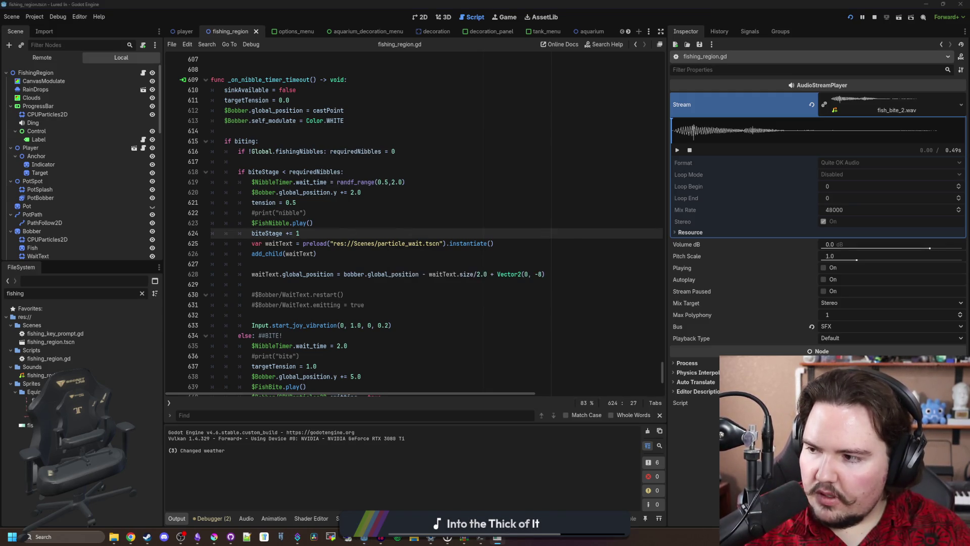
left_click(639, 162)
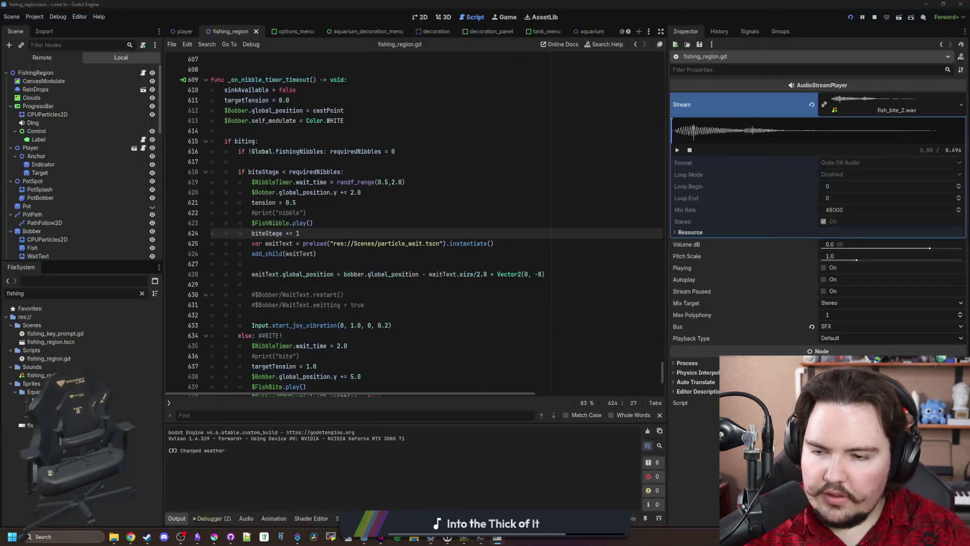
scroll(398, 303, "down", 5)
left_click(369, 223)
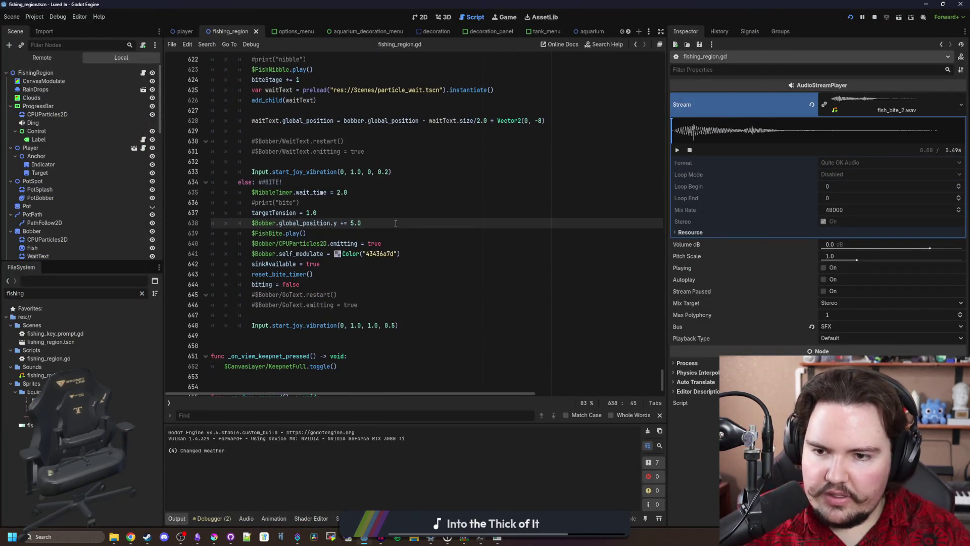
Step: Change the bite tint to hex 4b80ca in the line 641 colour picker
key("ctrl+s")
left_click(328, 274)
key("ctrl+s")
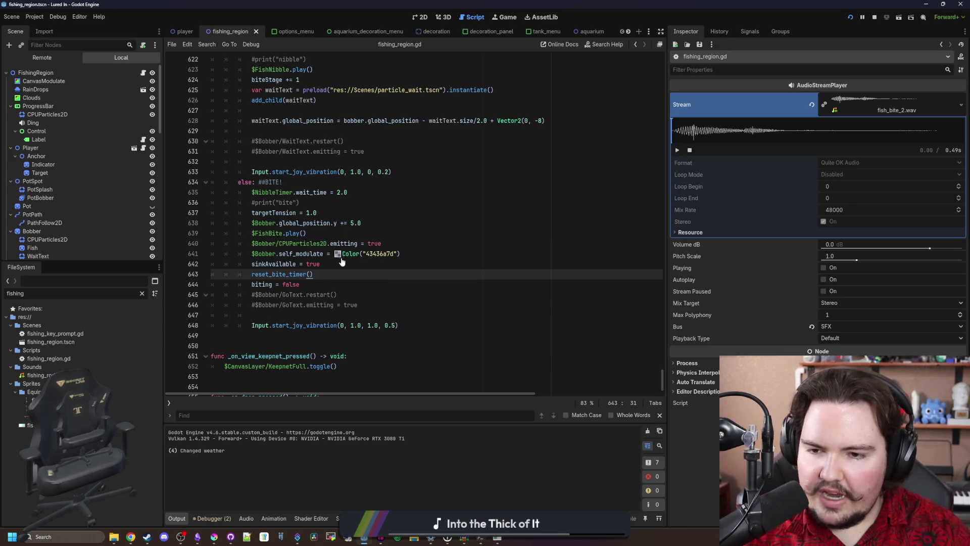
left_click(337, 254)
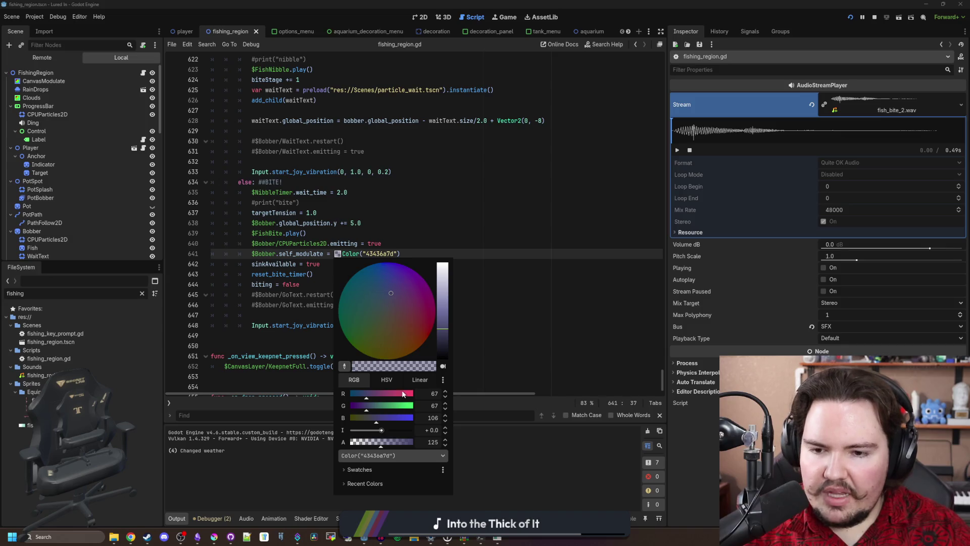
key("Escape")
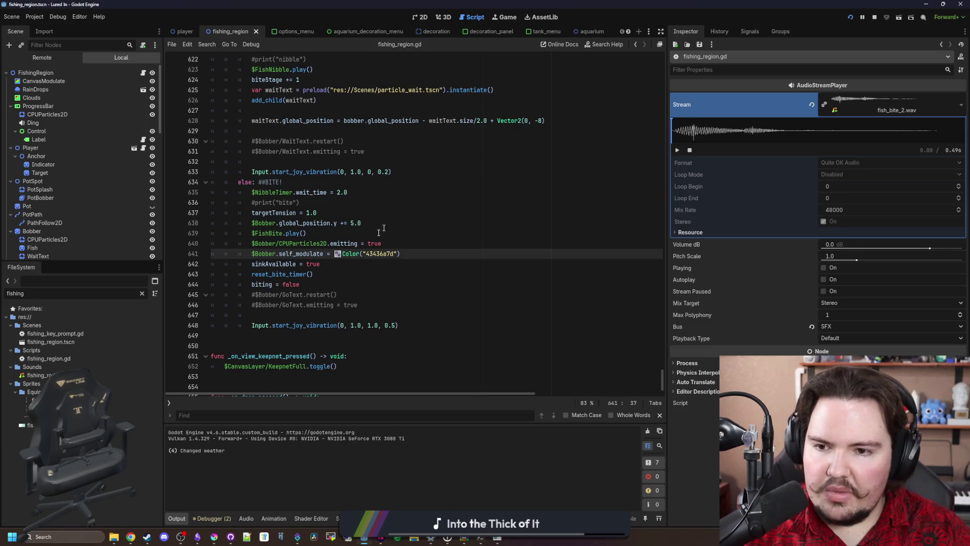
left_click(337, 254)
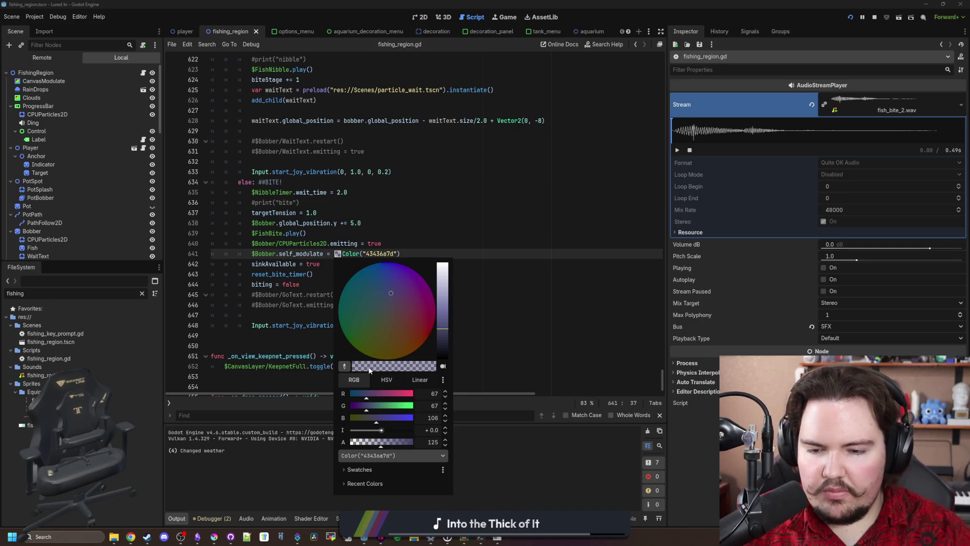
left_click(408, 458)
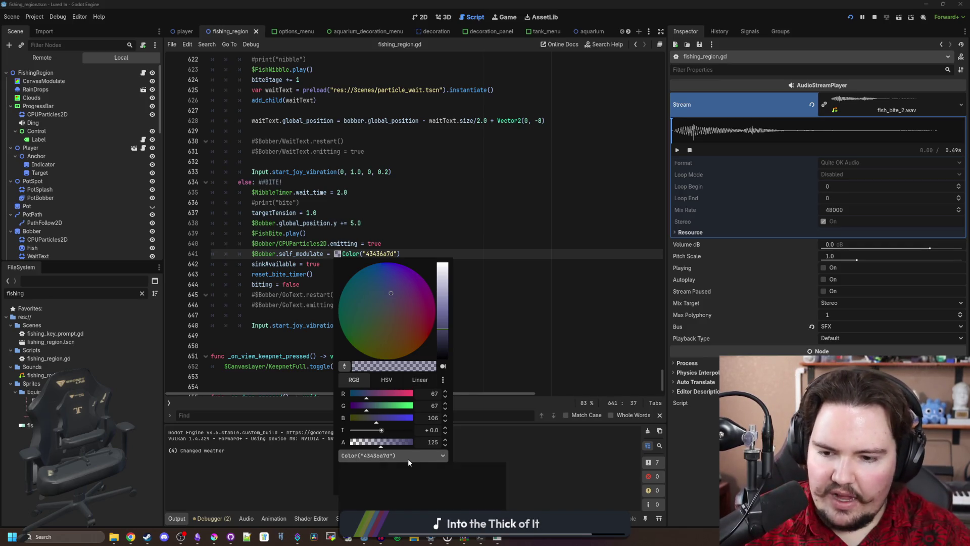
left_click(408, 455)
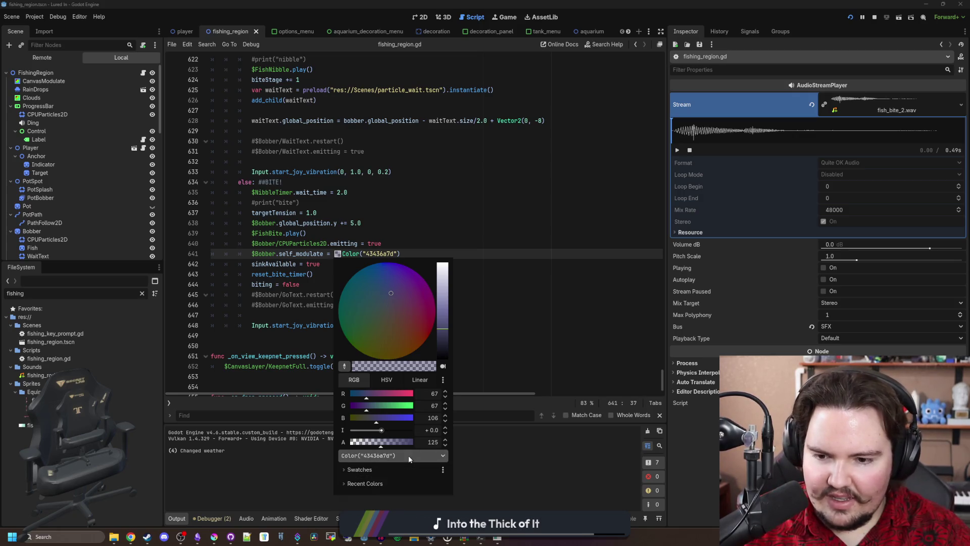
key("Escape")
key("ctrl+z")
key("ctrl+z")
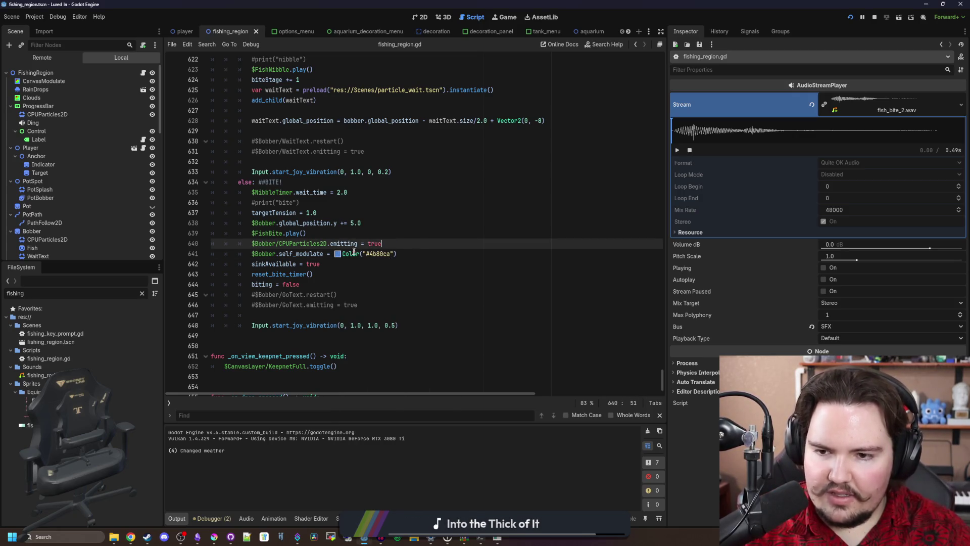
Step: Set the blue tint's alpha to 122 and save the script
left_click(337, 253)
double_click(435, 442)
type("12")
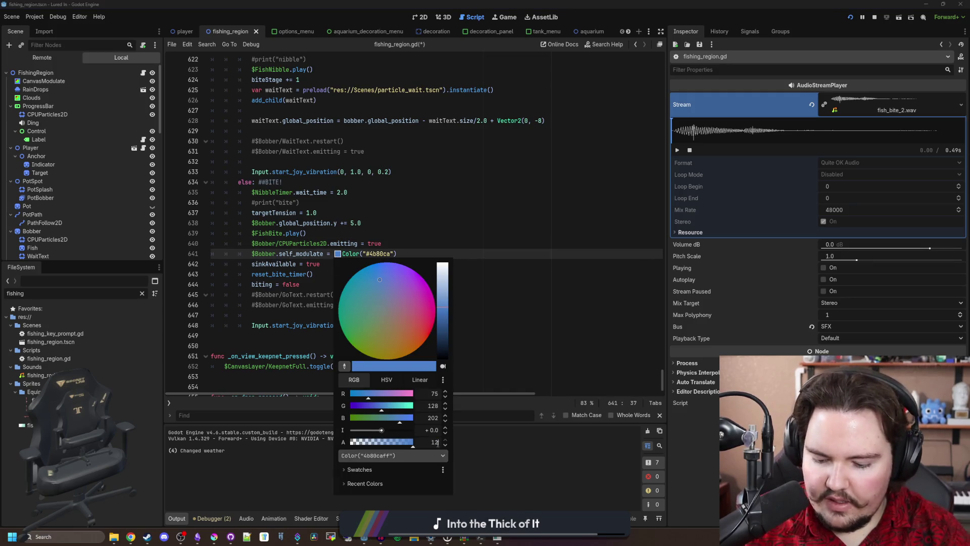
type("2")
key("Return")
key("Escape")
key("ctrl+s")
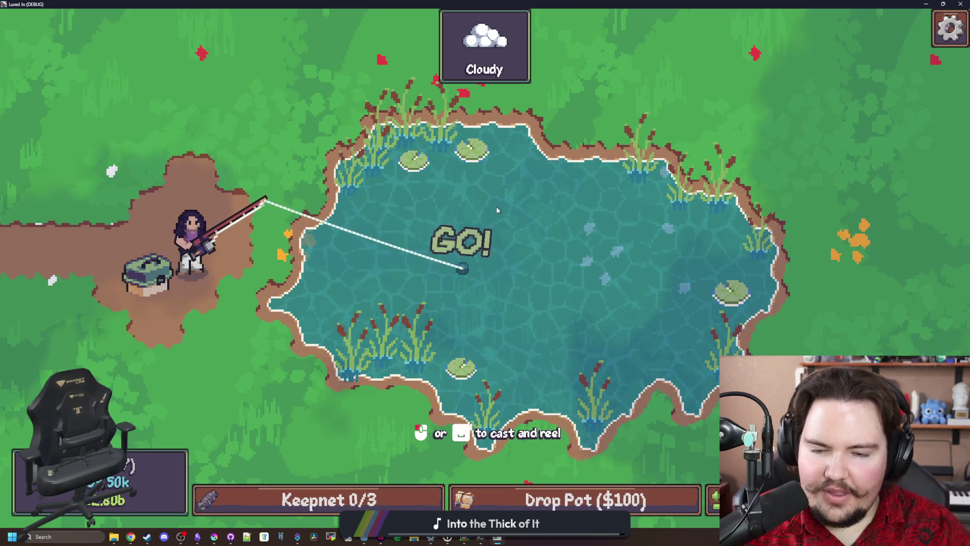
Step: Restore the game window after checking the bite tint and close it to stop debugging
key("super+Down")
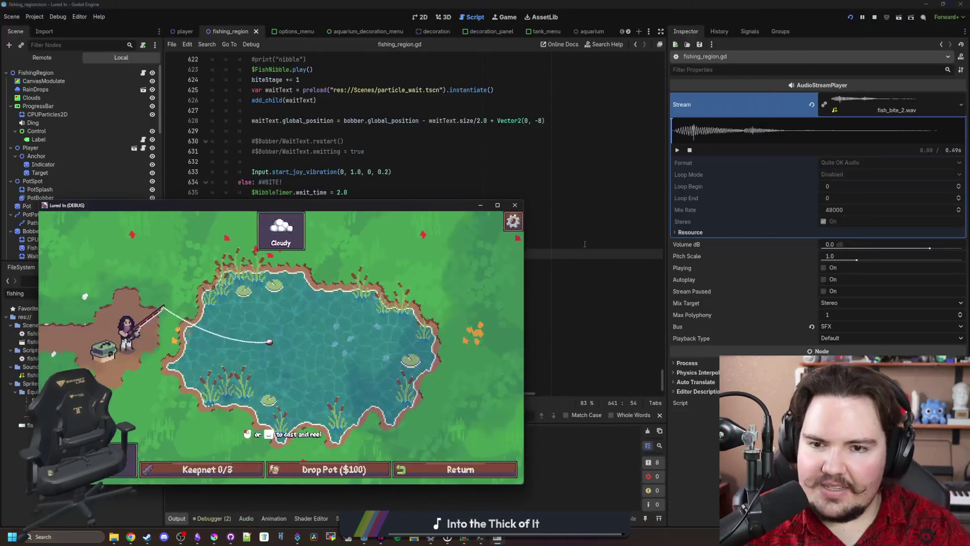
left_click(515, 205)
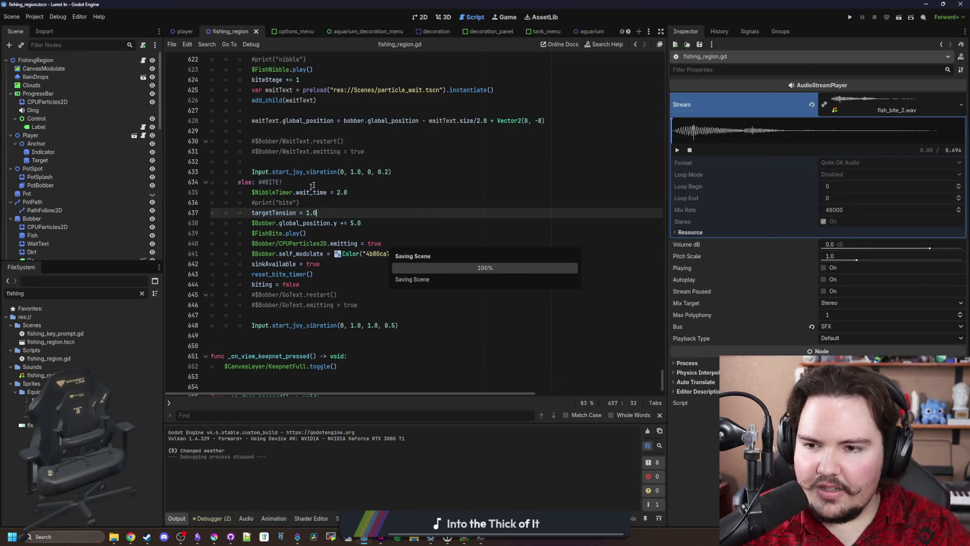
Step: Save the fishing_region scene
left_click(312, 186)
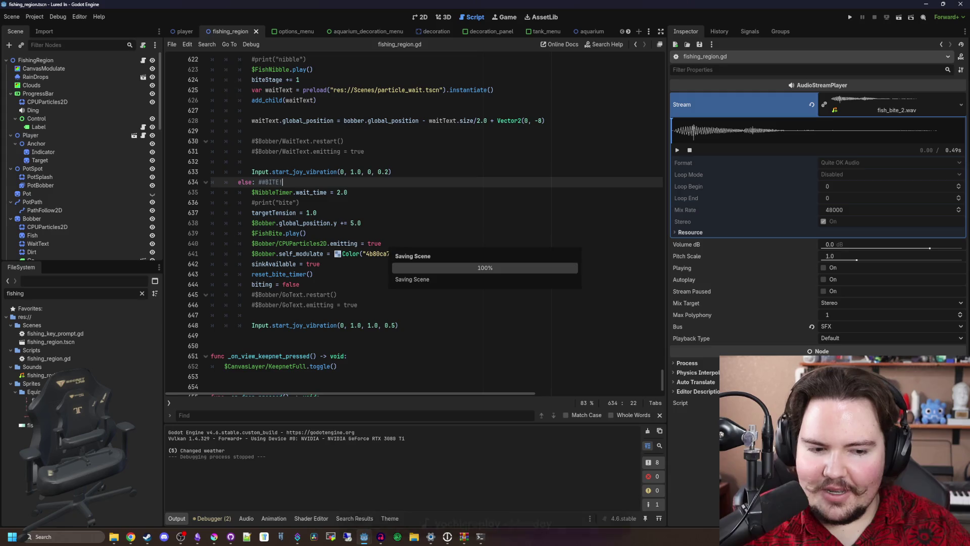
left_click(316, 284)
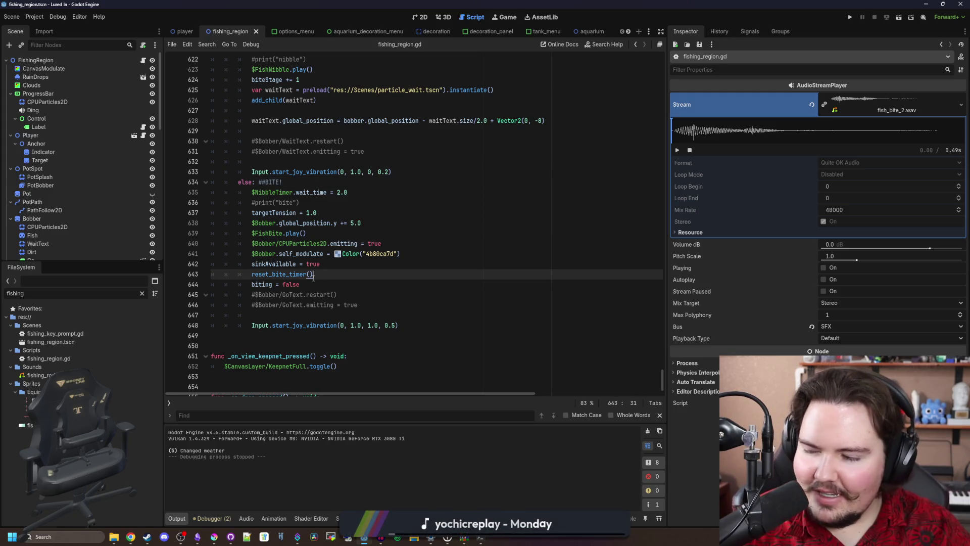
left_click(347, 277)
left_click(330, 284)
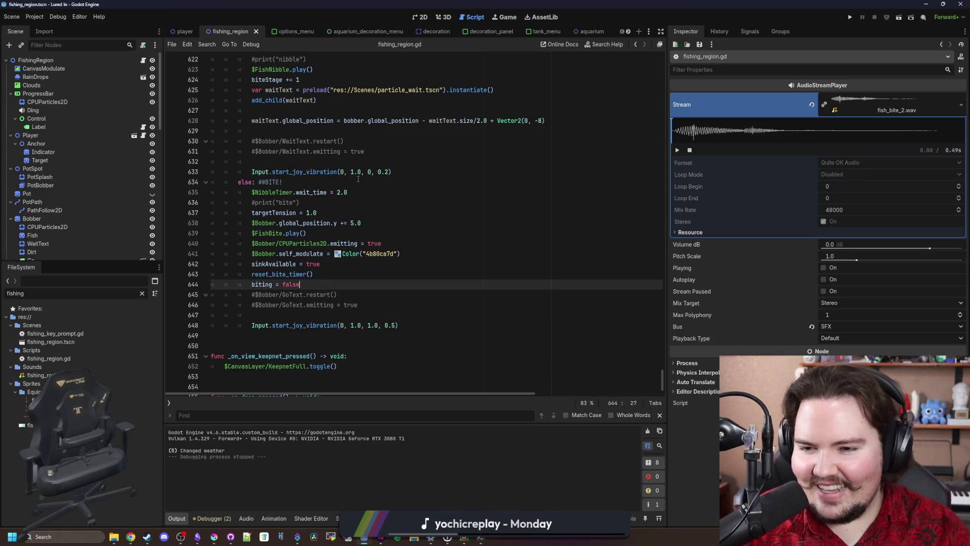
key("ctrl+s")
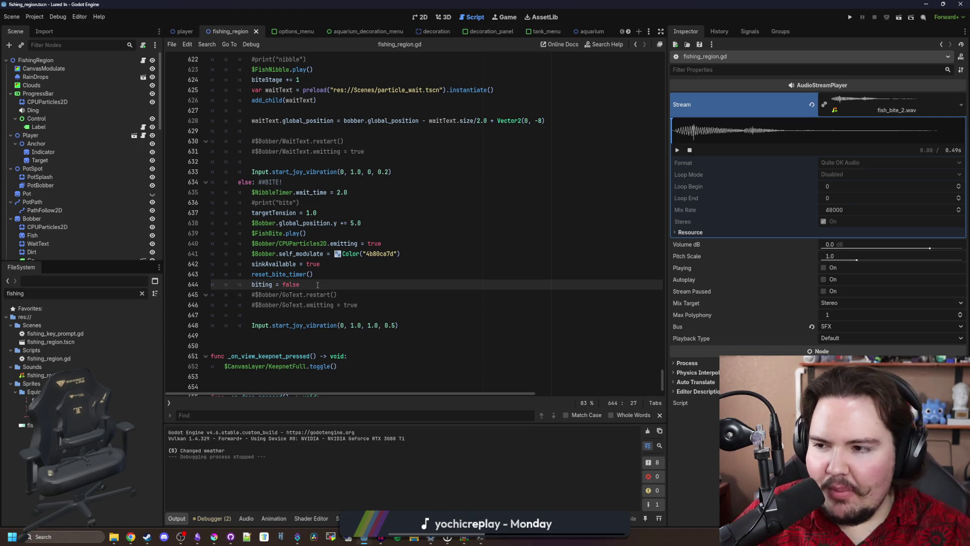
key("ctrl+s")
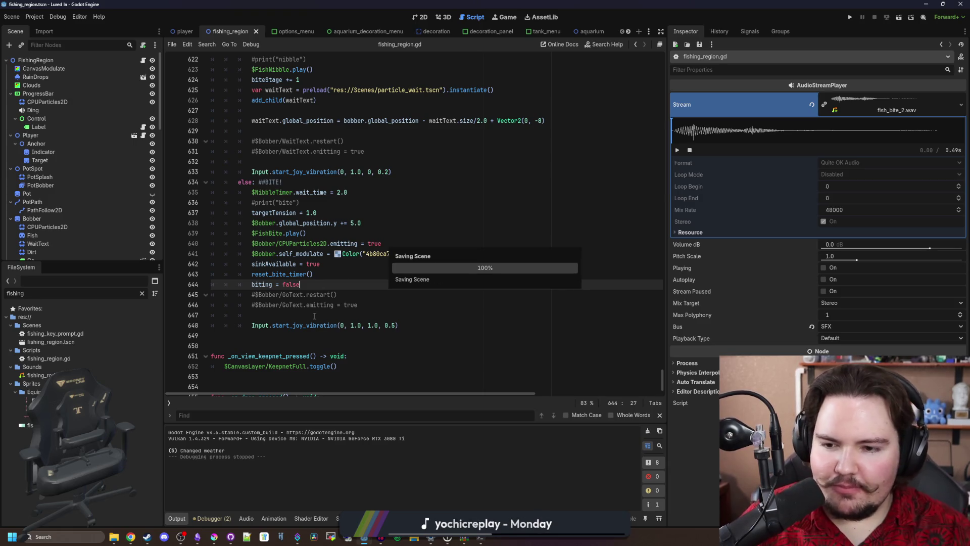
key("ctrl+s")
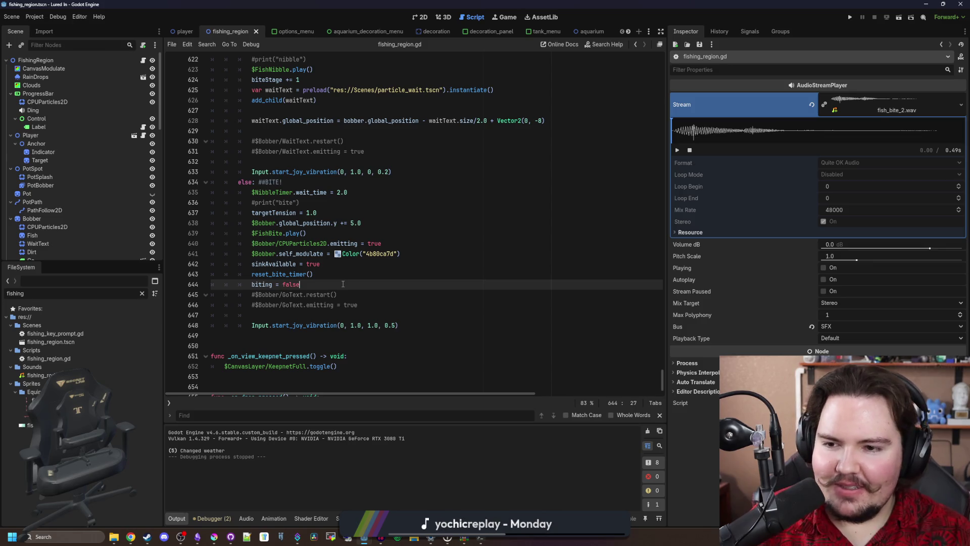
key("ctrl+s")
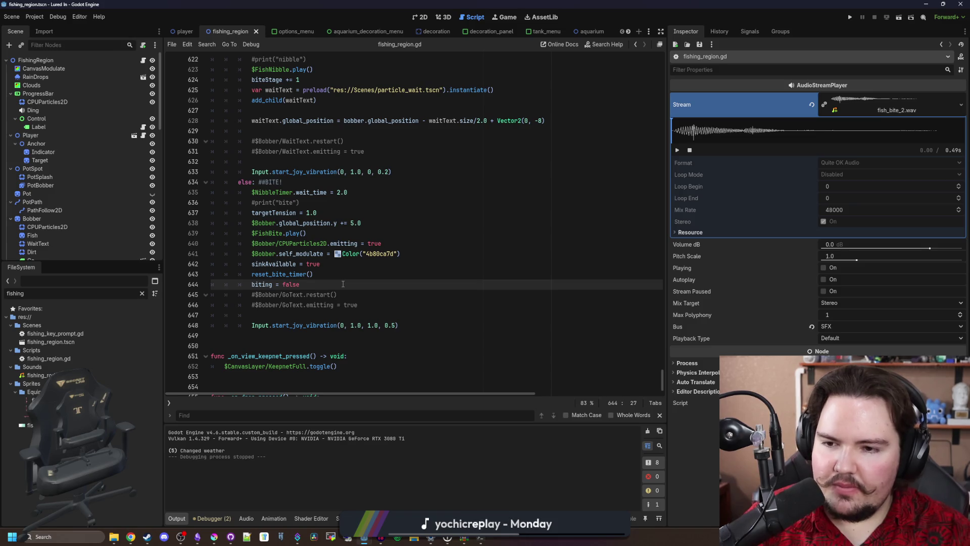
key("ctrl+s")
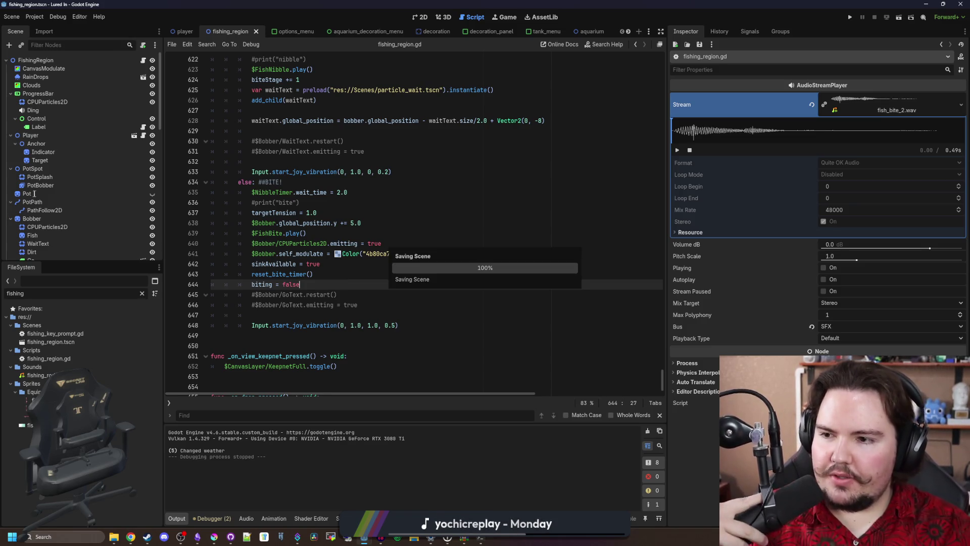
Step: Select the Bobber node, view it in the 2D editor, and bring up its node actions
left_click(60, 218)
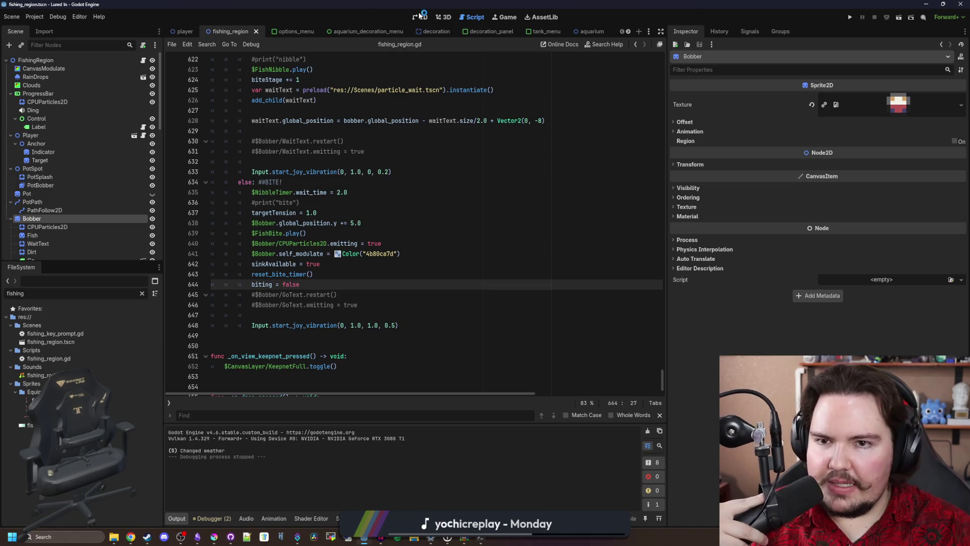
key("ctrl+F1")
scroll(536, 273, "up", 7)
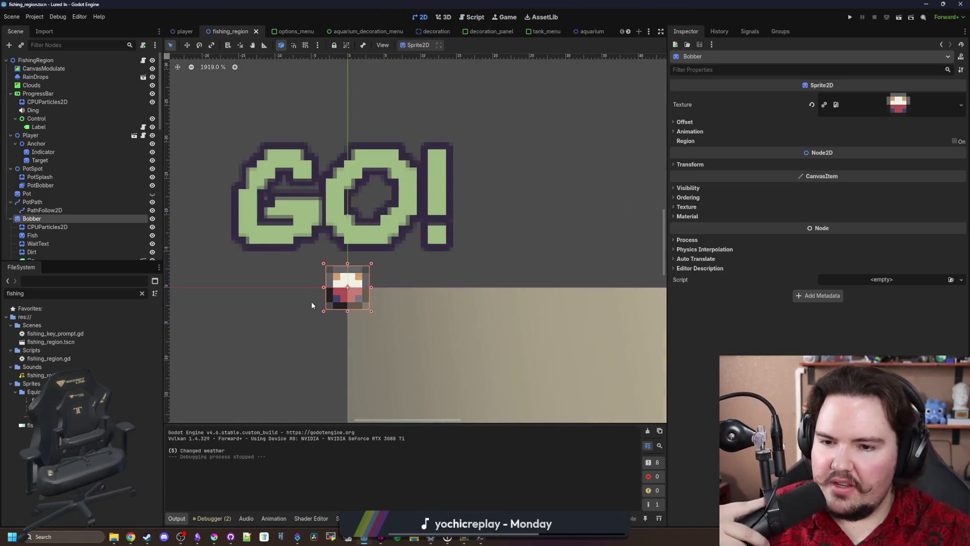
scroll(40, 221, "down", 3)
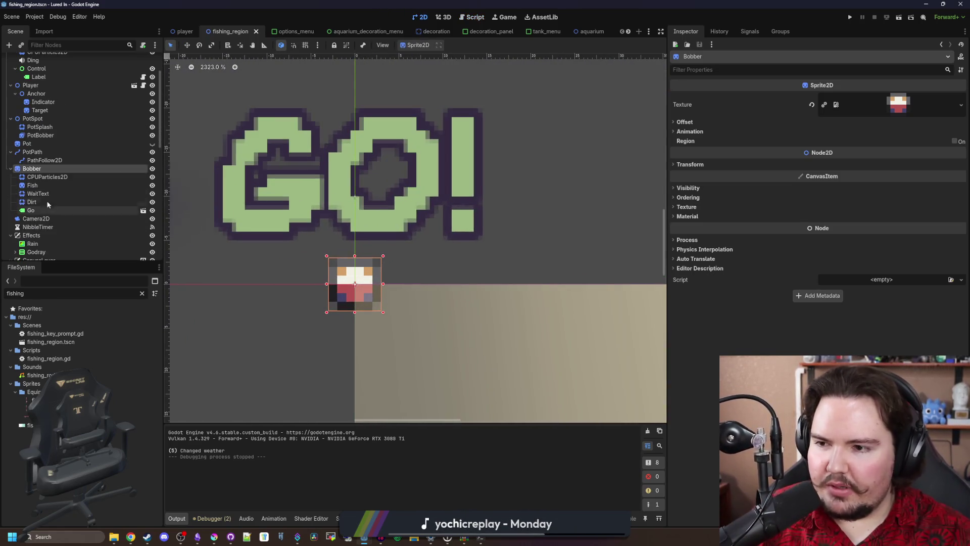
right_click(44, 167)
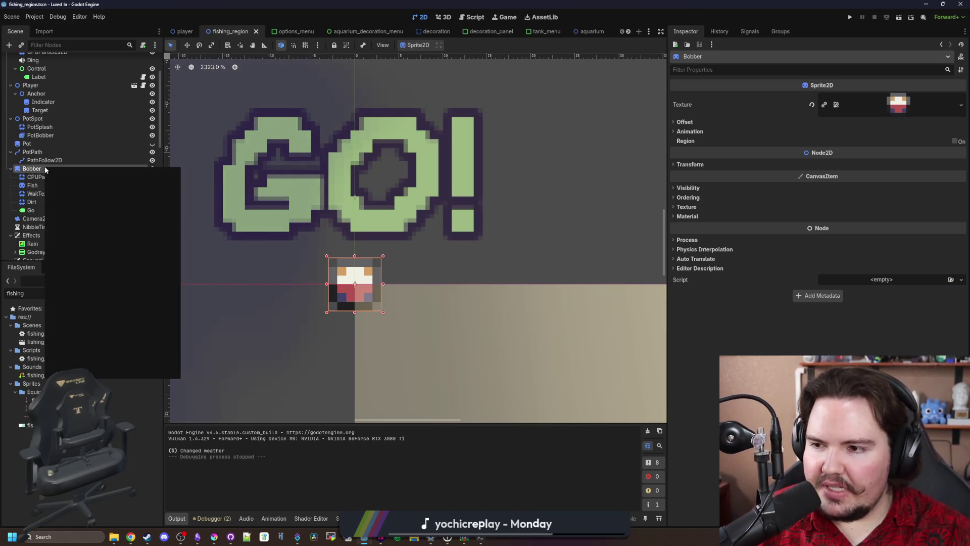
Step: Add a Sprite2D child node under Bobber
left_click(107, 185)
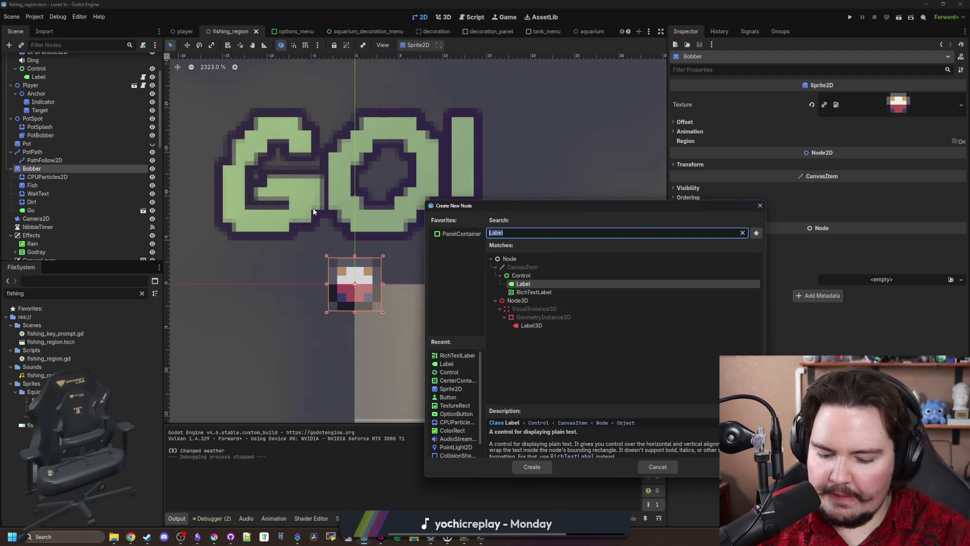
type("sprite2d")
key("Return")
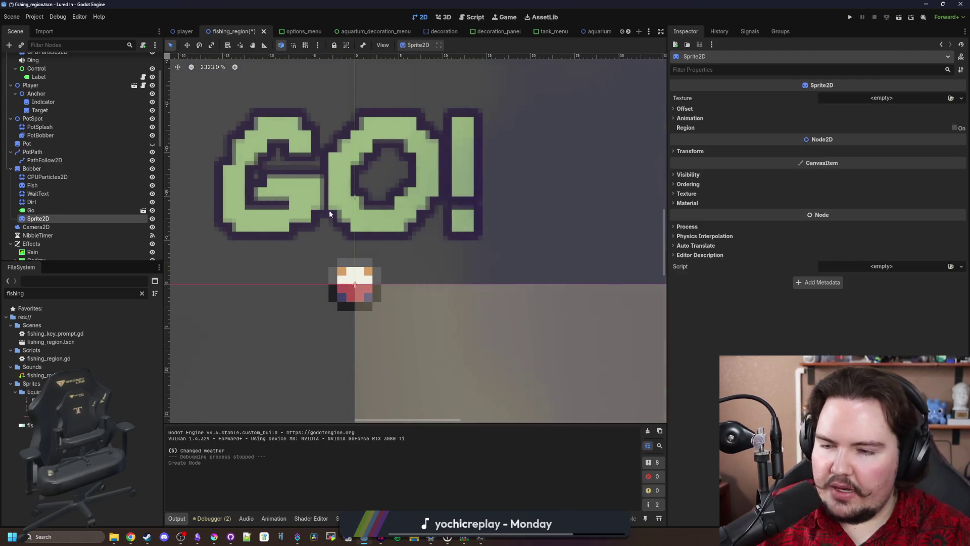
Step: Search Quick Load for 'water', 'particle' and 'rain' textures, then close it without choosing one
left_click(859, 99)
left_click(899, 276)
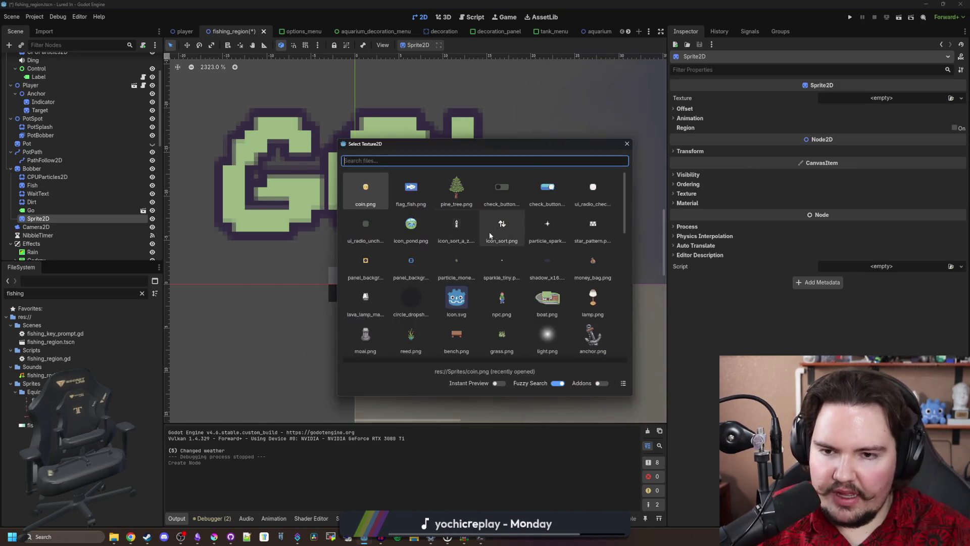
type("water")
scroll(439, 199, "down", 2)
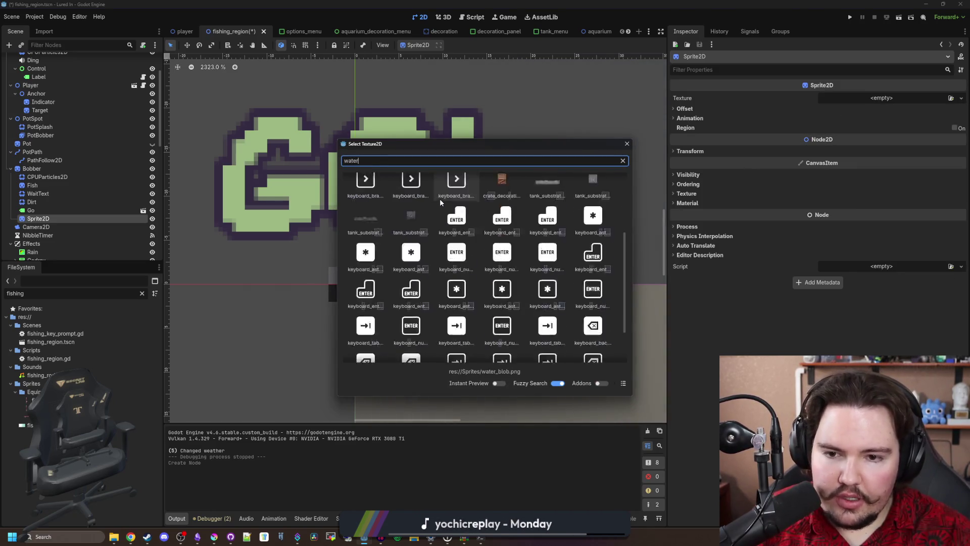
scroll(480, 258, "up", 3)
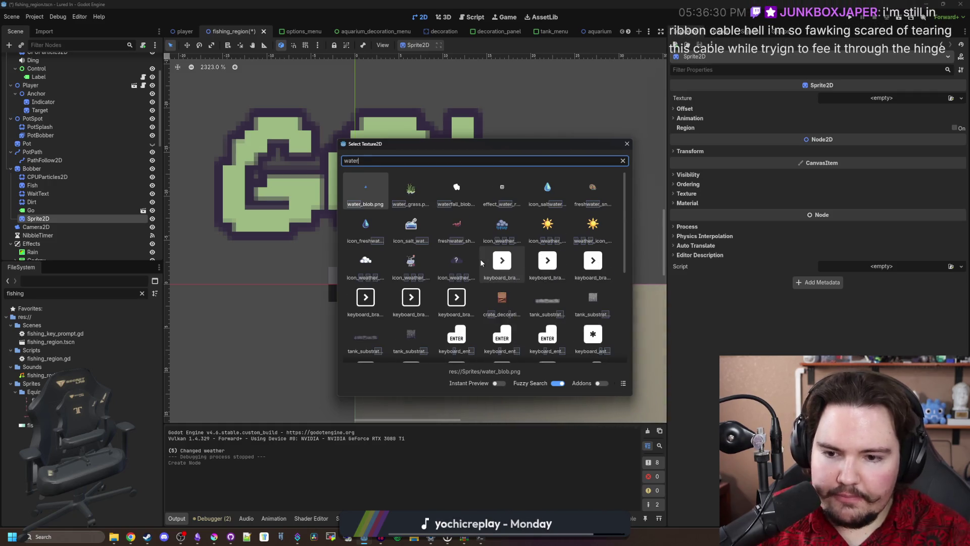
type("spl")
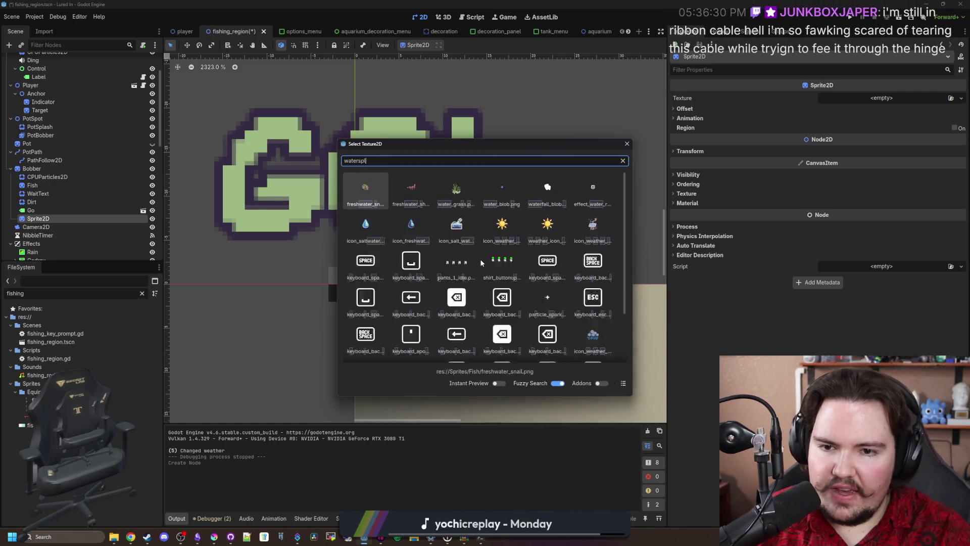
key("BackSpace")
key("BackSpace")
key("BackSpace")
type("particle")
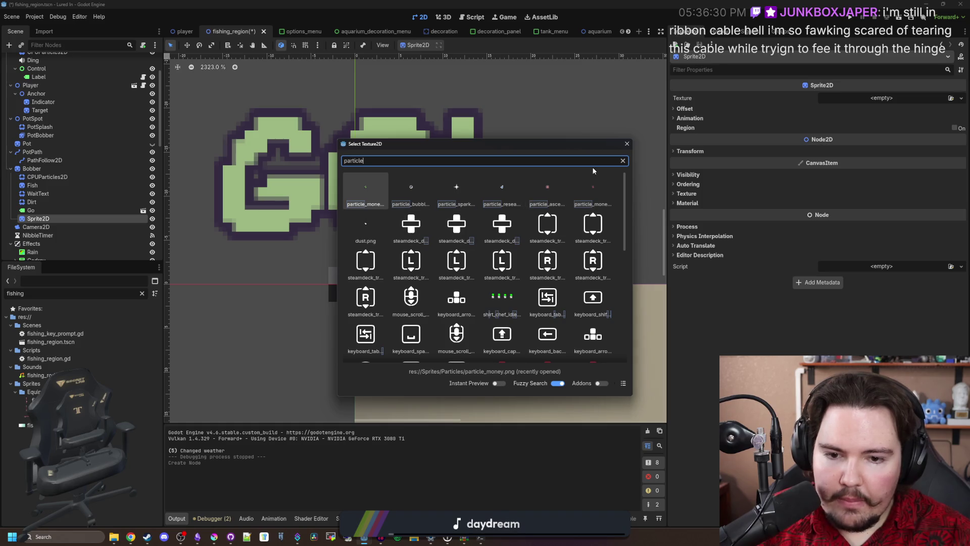
scroll(591, 182, "down", 5)
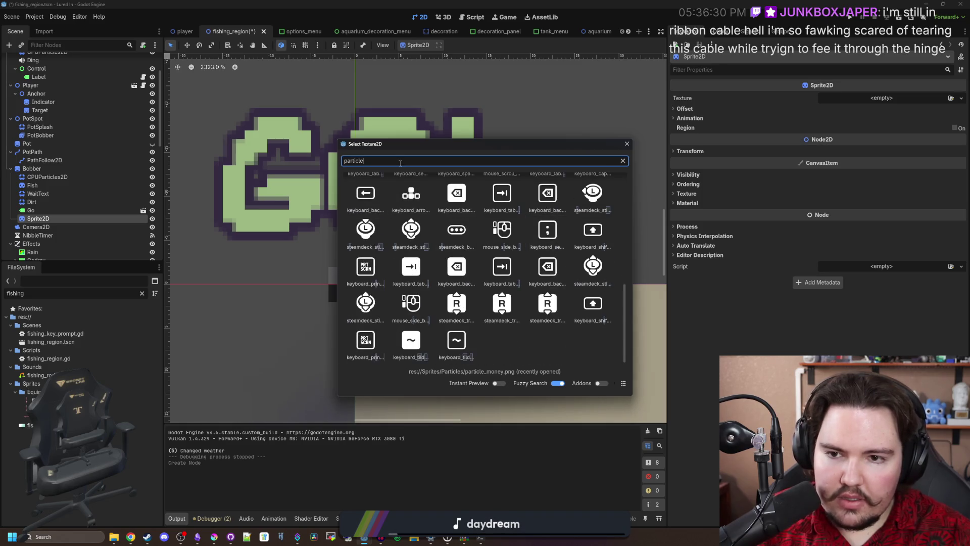
key("ctrl+a")
type("rain")
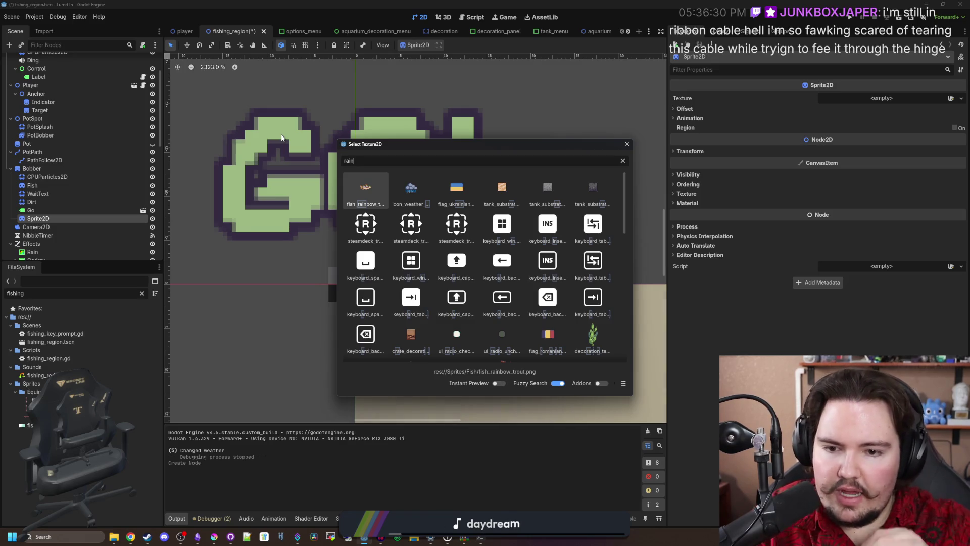
scroll(464, 241, "down", 3)
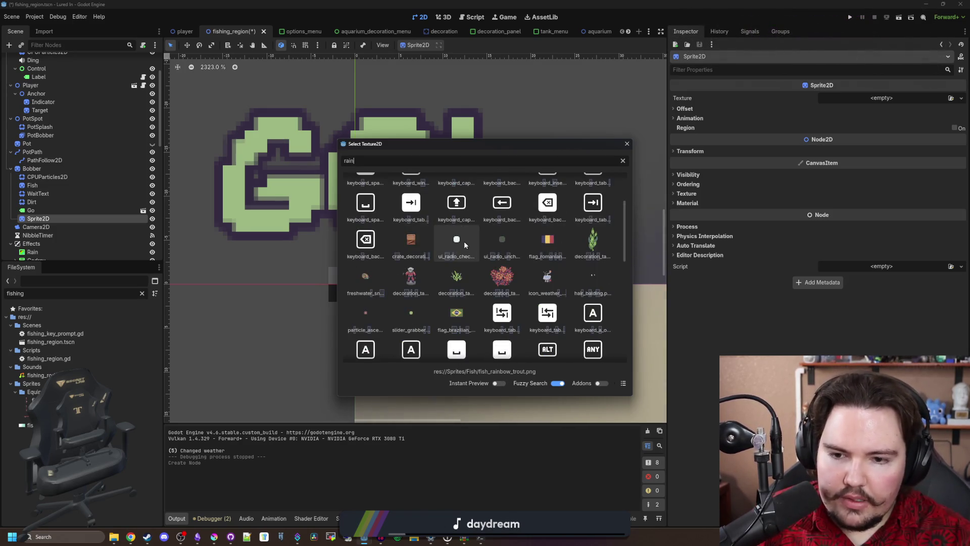
scroll(369, 313, "down", 10)
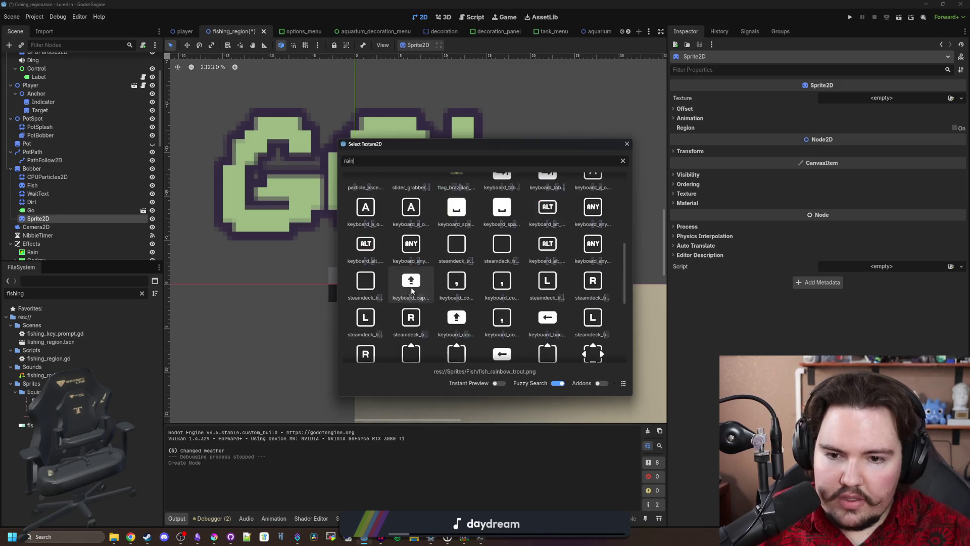
left_click(626, 145)
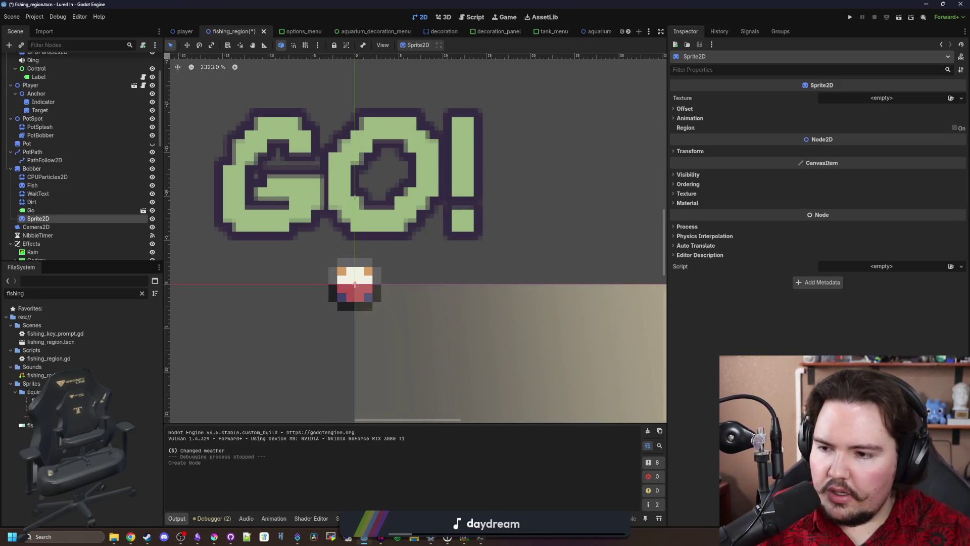
Step: Filter the FileSystem dock for 'fishing_'
left_click(142, 294)
type("r")
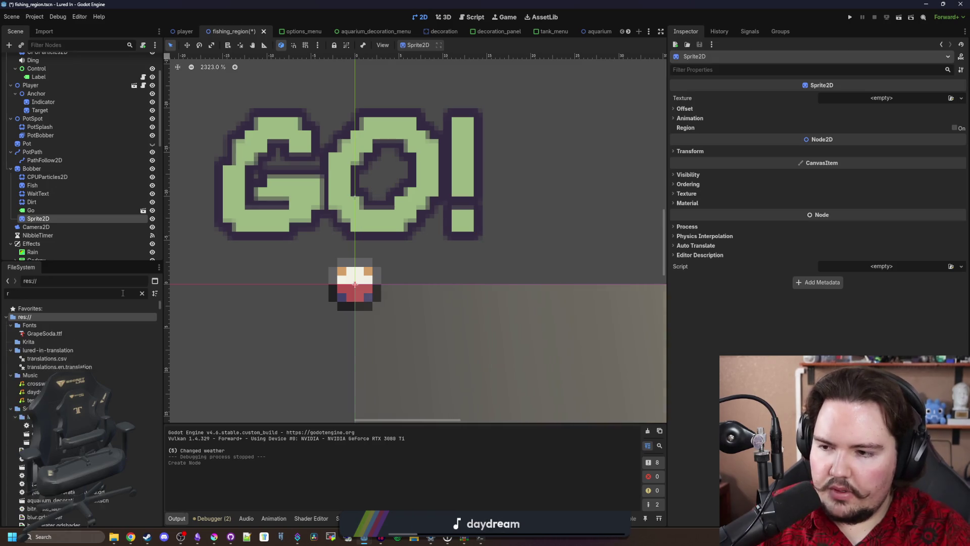
key("BackSpace")
type("fishing_")
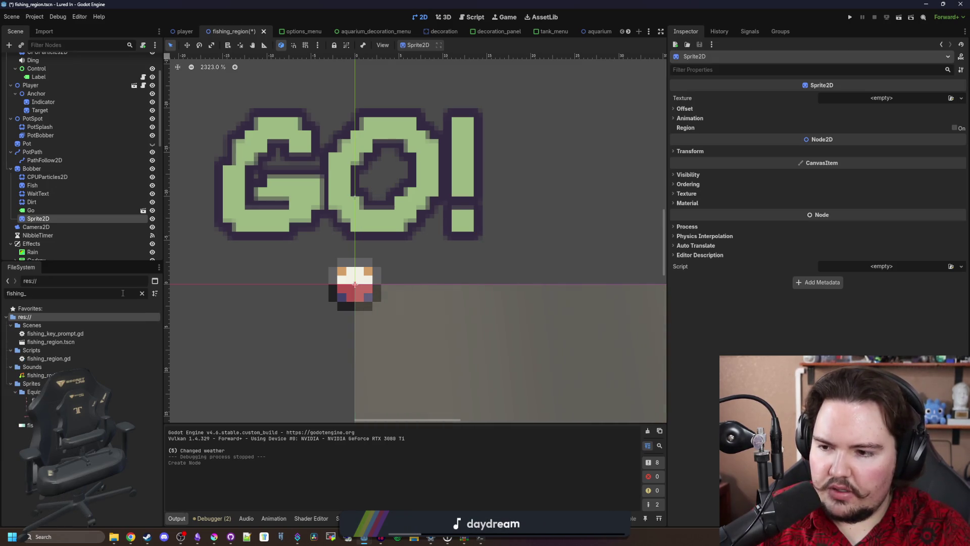
scroll(128, 164, "down", 2)
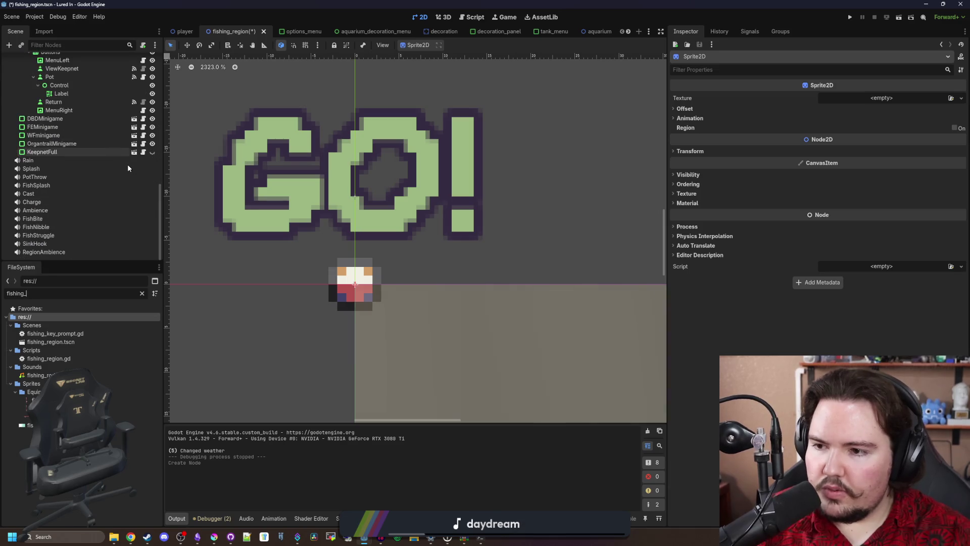
scroll(101, 152, "up", 4)
Step: Inspect the RainDrops texture and try loading a texture file, dismissing the imported-resource warnings
left_click(36, 77)
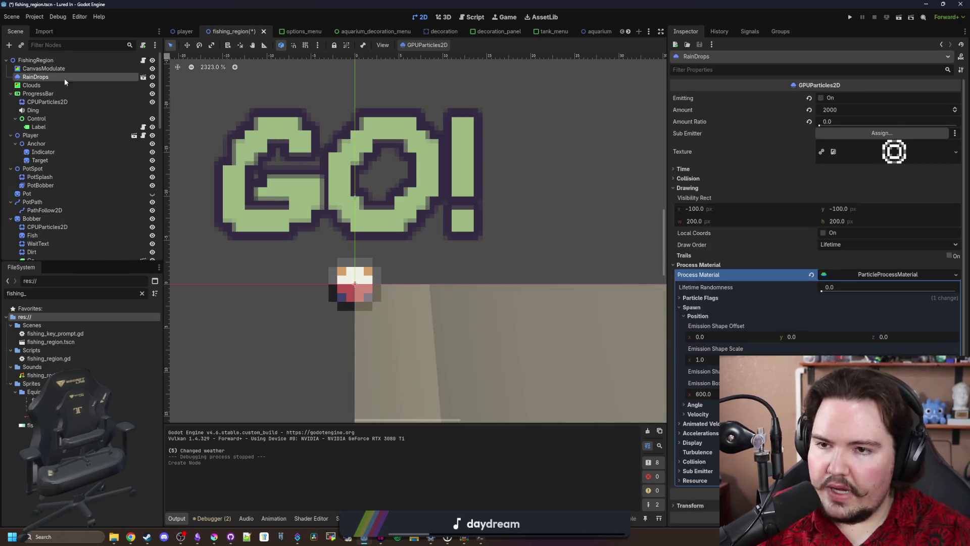
left_click(877, 156)
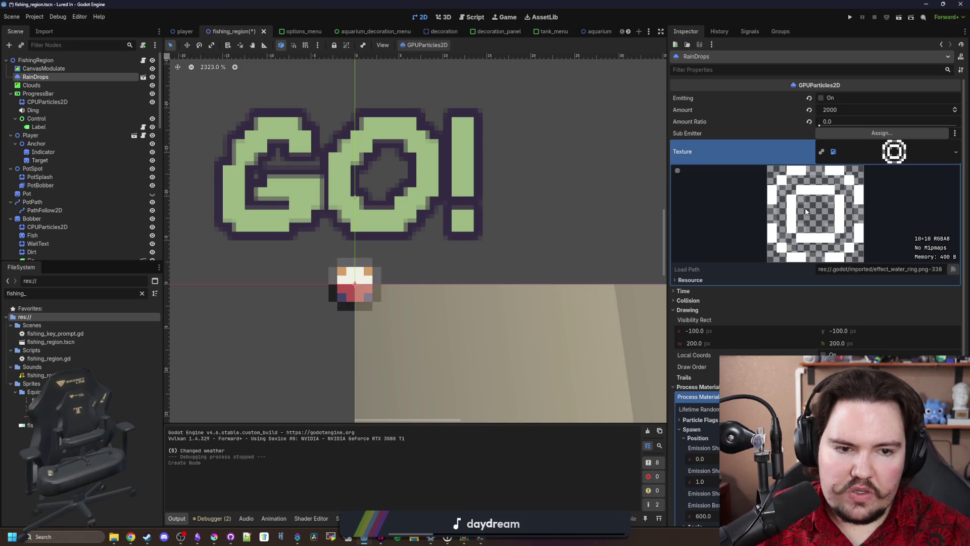
left_click(956, 152)
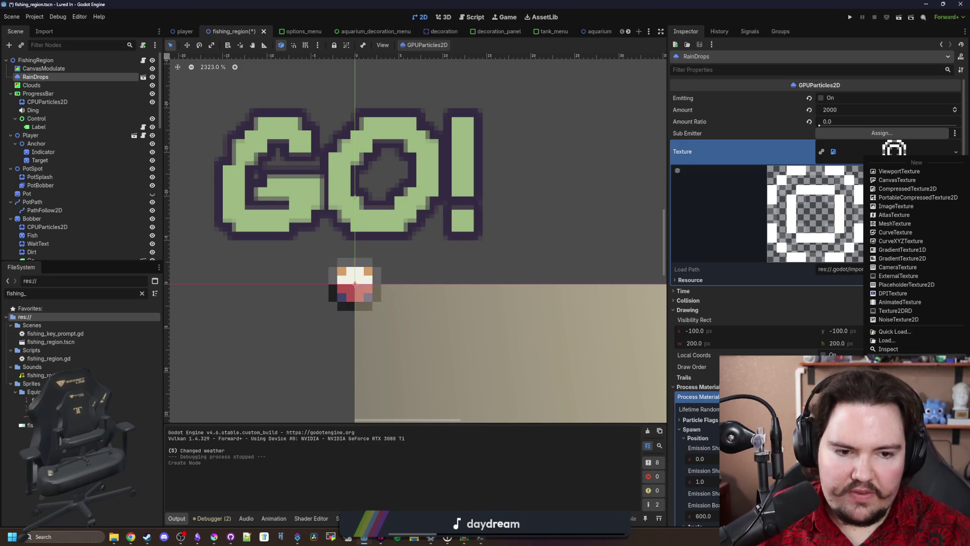
left_click(889, 361)
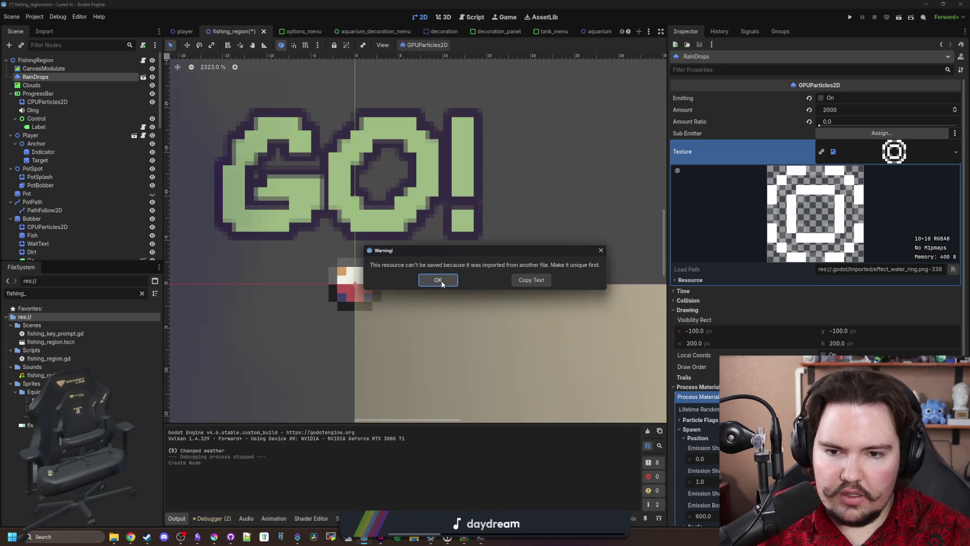
left_click(438, 280)
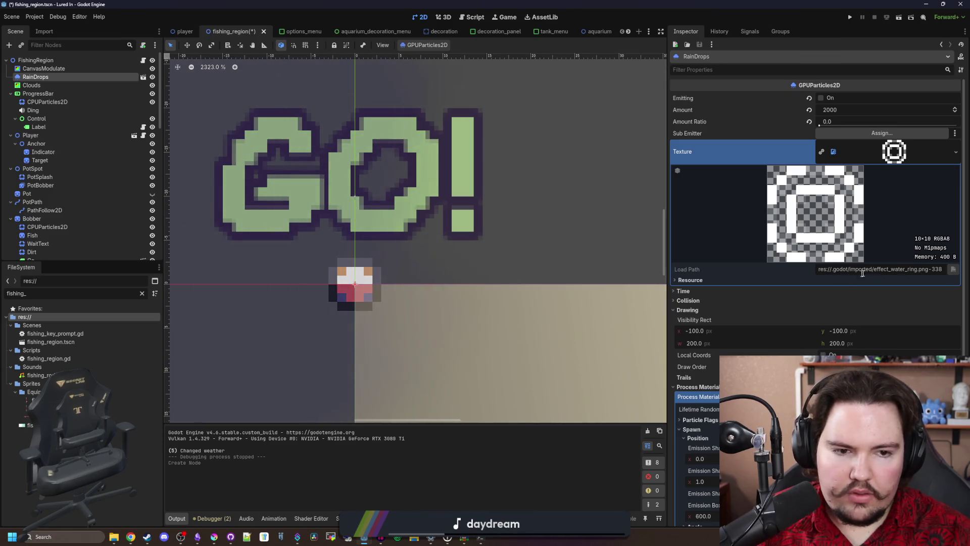
right_click(895, 151)
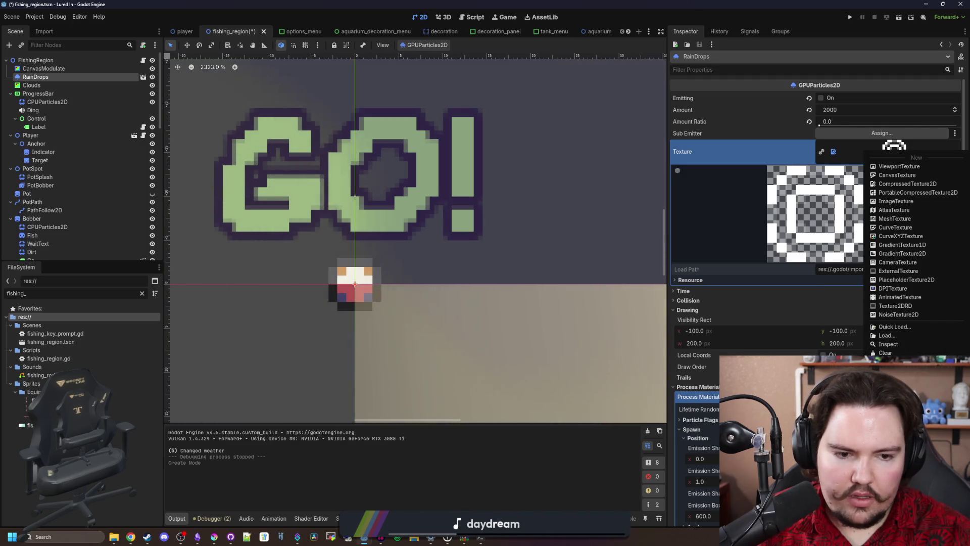
left_click(889, 381)
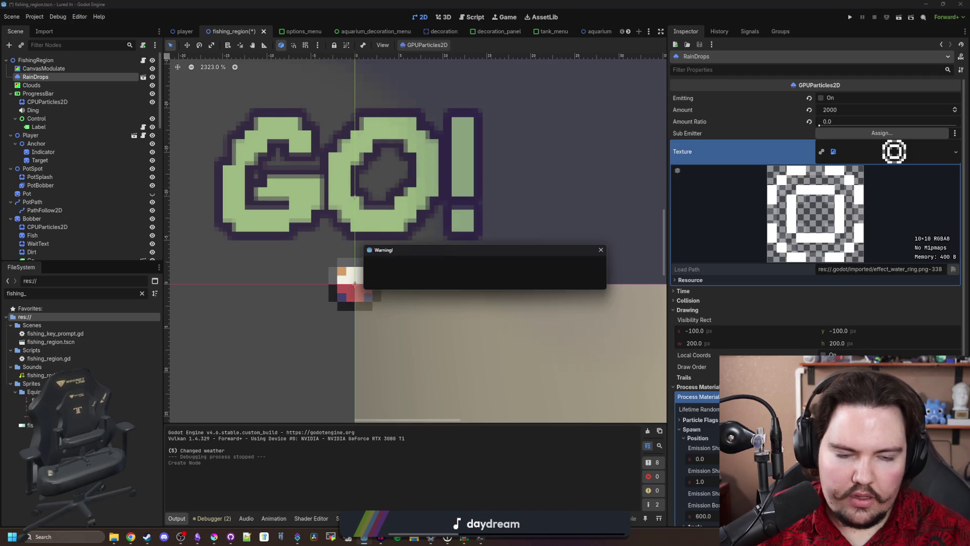
left_click(601, 251)
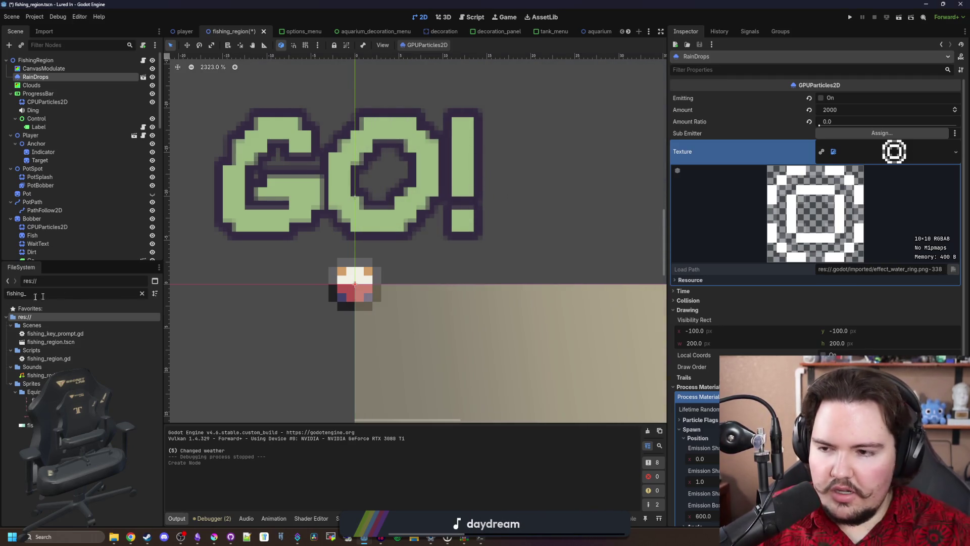
Step: Filter files by 'effect', drag effect_water_ring.png onto the RainDrops Texture, and reselect Sprite2D
key("ctrl+a")
type("effect")
left_click(76, 335)
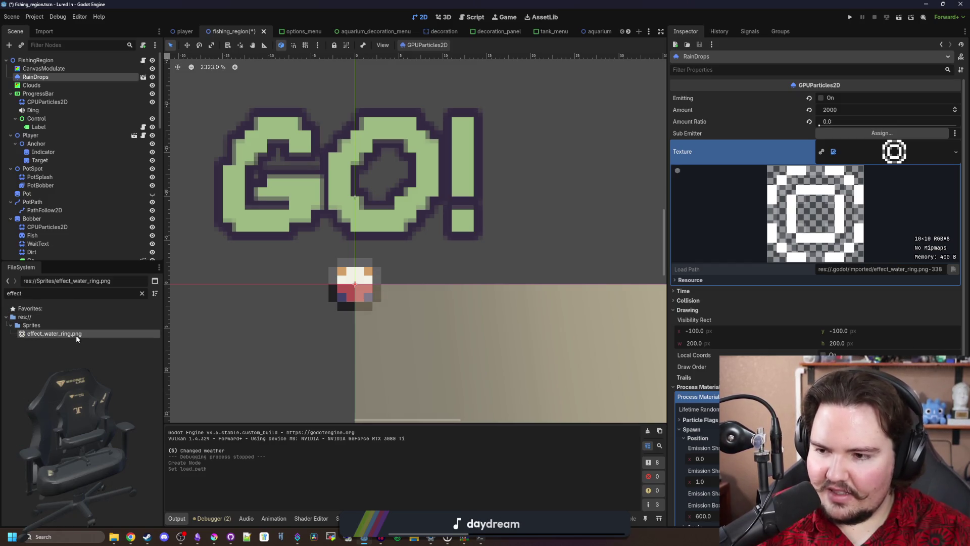
left_click_drag(76, 336, 897, 158)
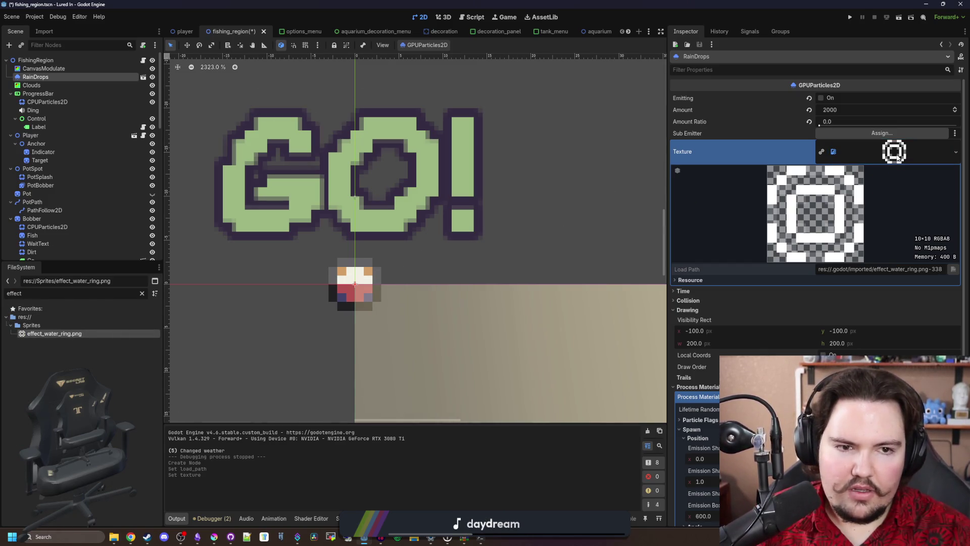
left_click(135, 377)
scroll(66, 146, "down", 15)
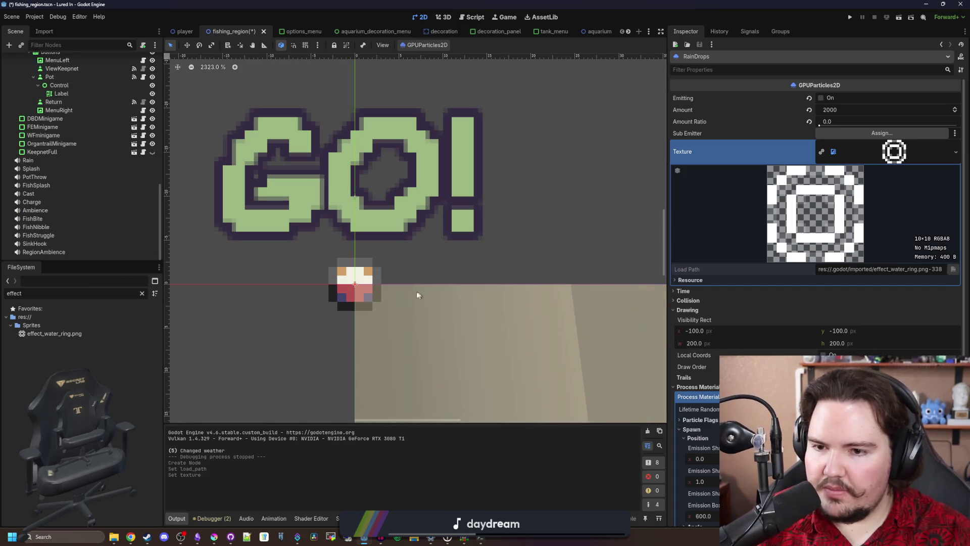
scroll(59, 169, "up", 10)
left_click(38, 127)
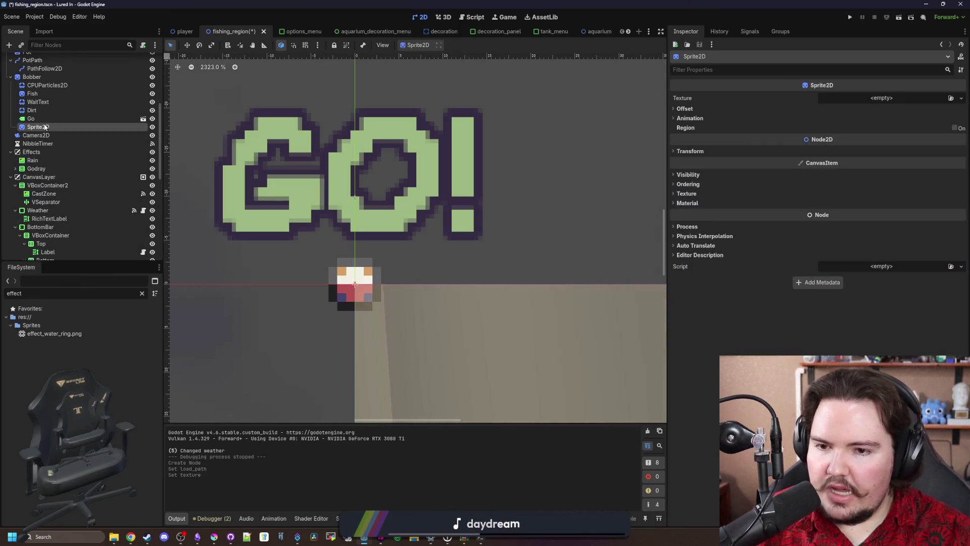
Step: Give the new Sprite2D the water-ring texture, then delete effect_water_ring.png from the project
mouse_move(56, 336)
left_mouse_down()
mouse_move(814, 97)
mouse_move(879, 99)
left_mouse_up()
right_click(58, 334)
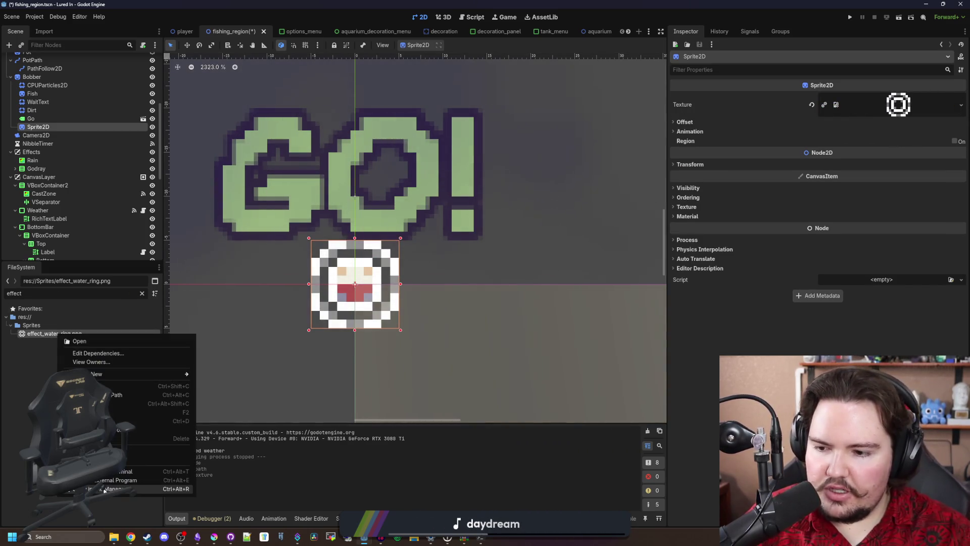
left_click(142, 438)
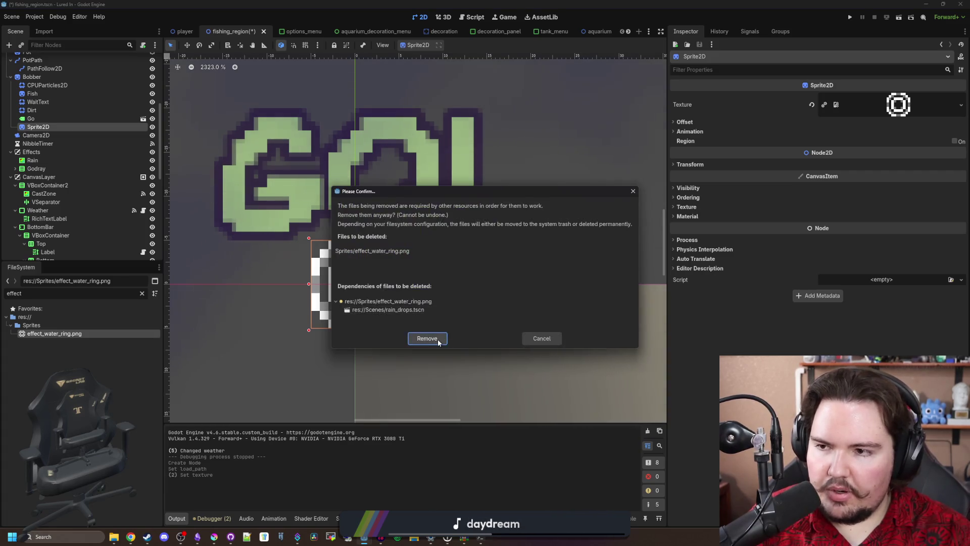
left_click(424, 338)
Step: Add a CPUParticles2D child node under Bobber
right_click(52, 77)
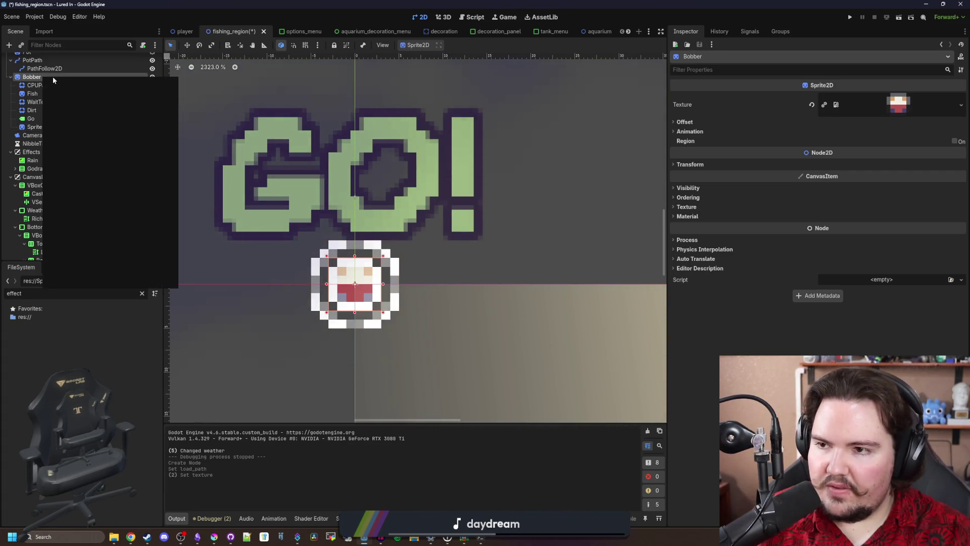
left_click(84, 94)
key("Return")
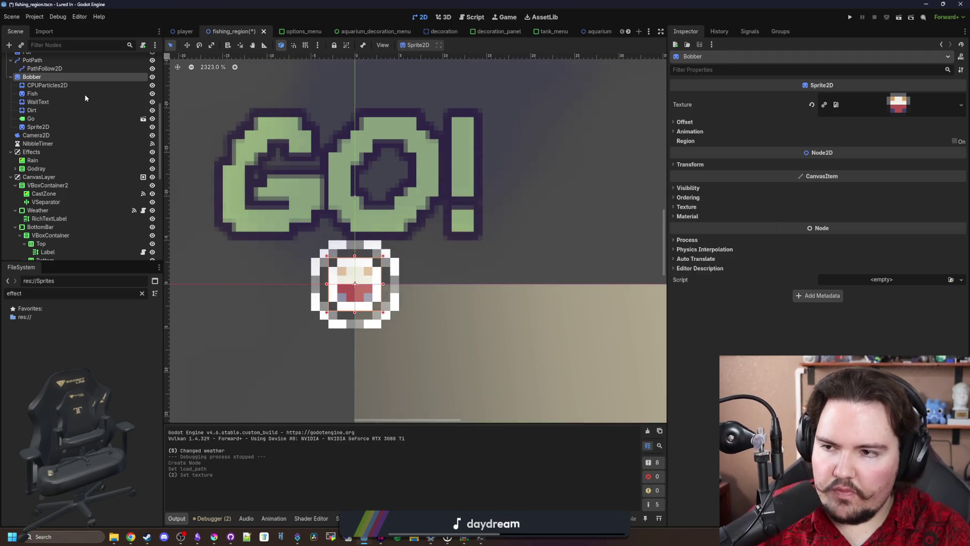
Step: Move the new particles node to Bobber's first child and rename it Wave
left_click_drag(49, 135, 49, 81)
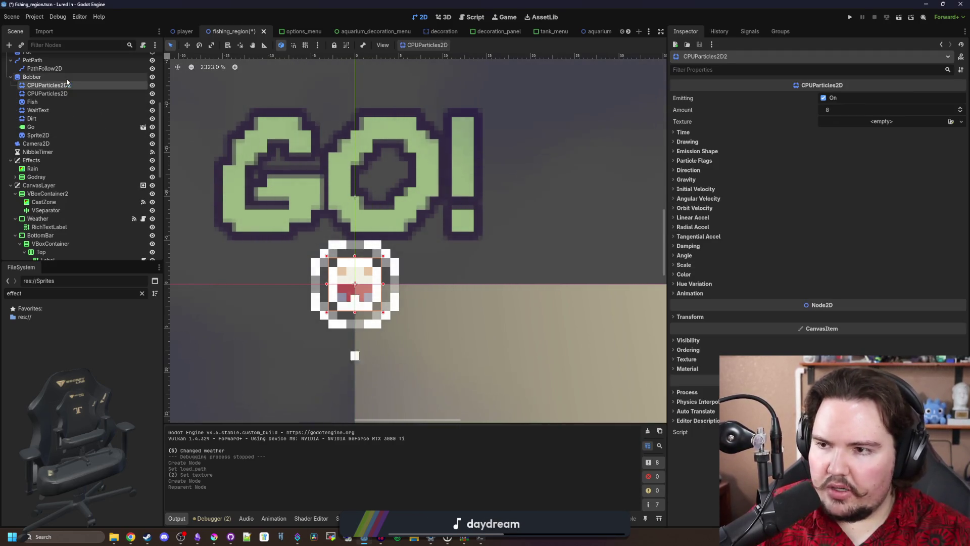
double_click(50, 85)
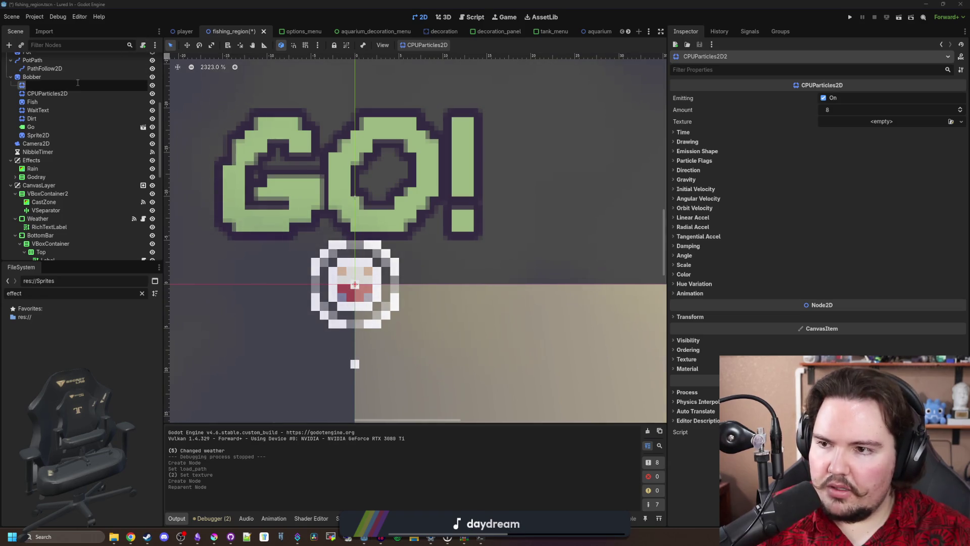
type("Wave")
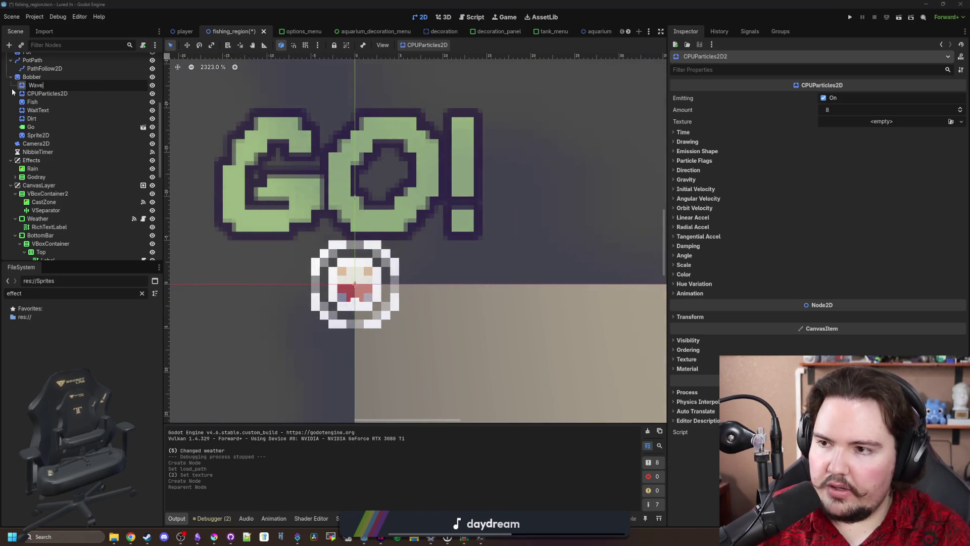
key("Return")
Step: Search Quick Load for a '_wat' texture for Wave, close it unchosen, and trim the file filter
left_click(868, 122)
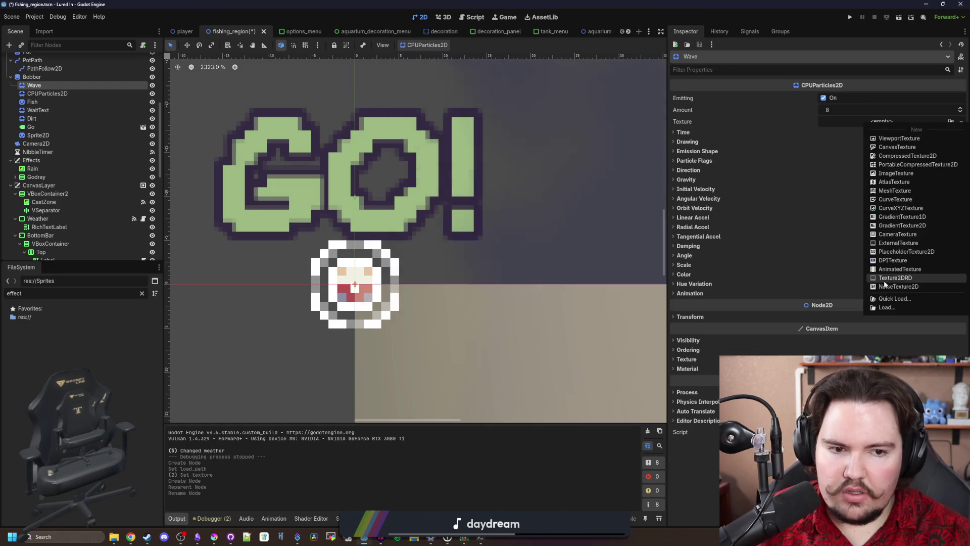
left_click(899, 298)
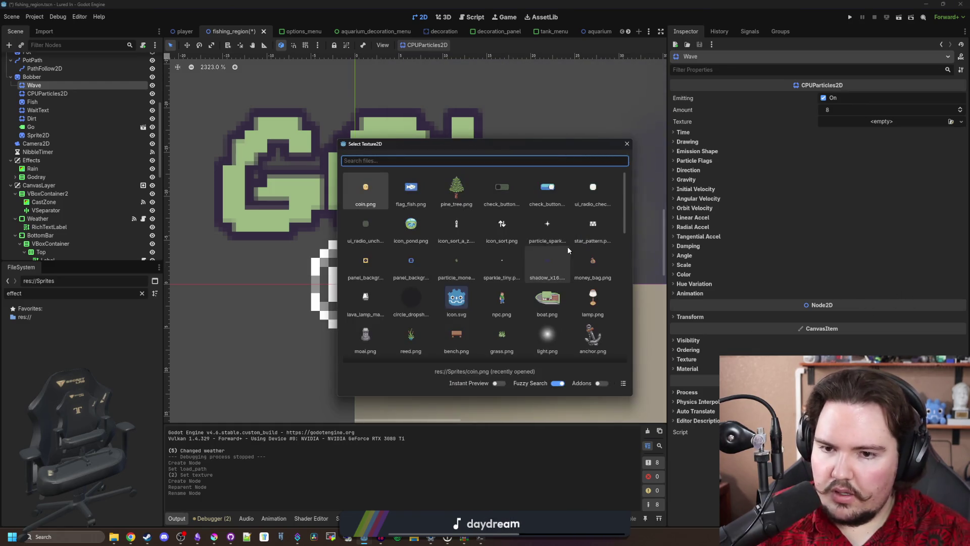
type("effect")
key("Down")
key("Down")
key("Down")
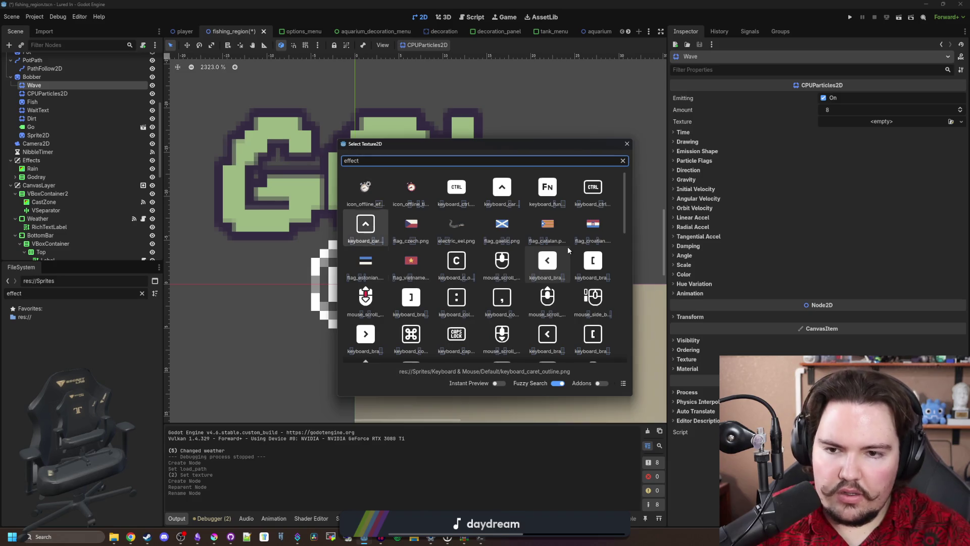
key("Up")
key("Up")
key("Up")
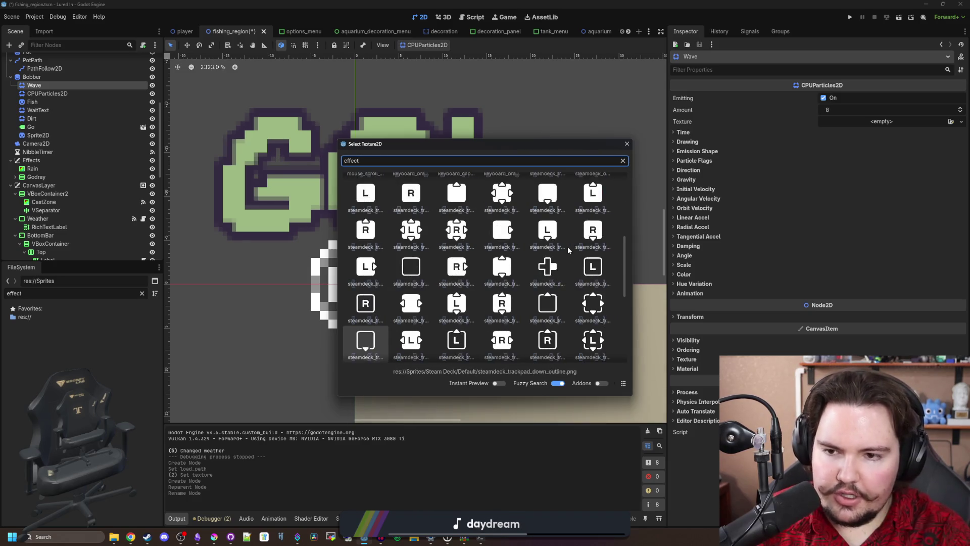
type("_wat")
key("BackSpace")
key("BackSpace")
key("BackSpace")
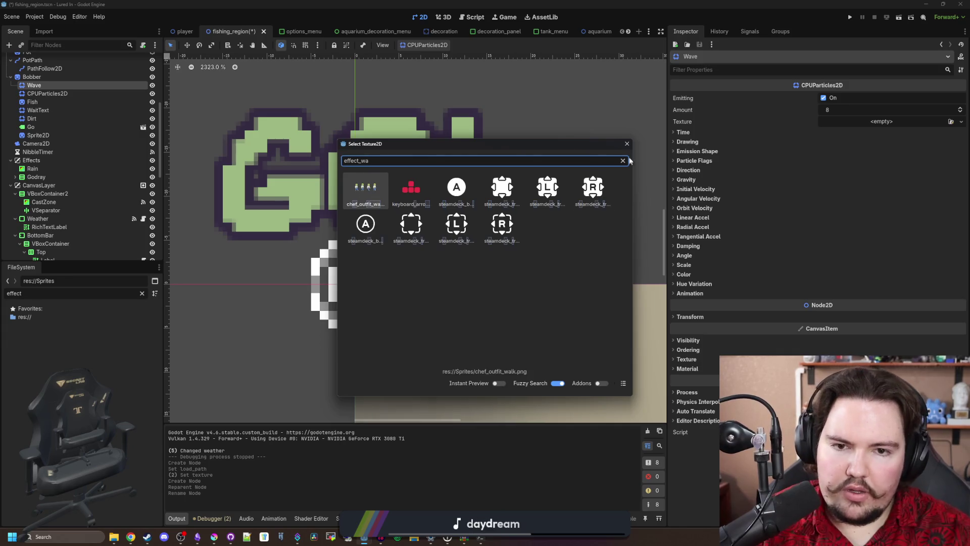
left_click(626, 144)
left_click(138, 293)
key("BackSpace")
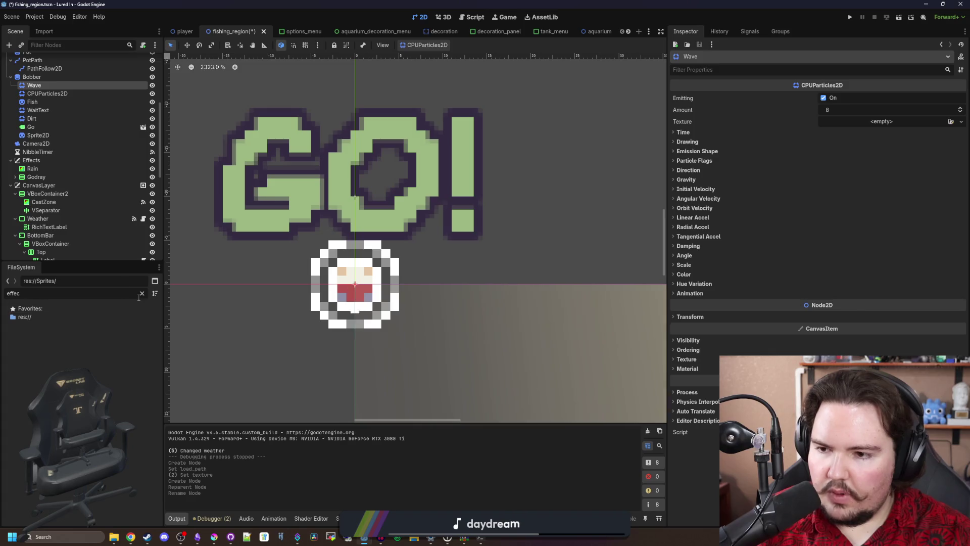
Step: Select Sprite2D, expand its texture details, and cancel a Save As into the Sprites folder
left_click(140, 293)
left_click(38, 135)
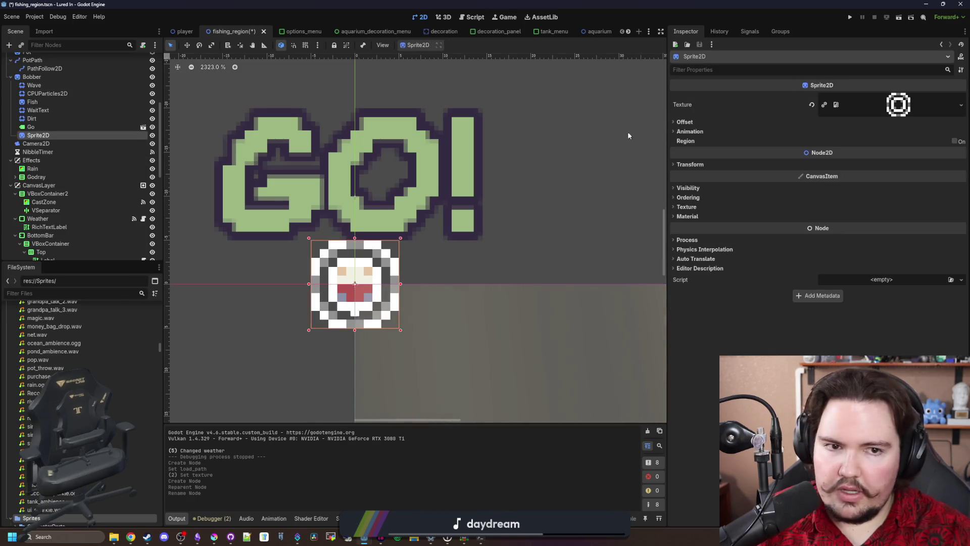
right_click(904, 112)
left_click(896, 108)
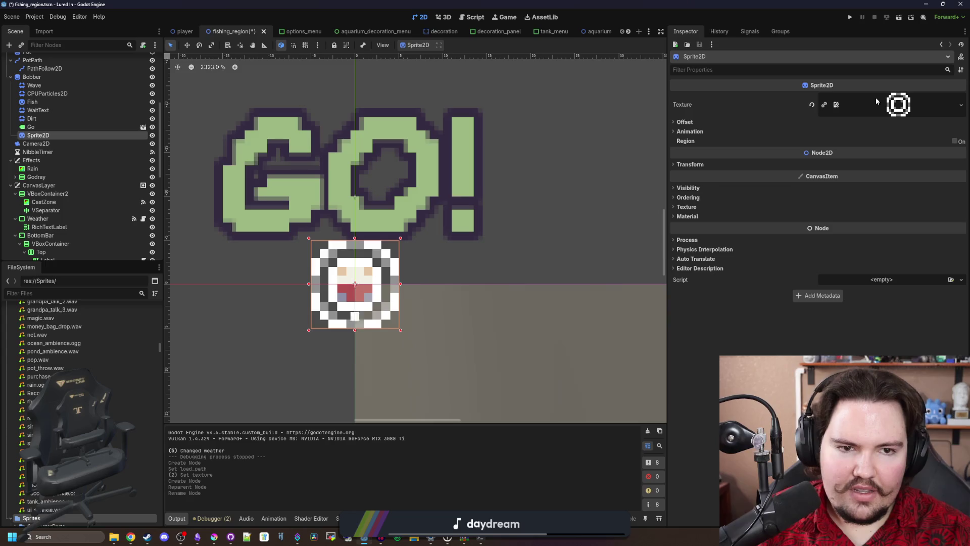
left_click(904, 107)
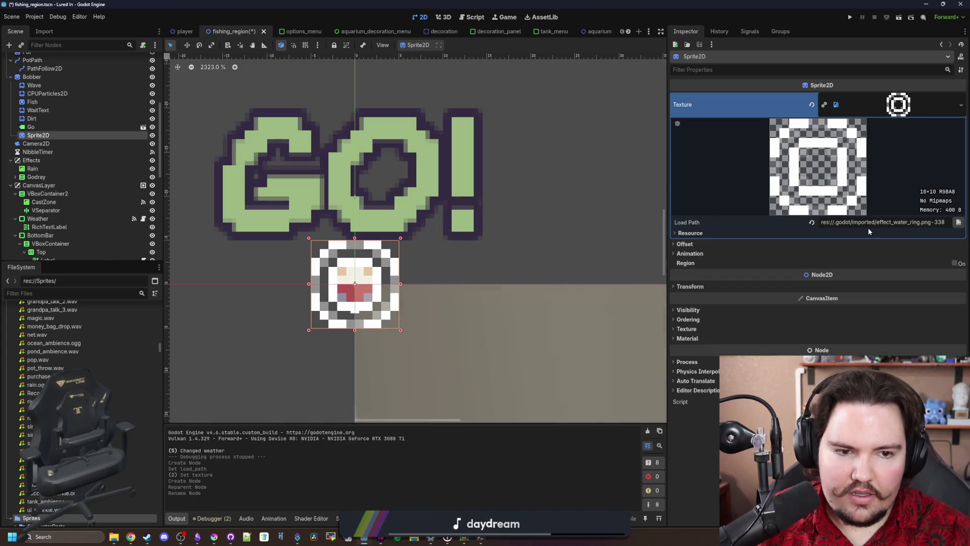
right_click(898, 101)
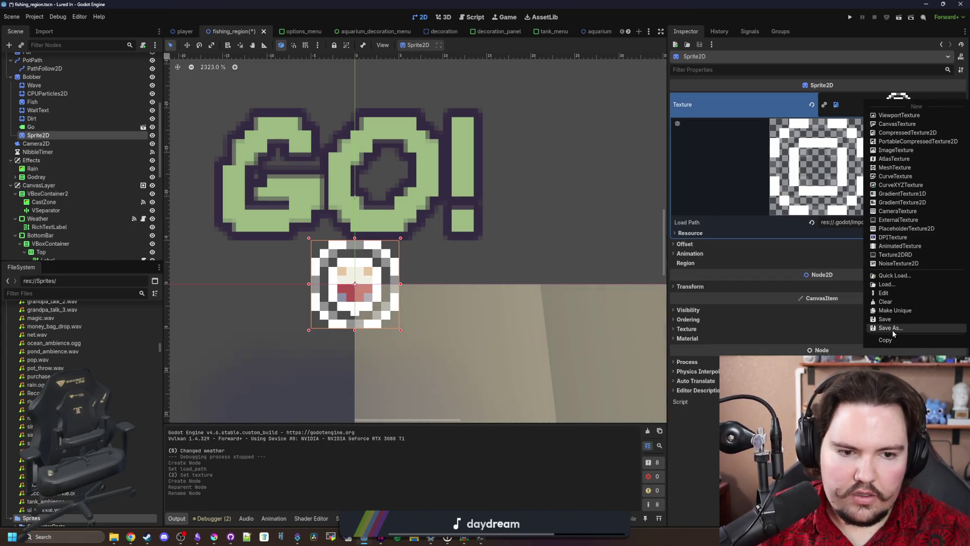
left_click(891, 328)
left_click(412, 241)
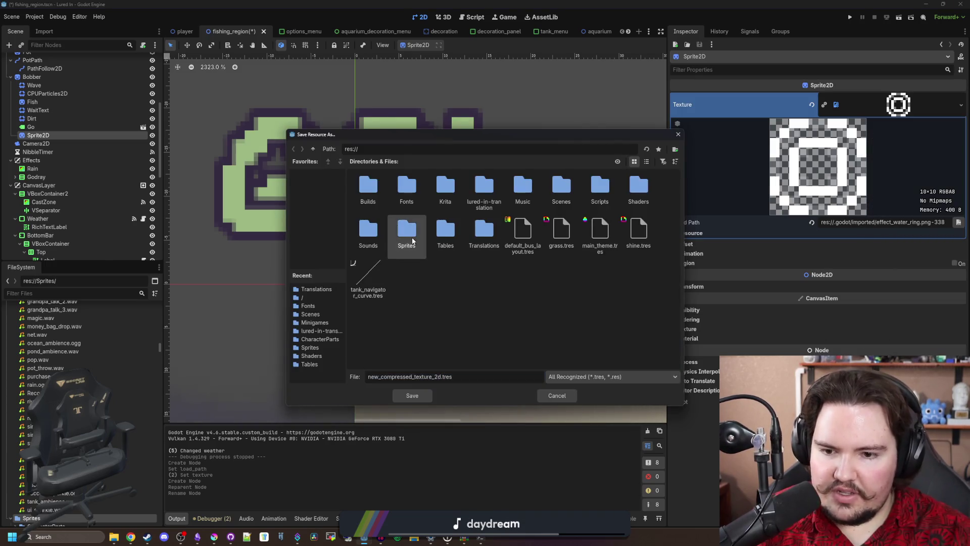
double_click(411, 241)
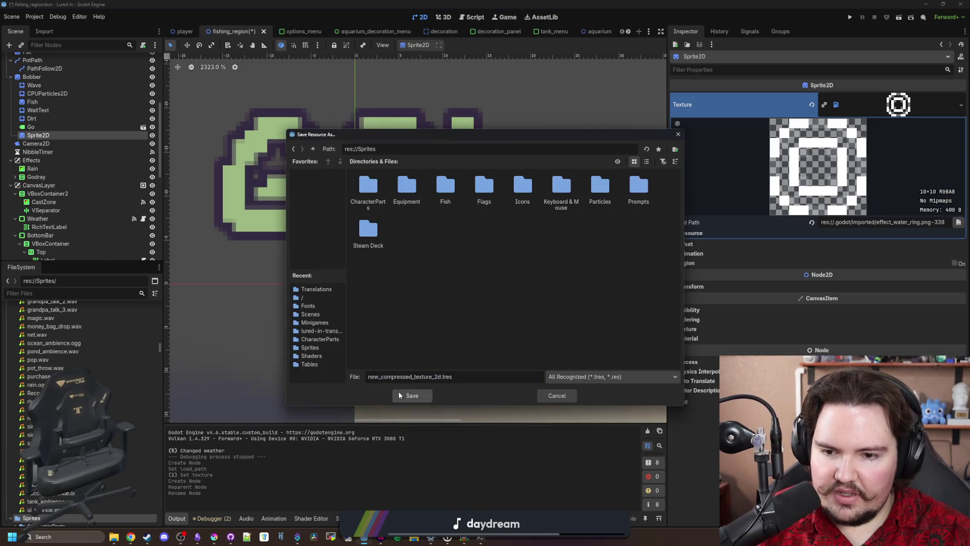
left_click(564, 395)
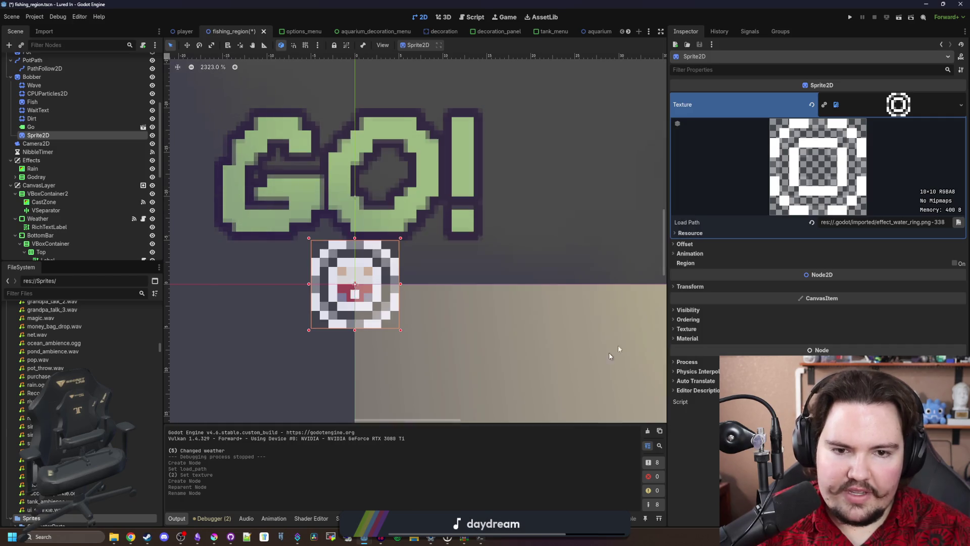
Step: Browse the Sprites folder through Load without loading, then reapply the texture's imported load path
right_click(901, 103)
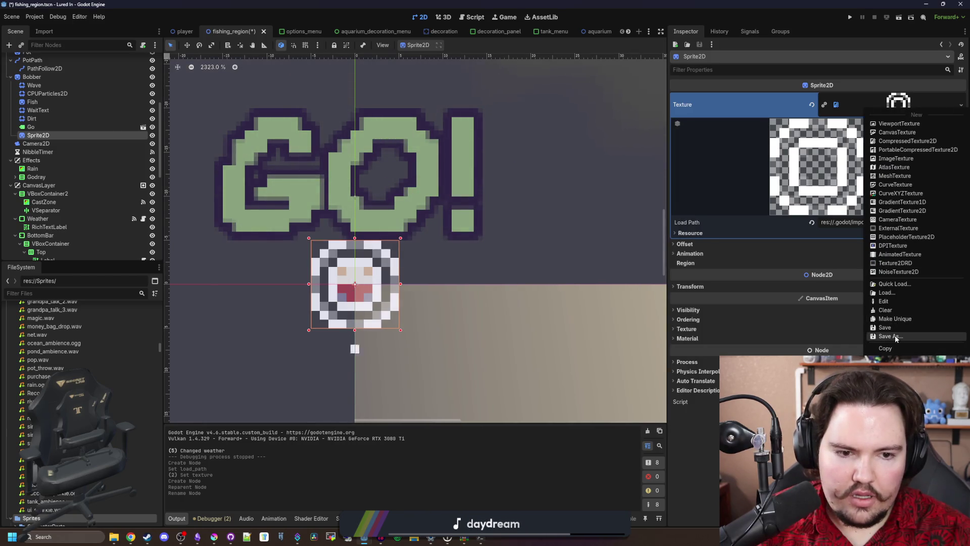
left_click(905, 291)
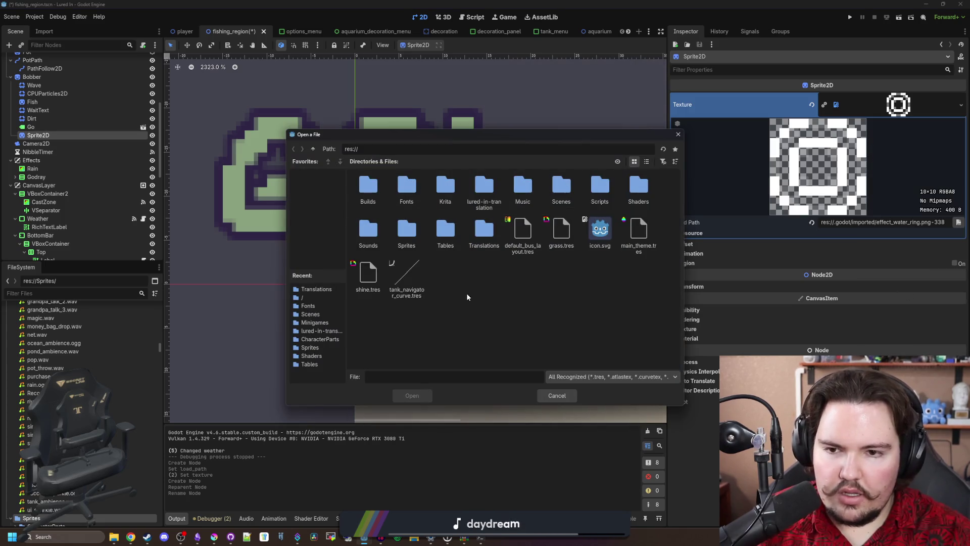
double_click(406, 228)
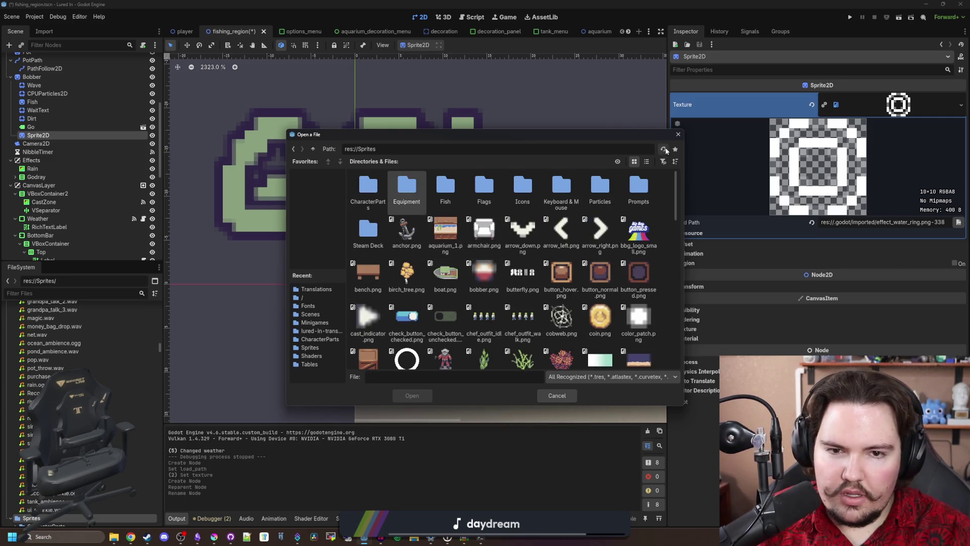
scroll(607, 219, "down", 2)
scroll(607, 219, "up", 2)
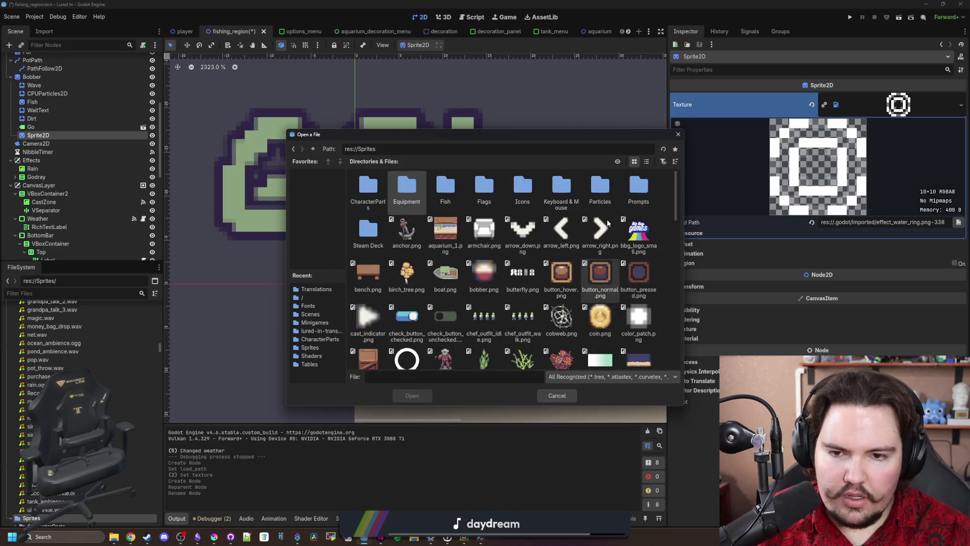
scroll(608, 223, "down", 2)
scroll(603, 213, "down", 4)
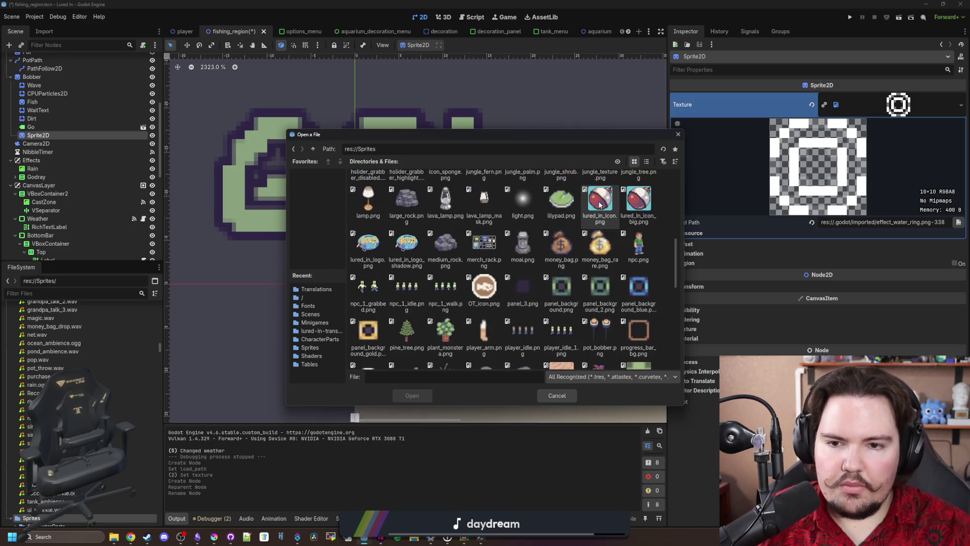
scroll(600, 204, "up", 2)
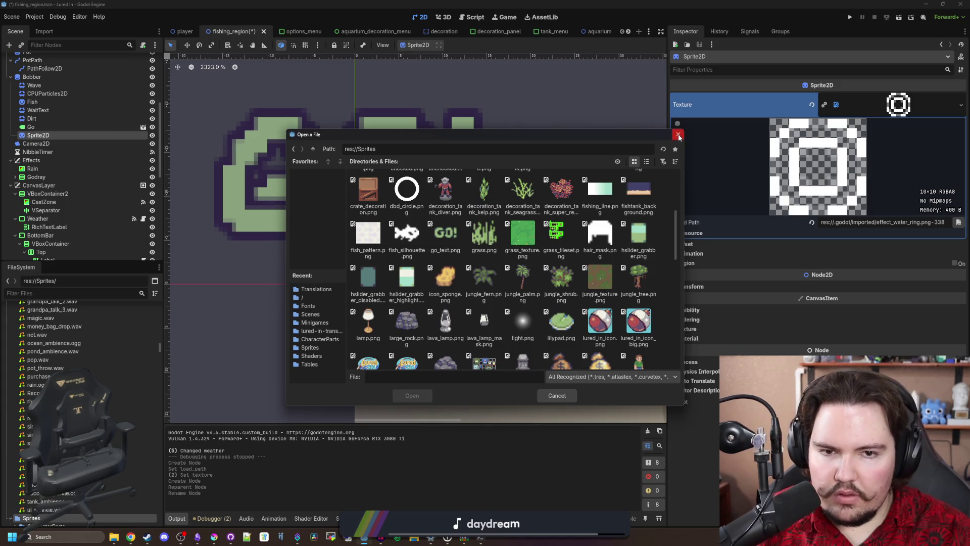
left_click(678, 134)
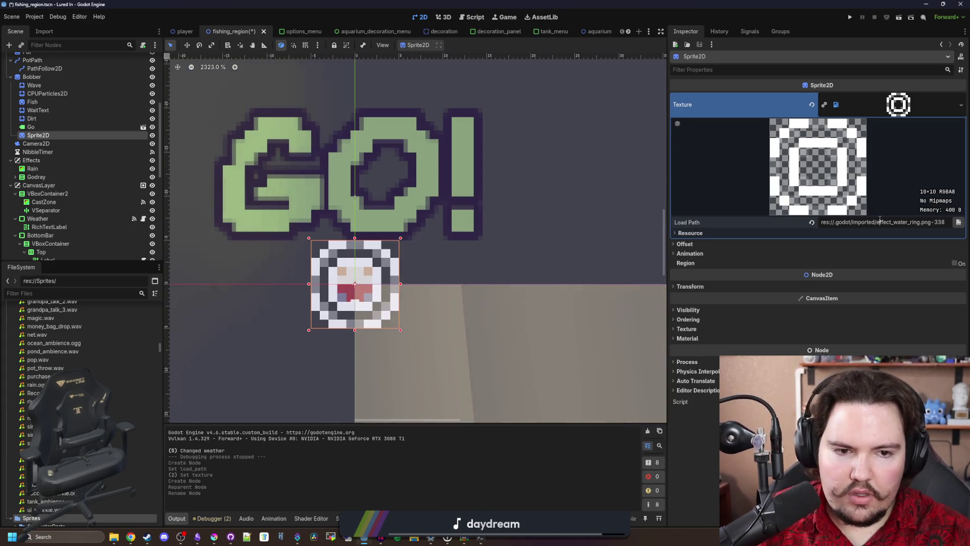
left_click(409, 439)
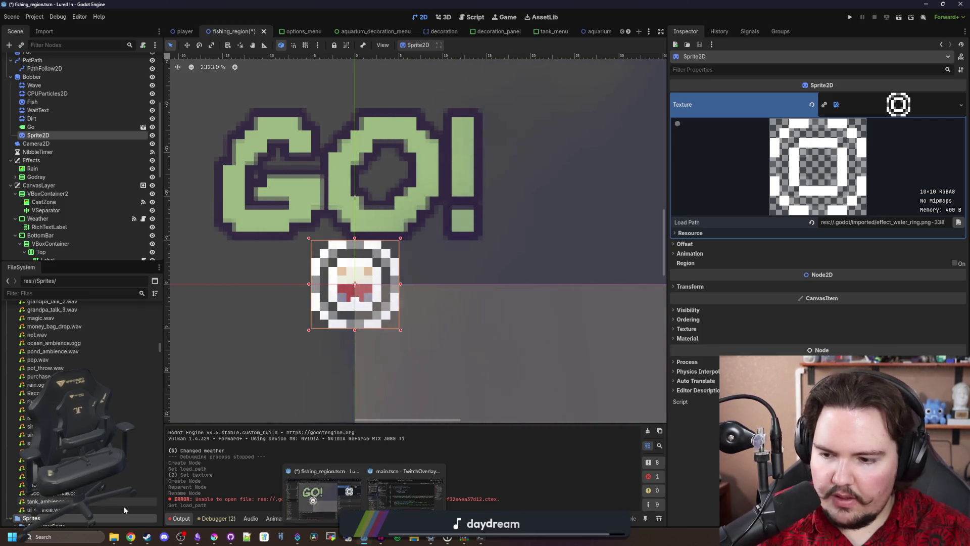
Step: In File Explorer, go to Forager-Game's Sprites folder and select effect_water_ring.png
left_click(114, 537)
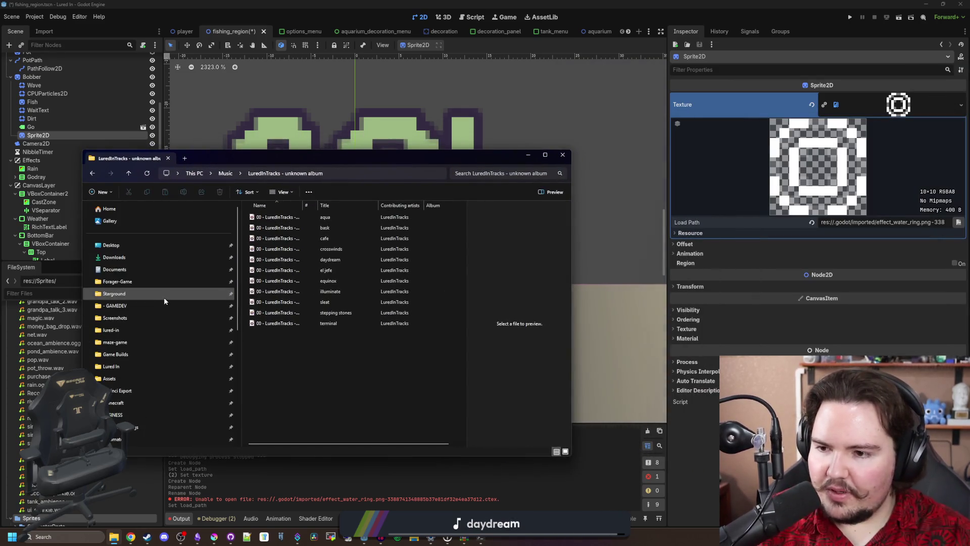
left_click(156, 293)
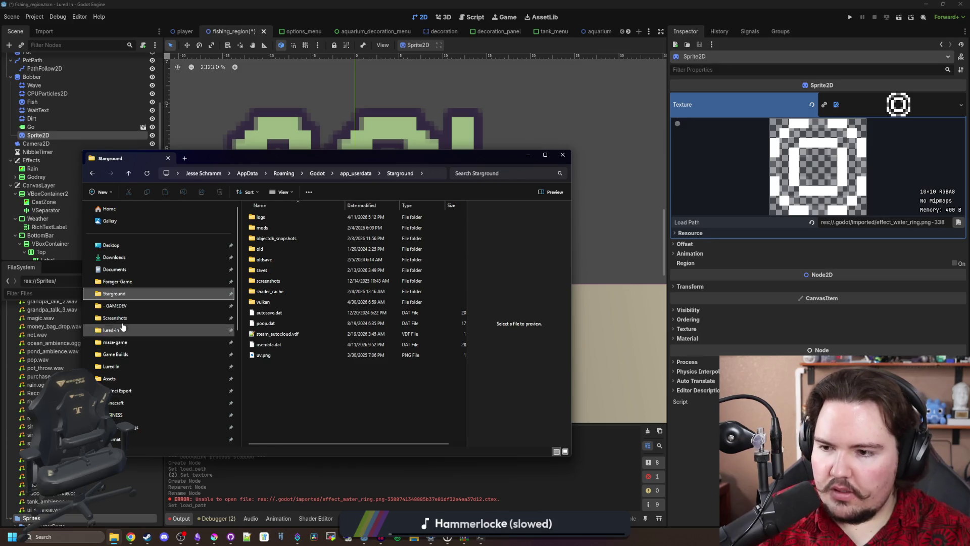
left_click(135, 281)
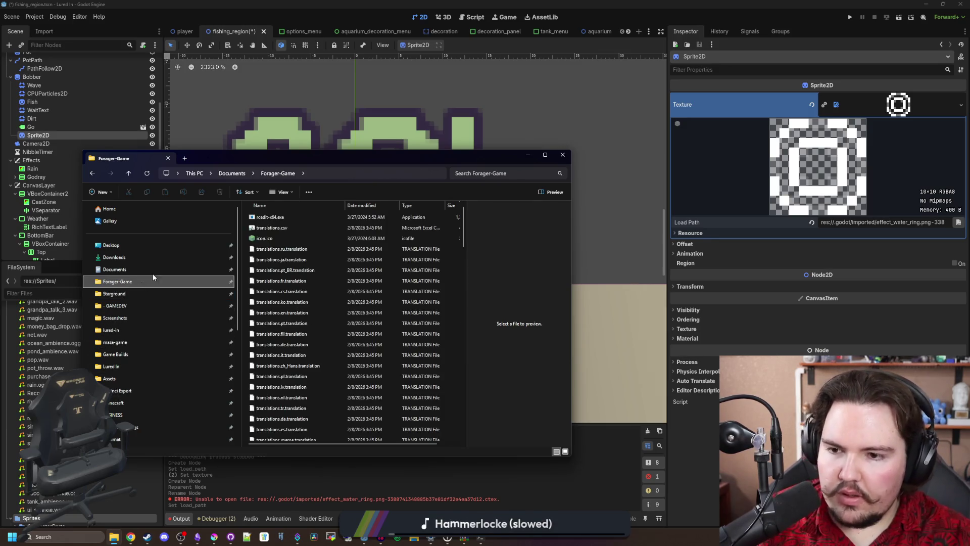
scroll(319, 234, "down", 10)
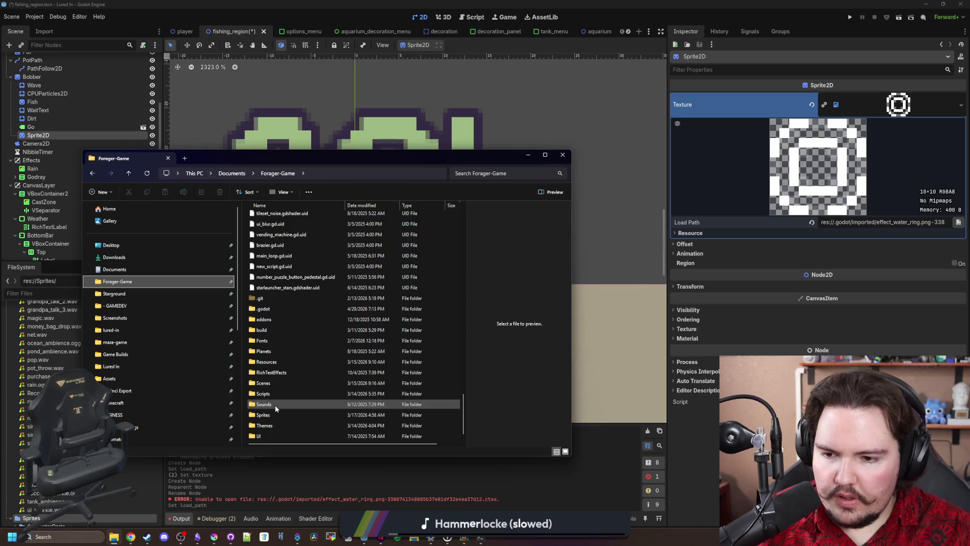
double_click(275, 415)
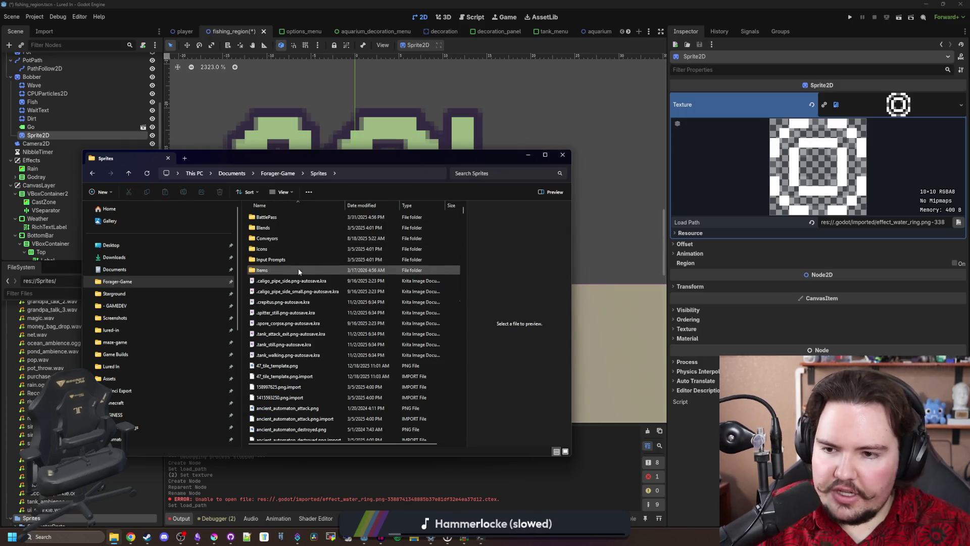
scroll(288, 245, "down", 5)
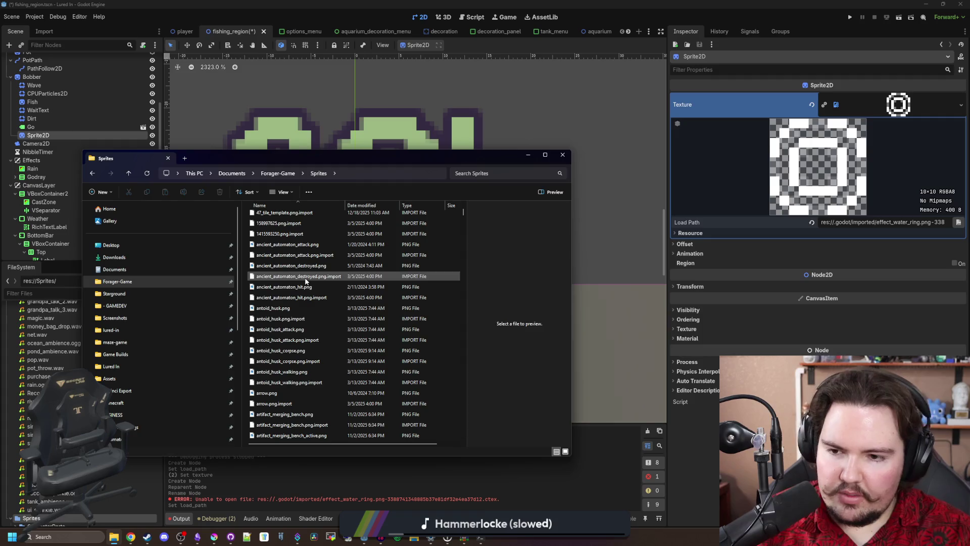
left_click(305, 278)
scroll(305, 281, "down", 20)
left_click(304, 277)
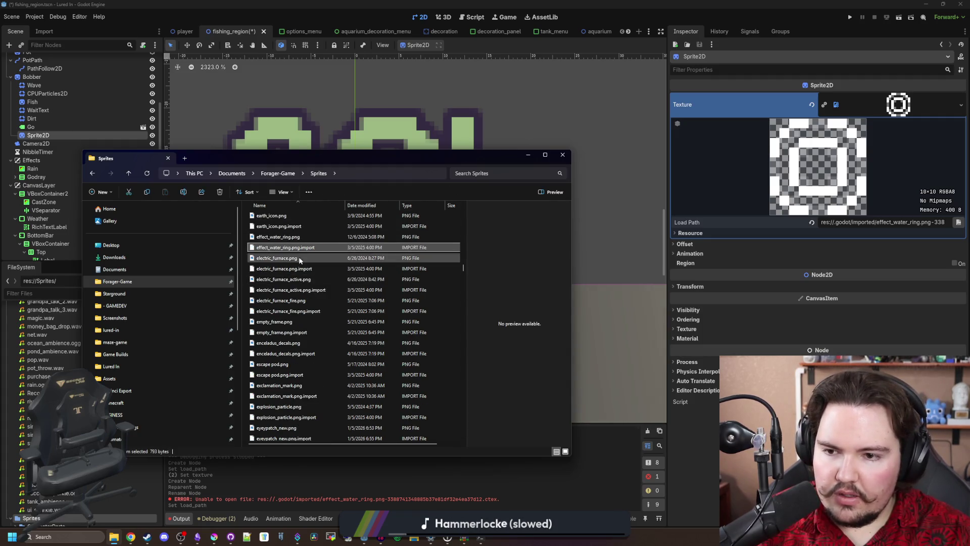
left_click(295, 237)
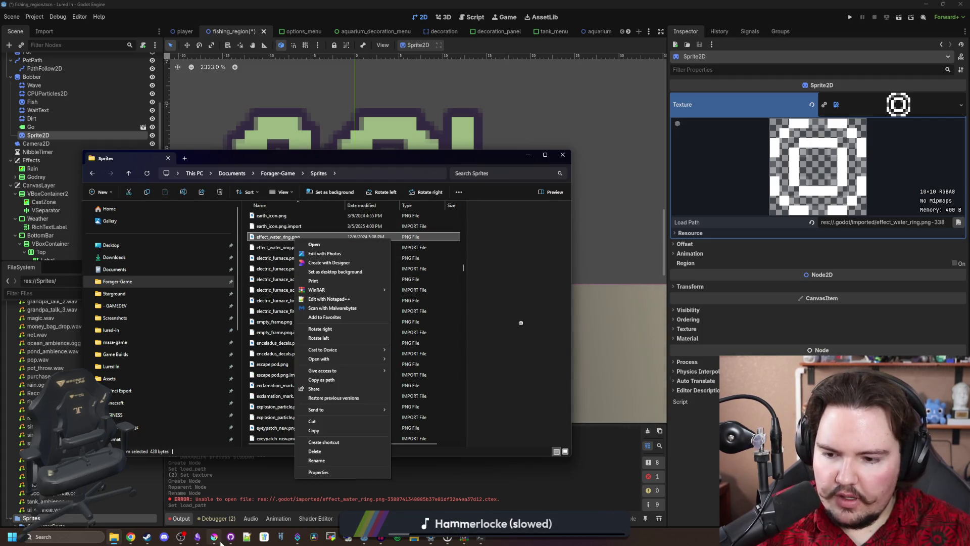
left_click(220, 542)
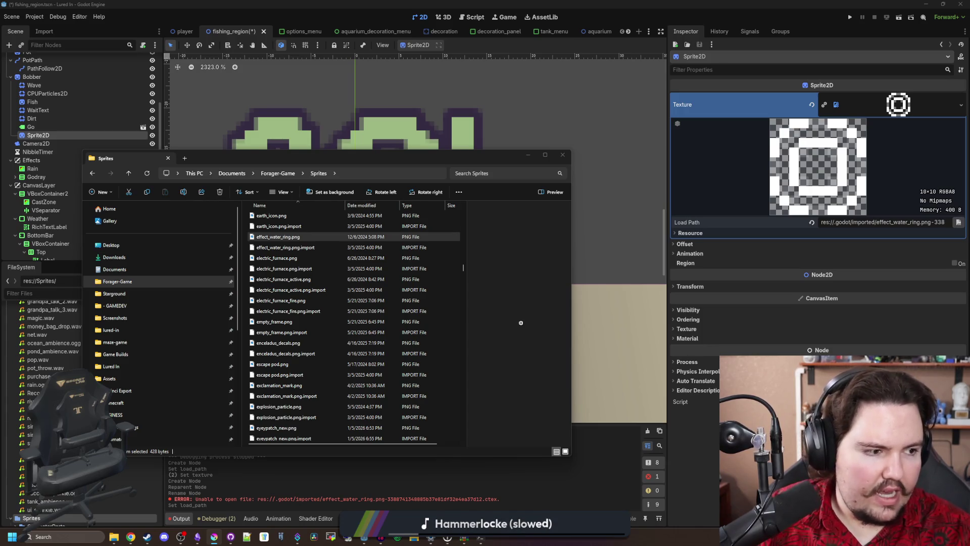
Step: Select the whole 10×10 ring image and squash it vertically with the Transform tool
left_click(532, 156)
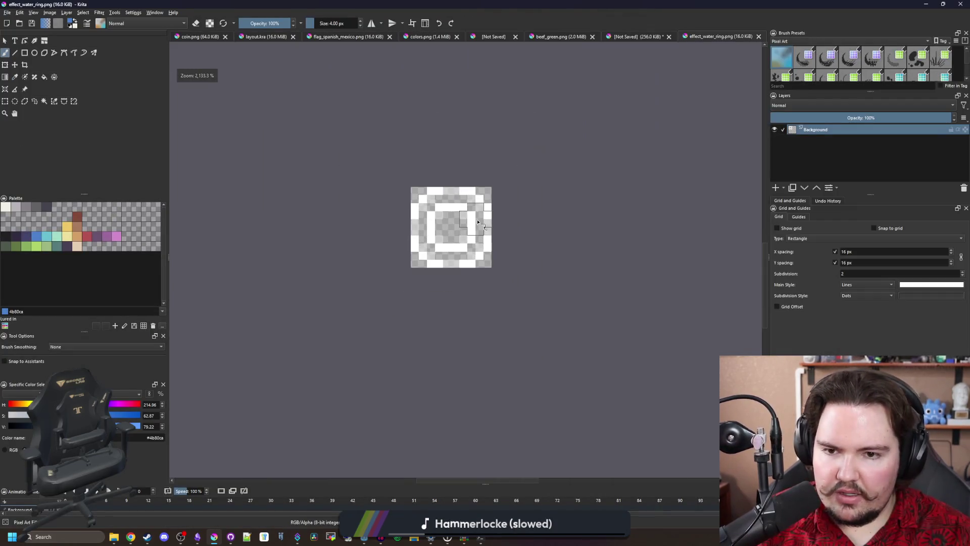
scroll(477, 223, "up", 3)
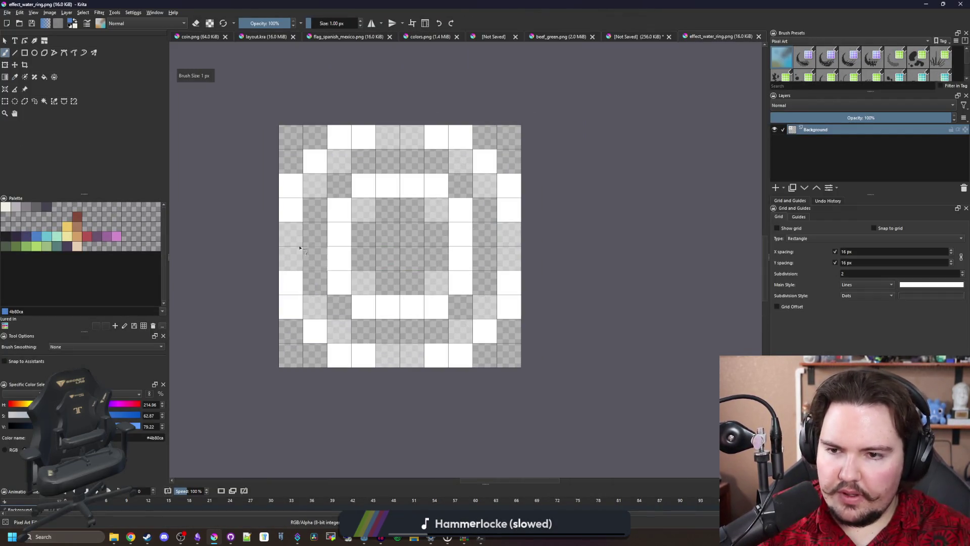
left_click(5, 101)
mouse_move(278, 131)
left_mouse_down()
mouse_move(326, 295)
mouse_move(525, 369)
left_mouse_up()
left_click(10, 65)
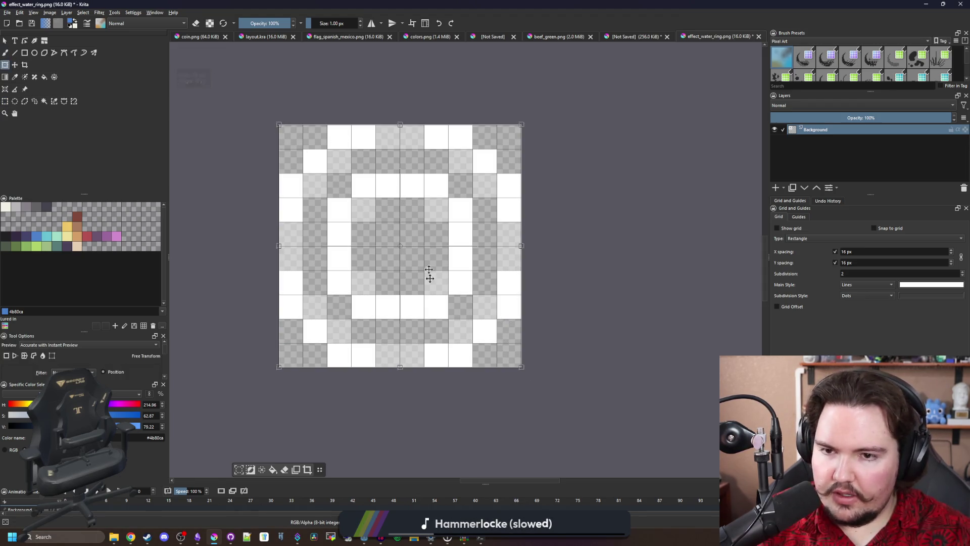
left_click_drag(399, 368, 404, 302)
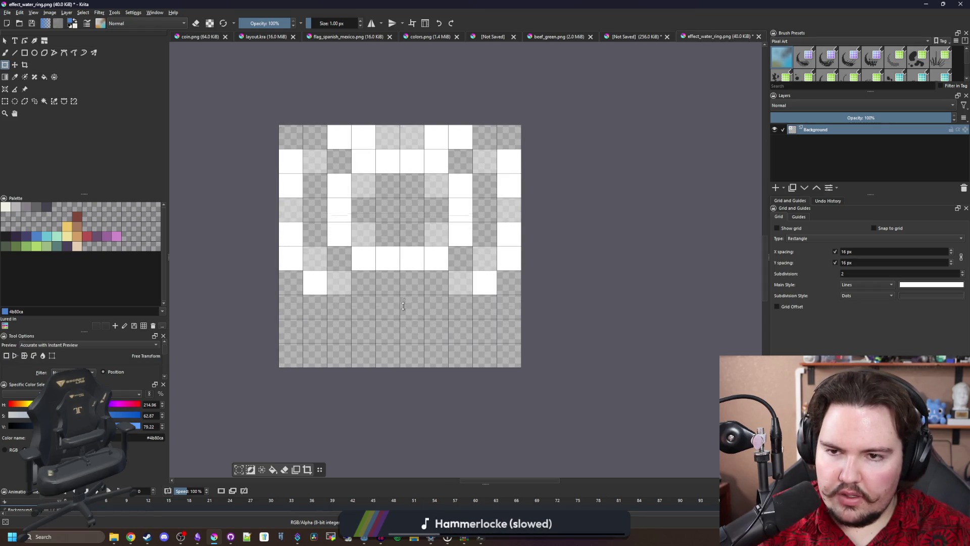
left_click_drag(403, 302, 404, 298)
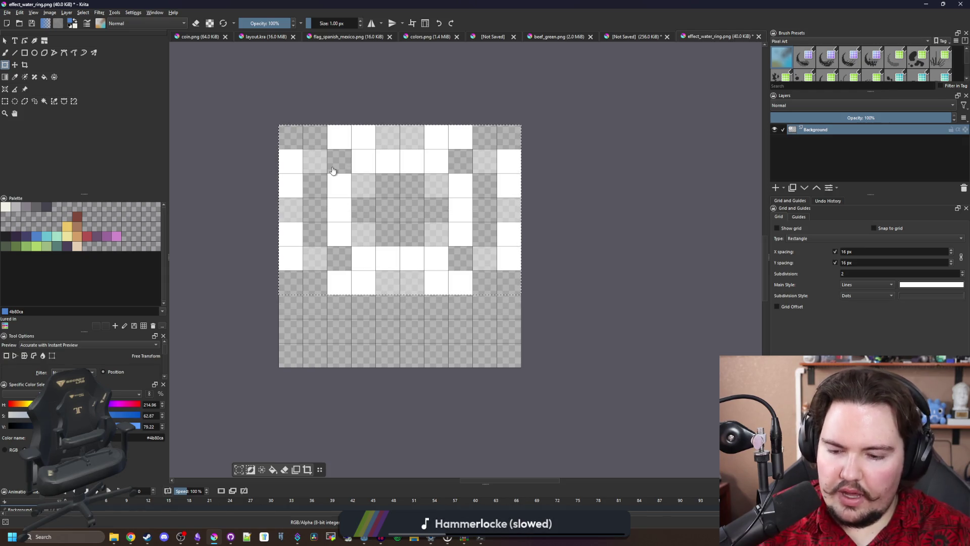
key("p")
left_click(306, 158)
key("b")
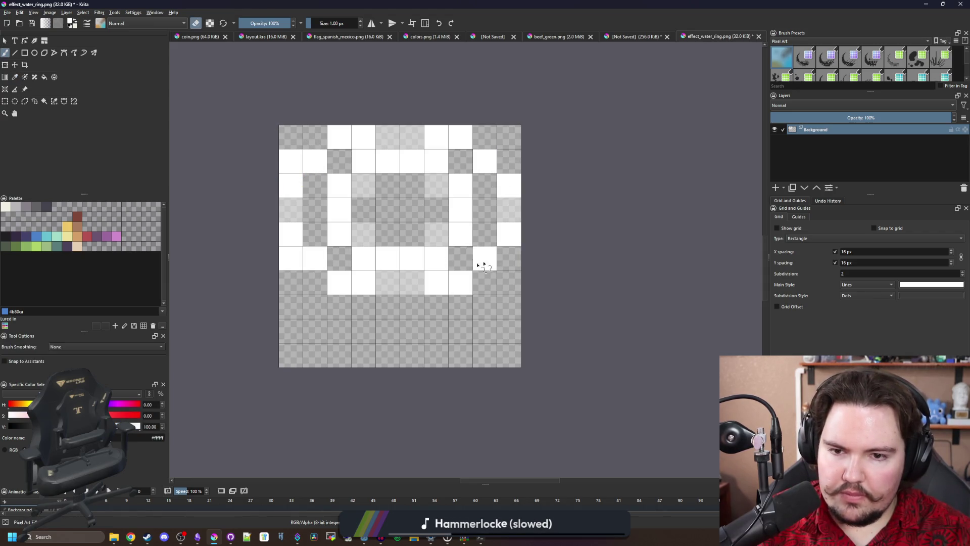
Step: Select the top seven rows and crop the canvas to 10×7 pixels
scroll(310, 175, "down", 4)
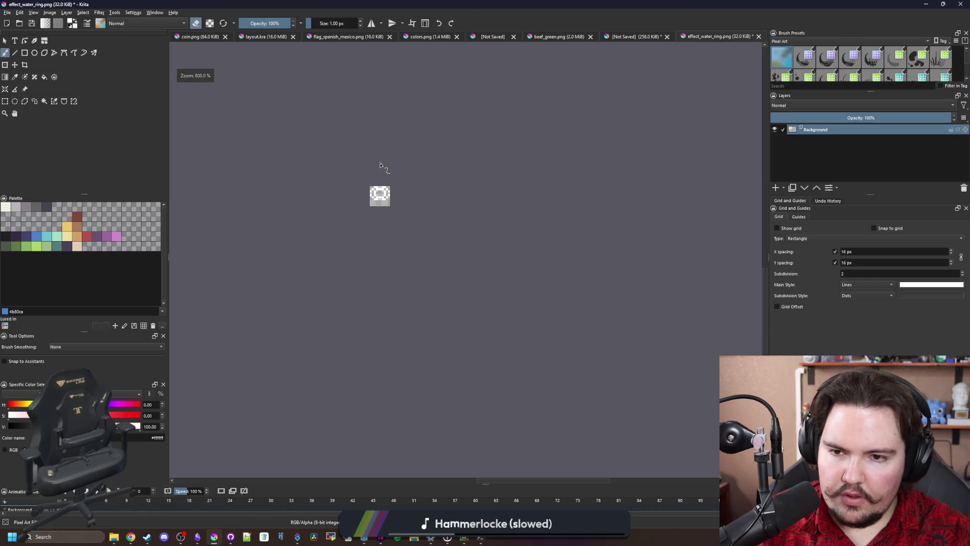
scroll(384, 164, "up", 4)
left_click(5, 101)
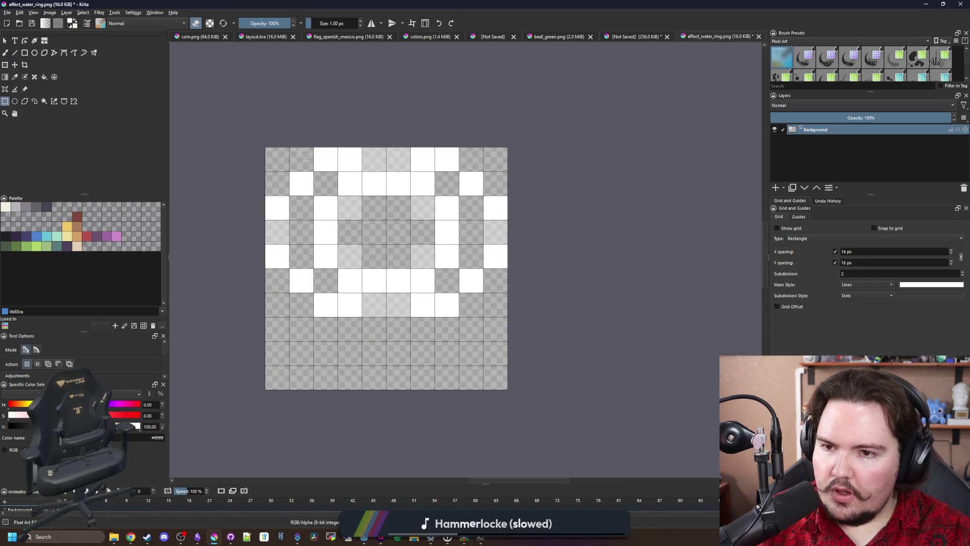
left_click_drag(265, 151, 508, 317)
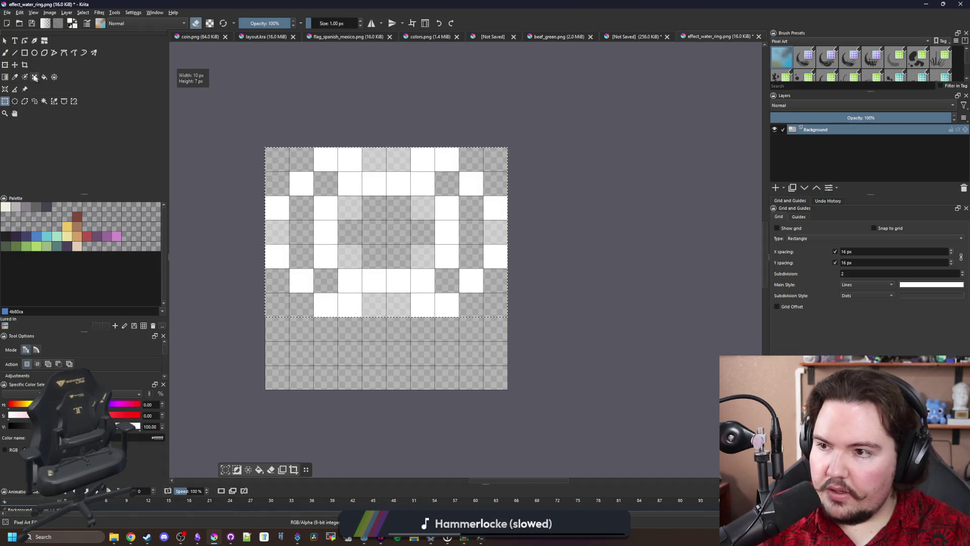
left_click(5, 64)
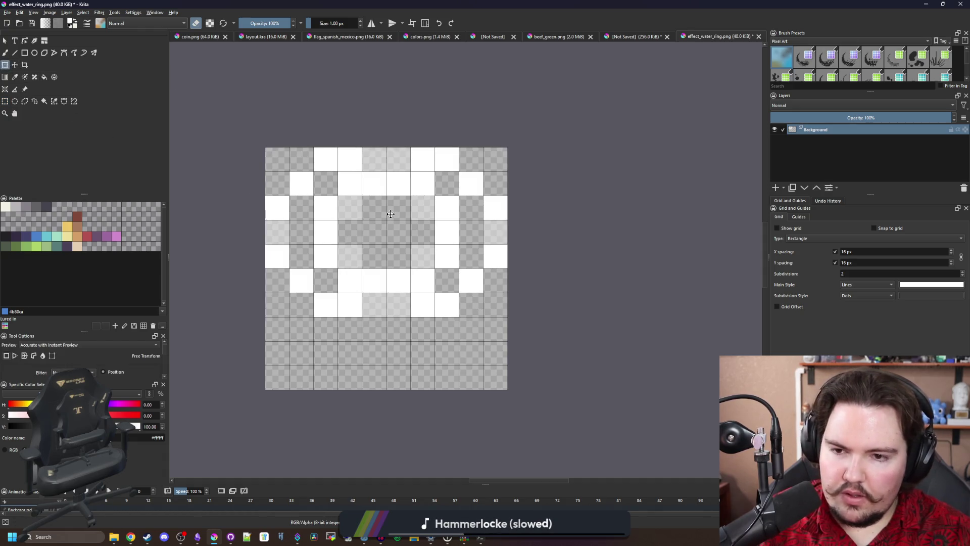
left_click(5, 101)
left_click_drag(264, 147, 540, 317)
left_click(24, 64)
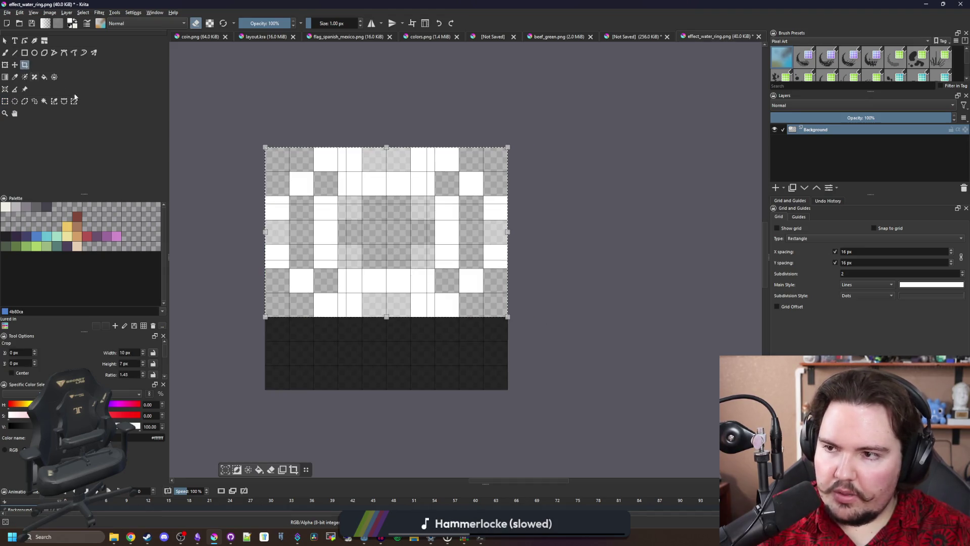
double_click(377, 205)
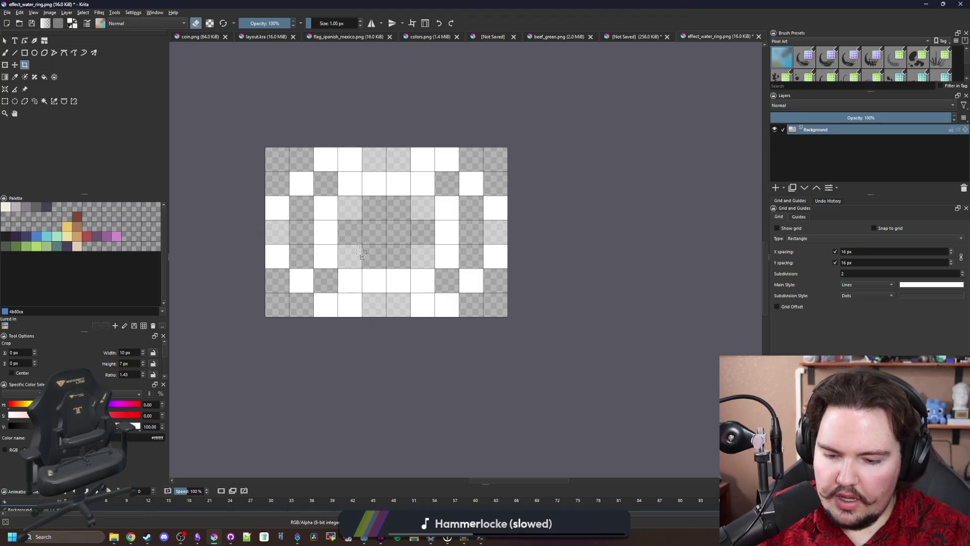
key("b")
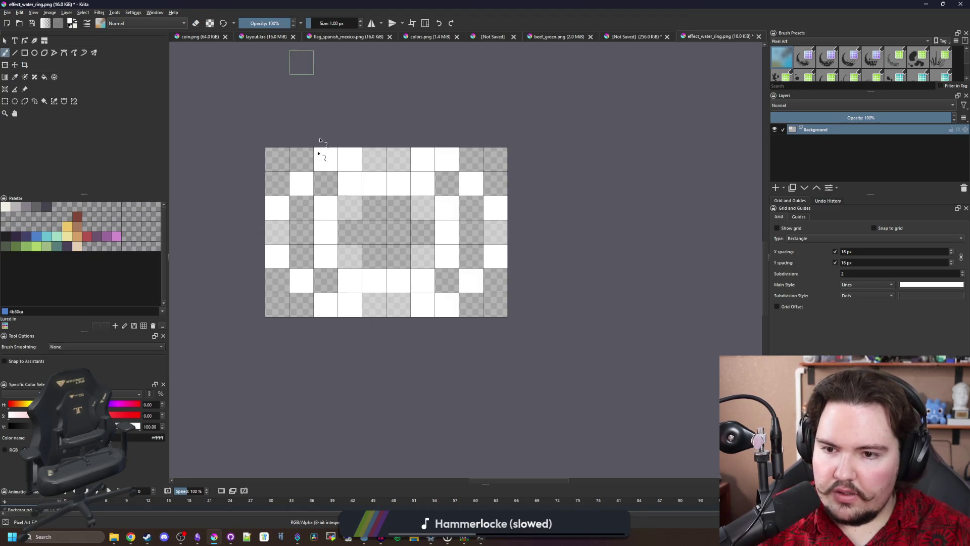
Step: Erase stray white cells, then paint 50%-opacity white around the ring's edges and two centre cells
mouse_move(349, 305)
left_mouse_down()
mouse_move(445, 303)
mouse_move(471, 217)
mouse_move(422, 159)
mouse_move(280, 233)
mouse_move(323, 317)
left_mouse_up()
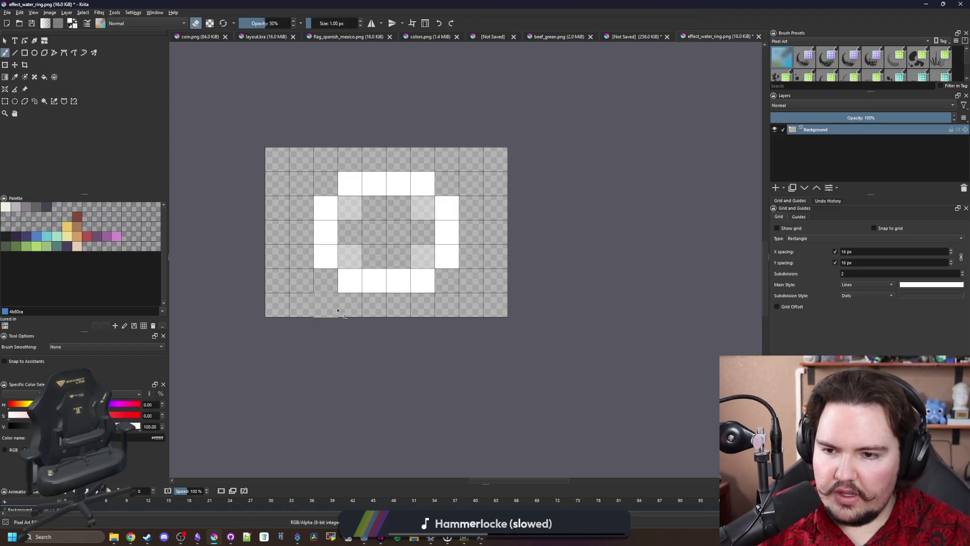
left_click_drag(357, 305, 358, 306)
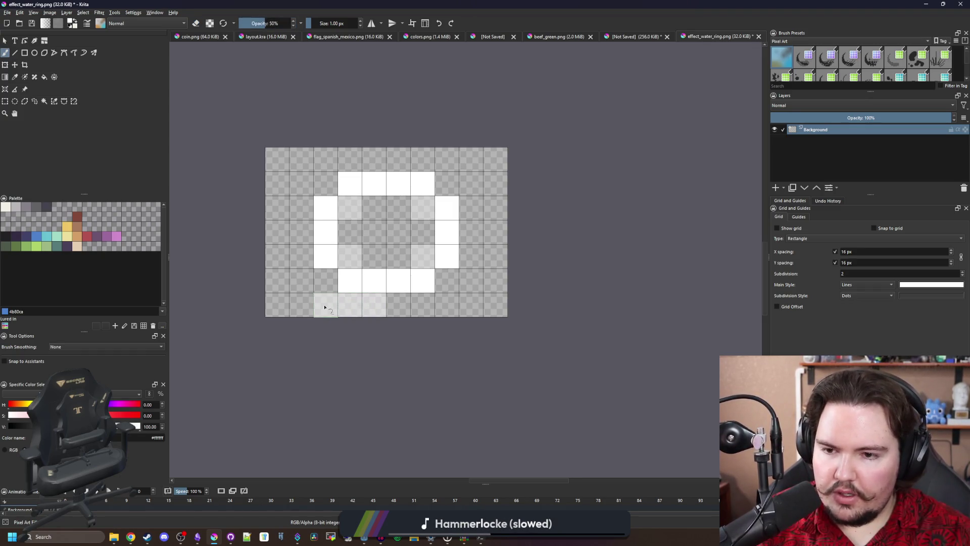
left_click_drag(307, 289, 275, 221)
mouse_move(297, 190)
left_mouse_down()
mouse_move(344, 160)
mouse_move(440, 171)
left_mouse_up()
mouse_move(484, 207)
left_mouse_down()
mouse_move(489, 256)
mouse_move(435, 305)
mouse_move(369, 319)
left_mouse_up()
scroll(377, 310, "down", 1)
scroll(377, 310, "up", 1)
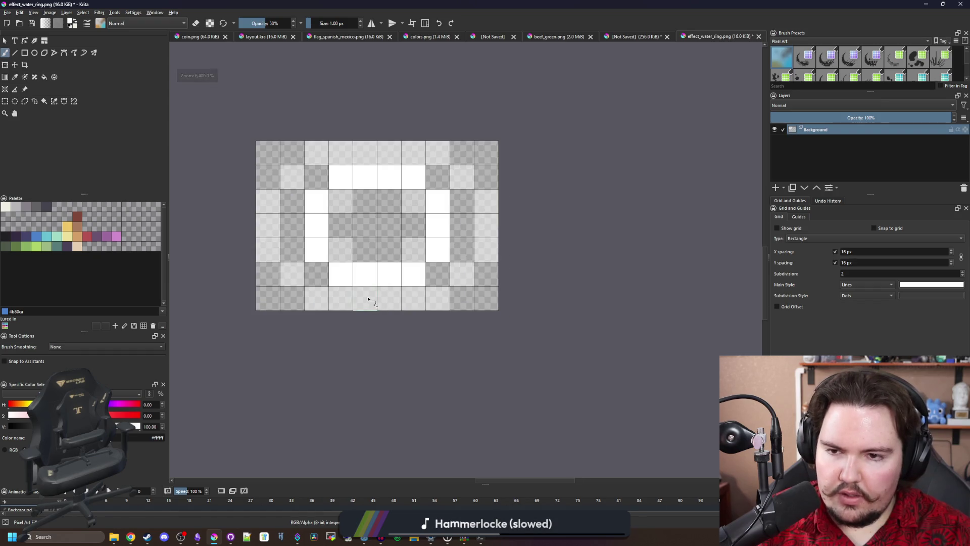
scroll(368, 299, "down", 5)
scroll(378, 185, "up", 5)
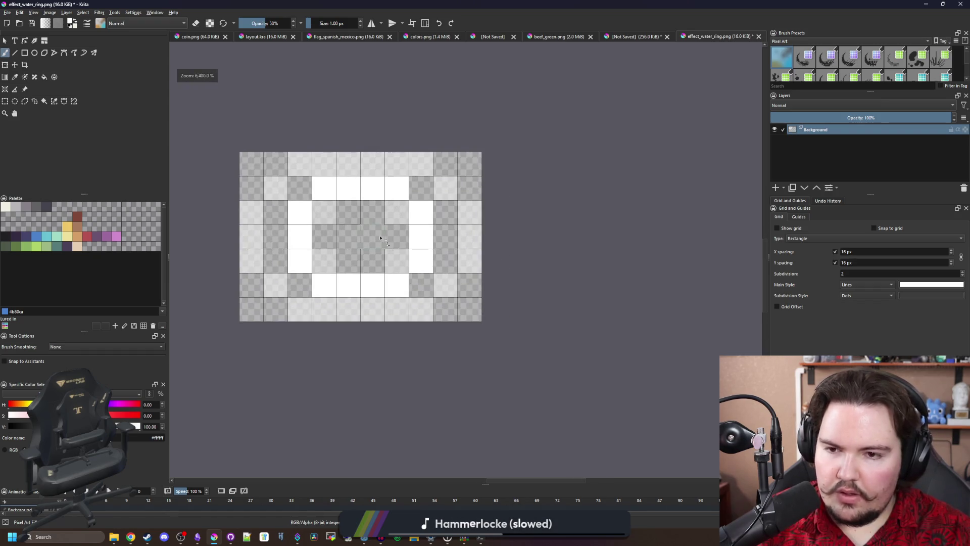
left_click_drag(380, 238, 351, 239)
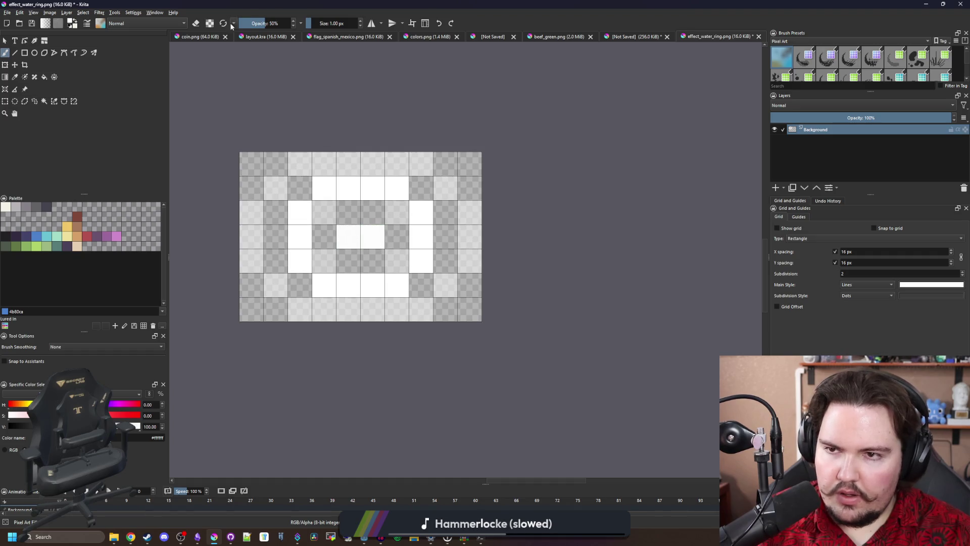
scroll(352, 241, "down", 6)
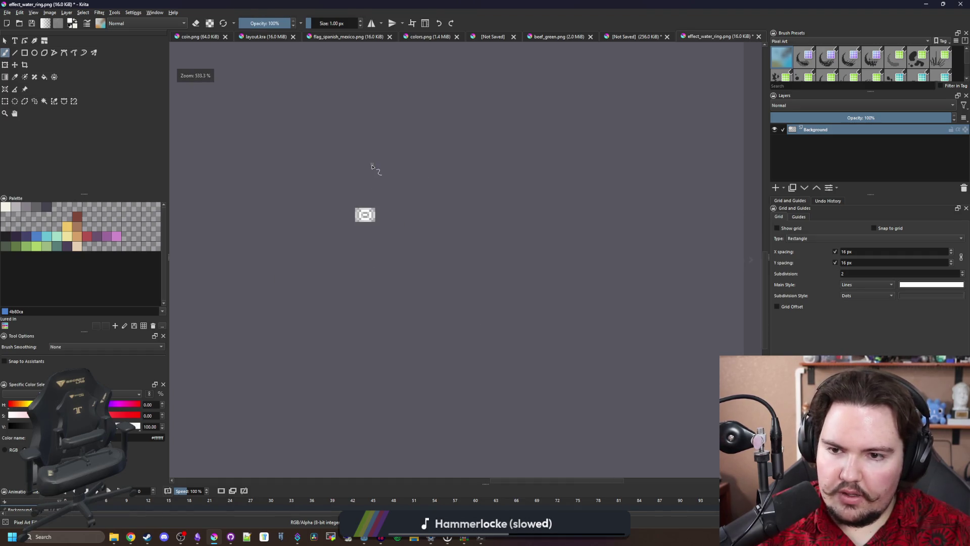
Step: Abandon a first File > Save attempt, then open Save As (ctrl+shift+s) for effect_water_ring.png in Sprites
scroll(364, 218, "up", 3)
left_click(7, 12)
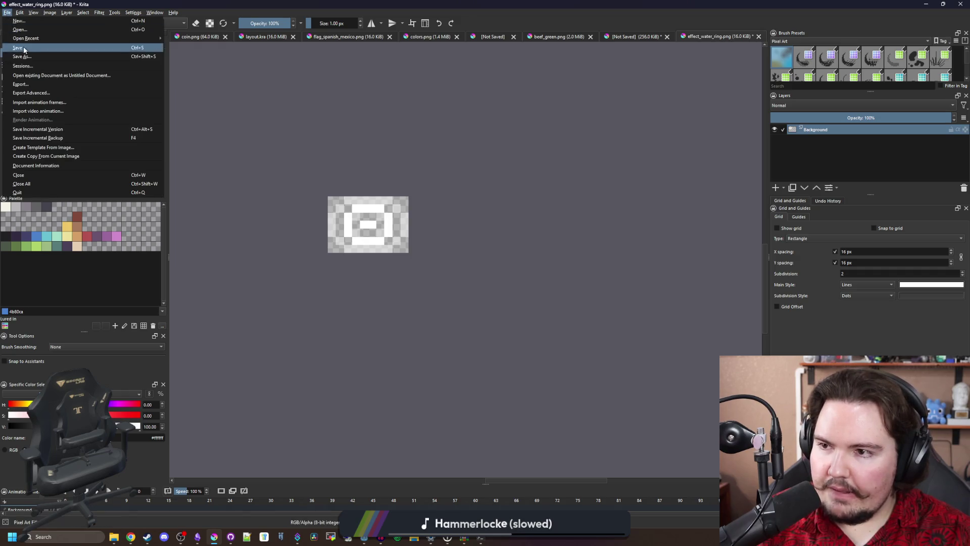
left_click(108, 67)
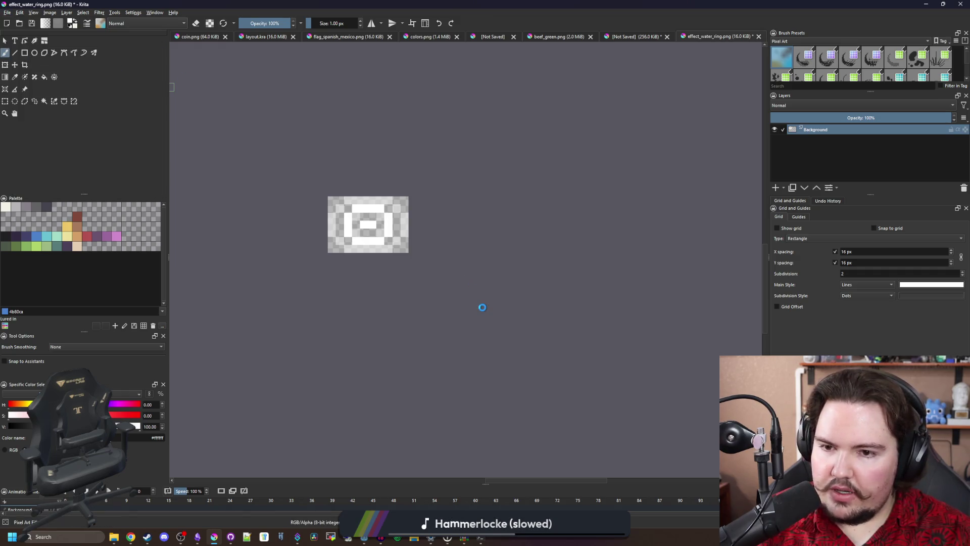
left_click(423, 317)
scroll(351, 219, "up", 4)
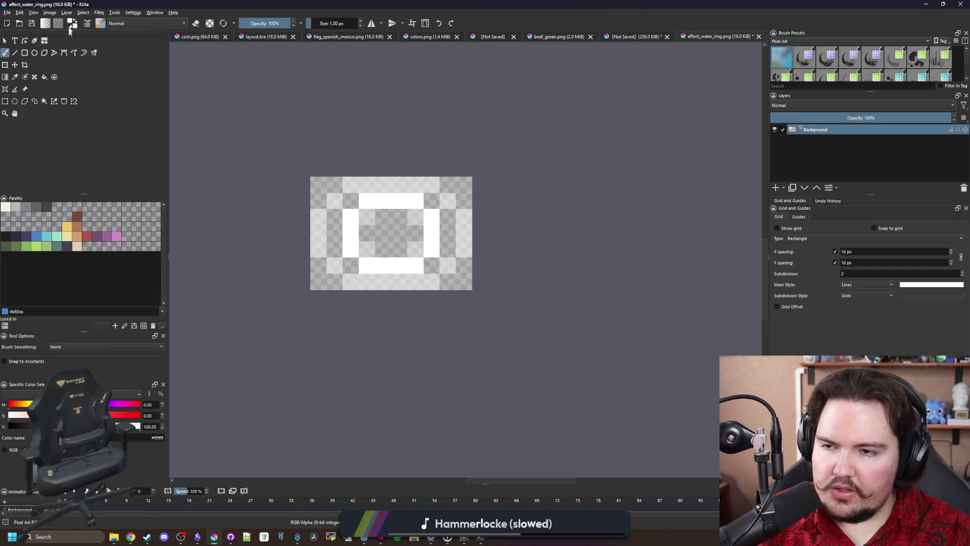
left_click(7, 12)
key("Escape")
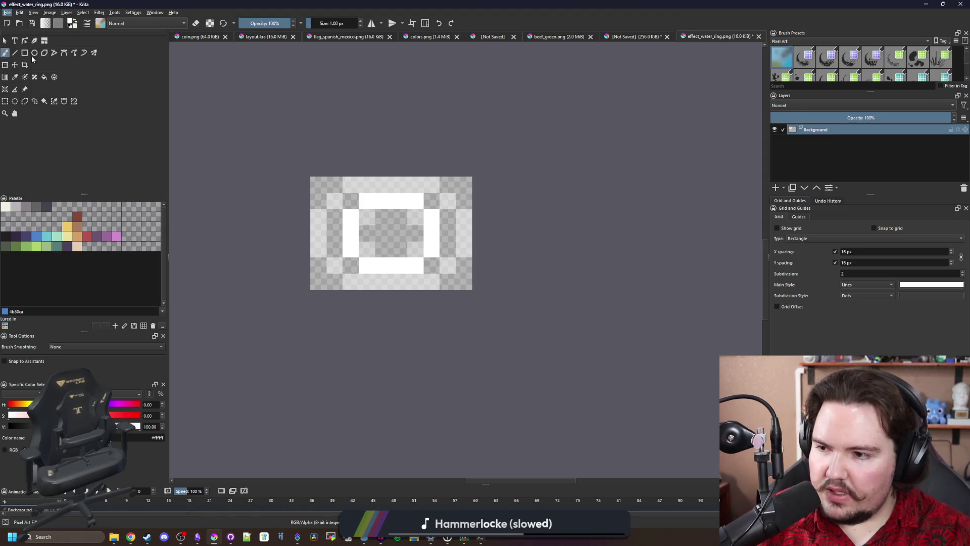
key("ctrl+shift+s")
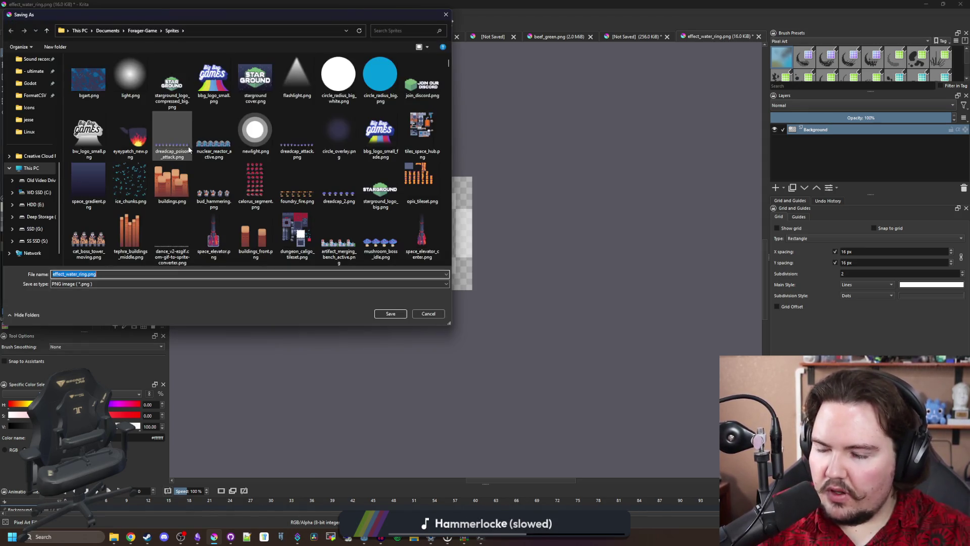
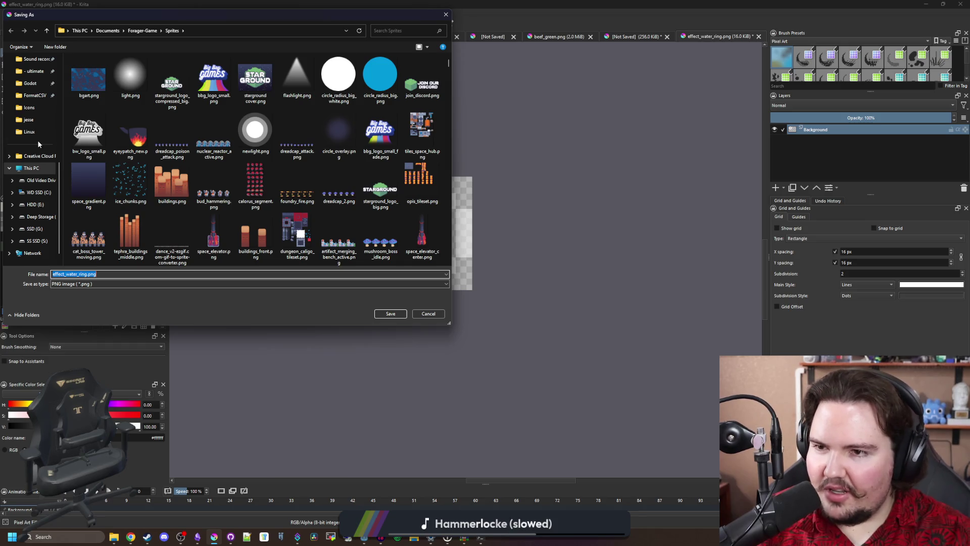
Step: Save the sprite as PNG effect_water_ring.png in Documents > lured-in > Sprites
scroll(37, 140, "up", 10)
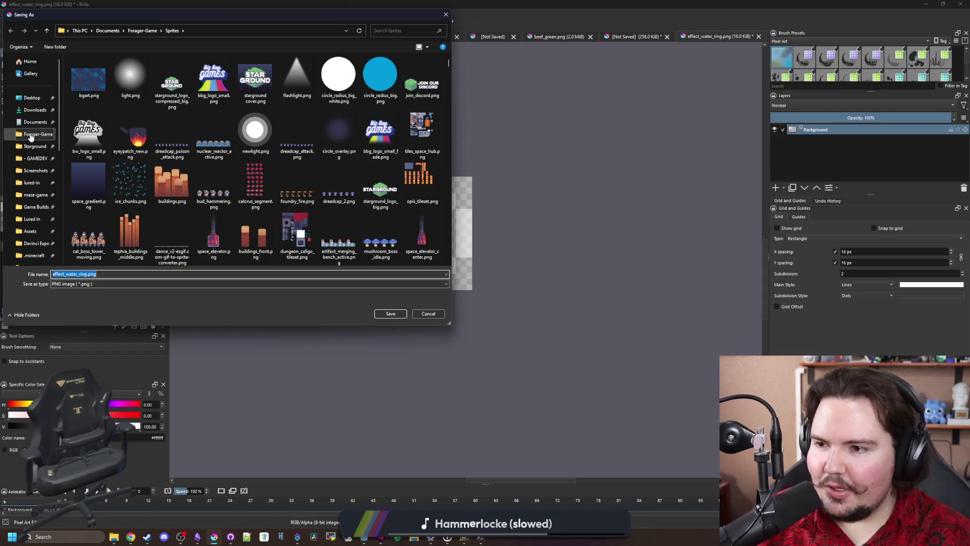
left_click(23, 182)
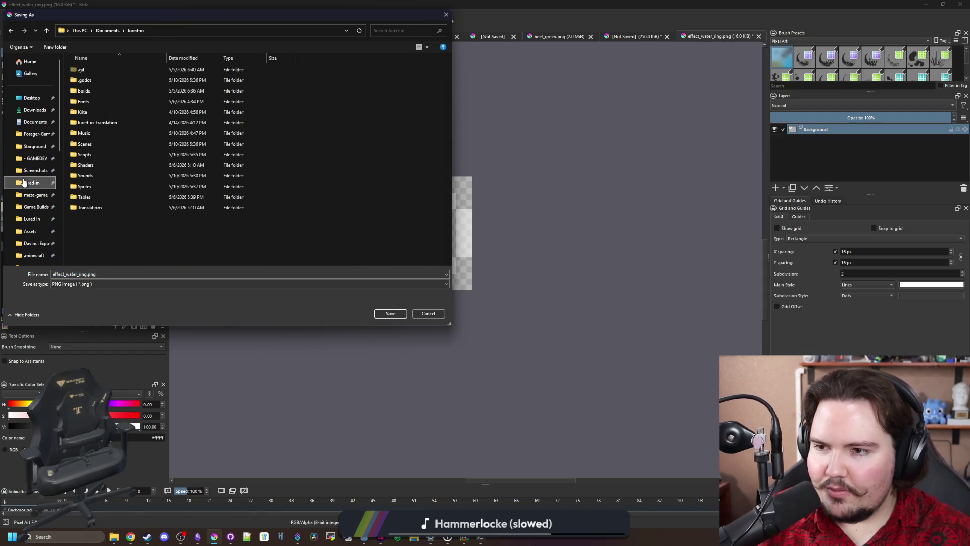
double_click(109, 187)
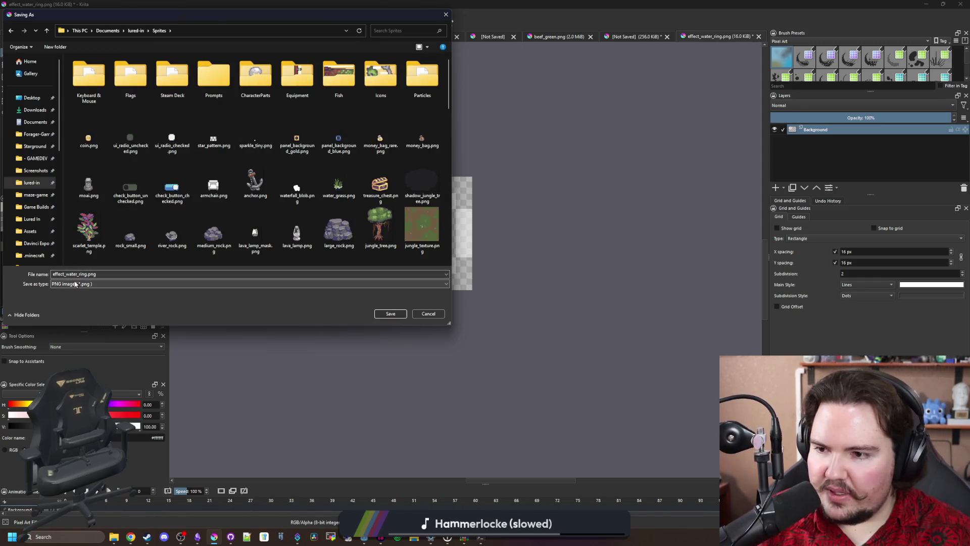
left_click(389, 315)
left_click(518, 335)
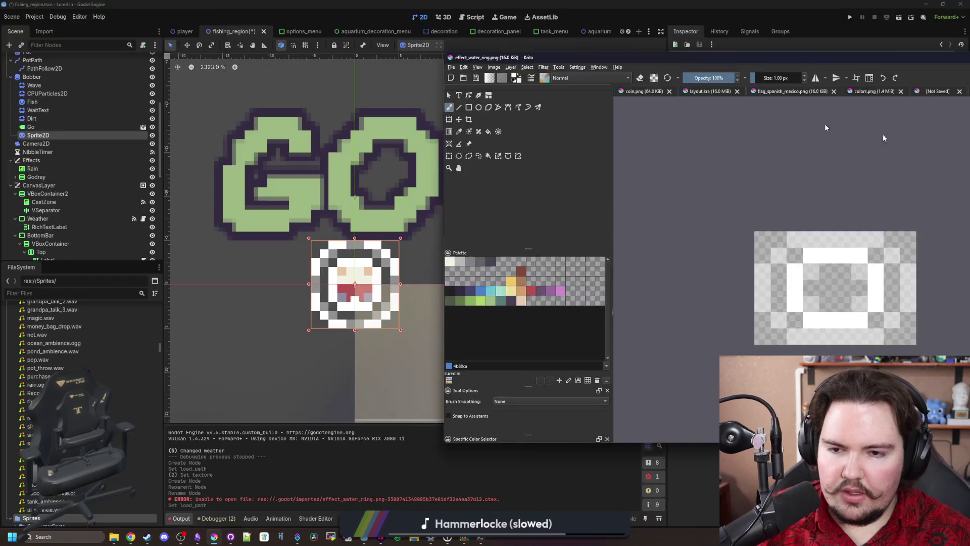
Step: Back in Godot, delete the test Sprite2D node
key("alt+Tab")
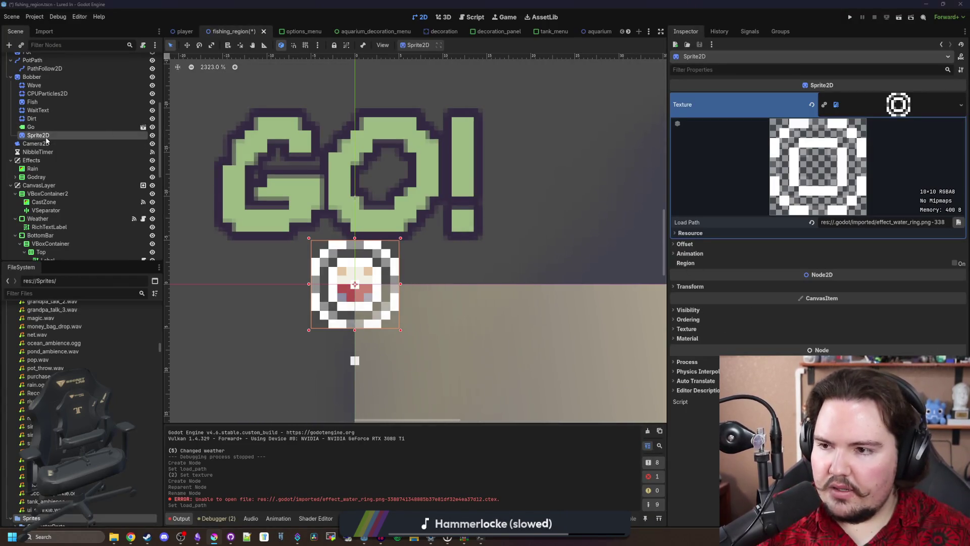
right_click(46, 140)
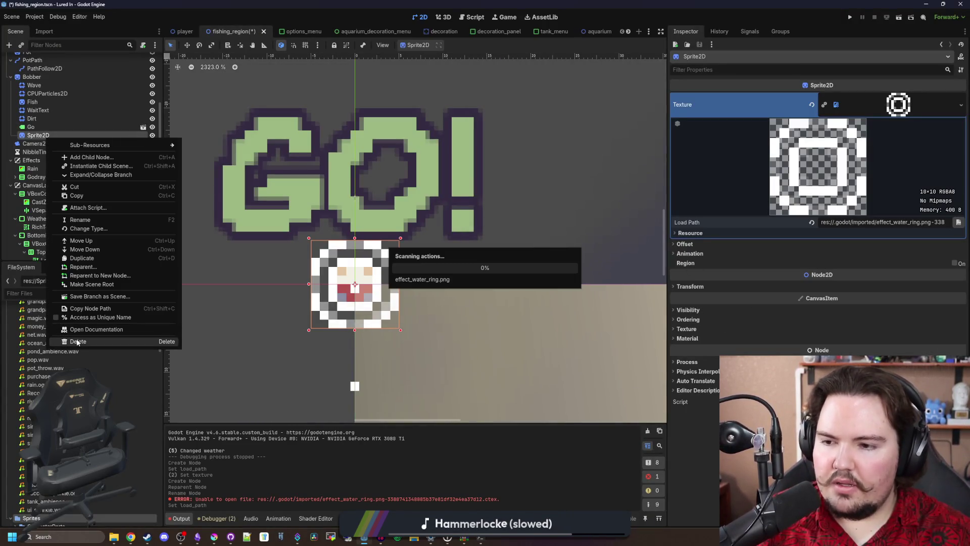
left_click(78, 342)
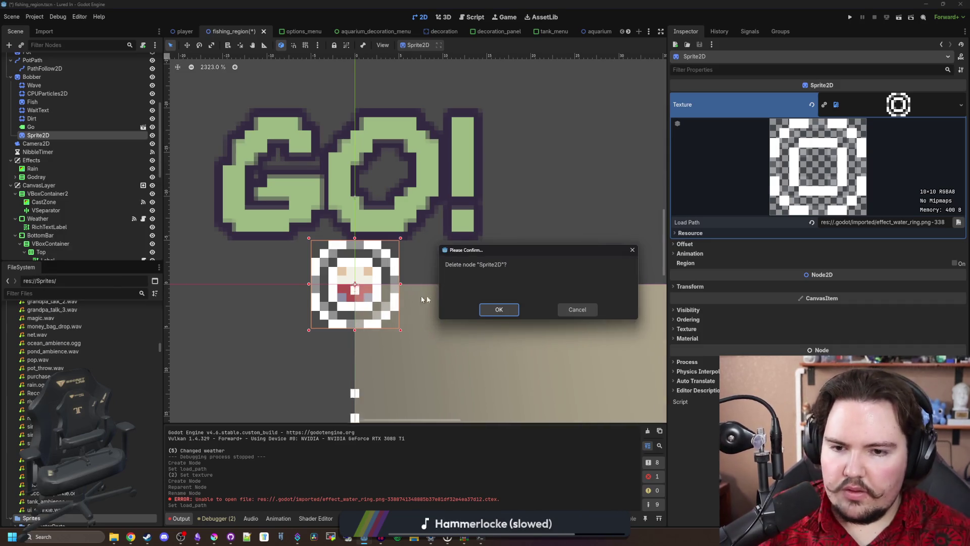
left_click(499, 309)
Step: Quick-load effect_water_ring.png as the Wave particles' texture and set Amount to 1
left_click(43, 93)
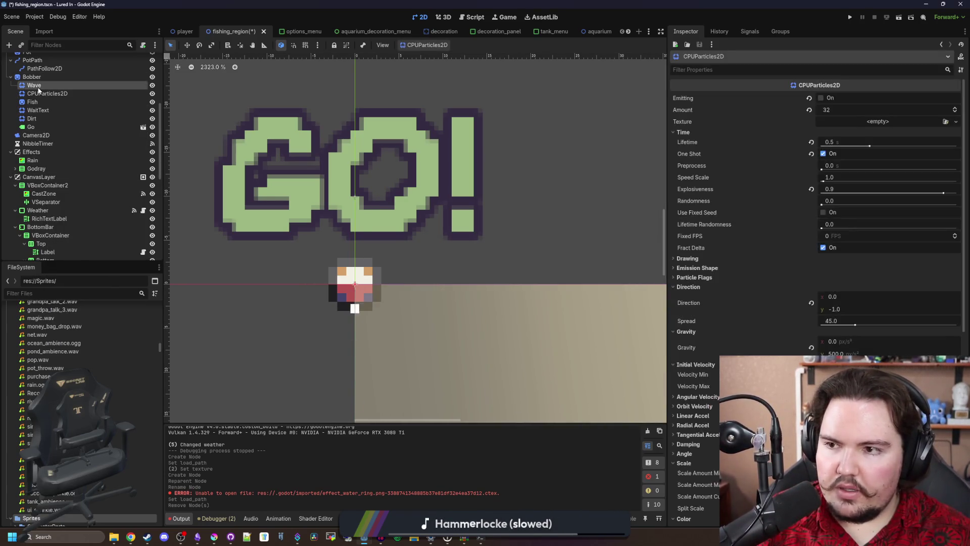
left_click(35, 85)
left_click(879, 121)
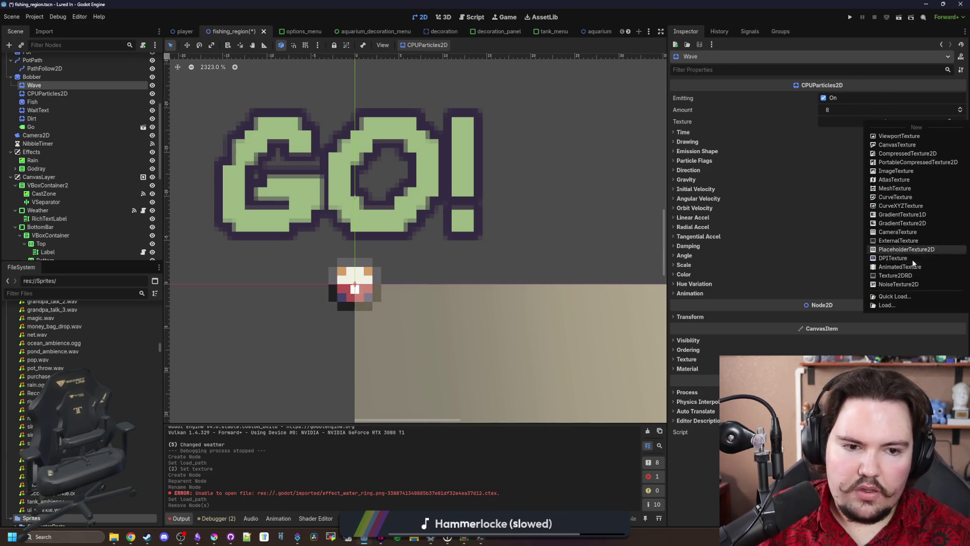
left_click(894, 296)
type("effec")
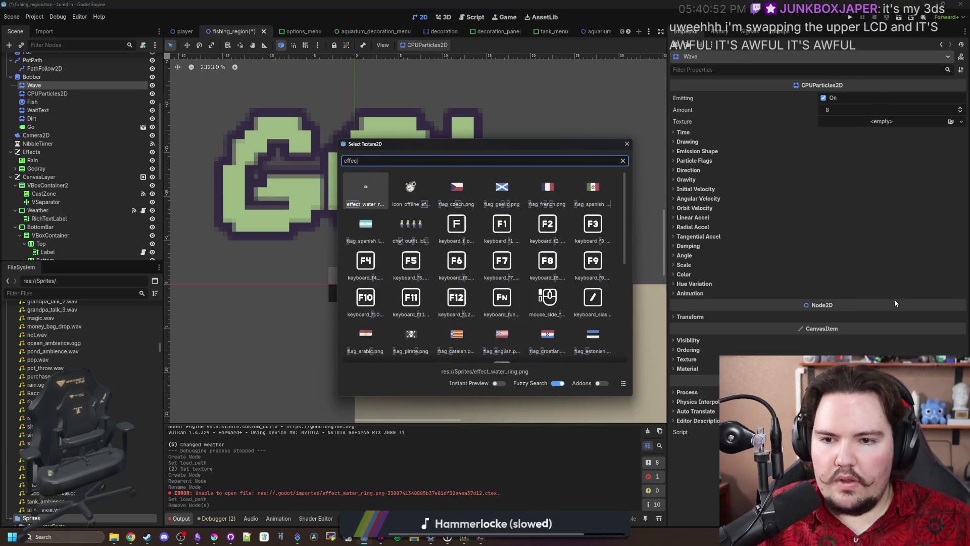
key("Return")
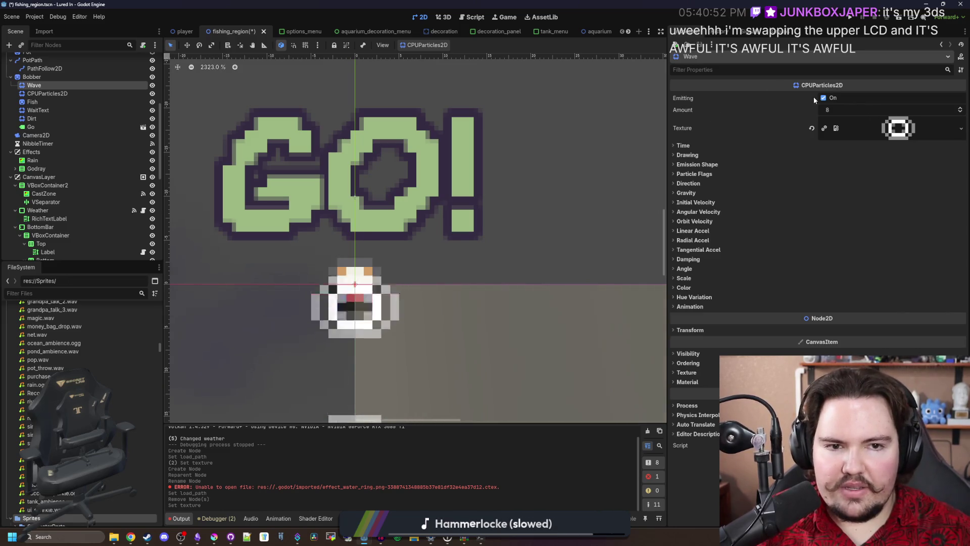
left_click(828, 109)
type("1")
key("Return")
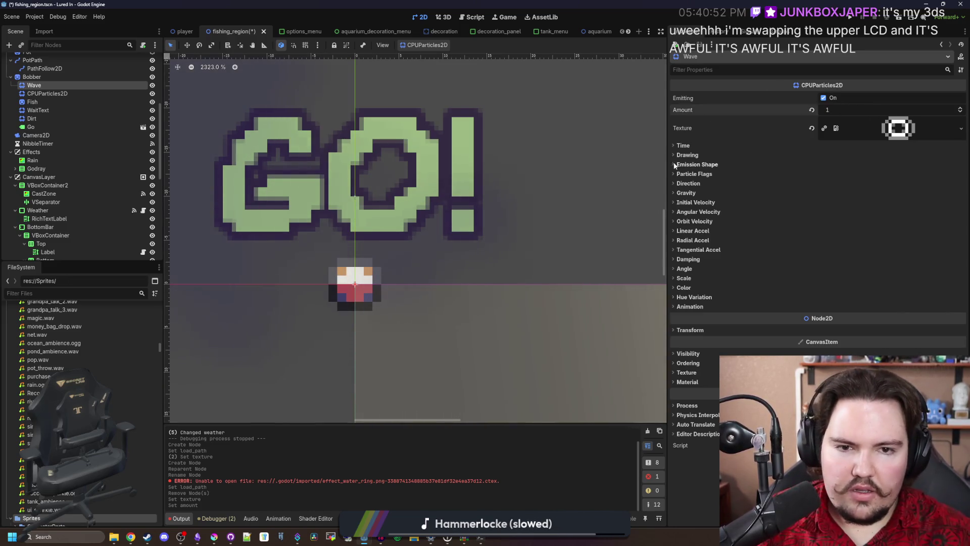
Step: Set the Wave particles' vertical gravity to 0
left_click(683, 145)
left_click(707, 309)
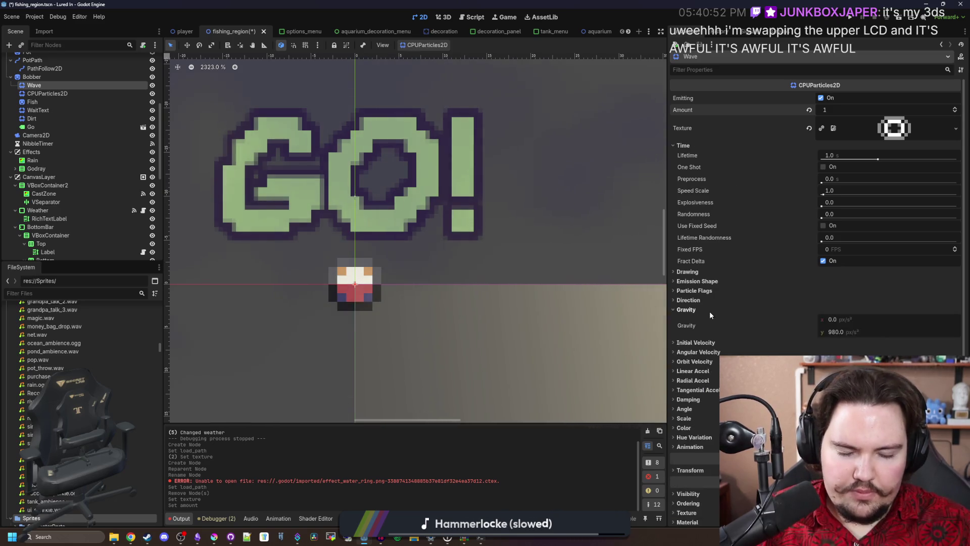
left_click(865, 332)
type("0")
key("Return")
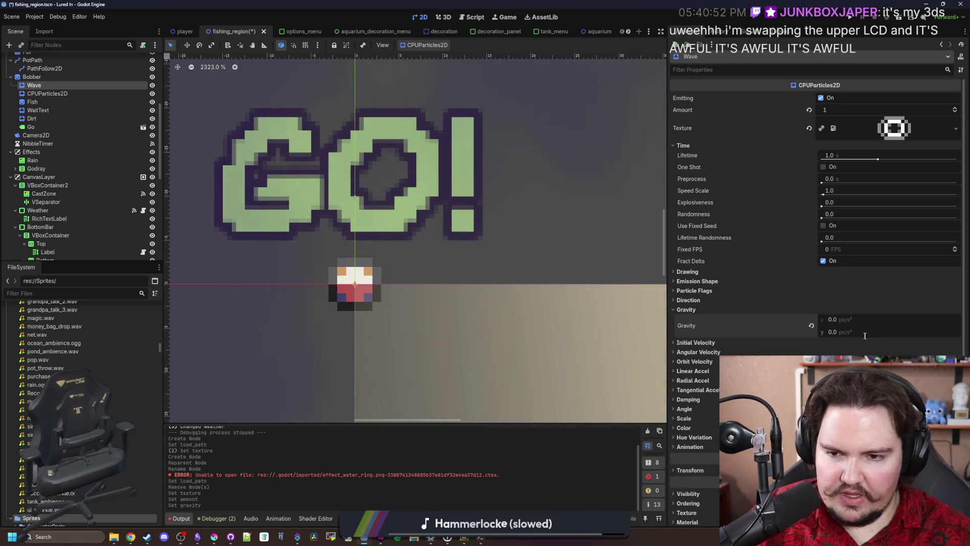
Step: Add a Scale Amount Curve whose start point sits at 0 so the droplet grows
scroll(818, 374, "down", 3)
left_click(803, 334)
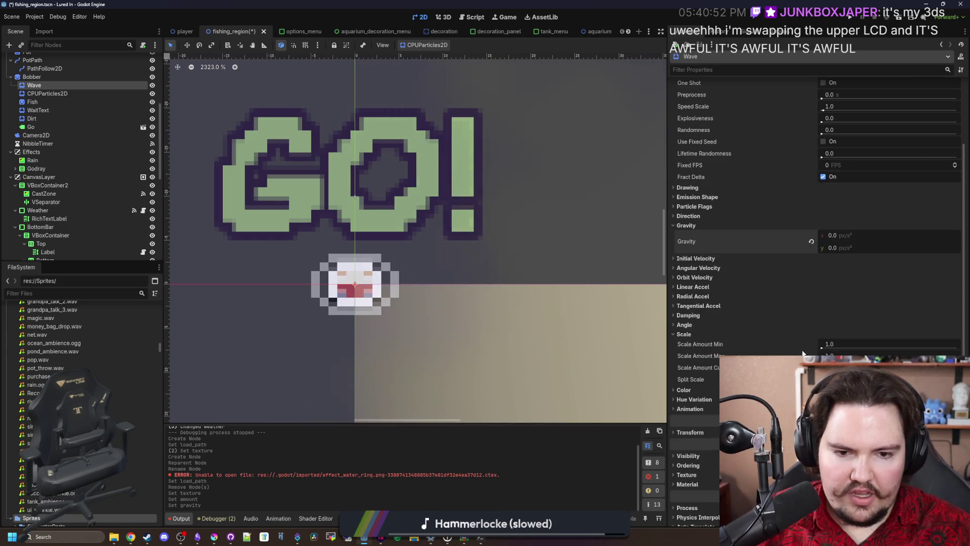
left_click(823, 379)
left_click(823, 379)
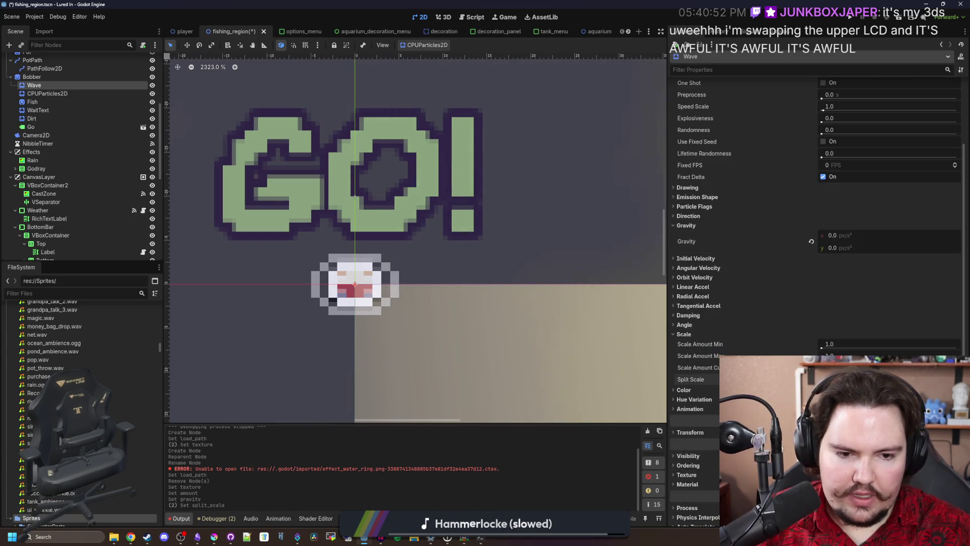
left_click(889, 368)
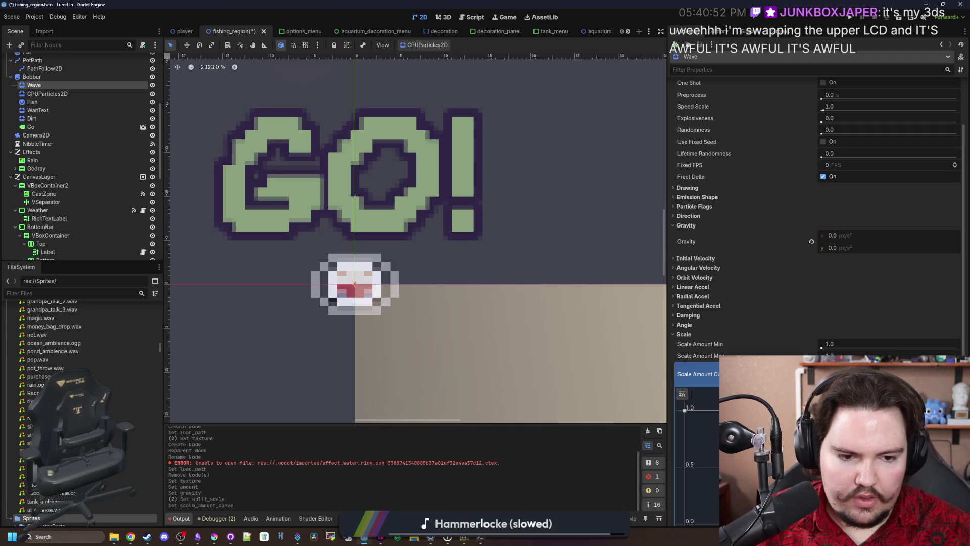
left_click(829, 377)
left_click_drag(688, 306, 672, 432)
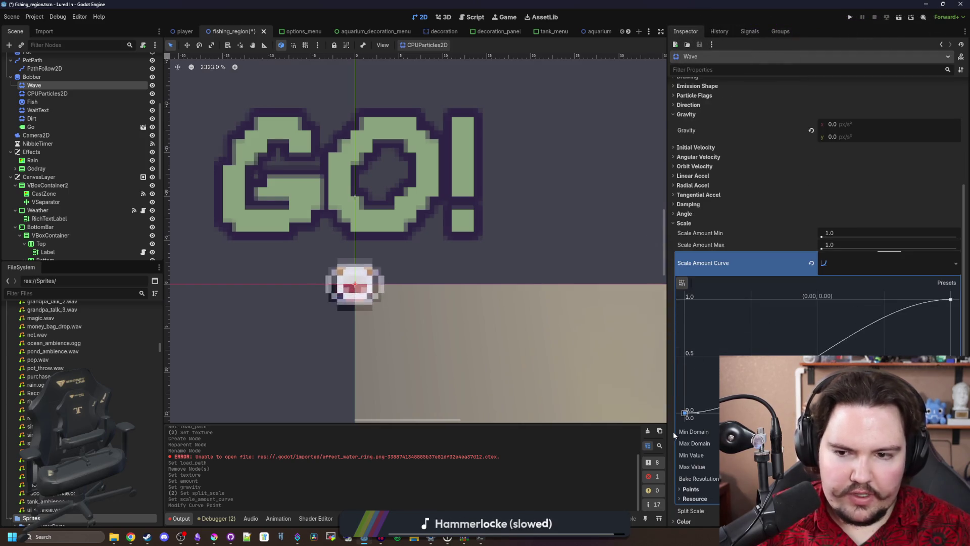
Step: Set Scale Amount Max to 4 after trying 2 and 3
left_click(837, 246)
type("2")
key("Return")
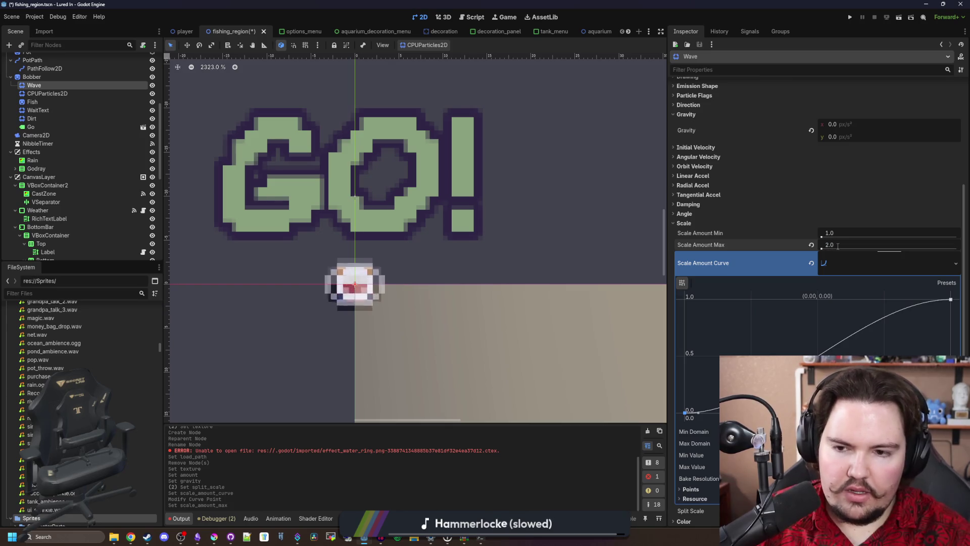
left_click(839, 246)
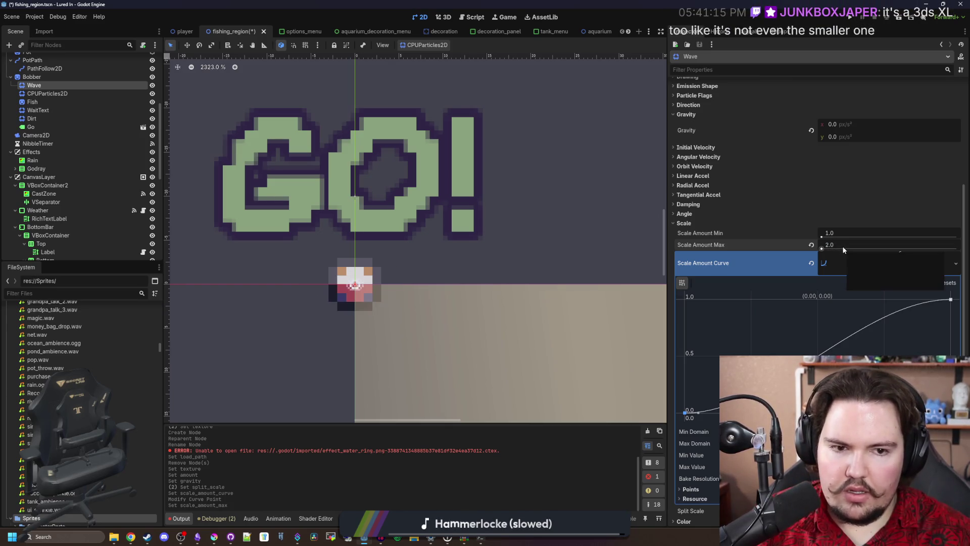
type("4")
key("Return")
left_click(840, 246)
type("3")
key("Return")
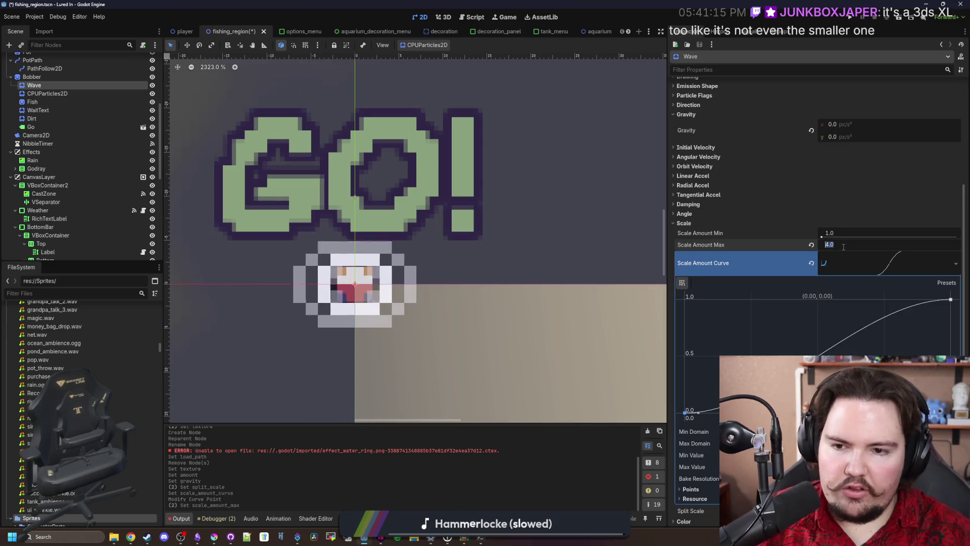
scroll(353, 221, "down", 2)
scroll(354, 222, "down", 4)
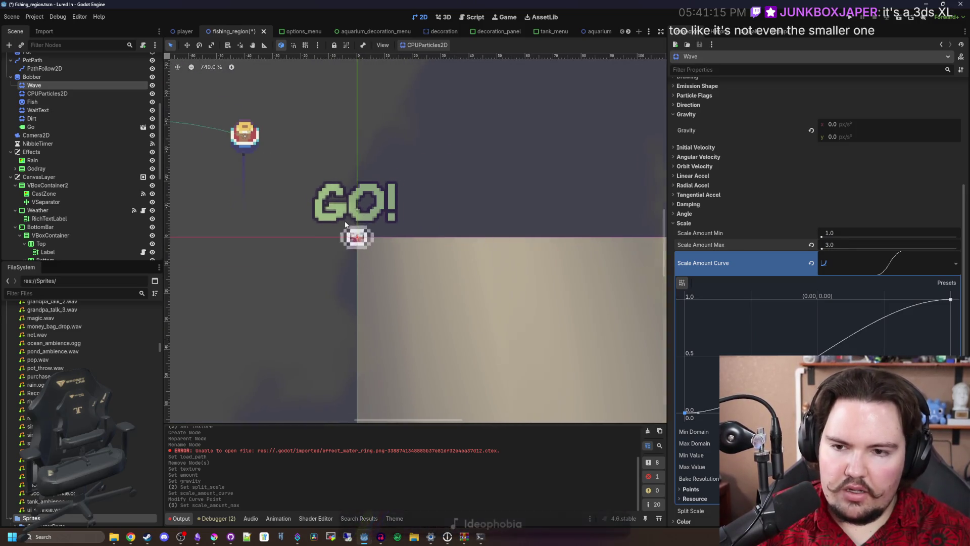
scroll(342, 230, "up", 3)
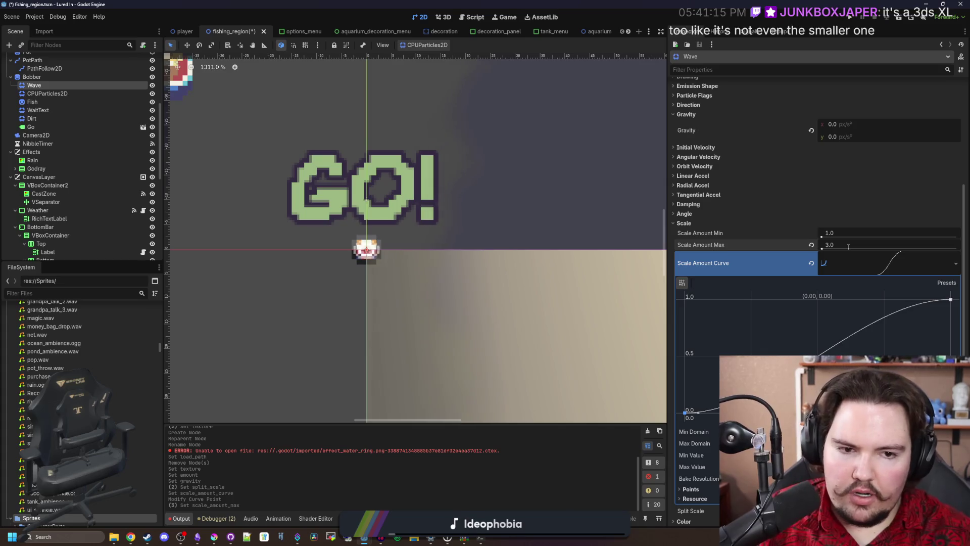
left_click(848, 246)
type("4")
key("Return")
left_click(732, 262)
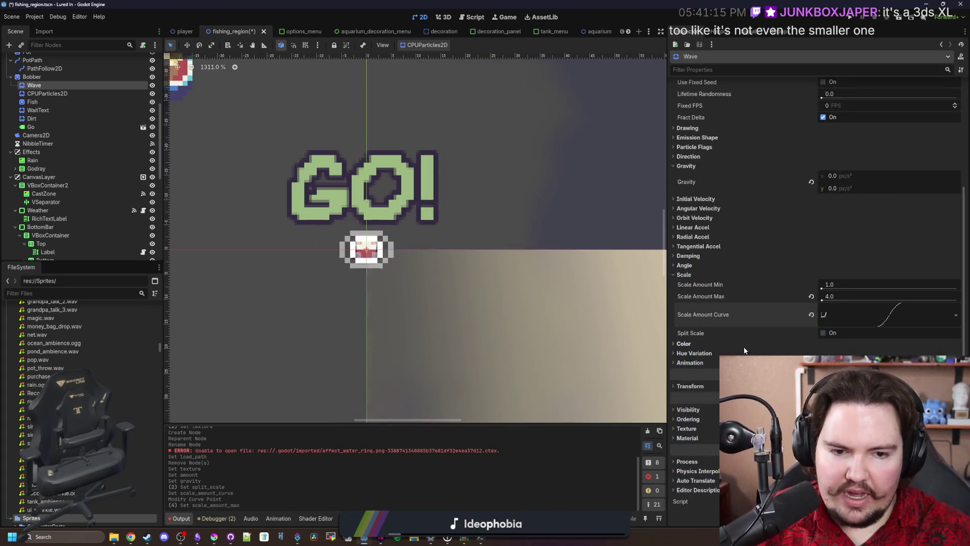
Step: Add a Color Ramp gradient and set its point colour to white
left_click(684, 343)
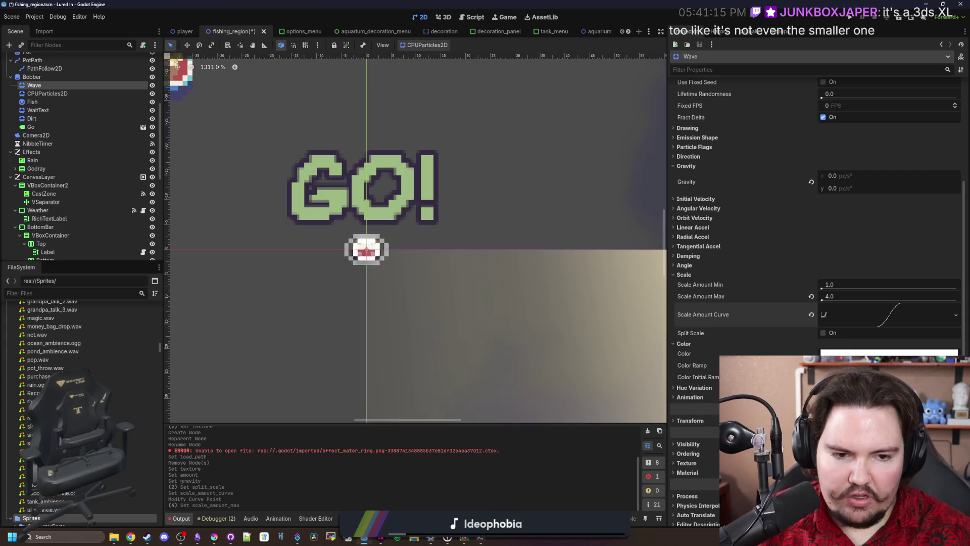
left_click(889, 365)
left_click(889, 379)
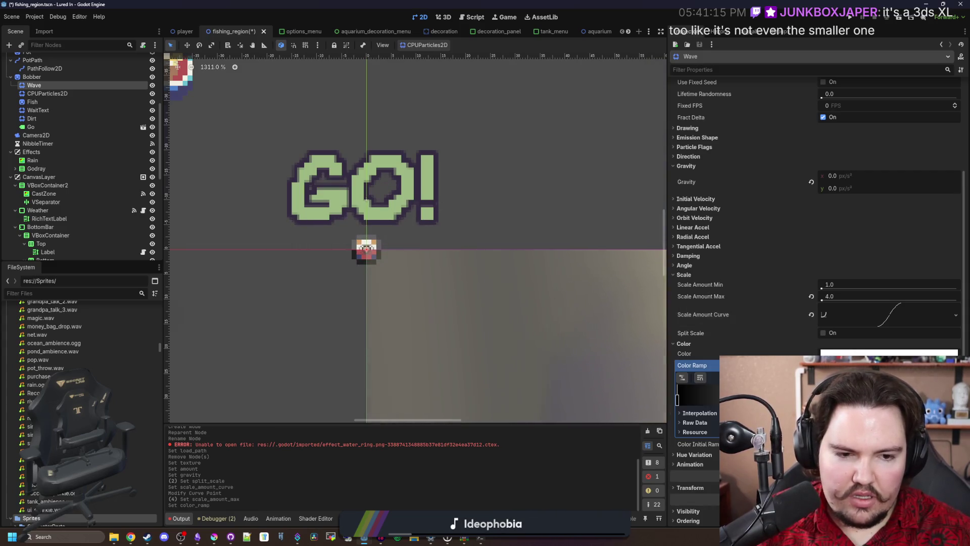
left_click(677, 399)
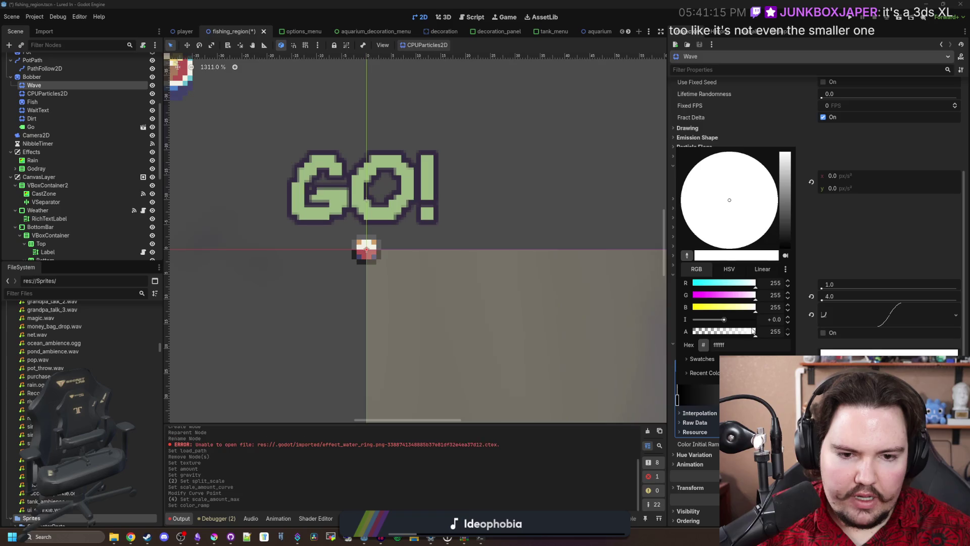
left_click_drag(752, 330, 693, 331)
left_click(686, 394)
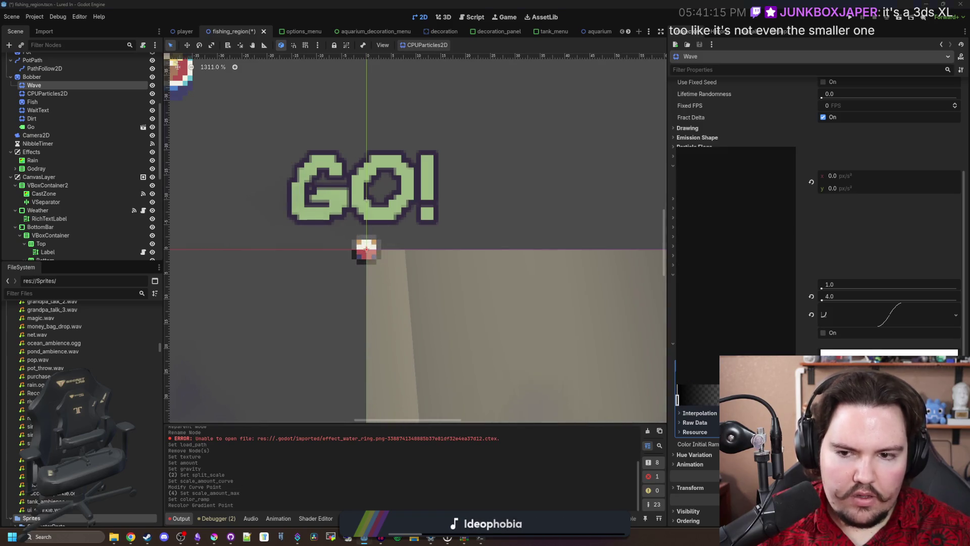
left_click_drag(772, 235, 781, 93)
left_click(519, 456)
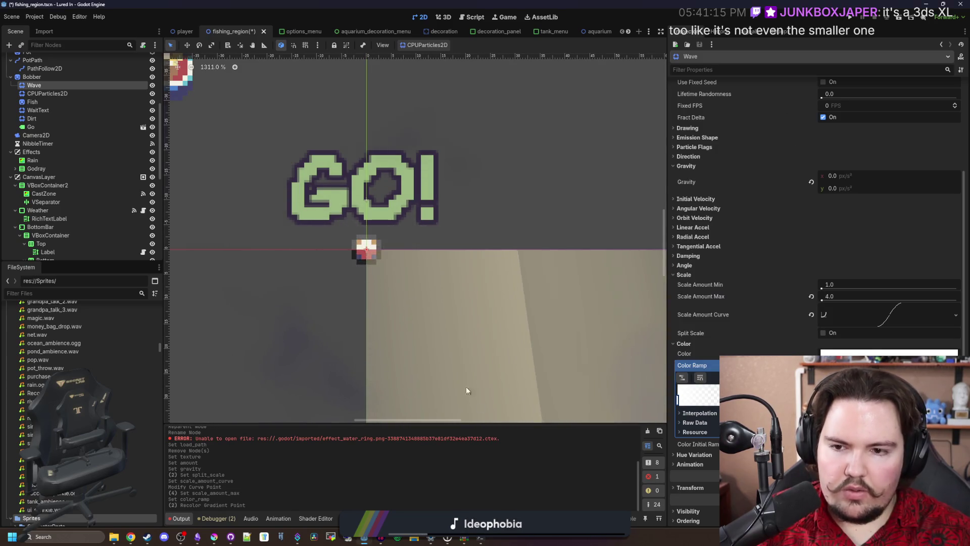
Step: Set the particles' Z Index to 1 so they draw in front of the background
scroll(765, 334, "down", 4)
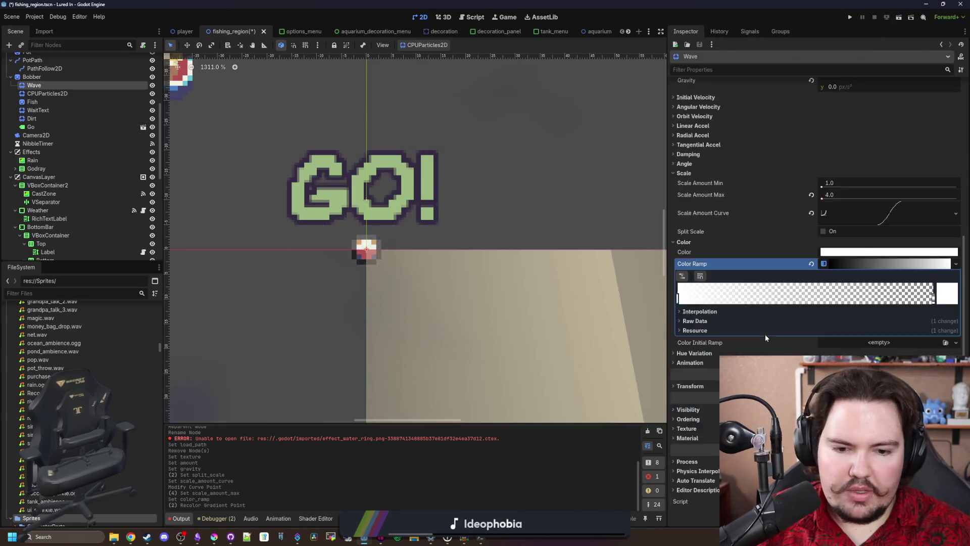
left_click(689, 420)
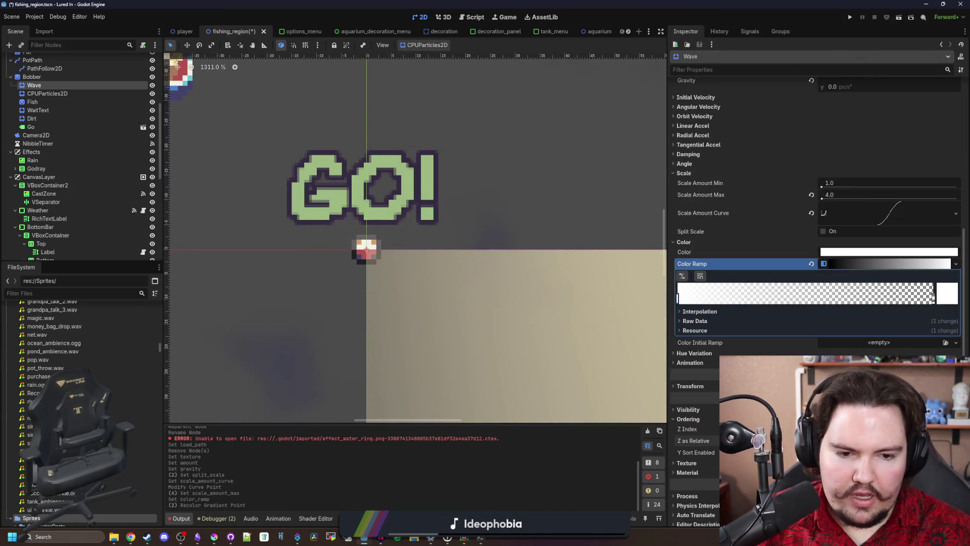
type("1")
key("Return")
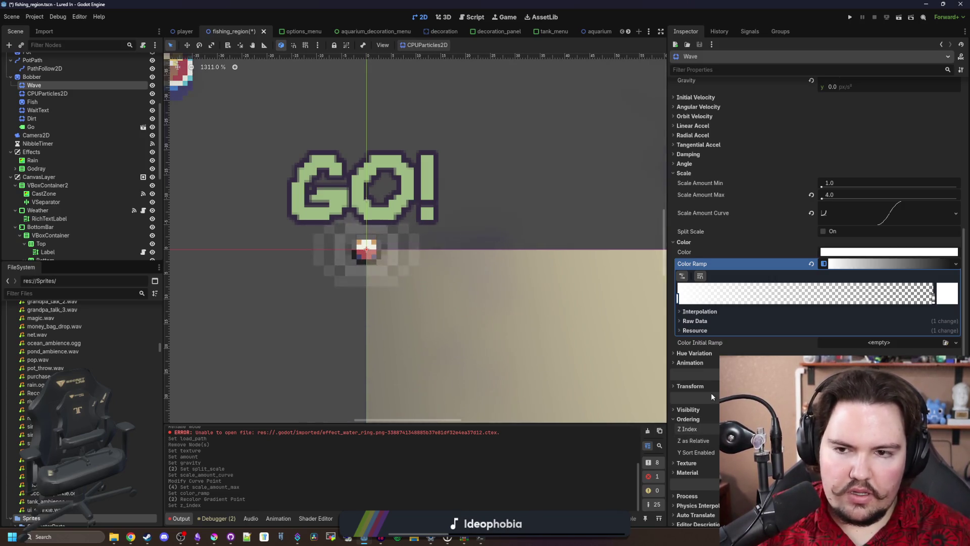
Step: Set the Wave particles' Scale Amount Min and Max to 3.0
scroll(505, 292, "down", 10)
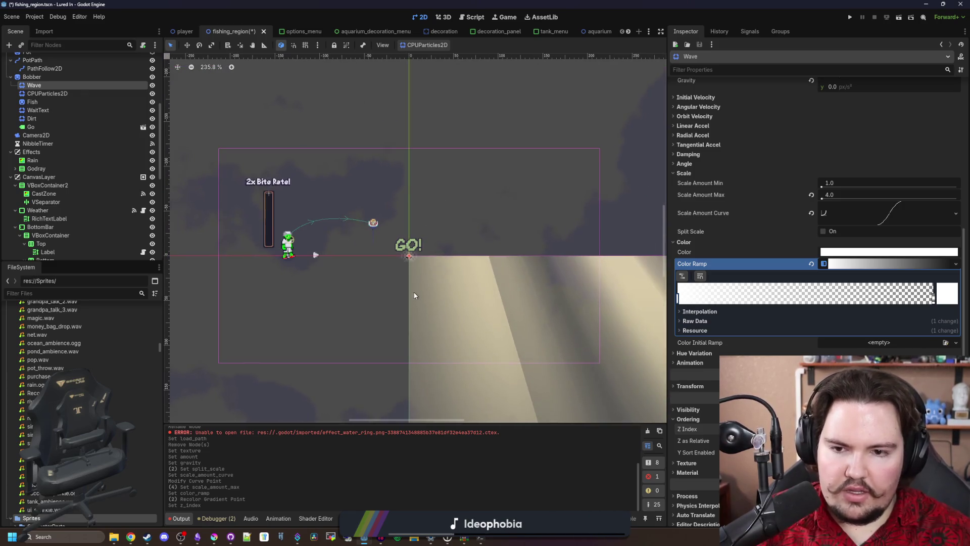
scroll(408, 255, "up", 5)
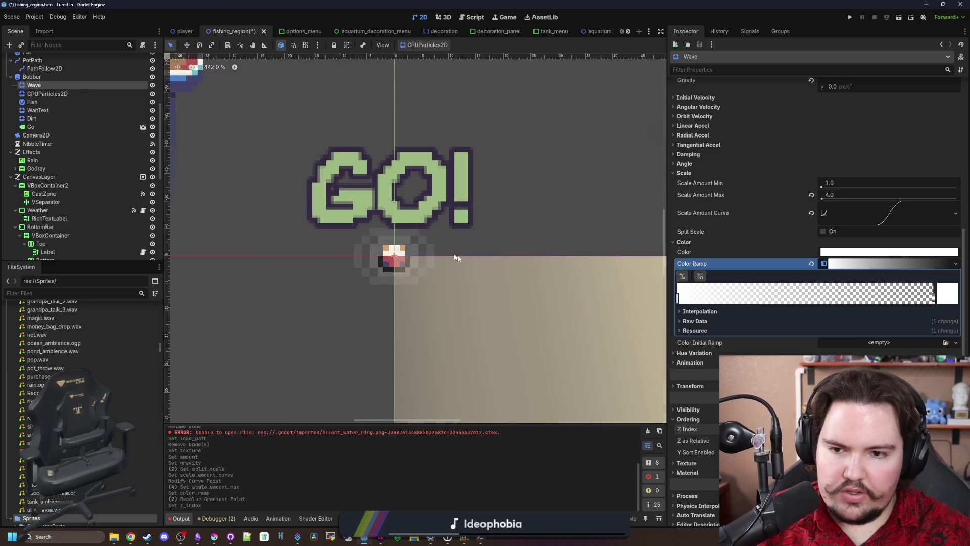
scroll(394, 257, "up", 11)
left_click(394, 258)
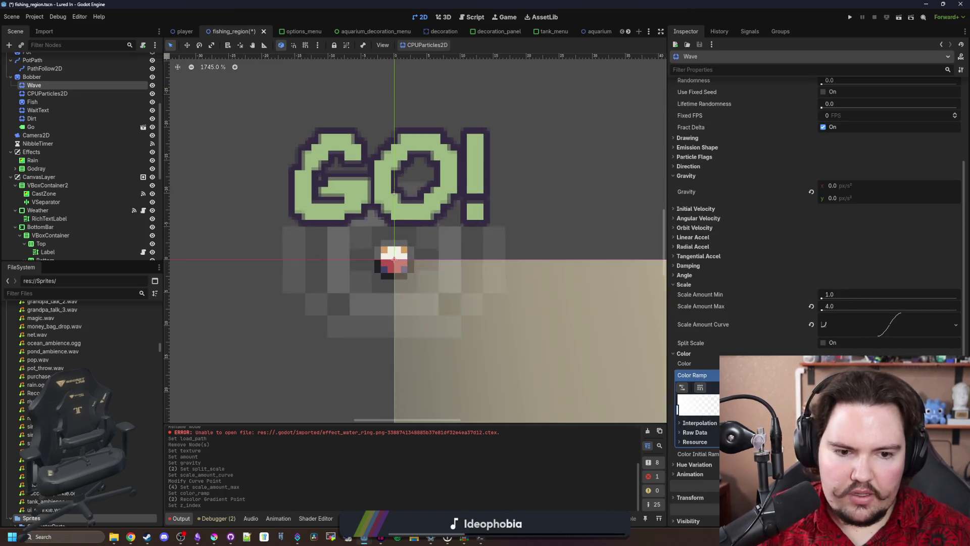
left_click(837, 295)
type("4")
key("Return")
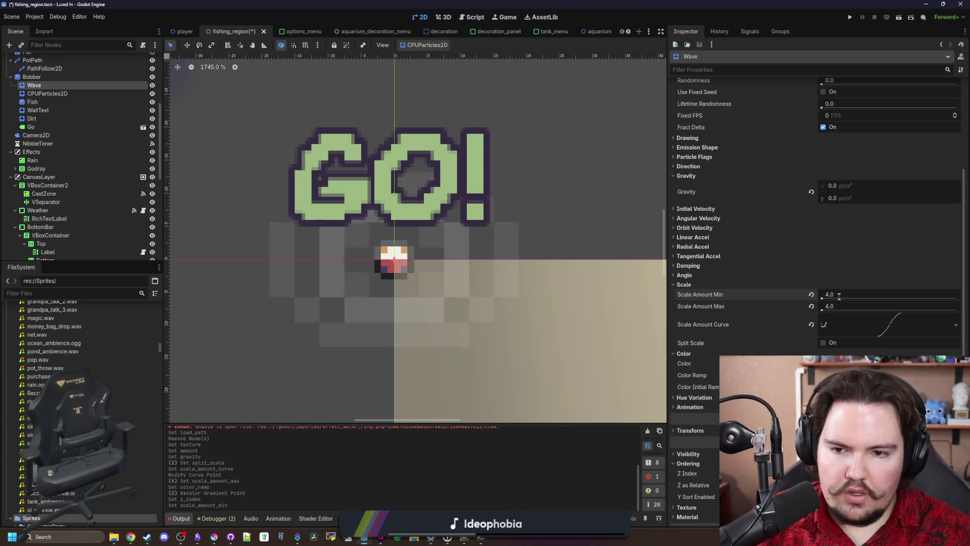
key("Tab")
type("3")
key("Return")
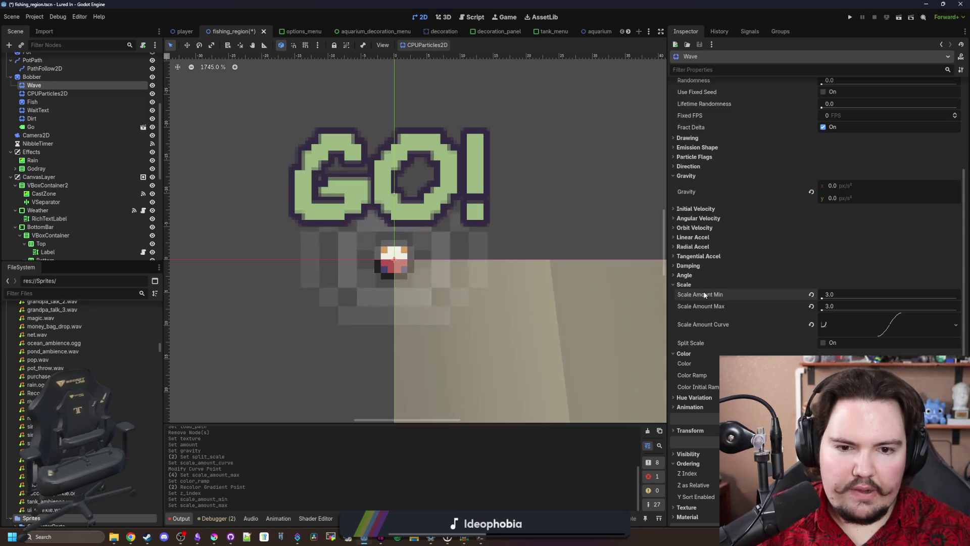
left_click(686, 285)
Step: Enable One Shot, set Lifetime to 2.0, and trigger a preview burst
scroll(743, 281, "up", 3)
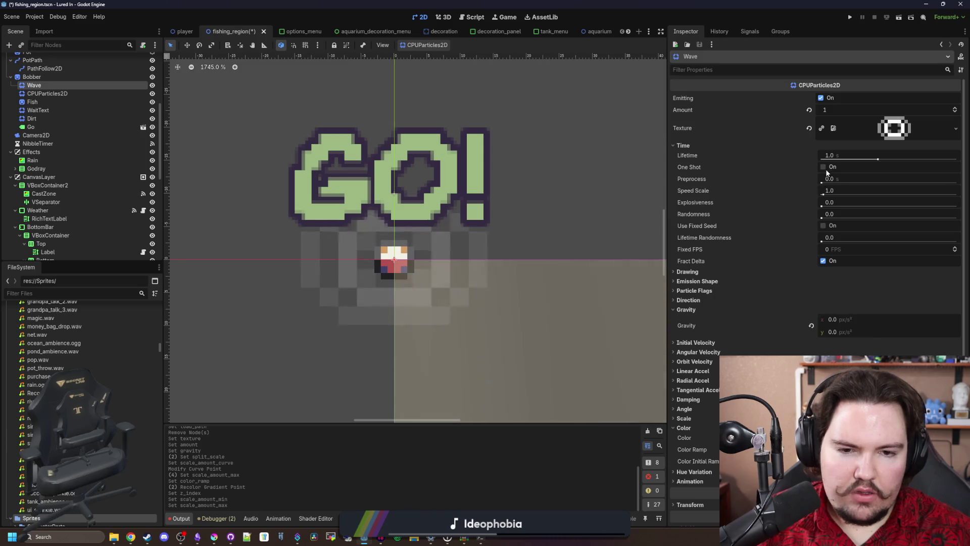
left_click(822, 168)
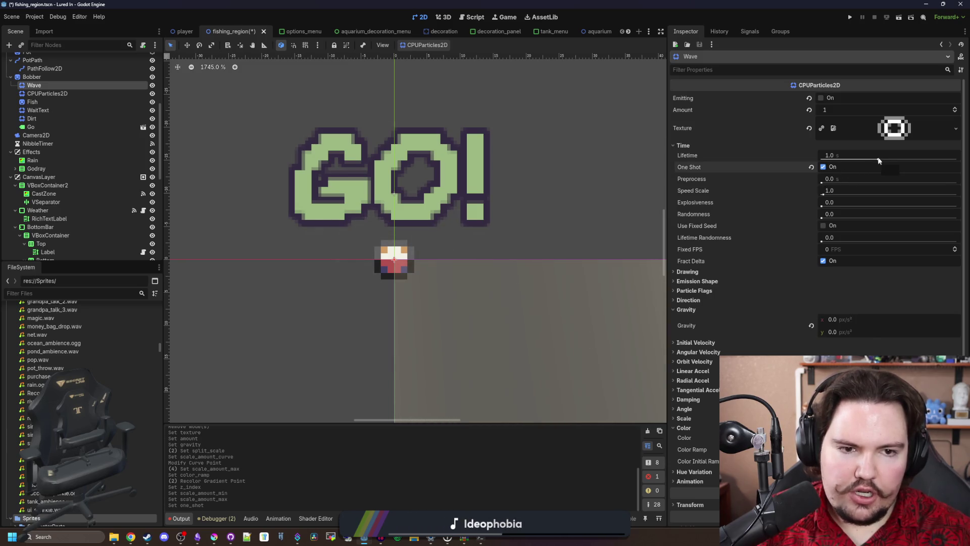
left_click(873, 147)
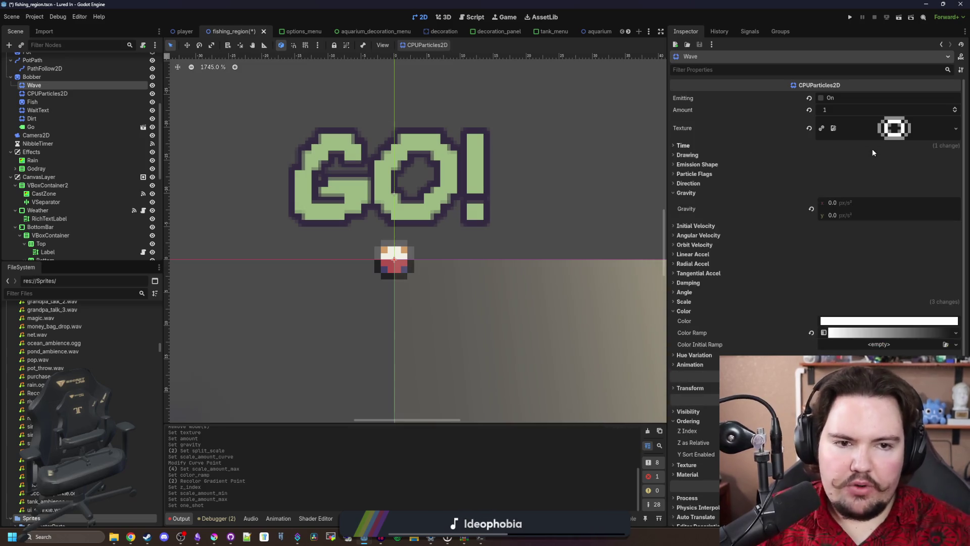
left_click(872, 148)
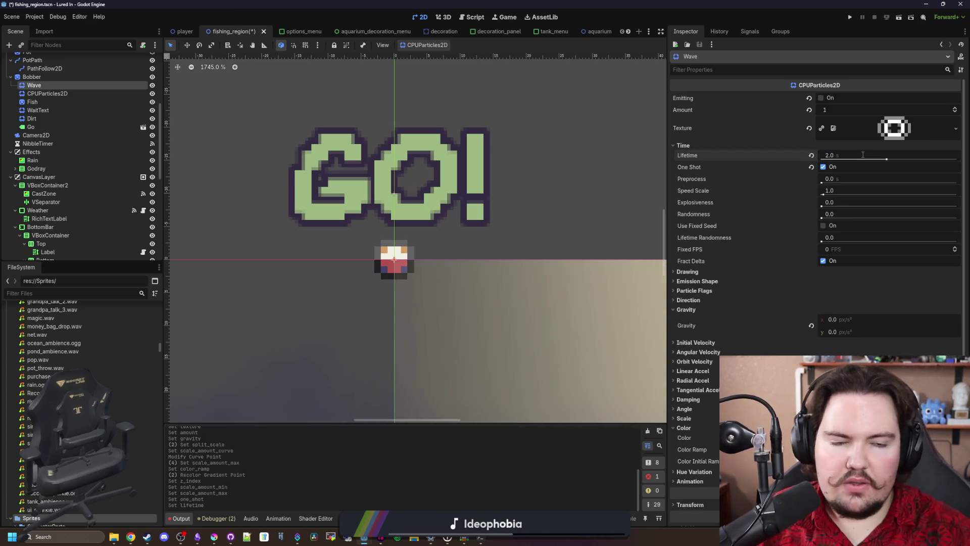
left_click(831, 99)
Step: Steepen the start of the Scale Amount Curve so the ring grows faster, and save
scroll(388, 168, "down", 3)
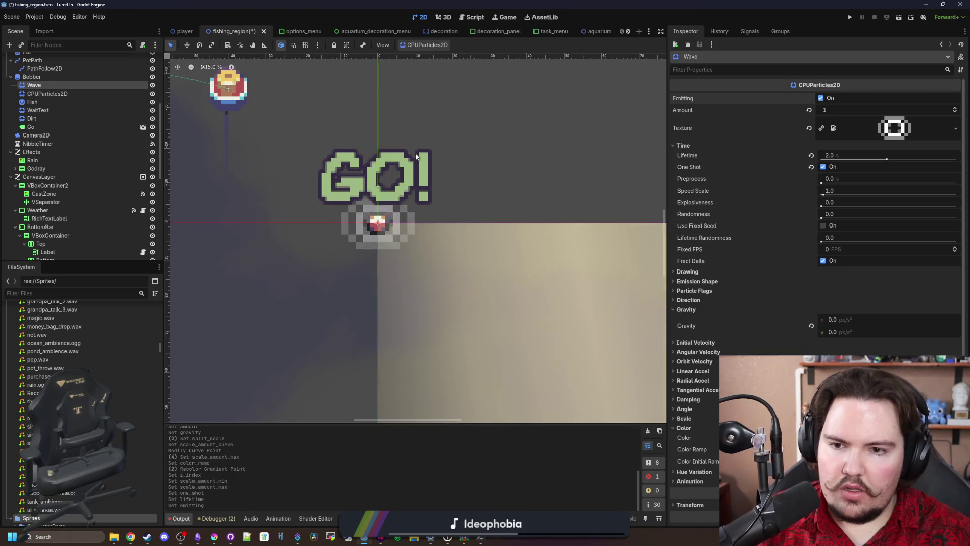
scroll(423, 207, "down", 5)
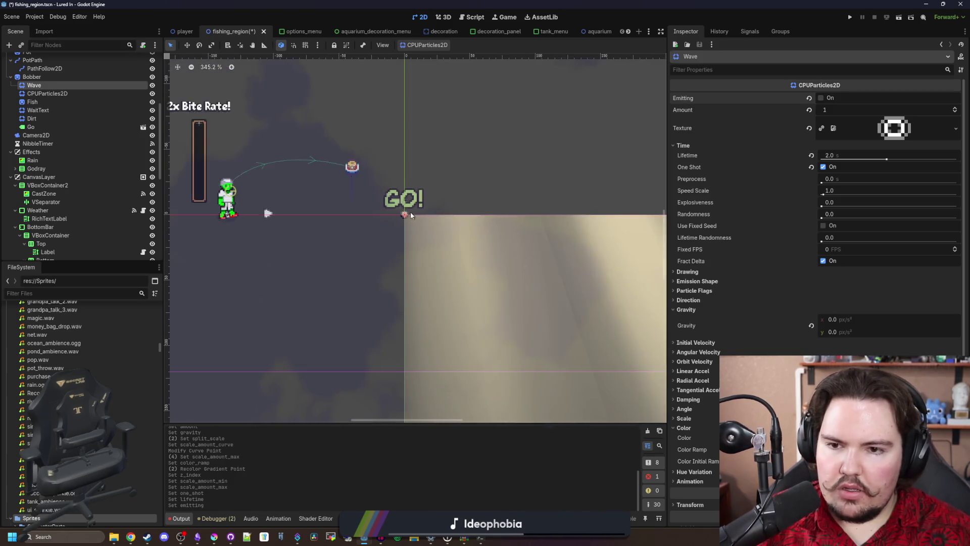
scroll(410, 211, "up", 6)
scroll(395, 212, "up", 2)
scroll(807, 313, "down", 5)
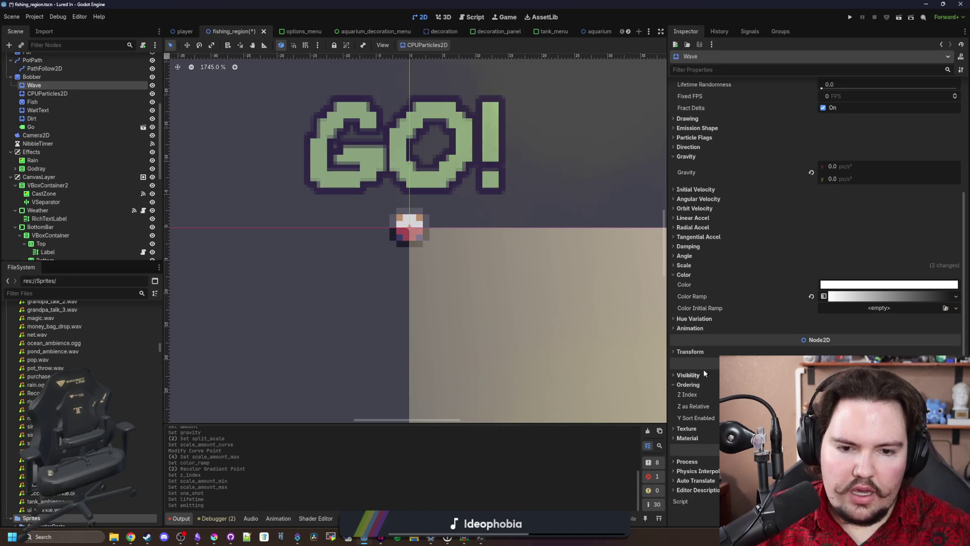
left_click(684, 265)
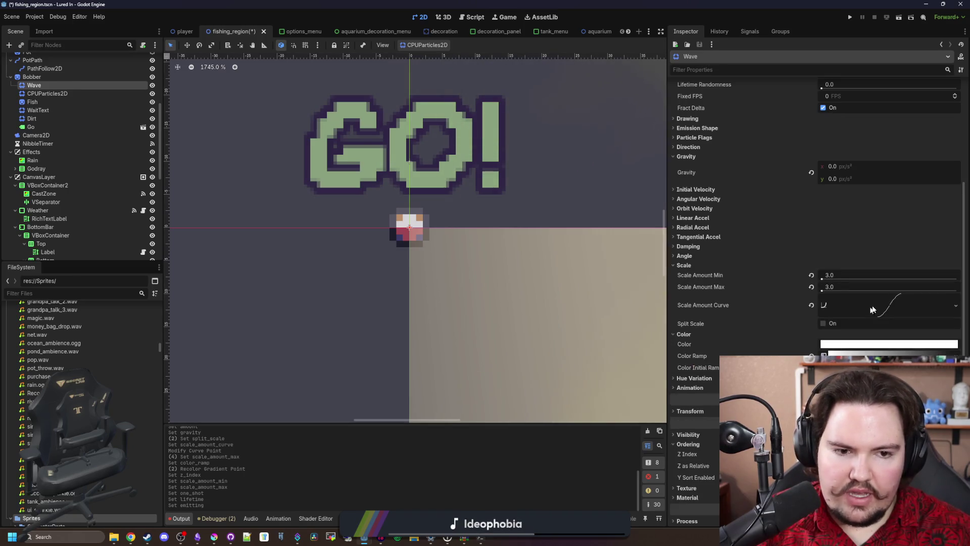
left_click(869, 306)
scroll(707, 343, "down", 3)
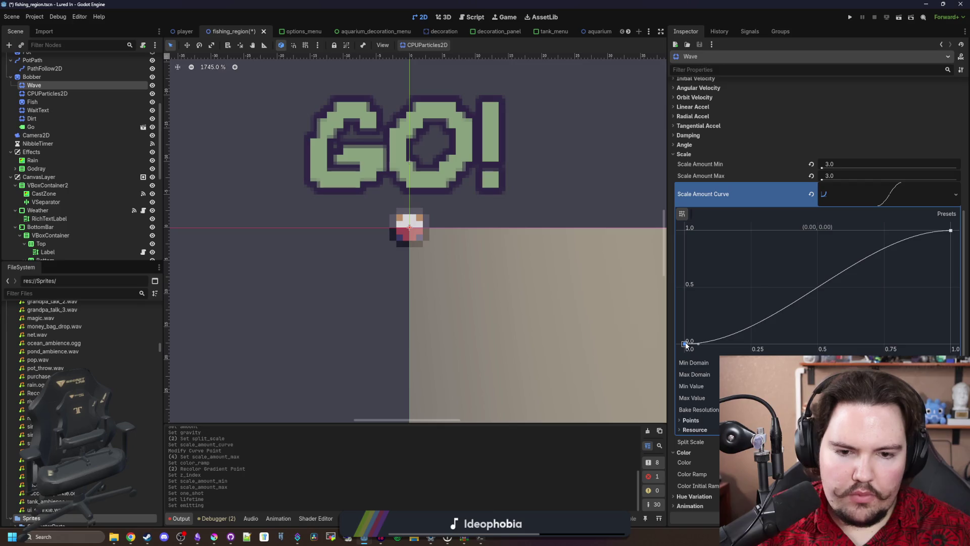
left_click_drag(706, 331, 717, 306)
key("ctrl+s")
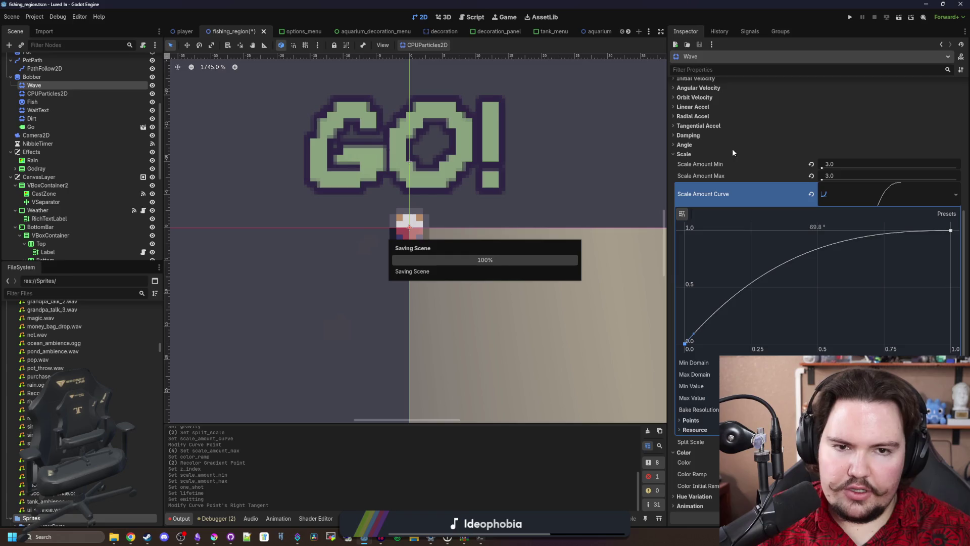
Step: Replay the burst to preview it, save the scene, and open fishing_region.gd
left_click(822, 98)
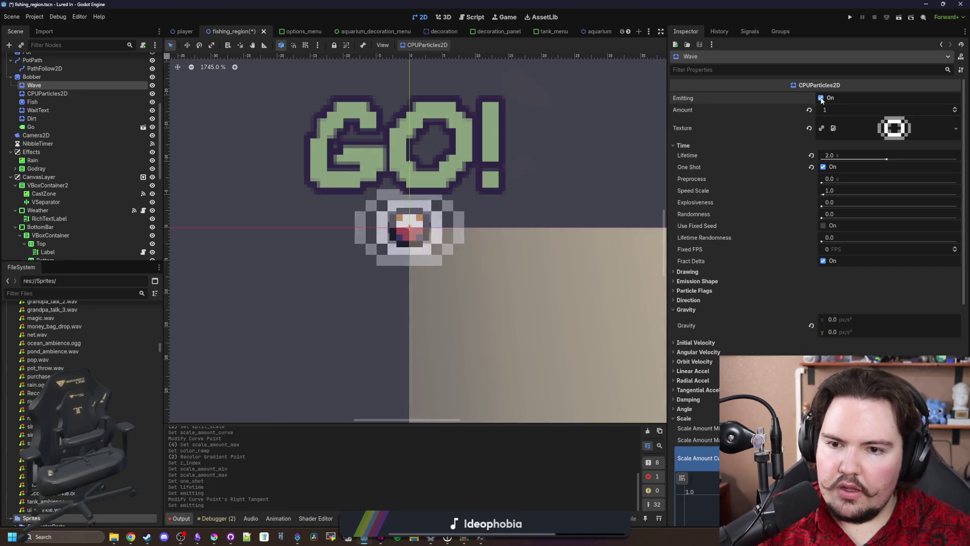
left_click(821, 98)
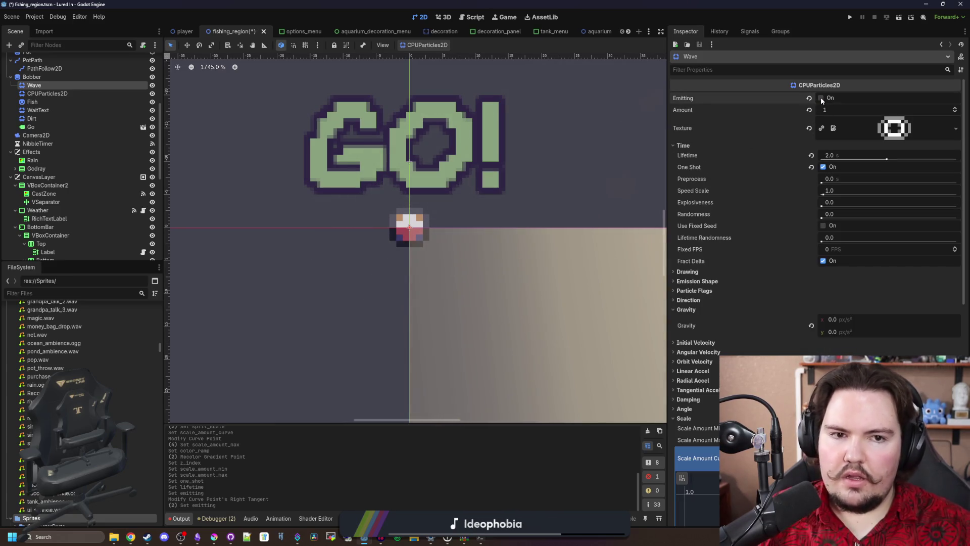
left_click(822, 99)
scroll(396, 264, "down", 2)
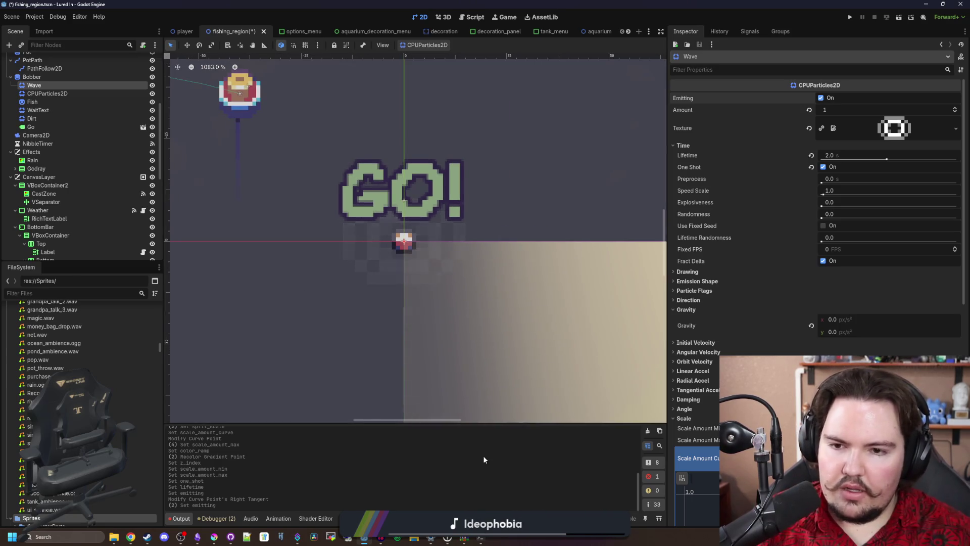
key("ctrl+s")
key("ctrl+s")
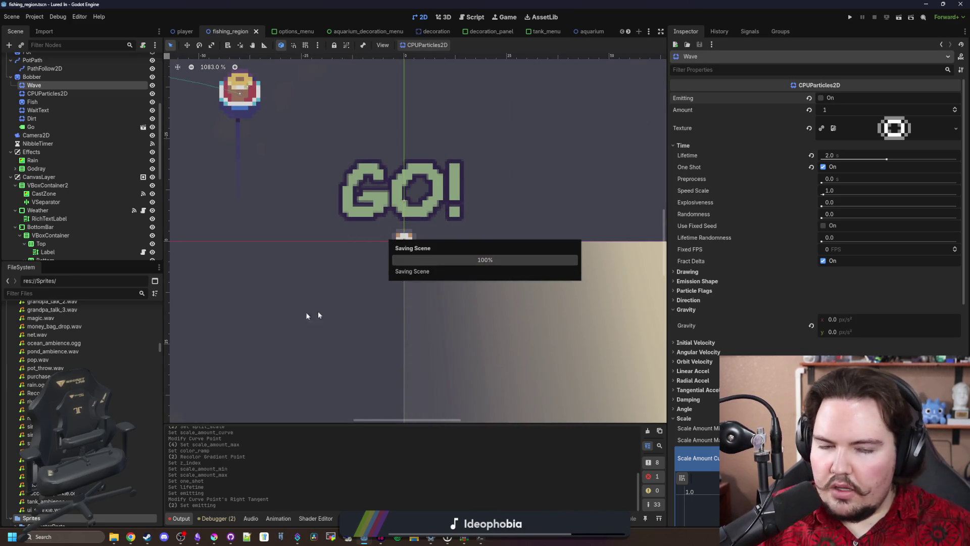
key("ctrl+s")
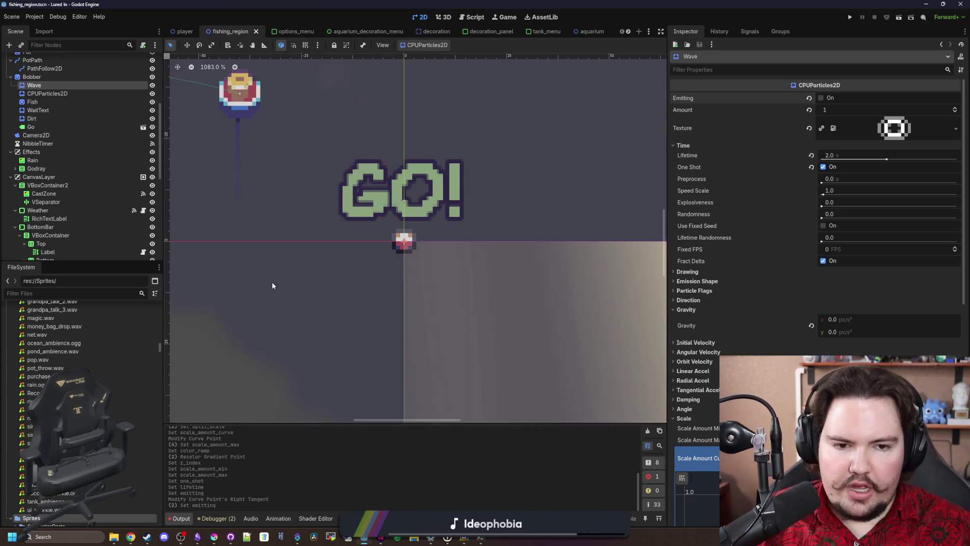
scroll(98, 186, "up", 5)
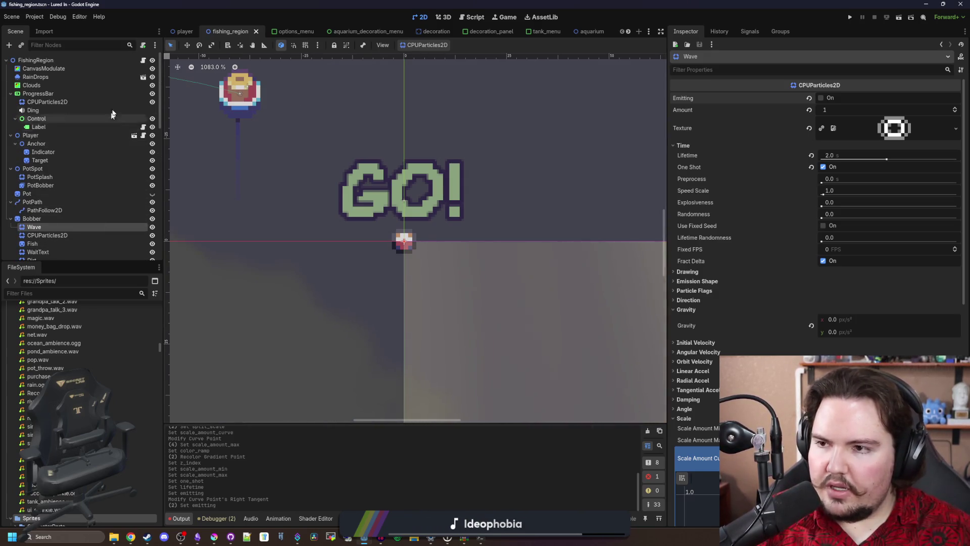
left_click(475, 17)
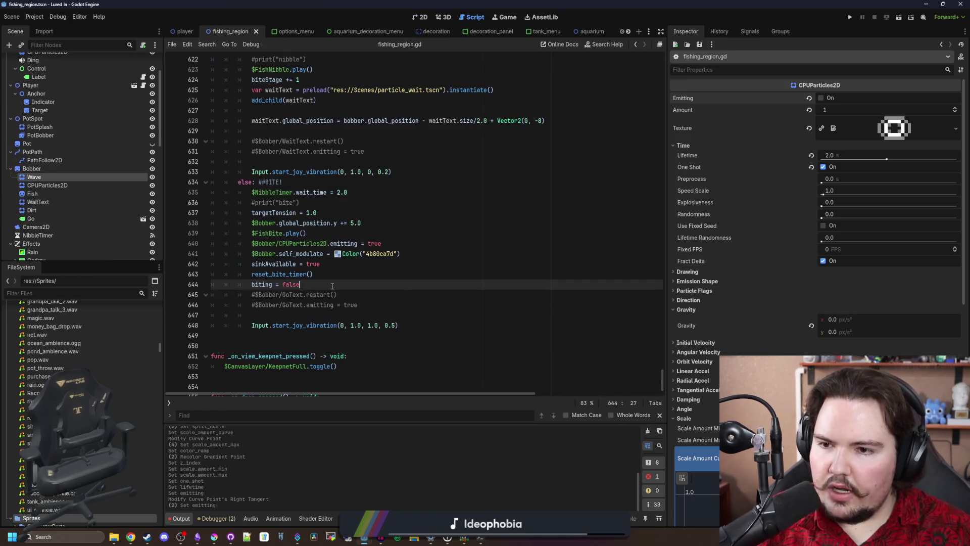
Step: Add $Bobber/Wave.emitting = true to the bite branch, save the script, and run the project
scroll(331, 286, "up", 6)
left_click(273, 192)
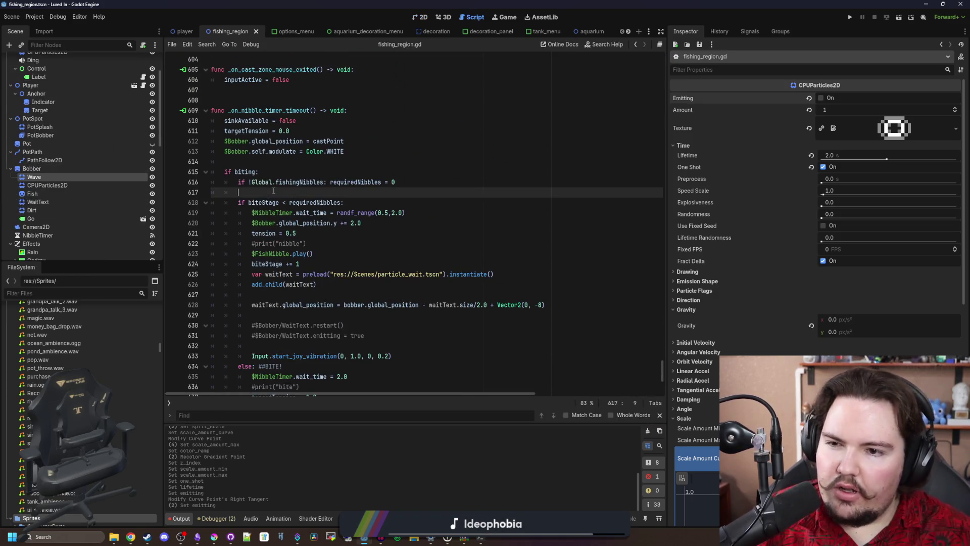
key("Return")
key("Return")
key("Up")
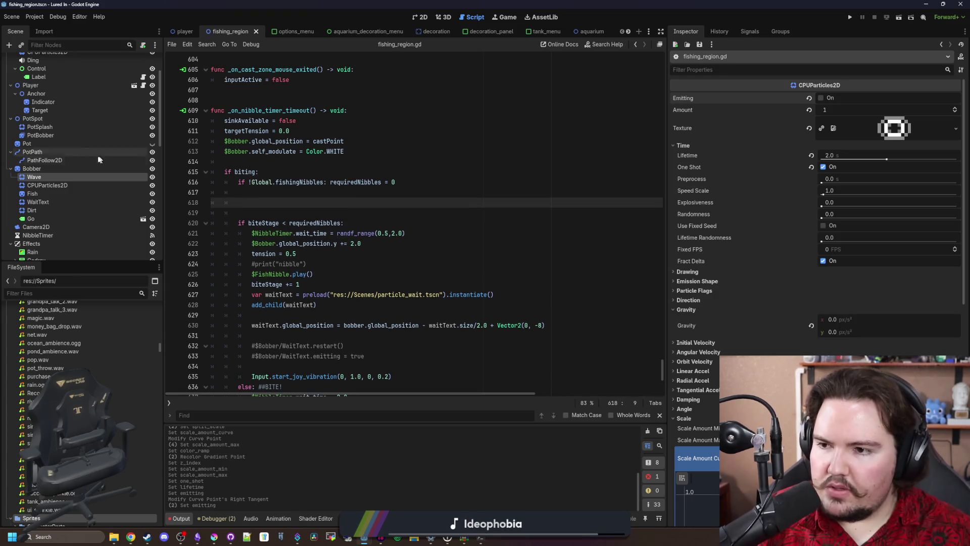
left_click_drag(72, 176, 289, 206)
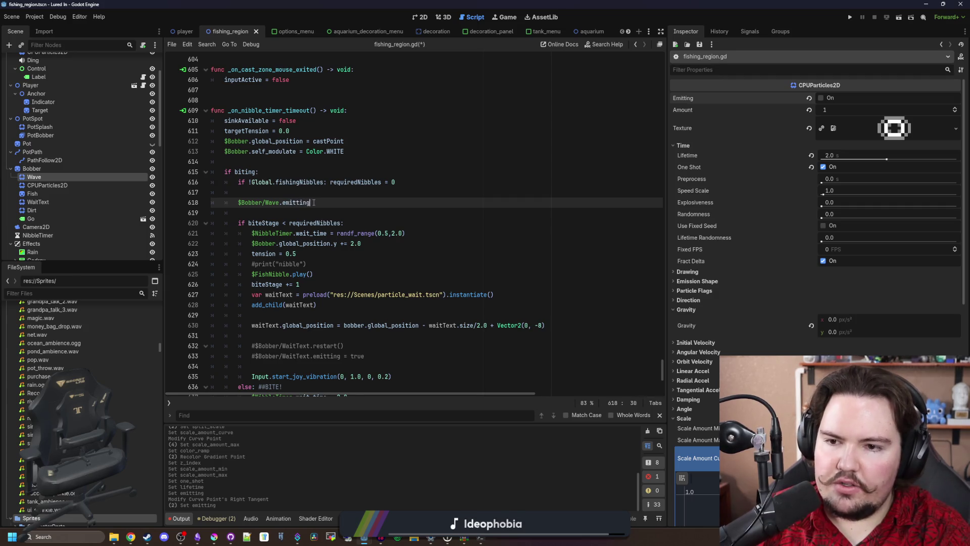
type("true")
left_click(339, 192)
key("ctrl+s")
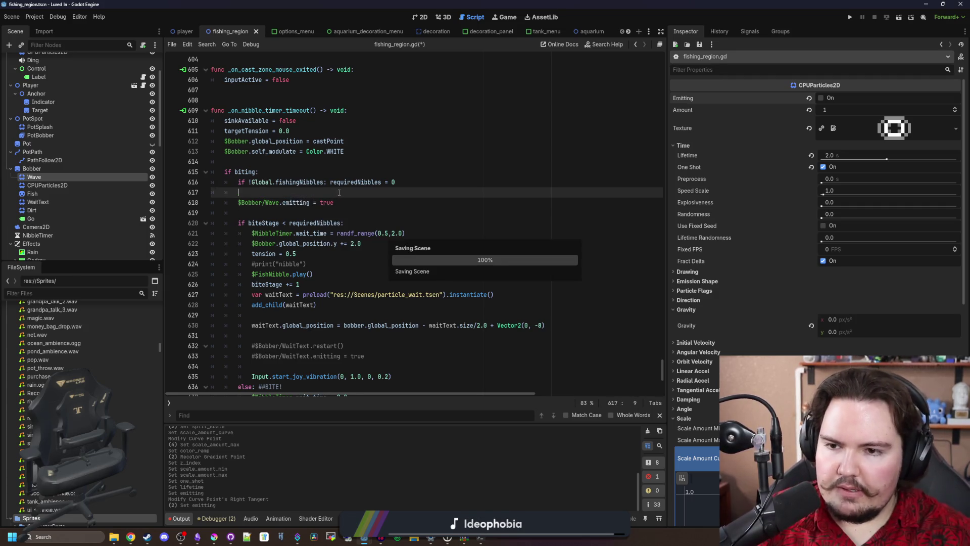
left_click(851, 18)
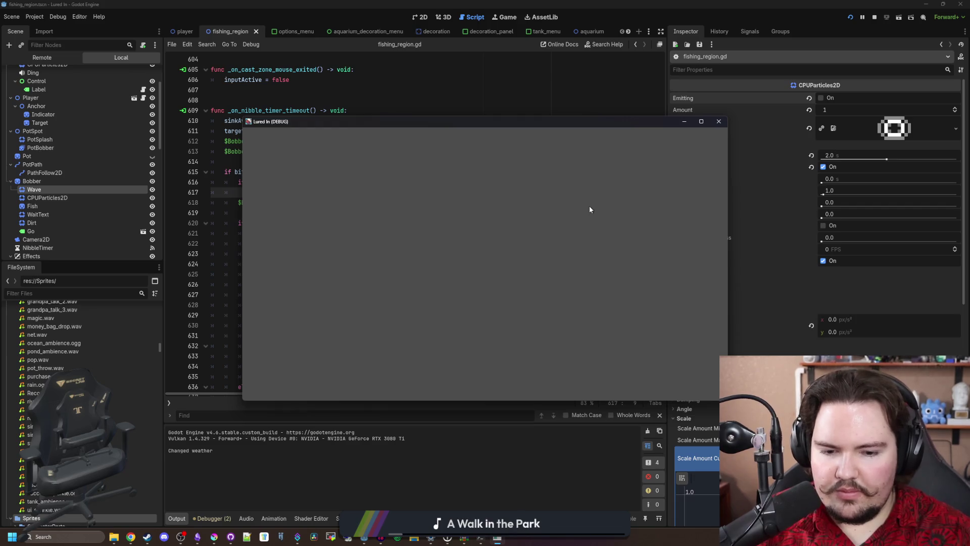
Step: Dismiss the popups, travel free to the Pond, and cast the line to see the water ring
left_click(312, 242)
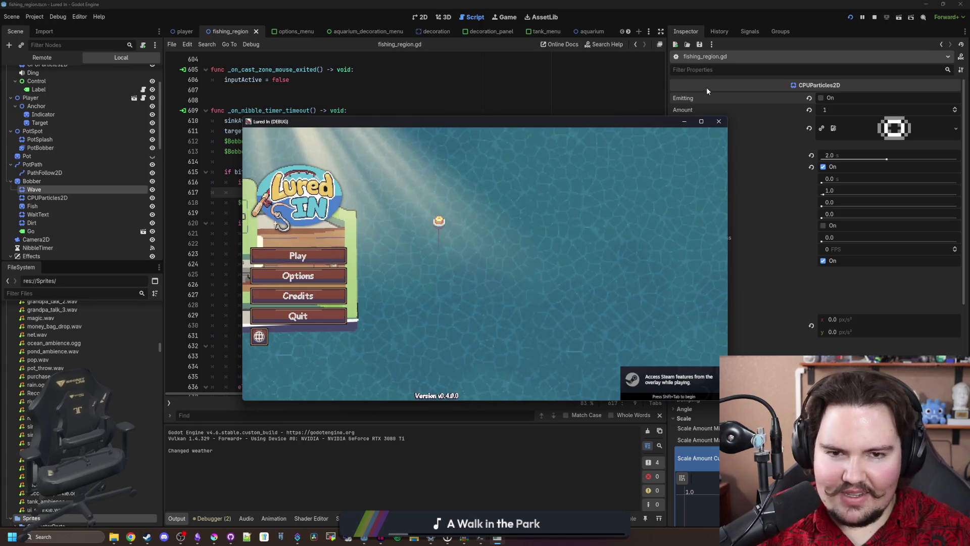
left_click(701, 121)
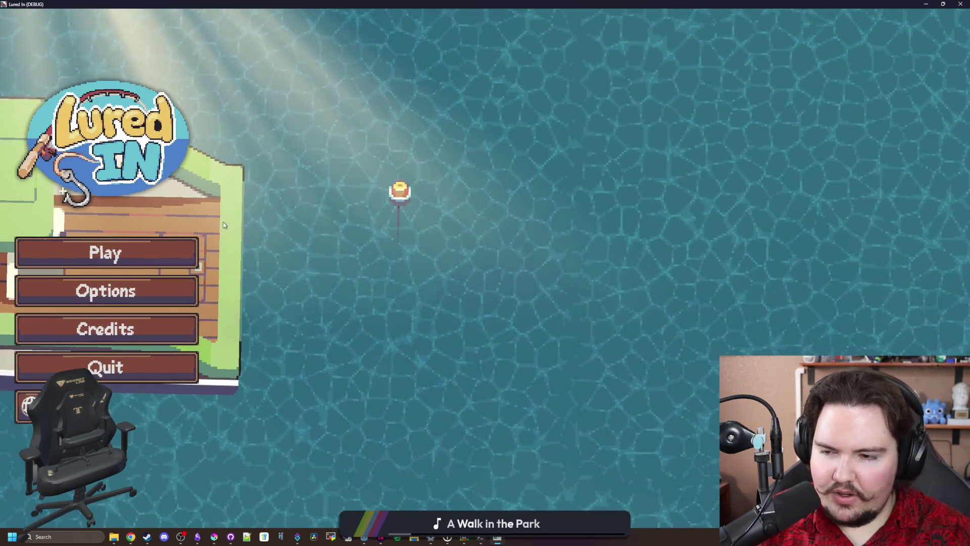
left_click(121, 252)
left_click(484, 334)
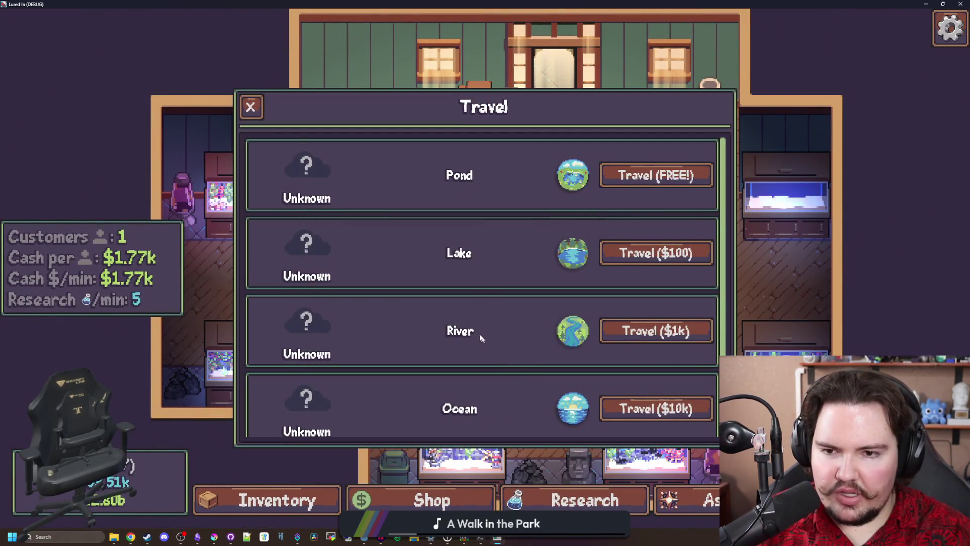
left_click(655, 175)
left_click(492, 277)
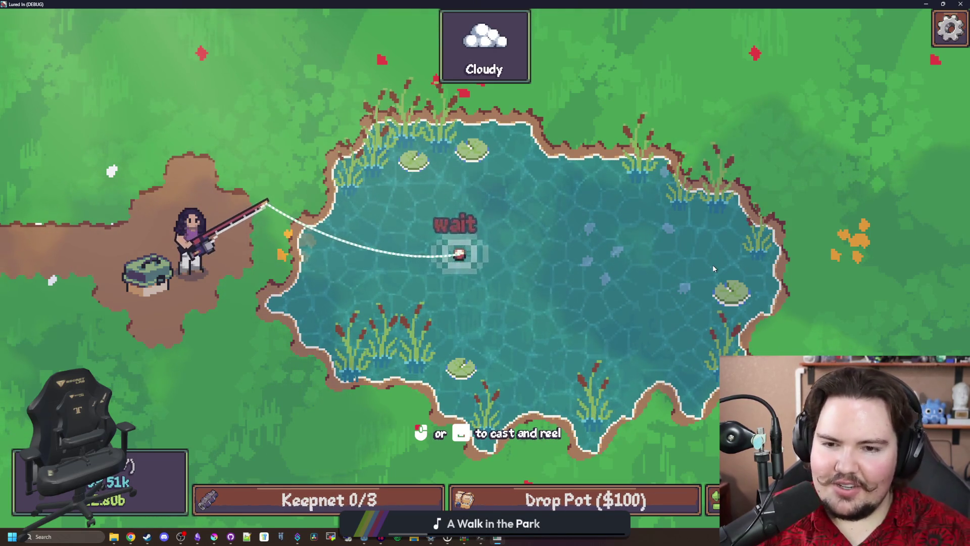
double_click(564, 10)
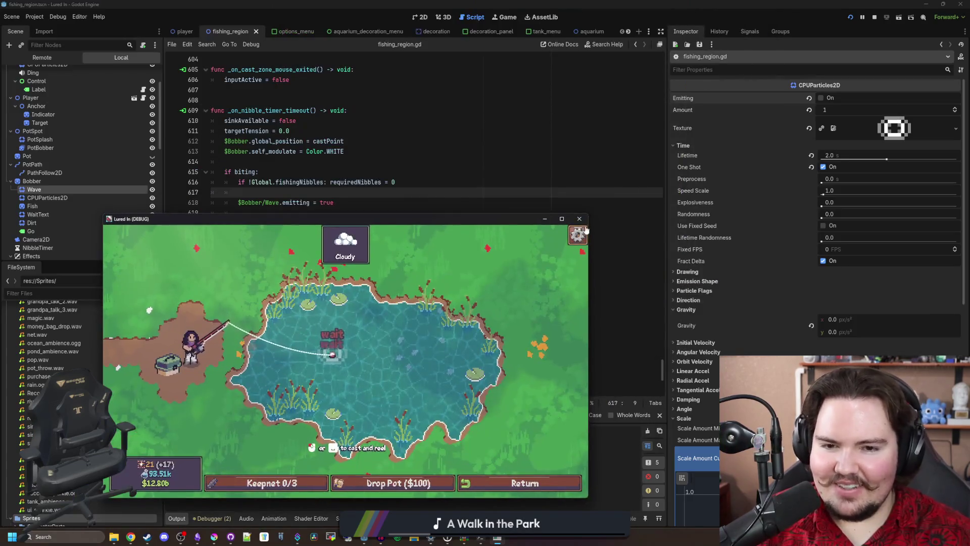
Step: Close the game, set Wave's scale amount to 2.0, and save
left_click(448, 207)
scroll(810, 274, "down", 6)
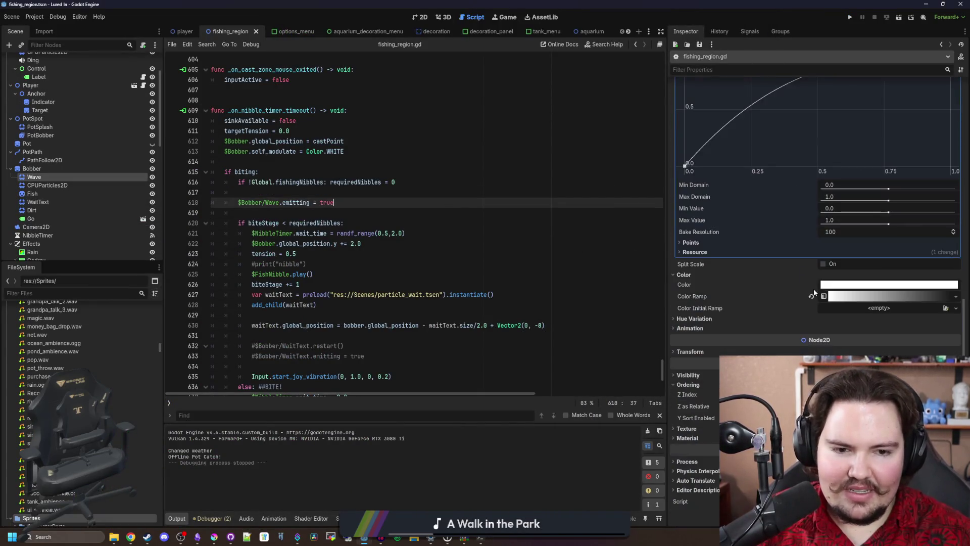
type("2")
key("Return")
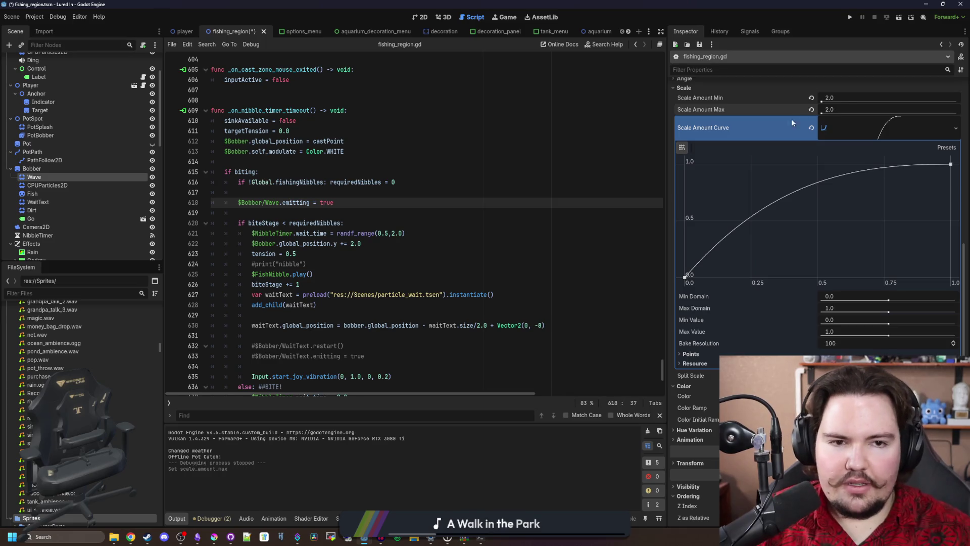
left_click(260, 172)
key("ctrl+s")
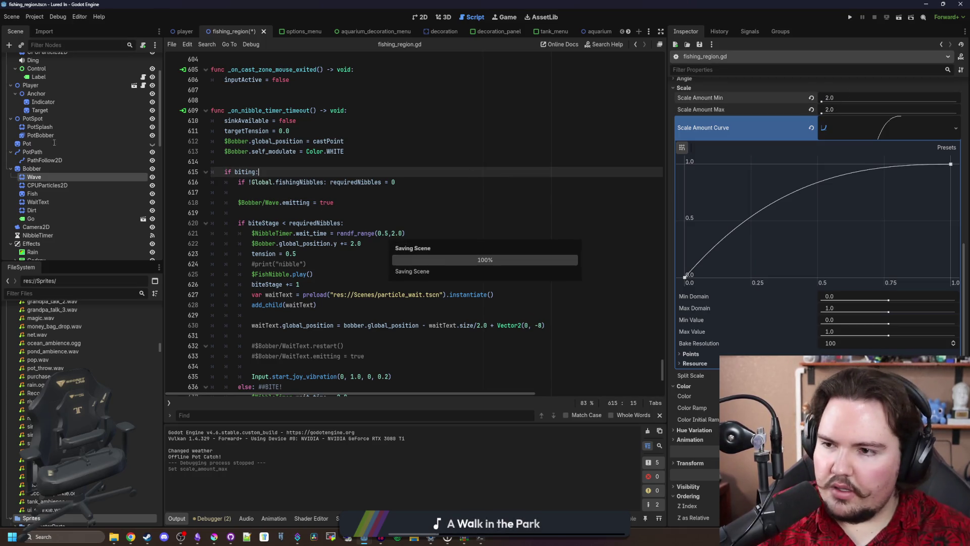
Step: Quick-load a new 'splash' texture onto the RainDrops particles and save the scene
scroll(70, 131, "up", 2)
left_click(61, 77)
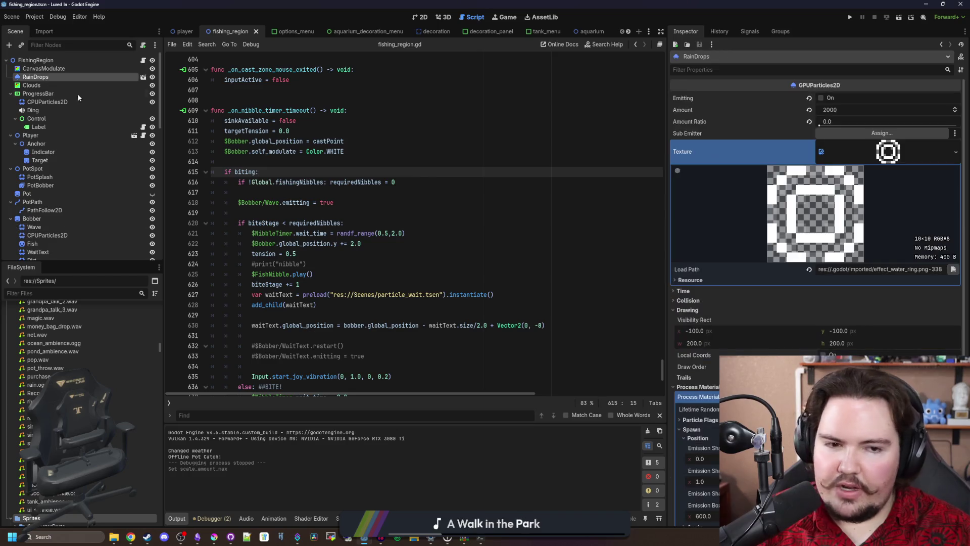
left_click(955, 152)
left_click(896, 334)
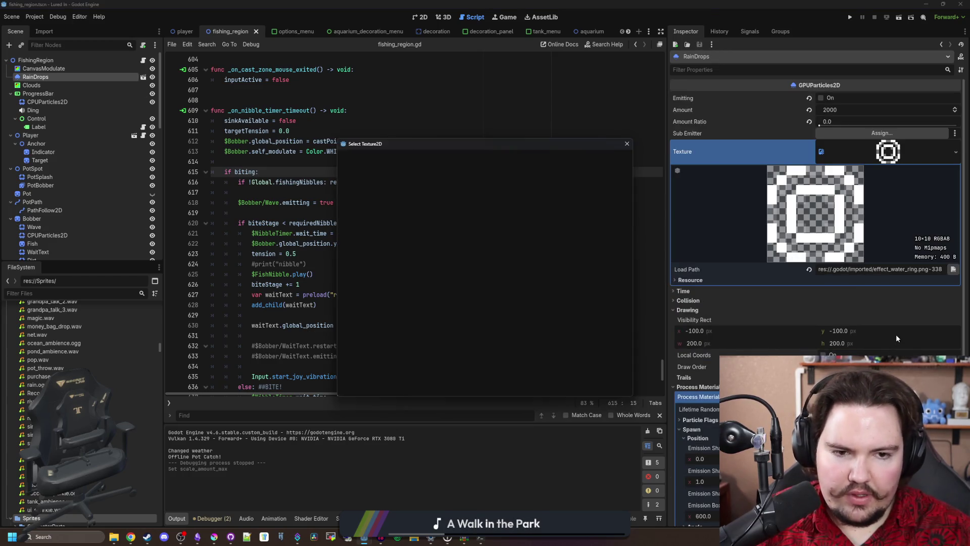
type("splash")
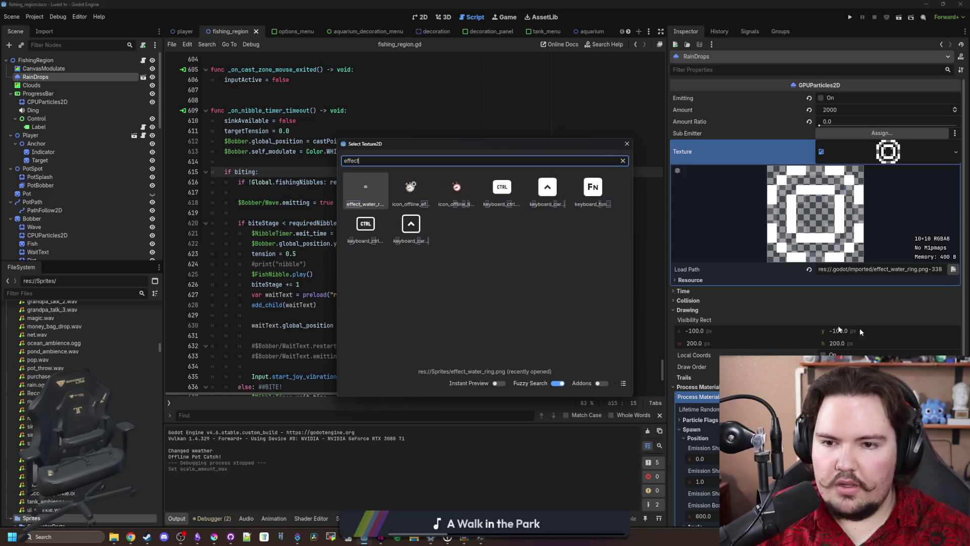
key("Return")
key("ctrl+s")
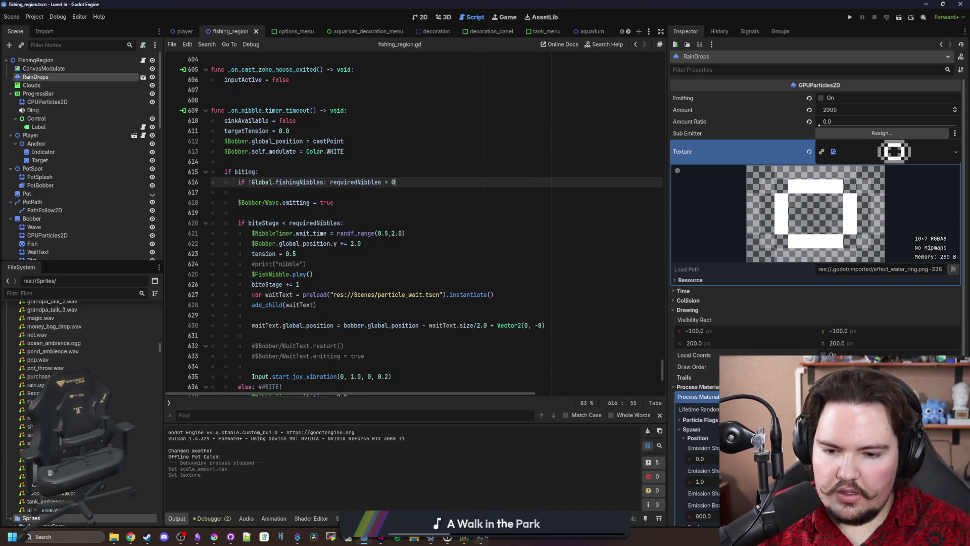
left_click(502, 18)
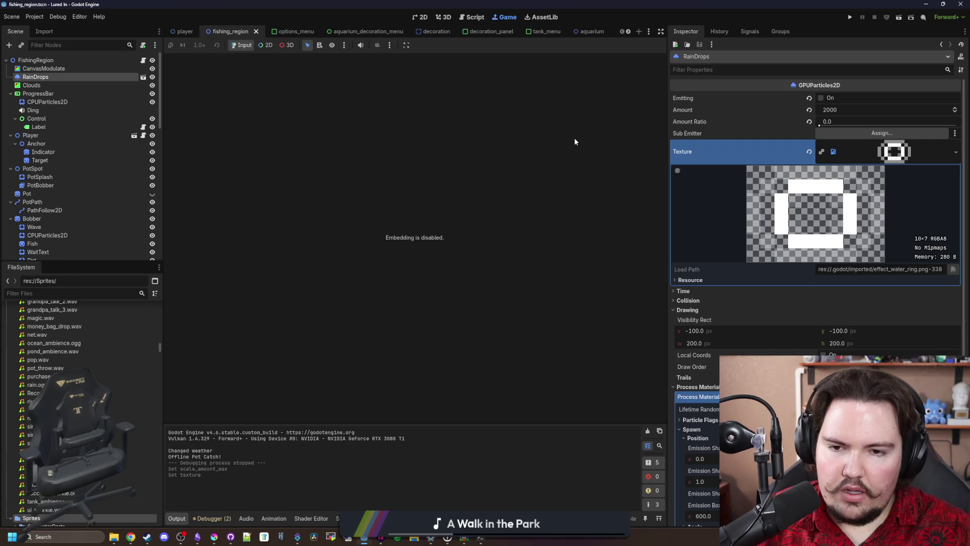
Step: Run the game, get past the Feedback and welcome popups, and travel to the Pond
left_click(851, 18)
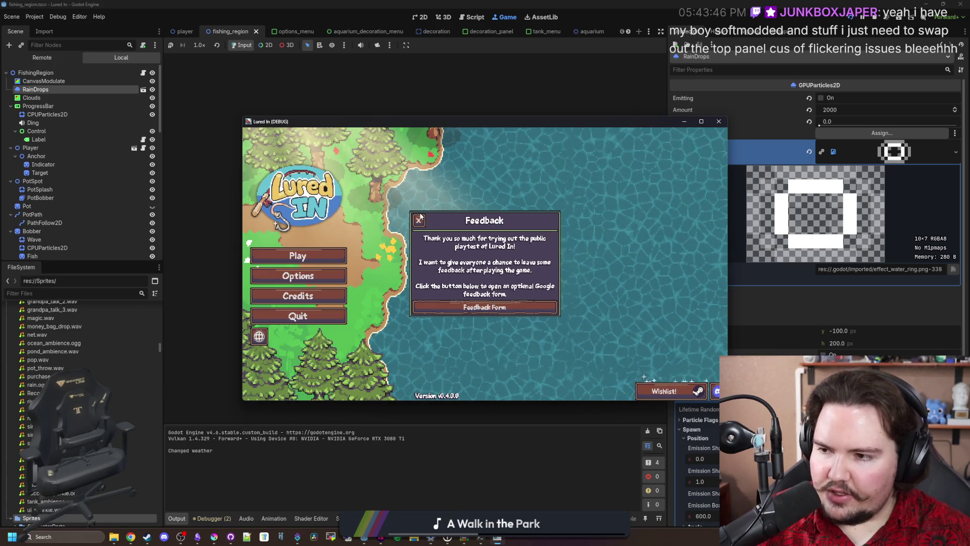
left_click(419, 219)
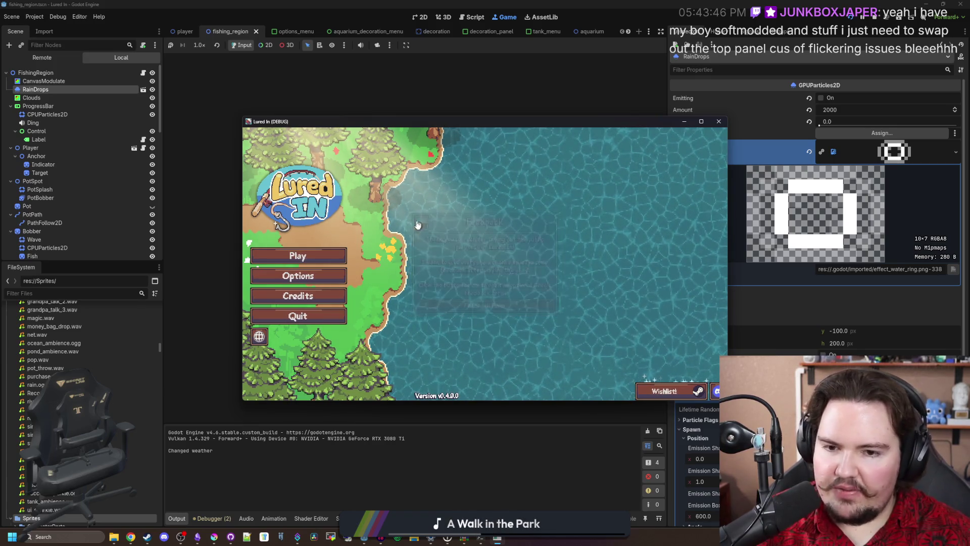
left_click(326, 255)
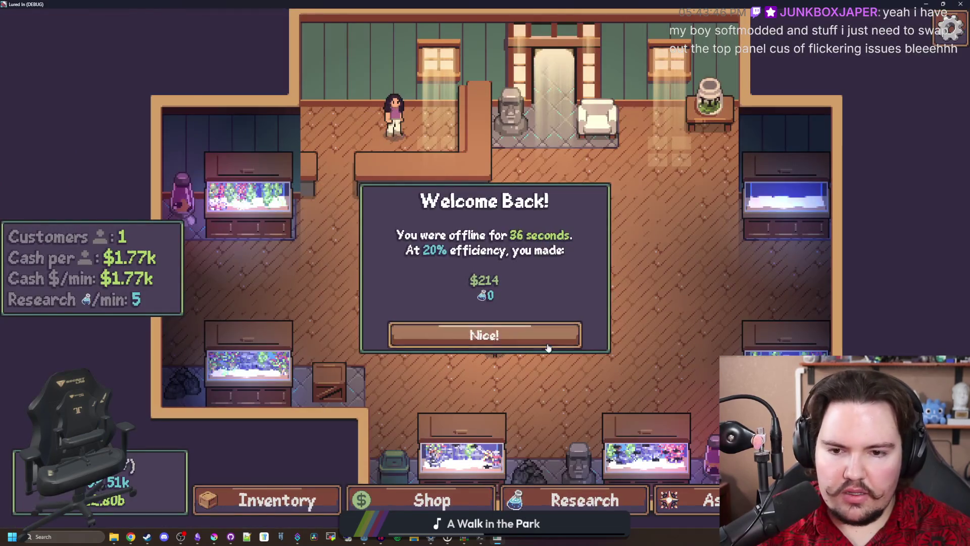
left_click(485, 334)
key("t")
left_click(660, 173)
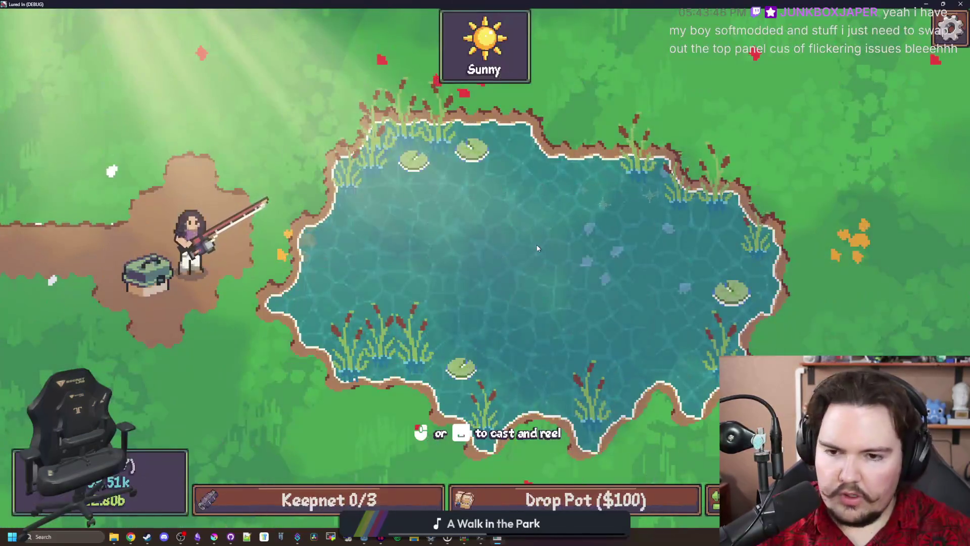
Step: Enter 'weather li.weather.ra' in the secret command menu to make it rain, then stop the game
key("grave")
type("weather li")
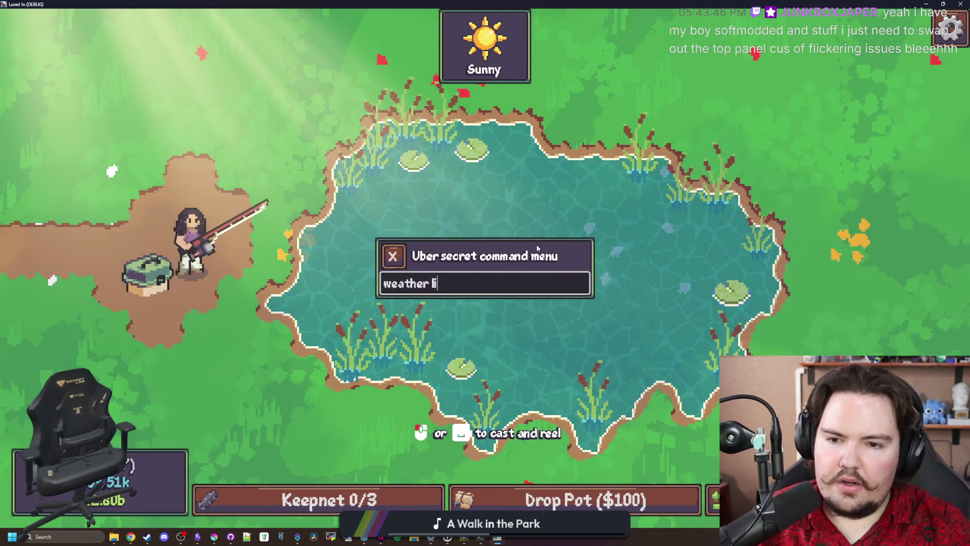
type(".weather.ra")
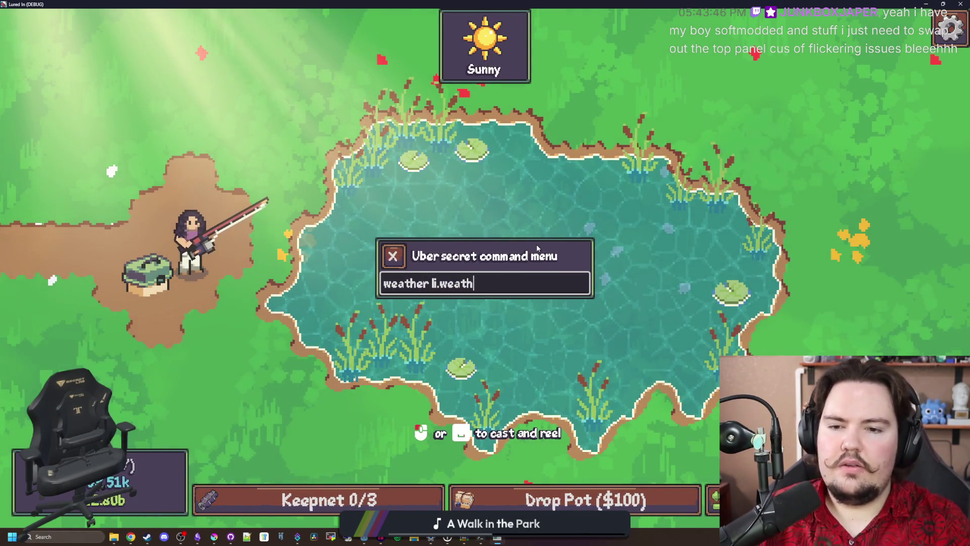
key("Return")
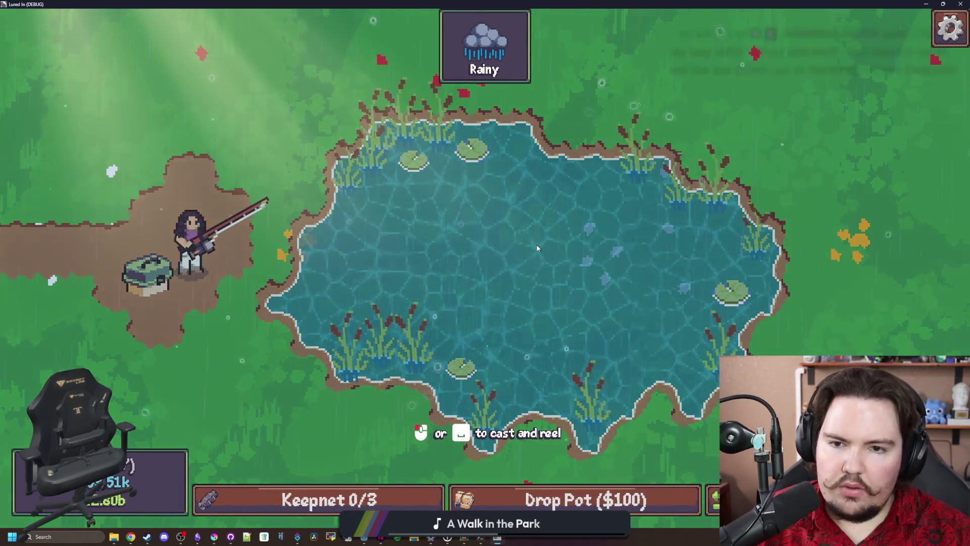
key("F8")
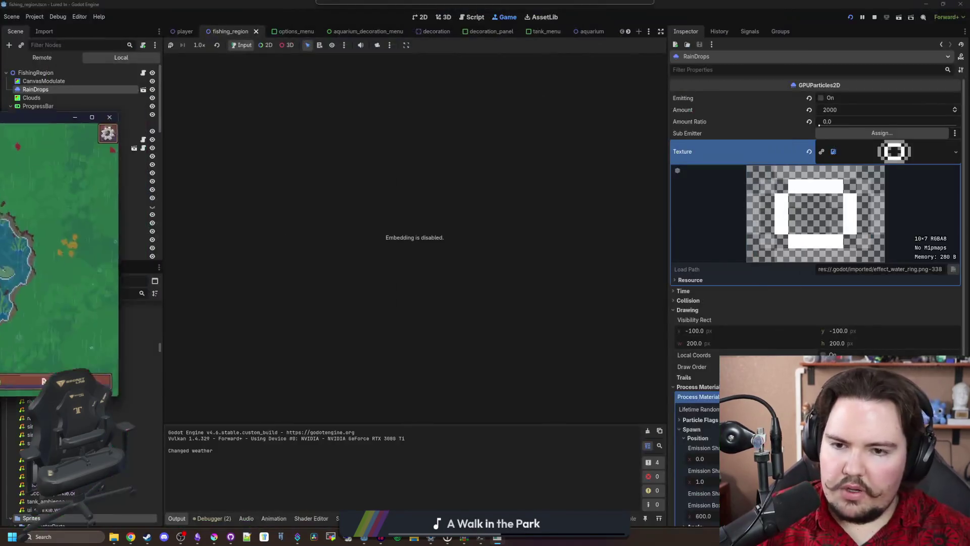
Step: Reselect RainDrops, drag its Process Material Spawn > Angle slider lower, and save the scene
left_click(32, 98)
left_click(36, 89)
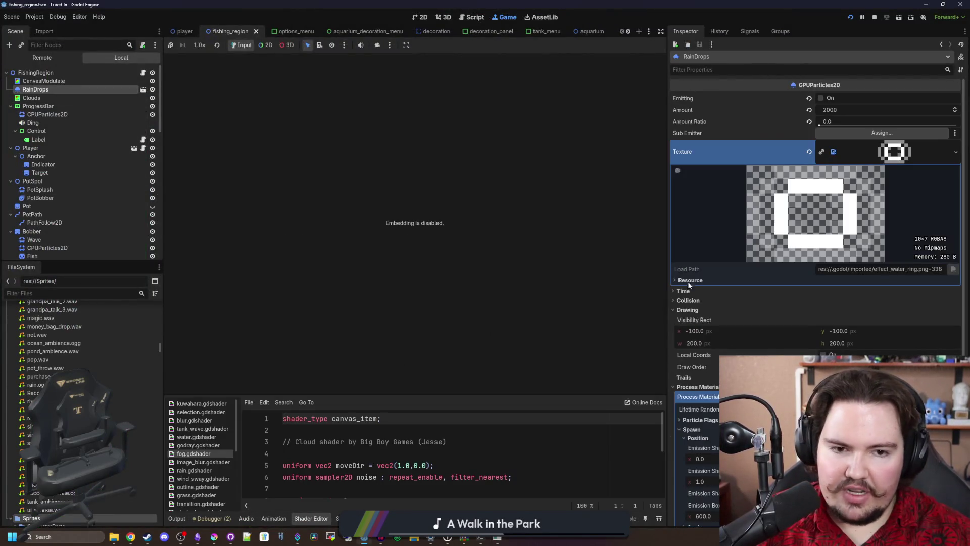
scroll(771, 350, "down", 4)
left_click(686, 221)
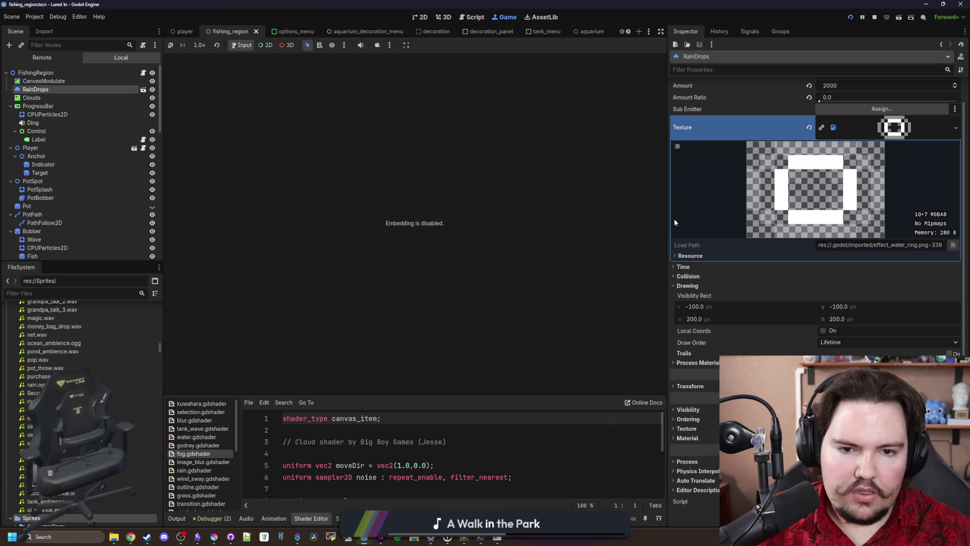
left_click(700, 362)
scroll(768, 320, "down", 3)
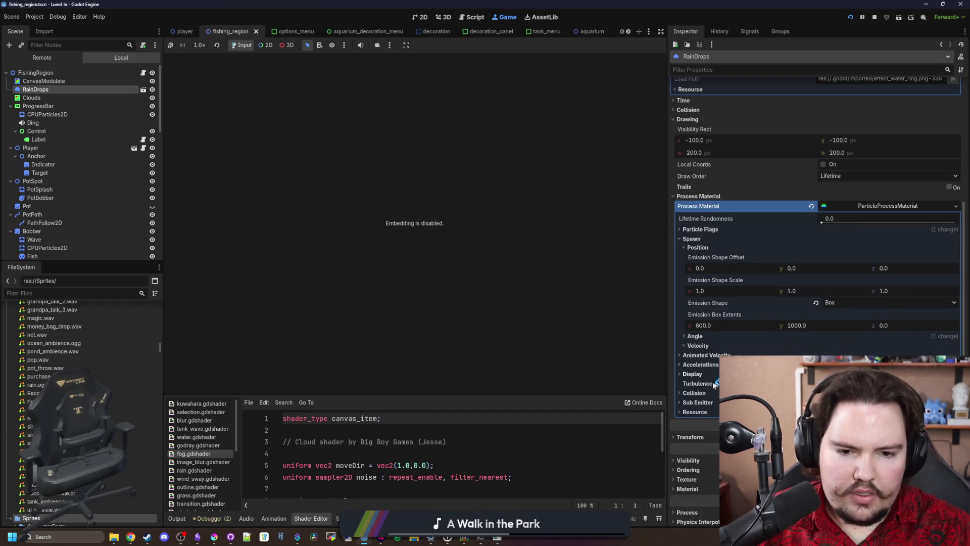
left_click(707, 339)
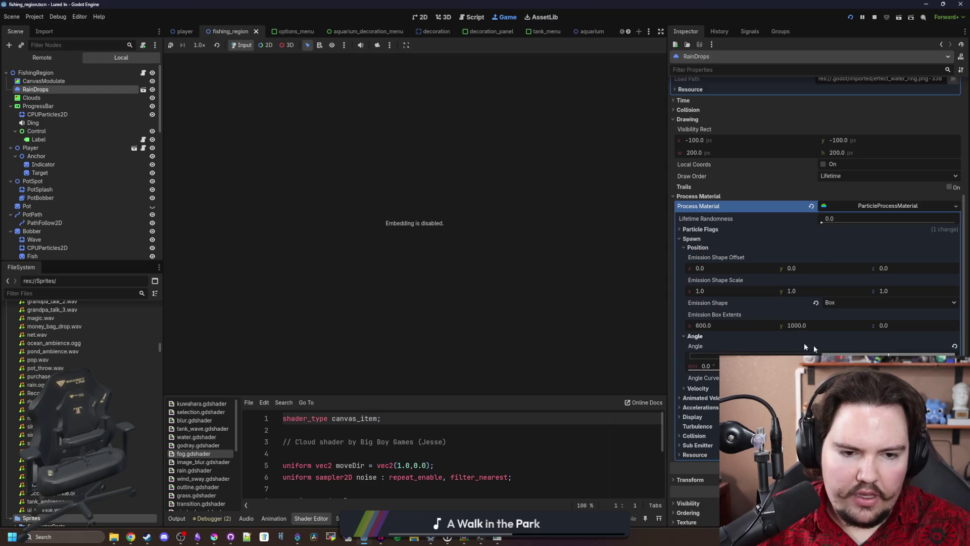
left_click_drag(888, 355, 822, 355)
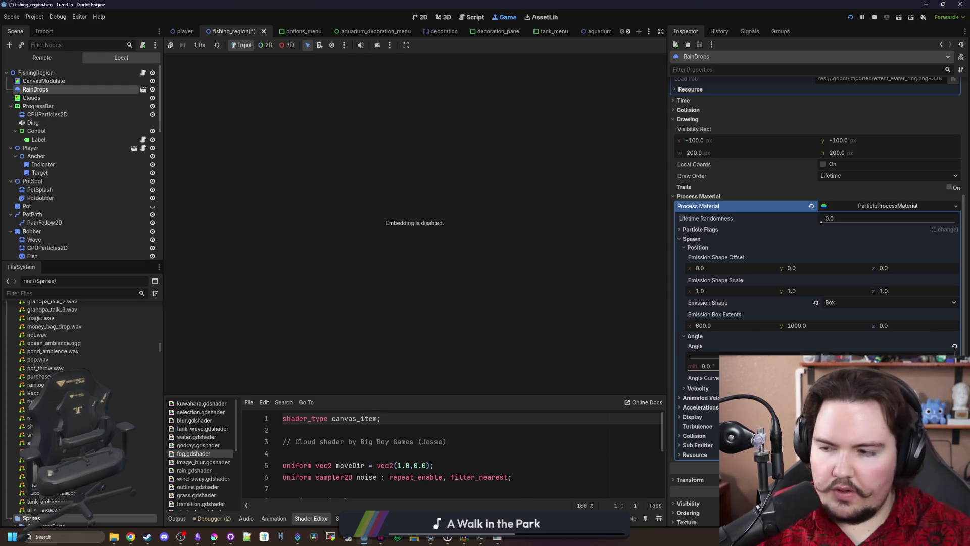
key("ctrl+s")
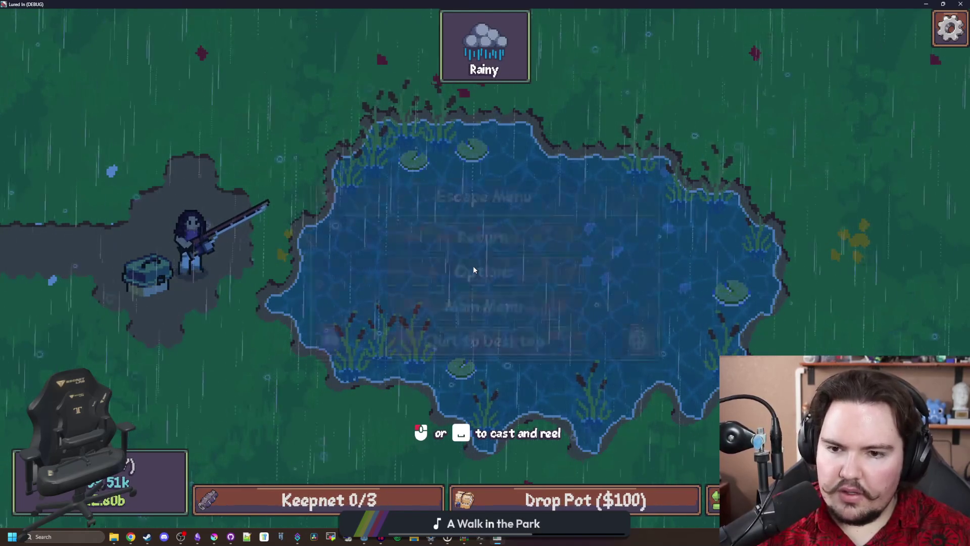
Step: Run the debug command 'weather li.weather.sun' to make the Pond sunny
key("grave")
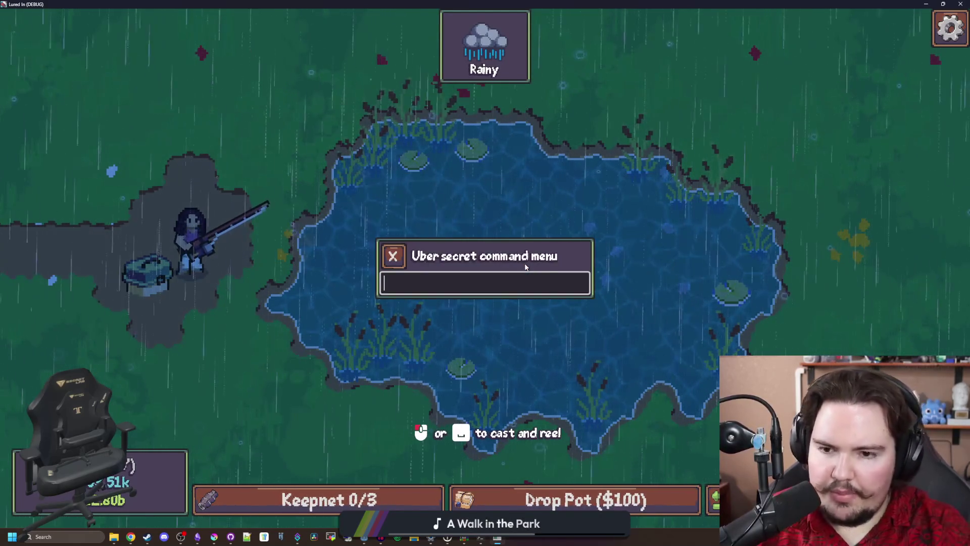
type("weather li.weather.sun")
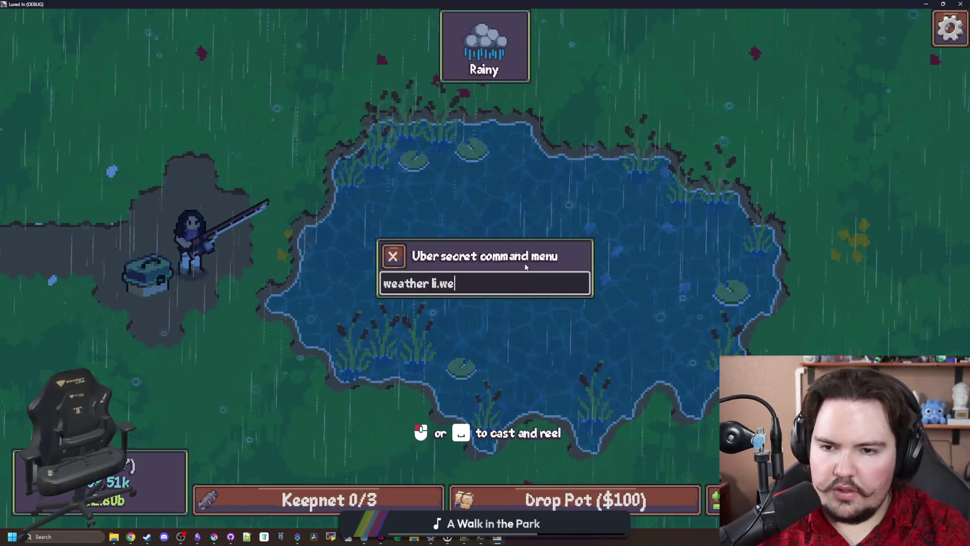
key("Return")
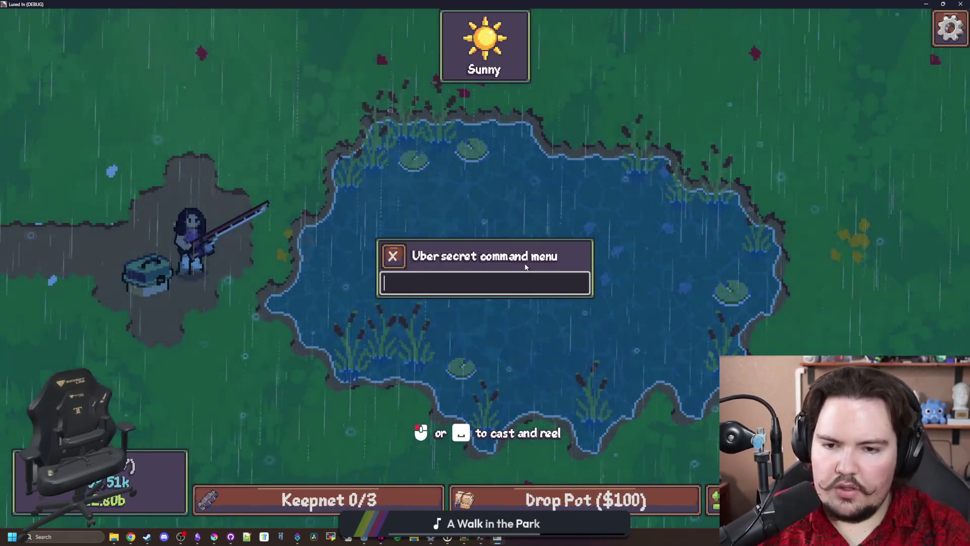
Step: Cast the line into the pond, then close the game and show fishing_region.gd
key("grave")
left_click(498, 245)
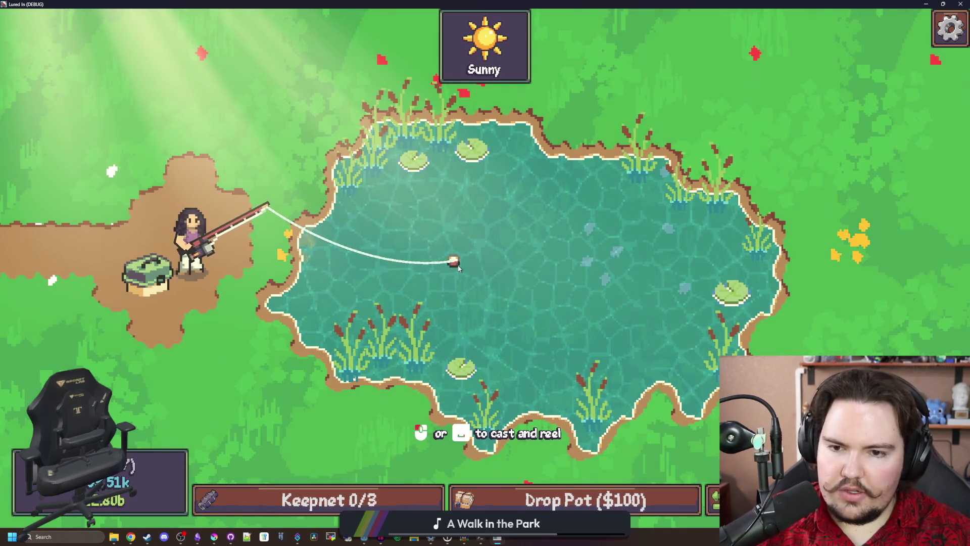
key("alt+F4")
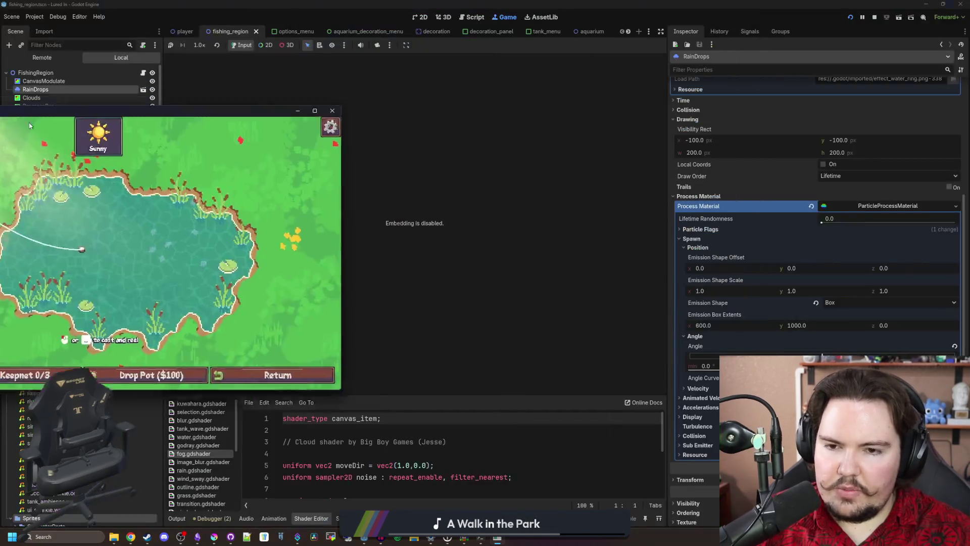
left_click(144, 73)
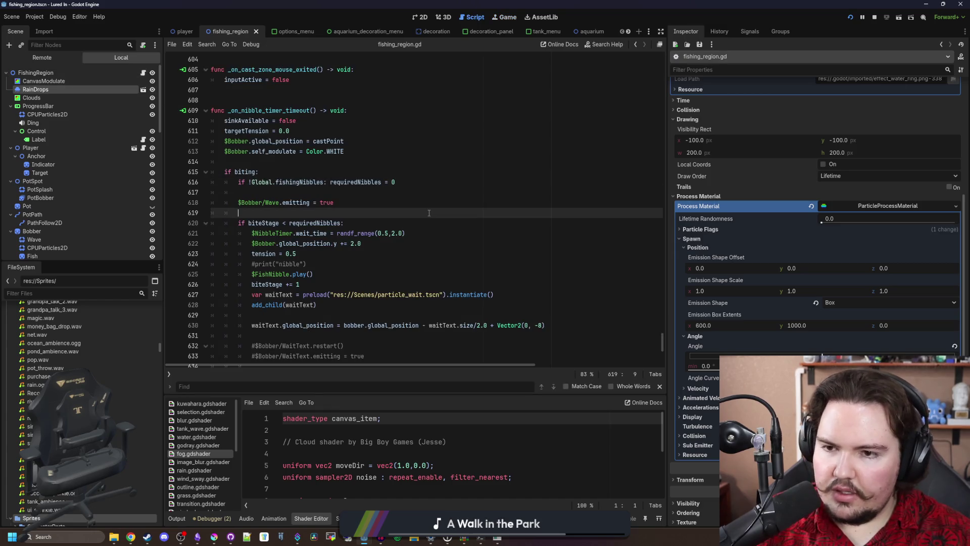
Step: Add a $Bobber/Wave.restart() line above the Wave emitting call and save
scroll(438, 228, "up", 5)
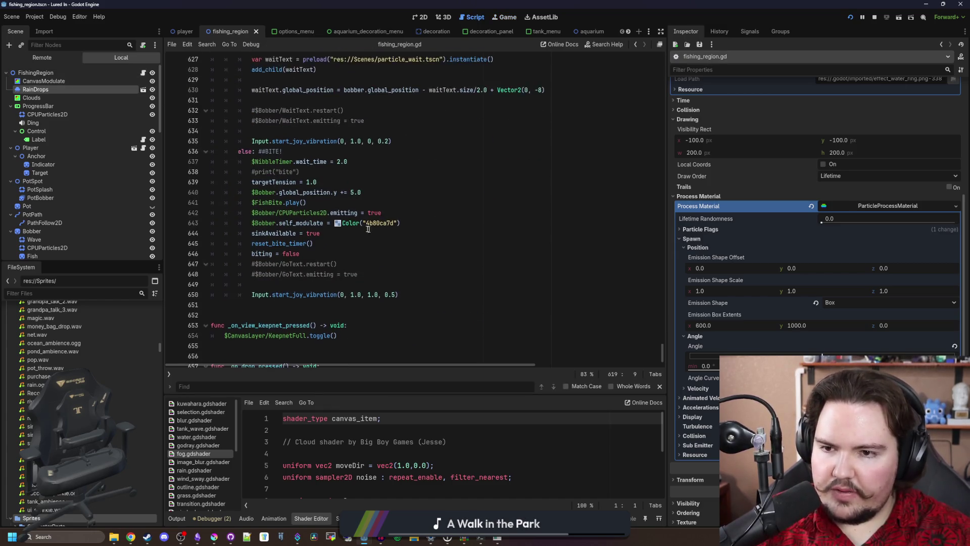
left_click(357, 143)
key("Return")
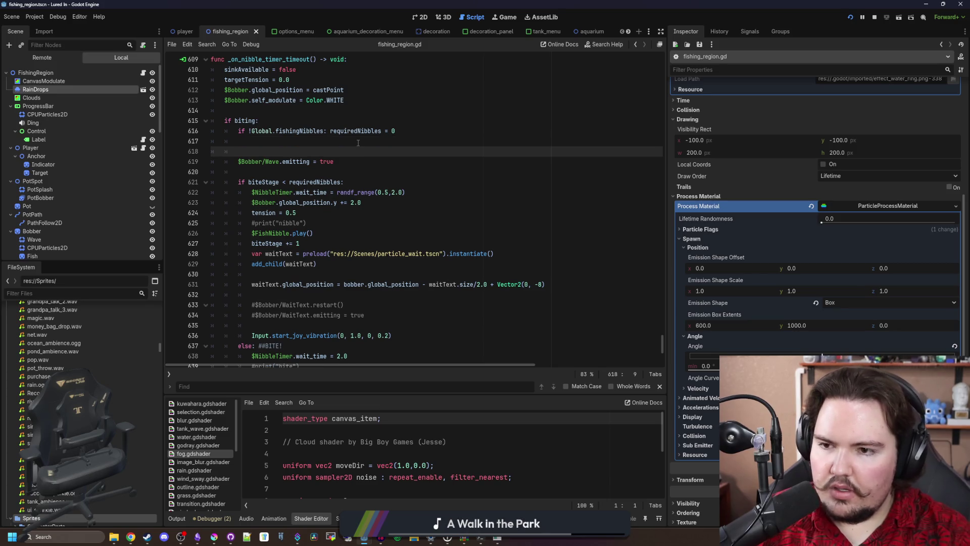
scroll(50, 151, "down", 10)
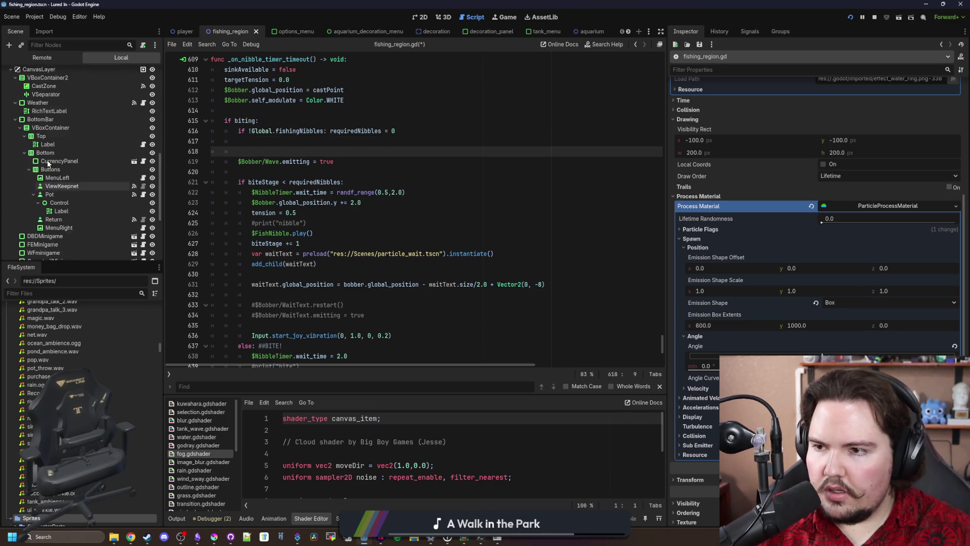
scroll(63, 172, "up", 10)
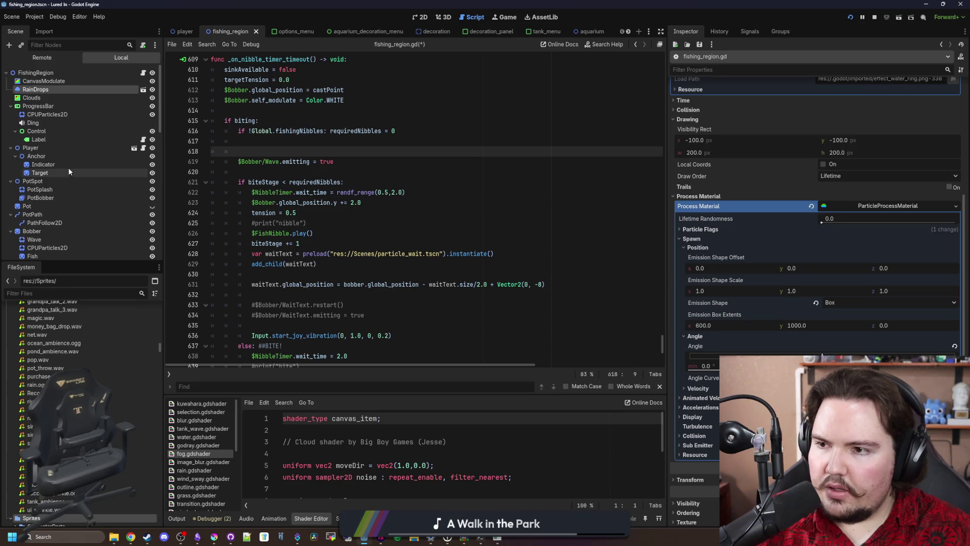
mouse_move(43, 237)
left_mouse_down()
mouse_move(81, 187)
mouse_move(285, 142)
mouse_move(289, 153)
left_mouse_up()
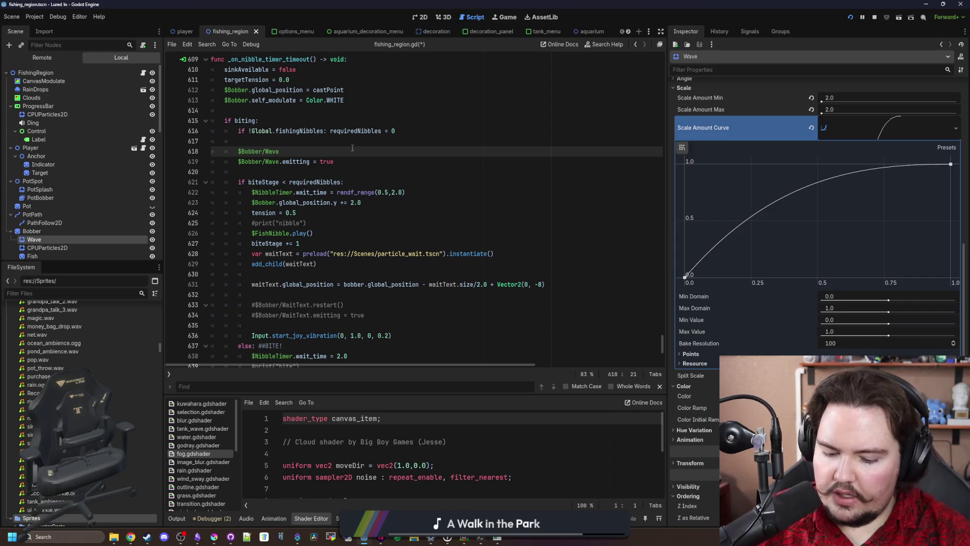
type(".restart()")
key("ctrl+s")
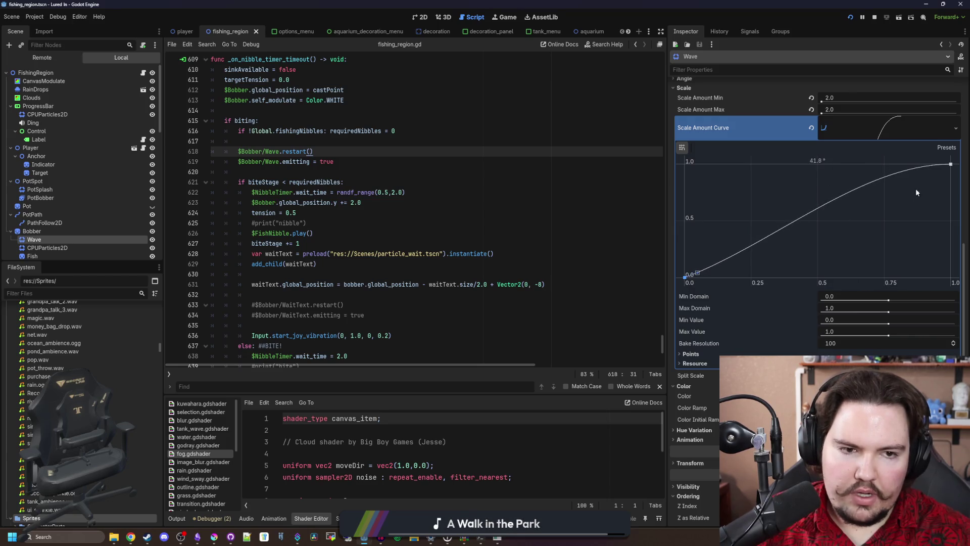
Step: Drag the Wave Scale Amount Curve's end point and tangent into a straight 45° line
mouse_move(919, 162)
left_mouse_down()
mouse_move(907, 174)
mouse_move(914, 178)
left_mouse_up()
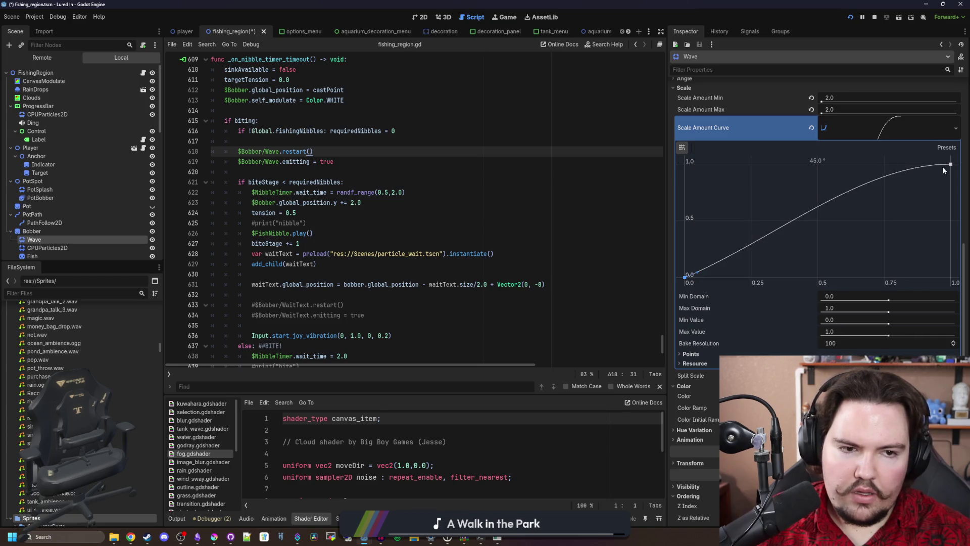
mouse_move(939, 164)
left_mouse_down()
mouse_move(907, 173)
mouse_move(897, 198)
left_mouse_up()
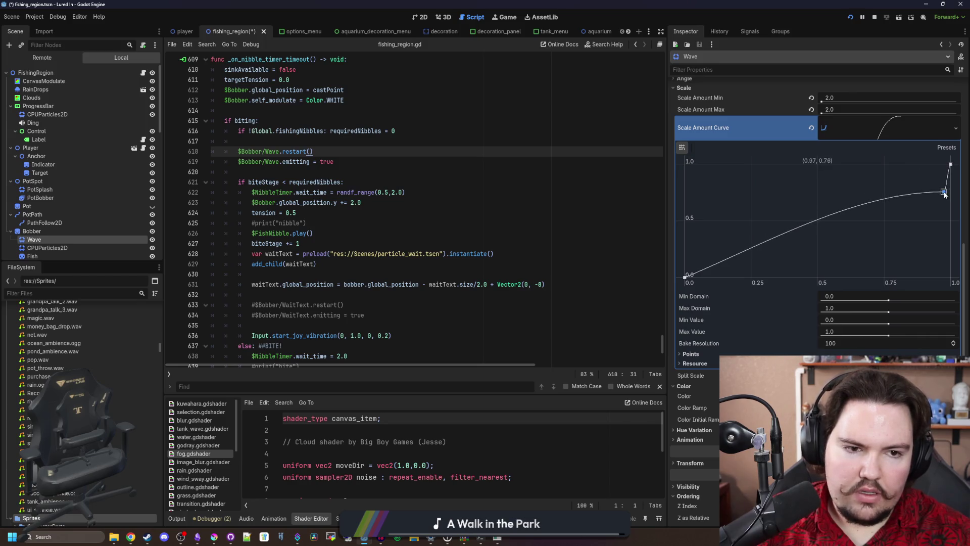
left_click_drag(935, 177, 955, 165)
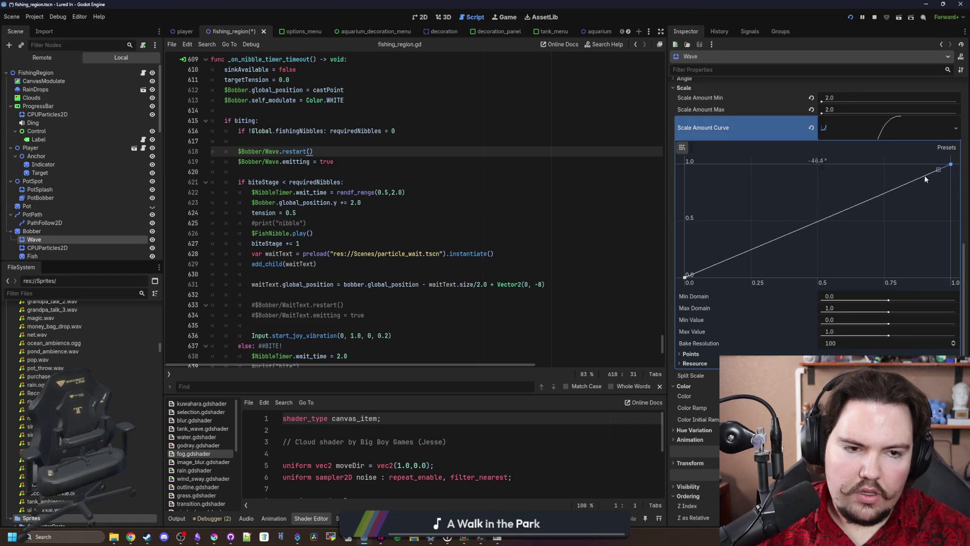
left_click_drag(925, 178, 907, 182)
left_click(303, 274)
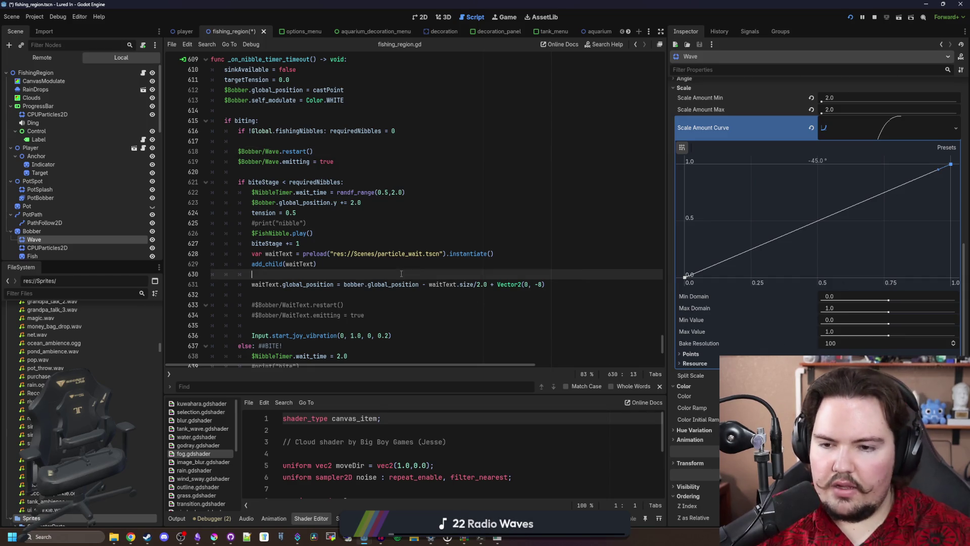
Step: Save the fishing scene
key("ctrl+s")
left_click(465, 243)
key("ctrl+s")
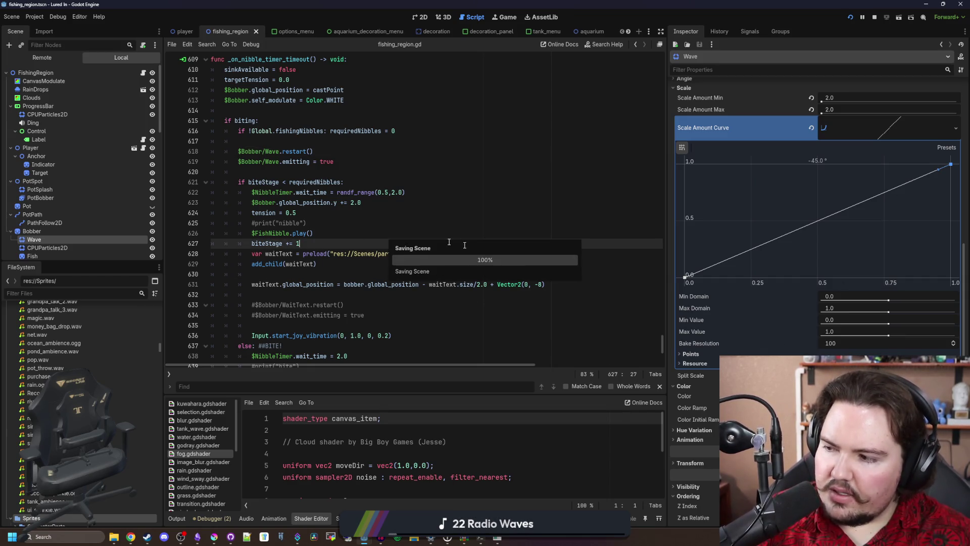
left_click(432, 216)
key("ctrl+s")
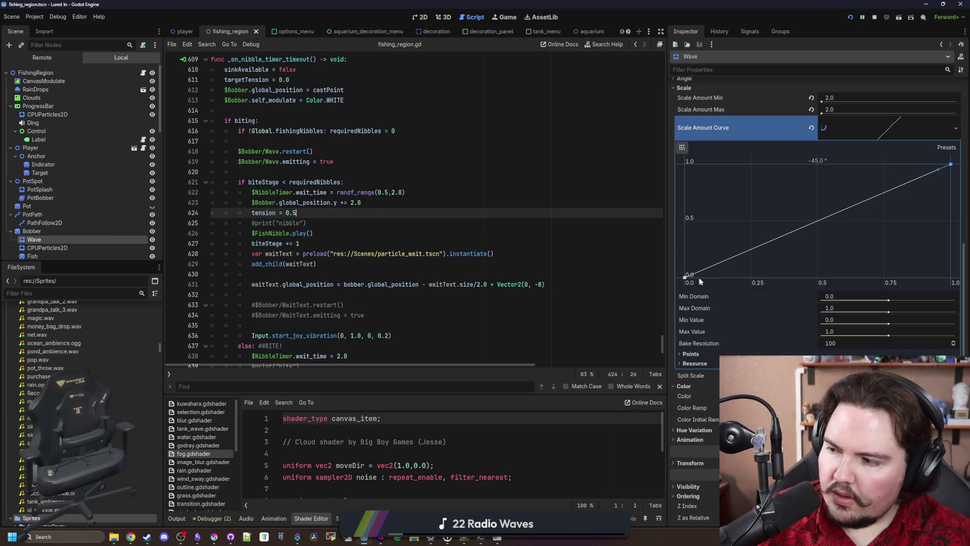
Step: Set the Wave colour ramp interpolation to Cubic, revert it to Linear, and return to the game
scroll(774, 243, "up", 3)
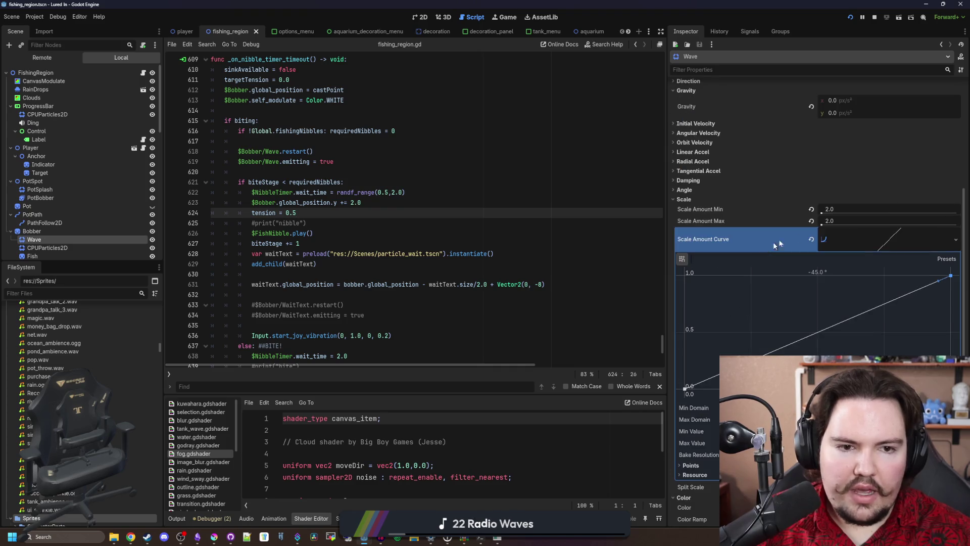
left_click(895, 242)
left_click(872, 295)
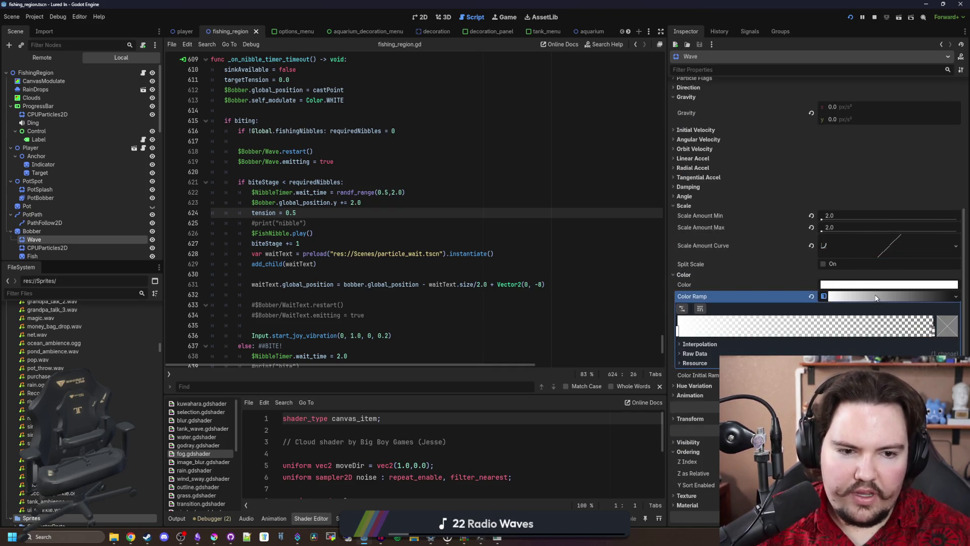
scroll(808, 311, "down", 2)
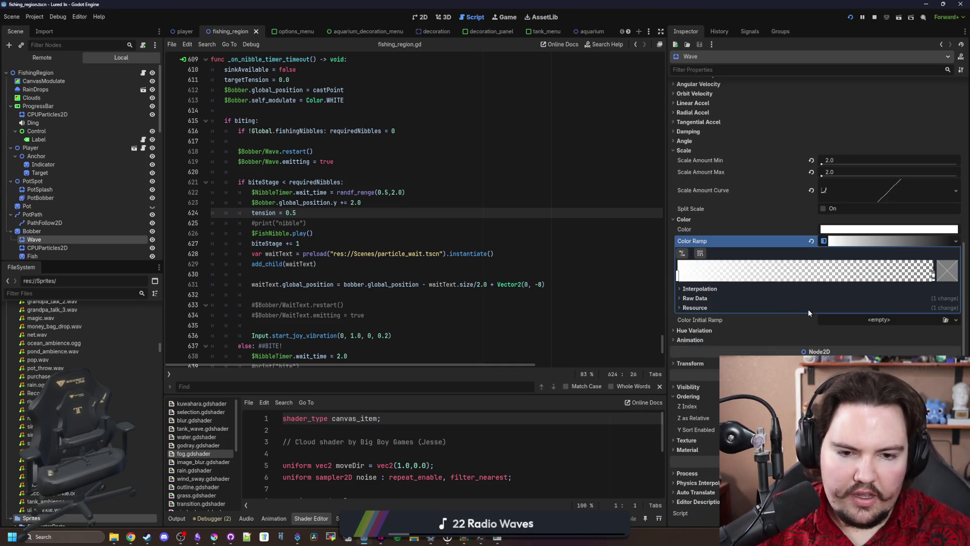
left_click(692, 289)
left_click(868, 298)
left_click(847, 329)
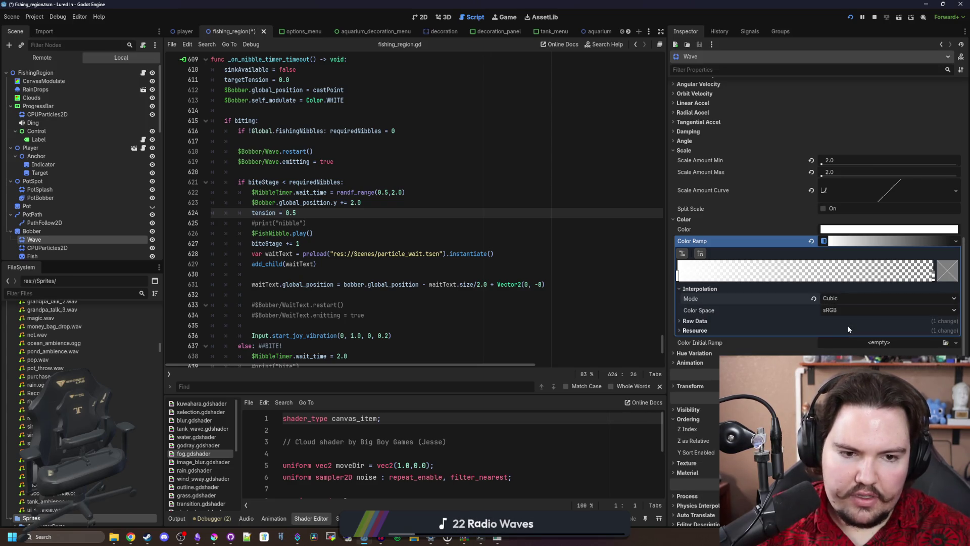
left_click(813, 298)
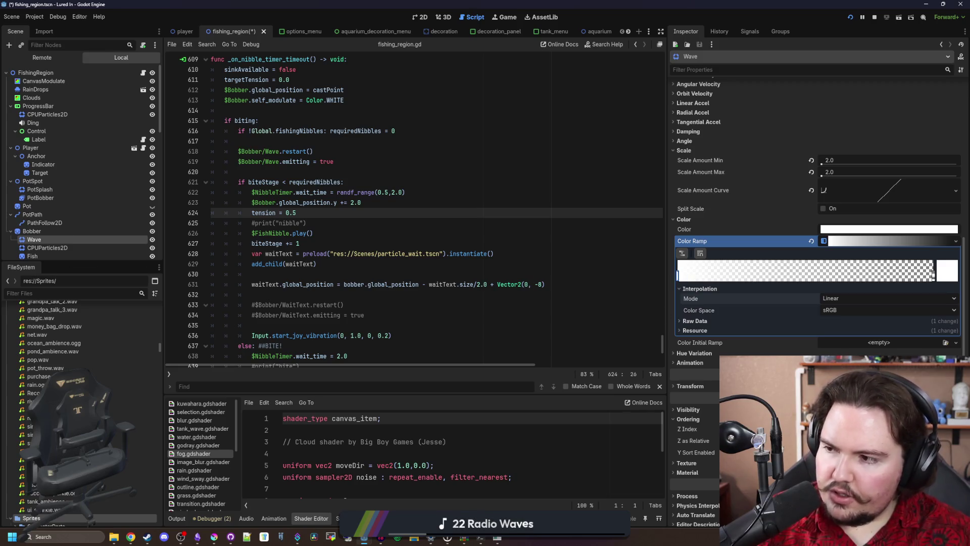
key("F5")
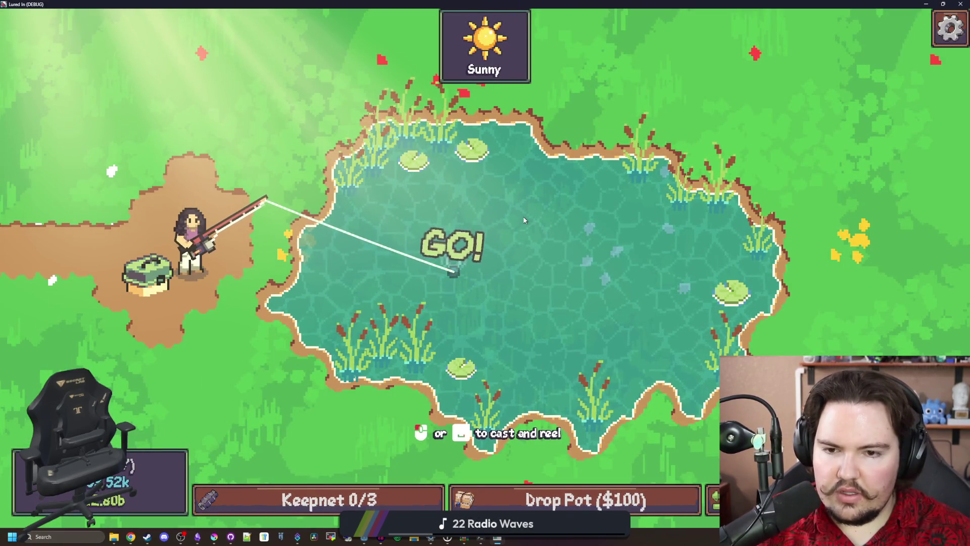
Step: Close the running game and relaunch the project, dismissing the startup popup
key("super+Down")
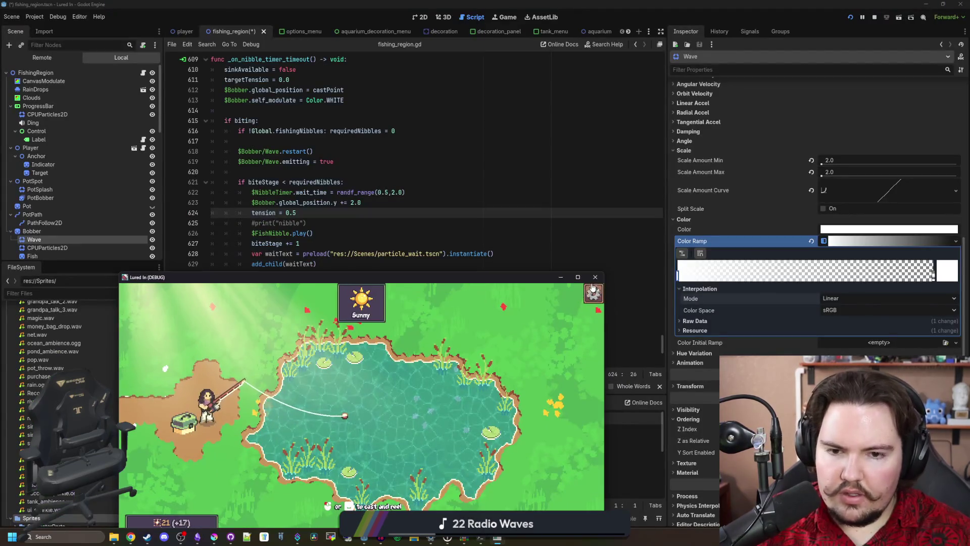
left_click(595, 277)
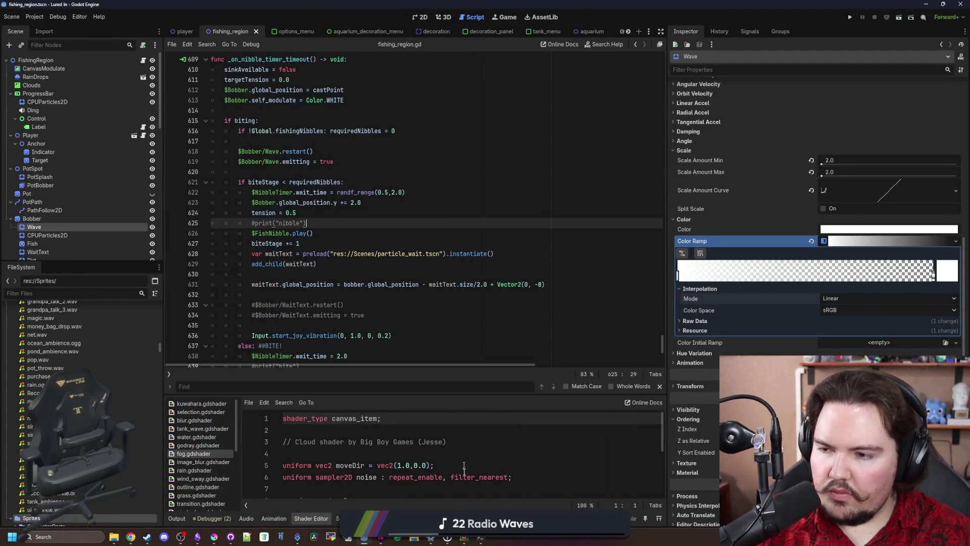
left_click(848, 16)
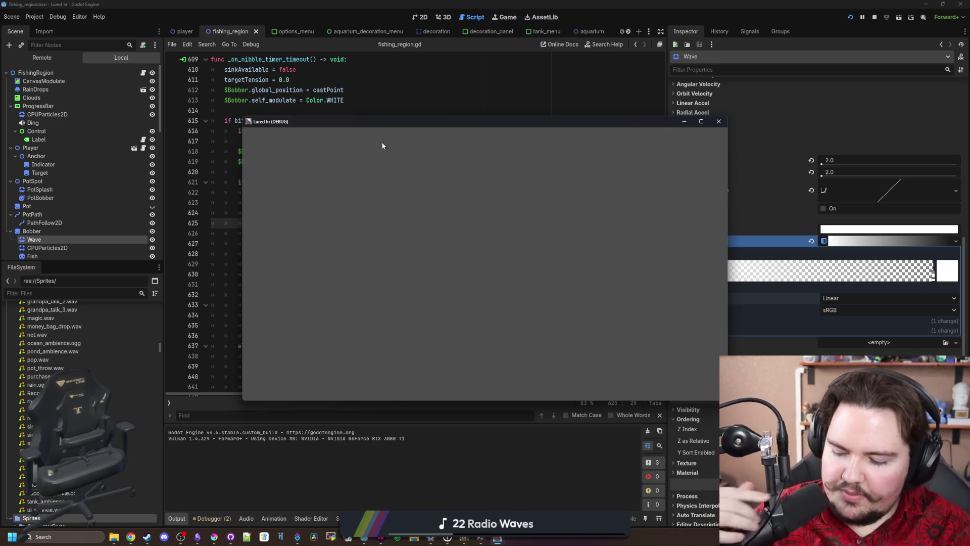
left_click(598, 207)
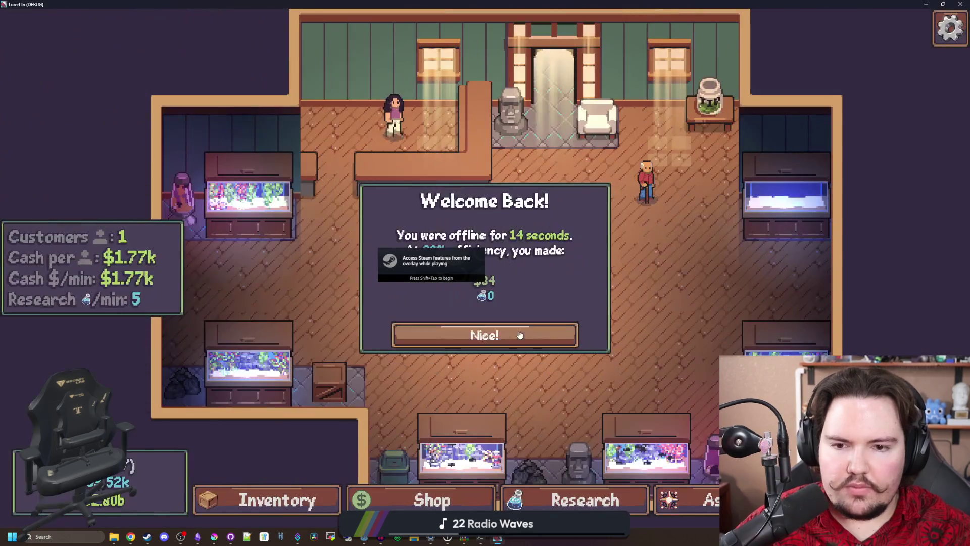
Step: Dismiss the welcome back message, travel to the pond, and cast the line
left_click(454, 334)
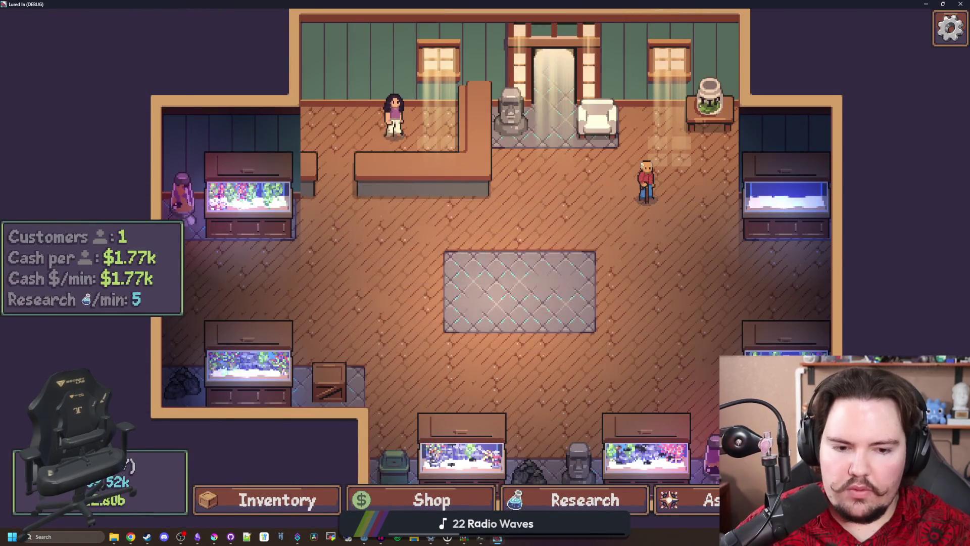
left_click(668, 182)
left_click(668, 182)
left_click(517, 255)
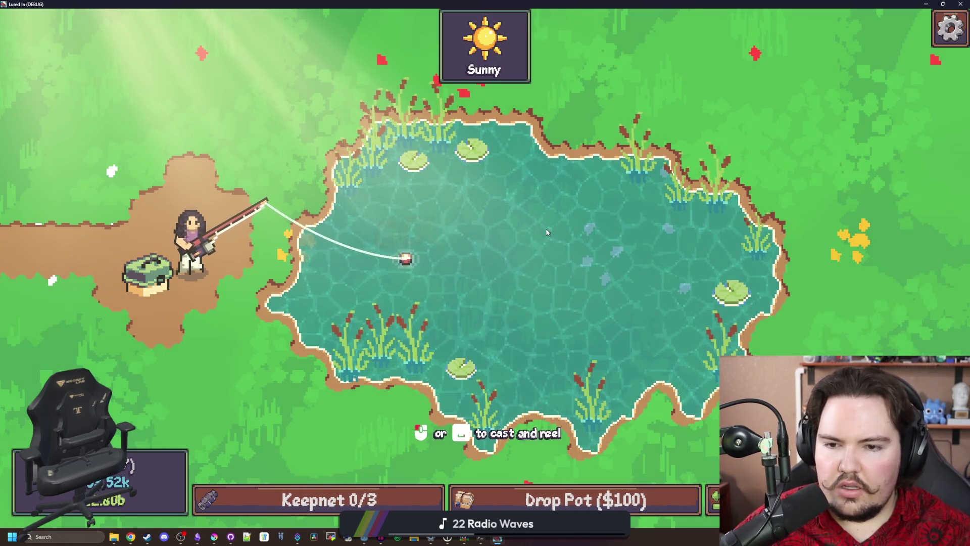
Step: Stop the debug run with F8 and save the scene
key("alt+Tab")
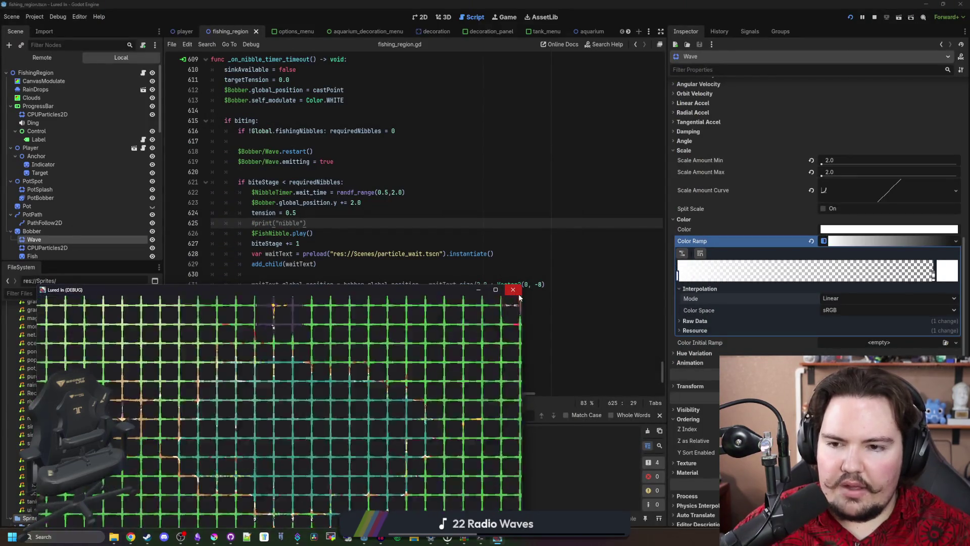
key("F8")
key("ctrl+s")
left_click(885, 187)
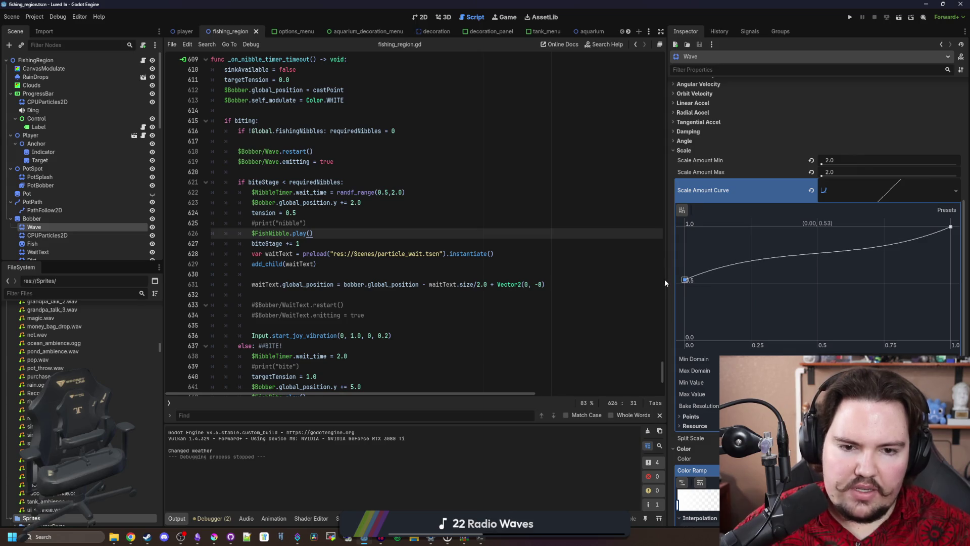
Step: Make the Wave colour ramp's gradient point transparent and save the scene
left_click_drag(664, 278, 665, 283)
scroll(718, 286, "down", 2)
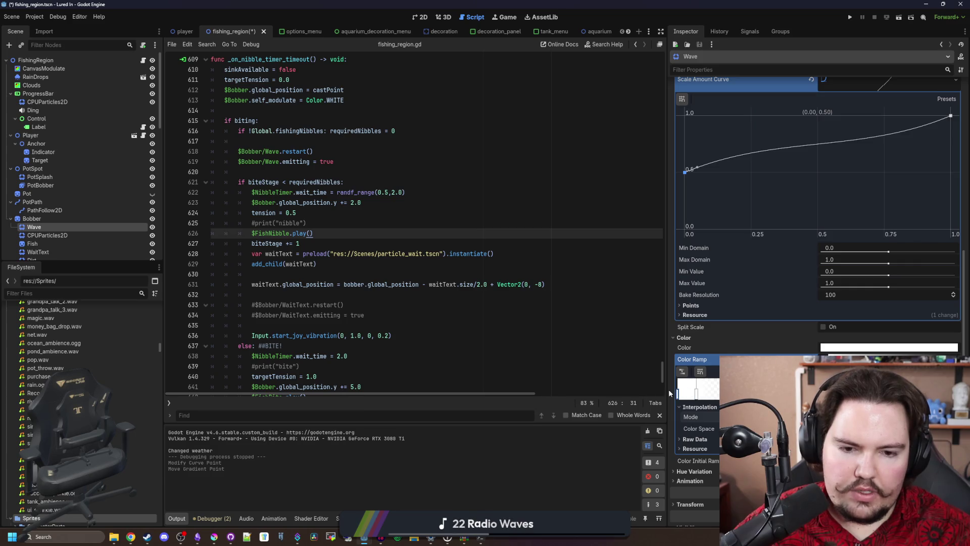
double_click(696, 391)
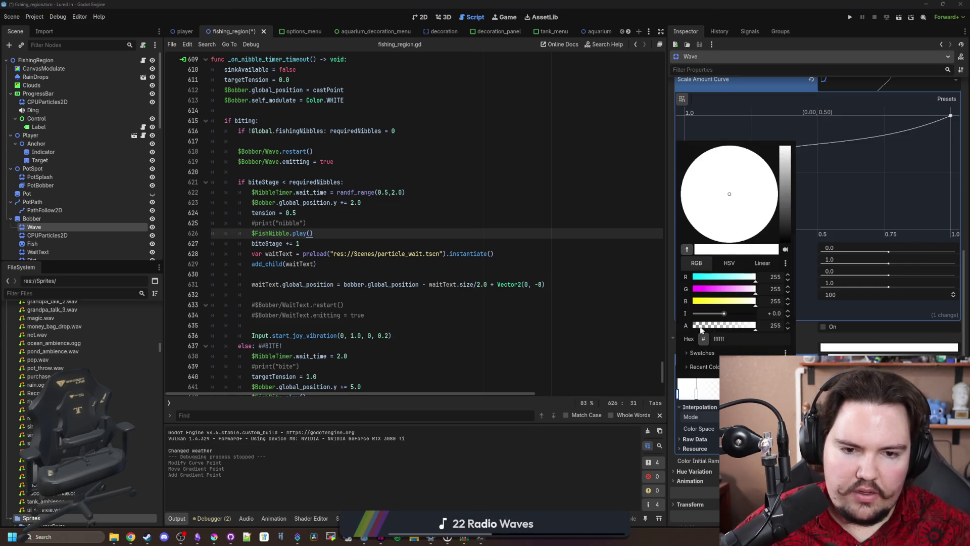
left_click(701, 330)
left_click(610, 328)
left_click(527, 284)
key("ctrl+s")
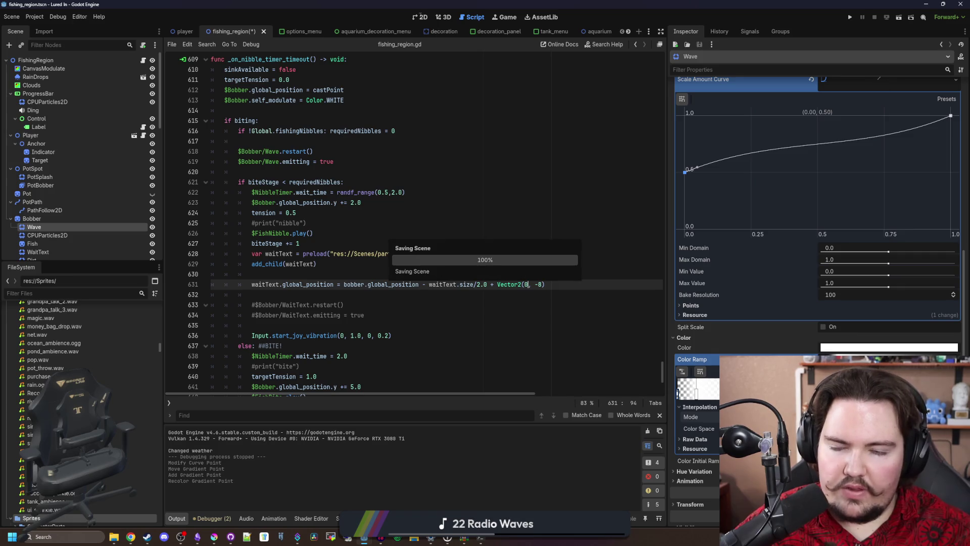
Step: Turn on Emitting to preview the splash, lower the scale curve's starting point, and save
left_click(421, 17)
scroll(763, 205, "up", 15)
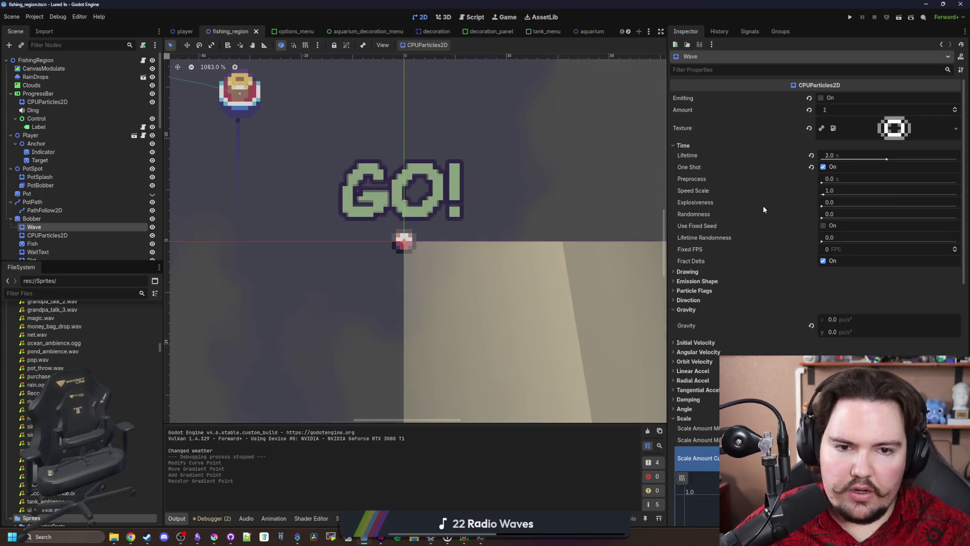
left_click(821, 97)
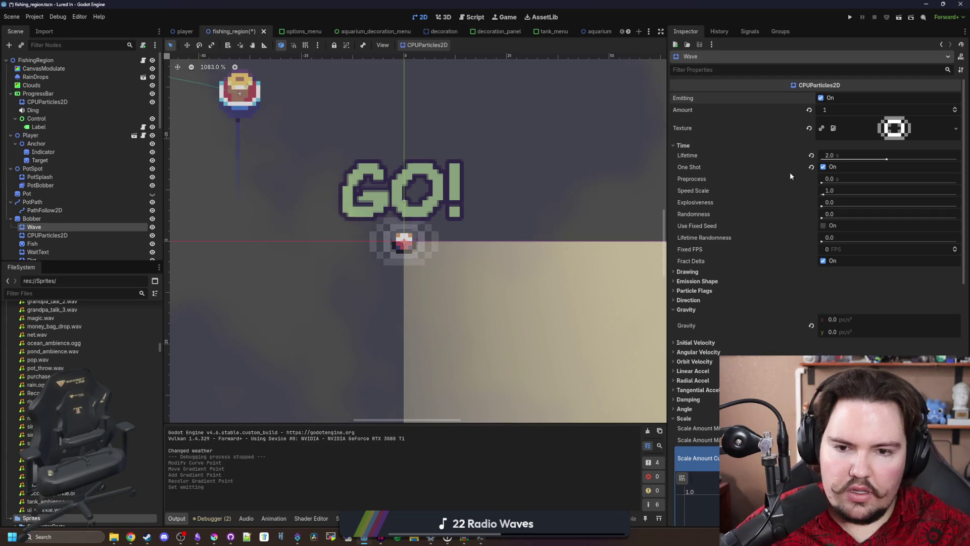
scroll(814, 251, "down", 10)
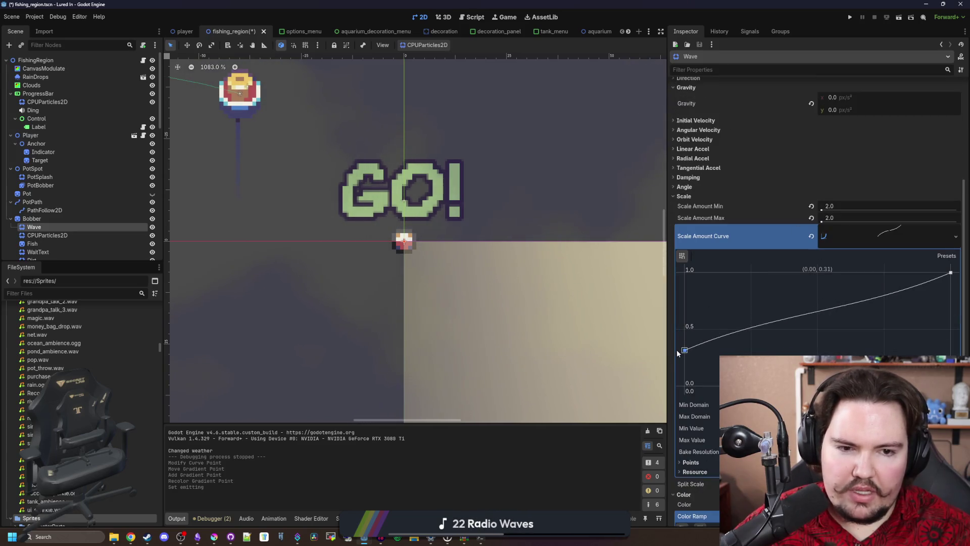
left_click_drag(677, 349, 675, 353)
scroll(810, 206, "up", 10)
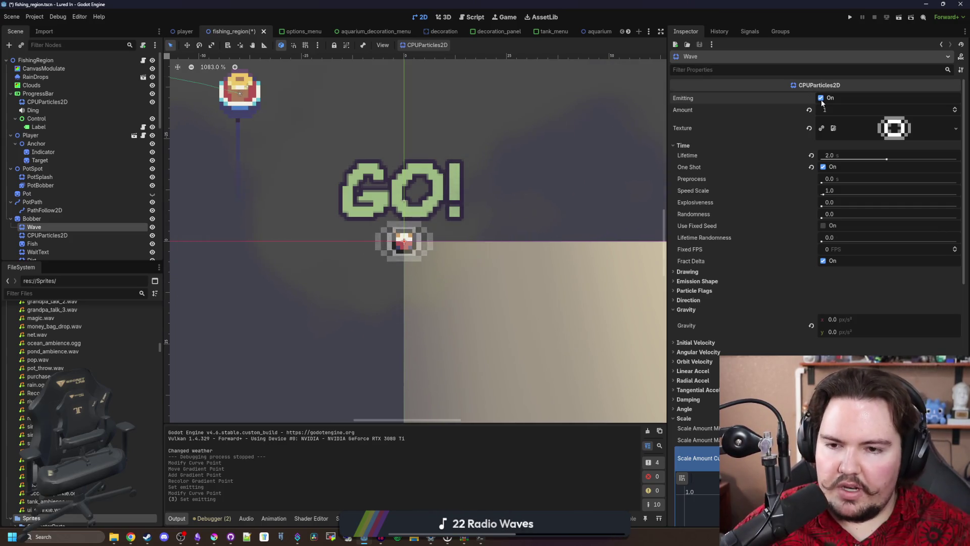
scroll(777, 236, "down", 5)
key("ctrl+s")
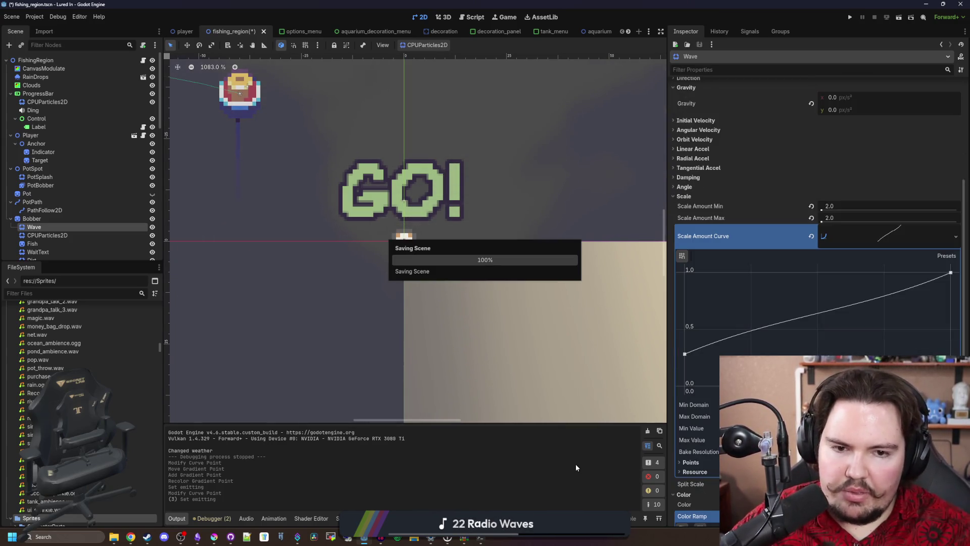
scroll(714, 335, "down", 4)
key("ctrl+s")
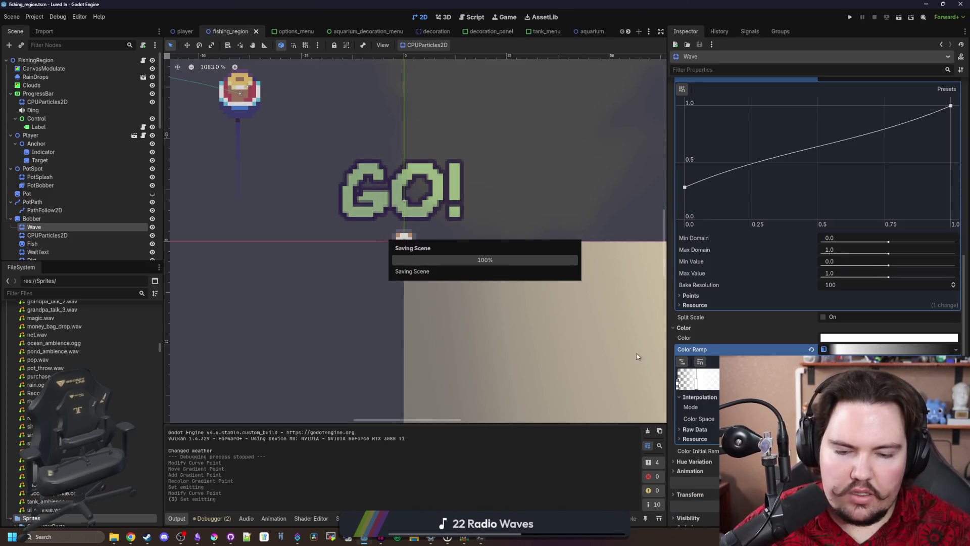
Step: Shift a colour ramp gradient point, re-trigger the preview, save, and launch the game
left_click_drag(696, 384, 710, 383)
scroll(727, 165, "up", 15)
left_click(820, 98)
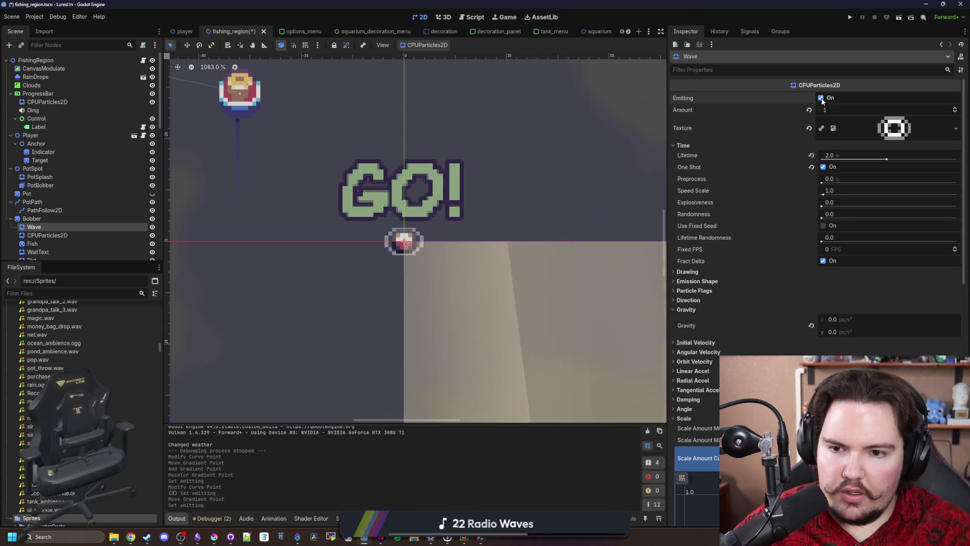
key("ctrl+s")
scroll(791, 321, "down", 10)
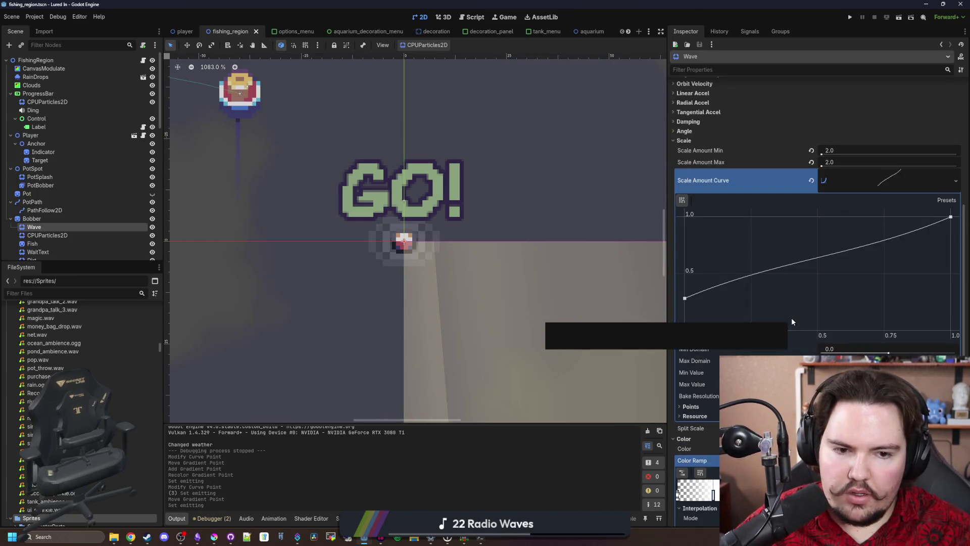
key("ctrl+s")
left_click(853, 17)
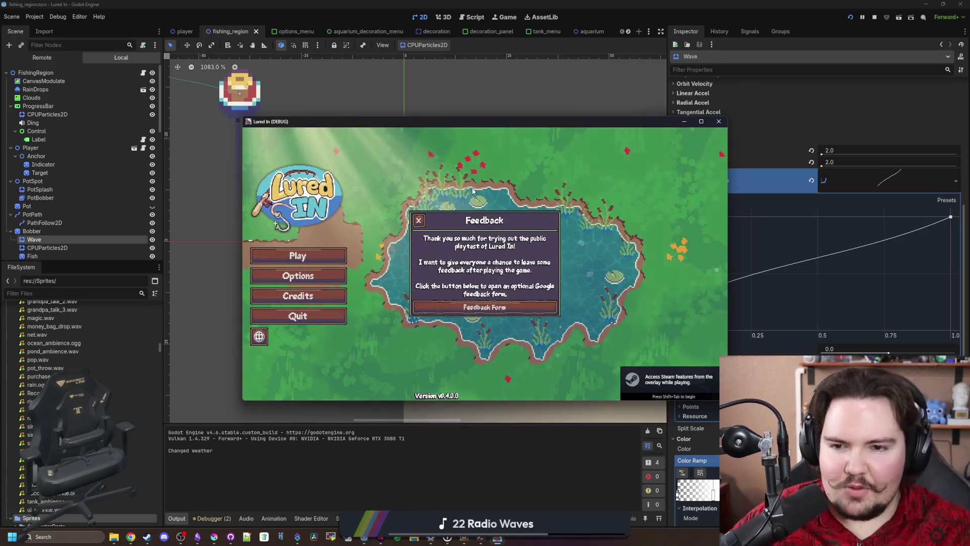
Step: Dismiss Feedback, start playing, travel to the Pond for free, and cast the line
left_click(418, 220)
left_click(323, 259)
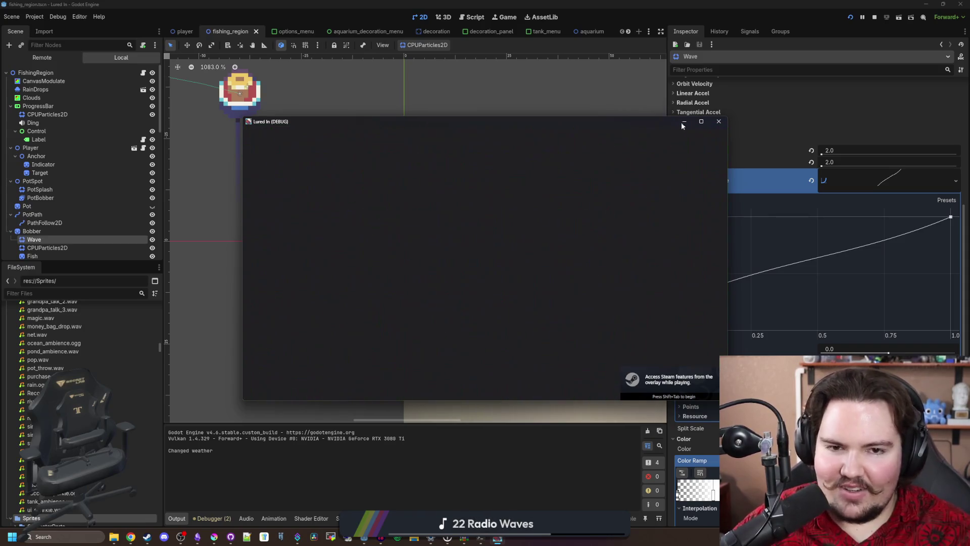
left_click(701, 122)
left_click(497, 331)
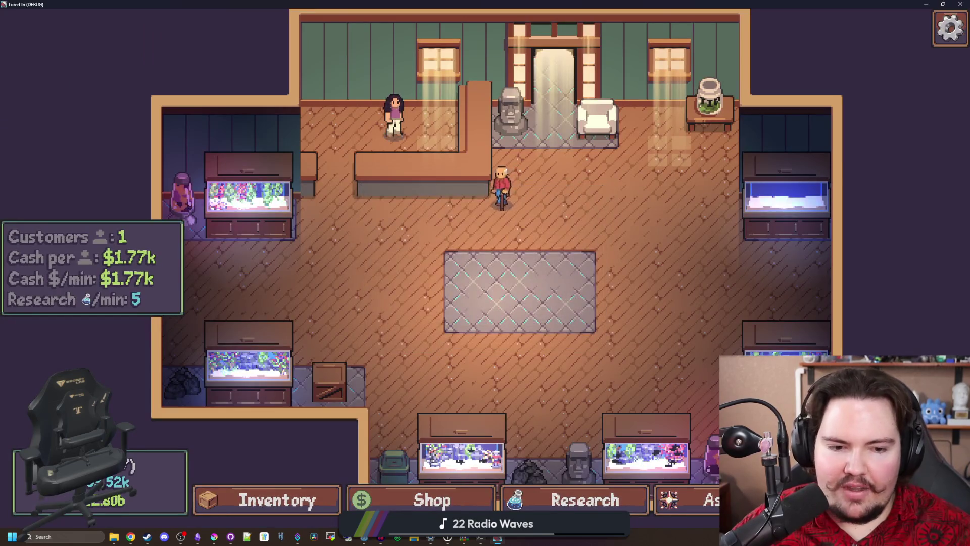
left_click(660, 173)
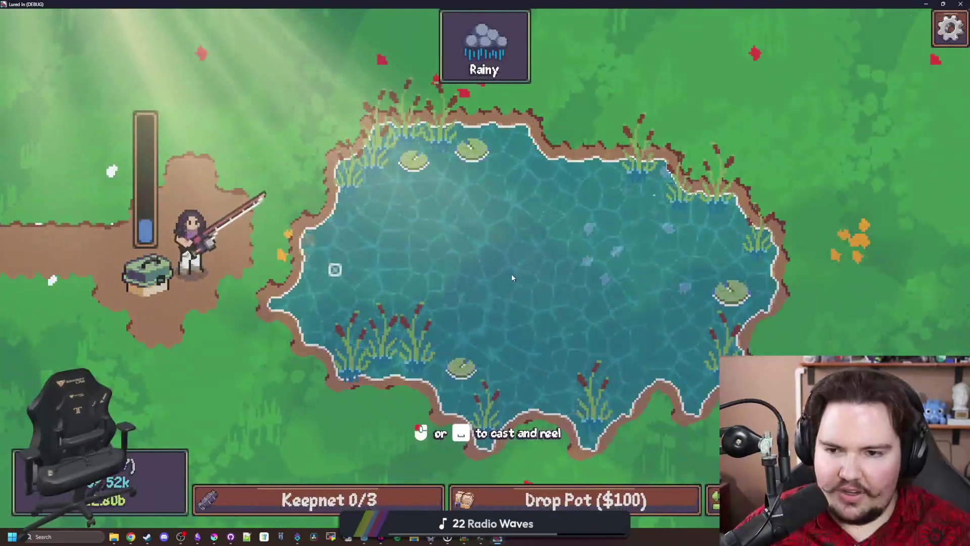
left_click(511, 274)
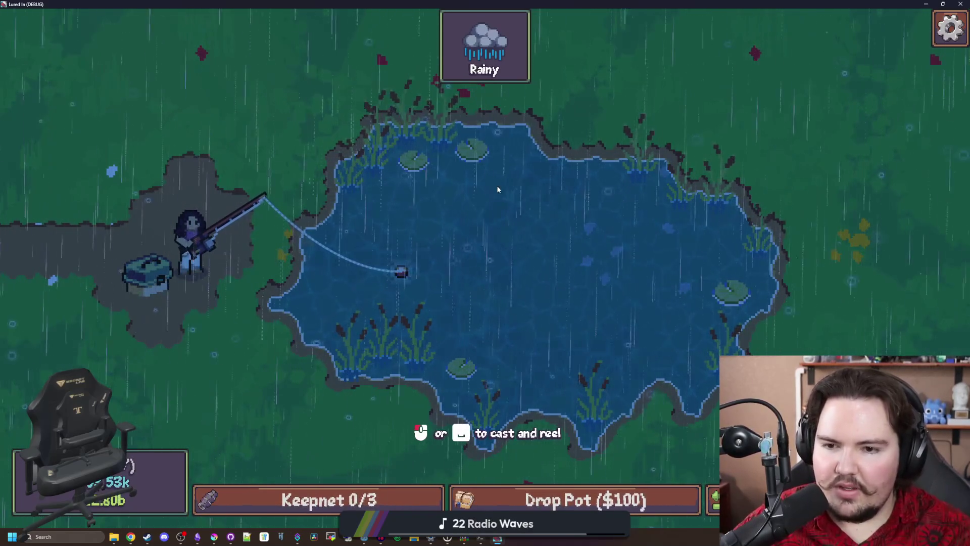
Step: Shrink and re-maximize the game window, then reel in the bobber
left_click_drag(564, 4, 375, 148)
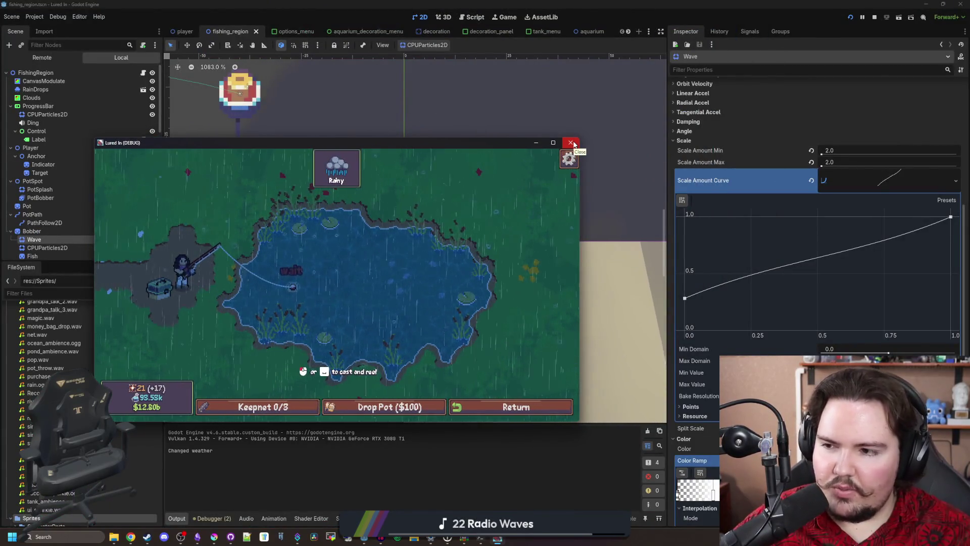
double_click(512, 148)
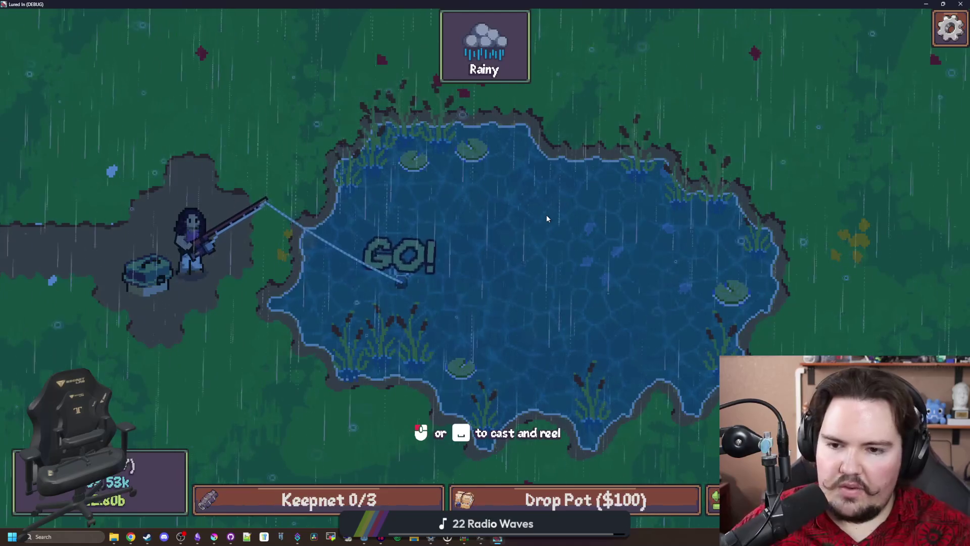
left_click(546, 214)
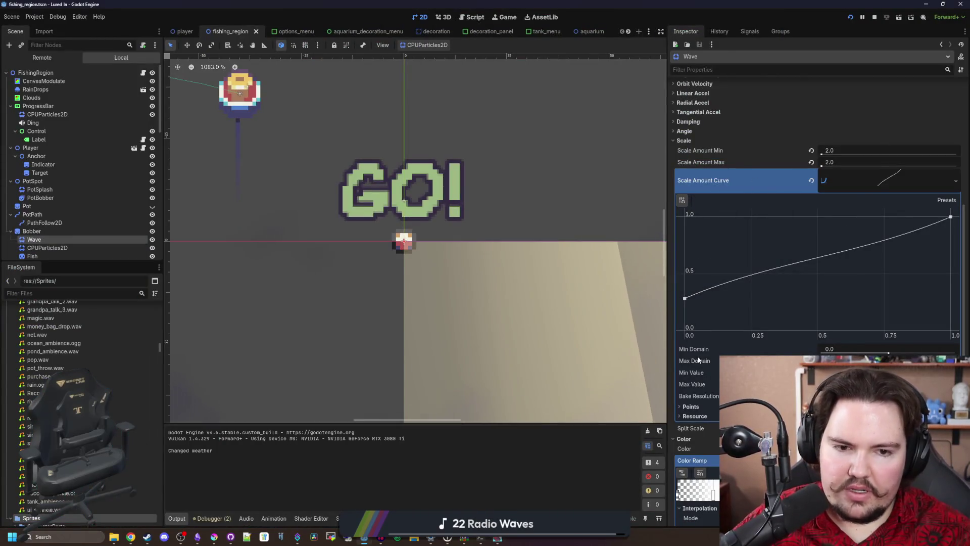
scroll(754, 261, "down", 3)
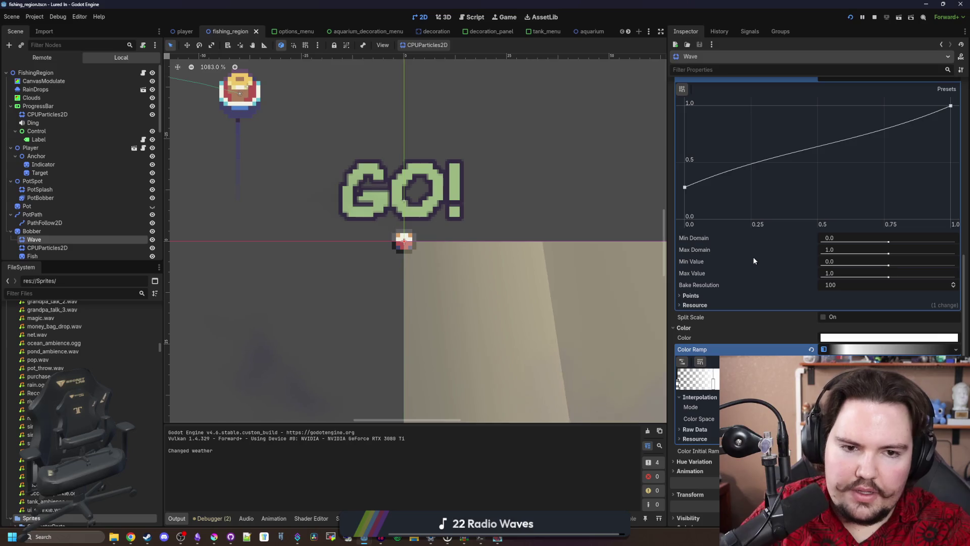
Step: Give the Wave colour ramp's right-end stop a new colour, save, then minimize the game after testing
scroll(754, 259, "up", 4)
scroll(768, 298, "down", 5)
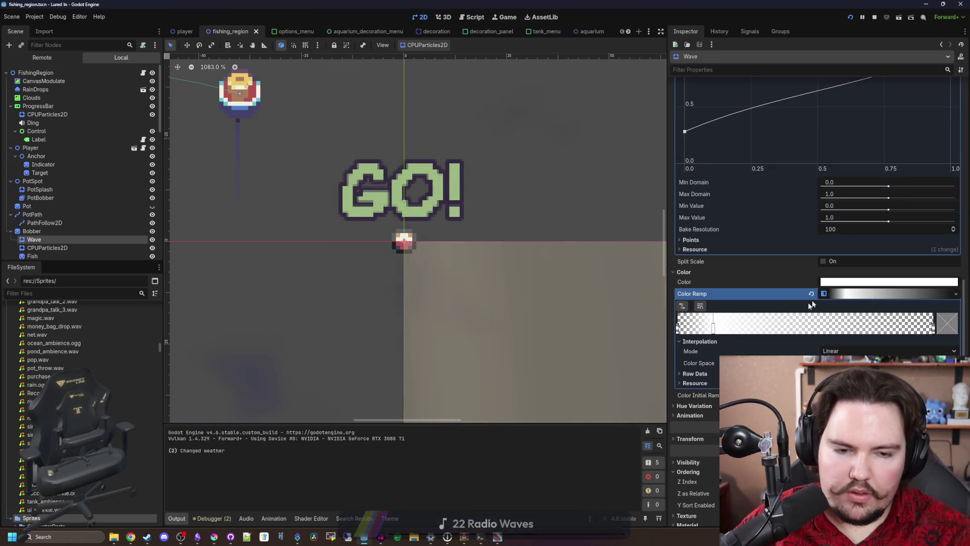
left_click(712, 327)
left_click(947, 319)
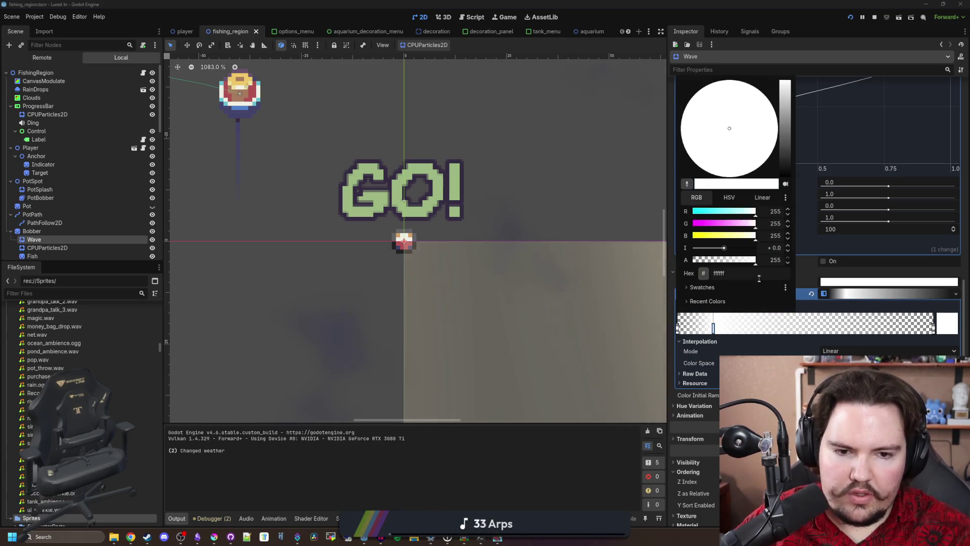
left_click(528, 455)
key("ctrl+s")
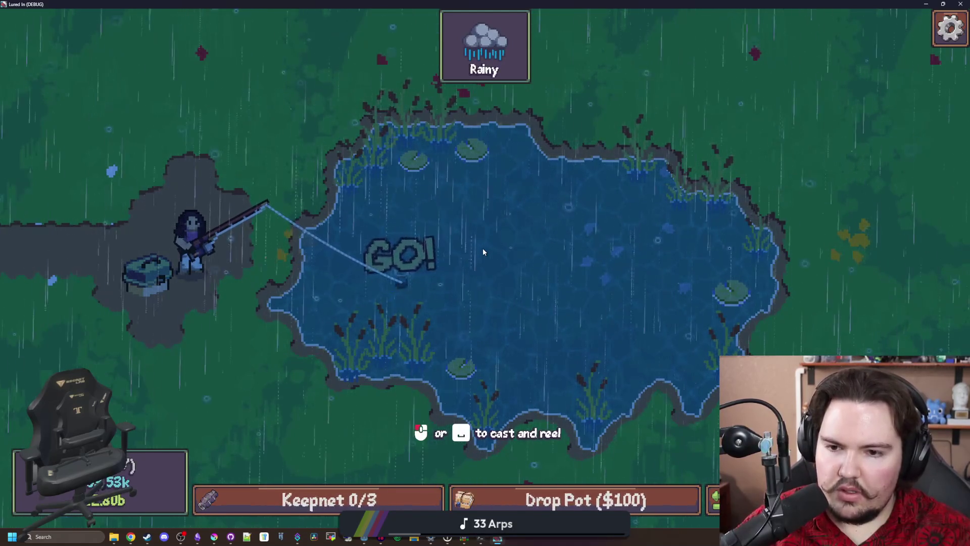
key("super+Down")
key("super+Down")
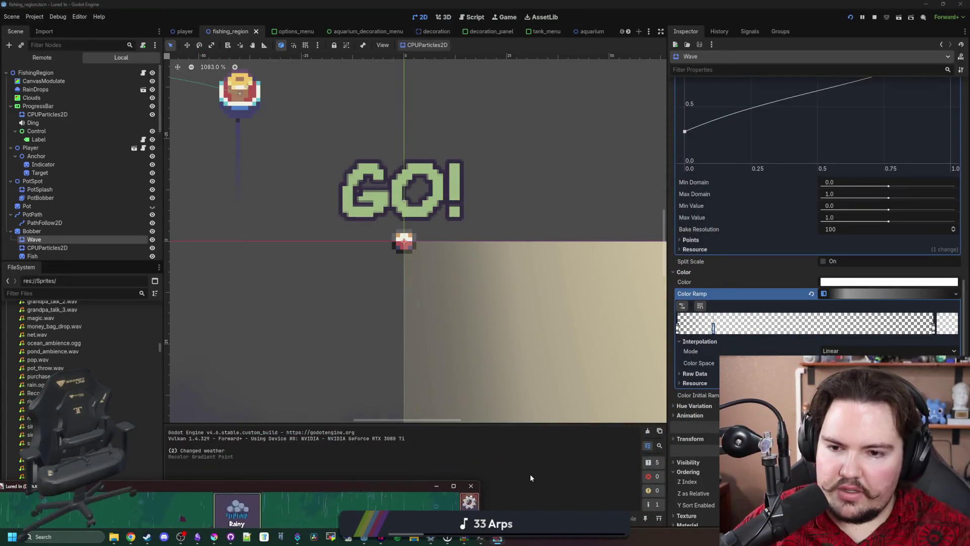
scroll(74, 241, "down", 1)
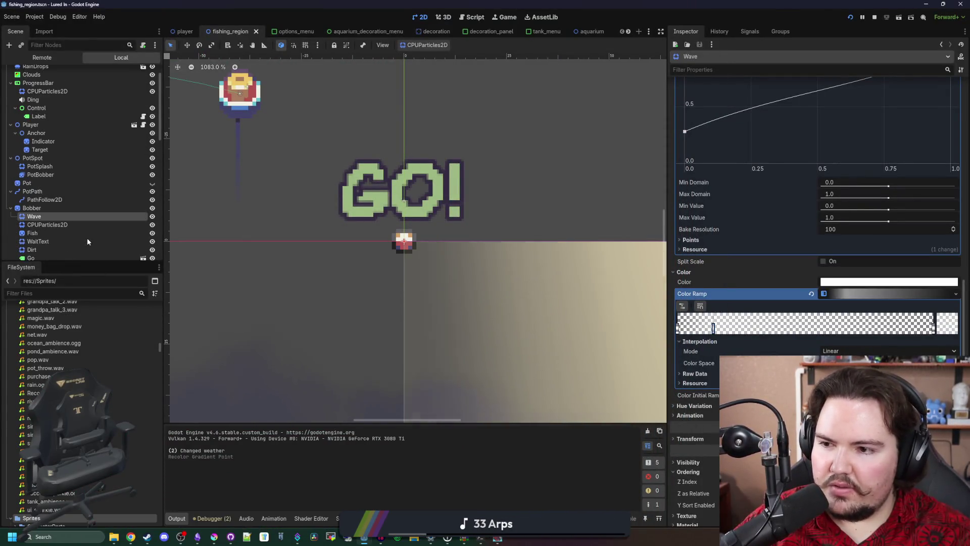
Step: Select the Bobber's other CPUParticles2D and quick-load dust.png as its texture
left_click(82, 224)
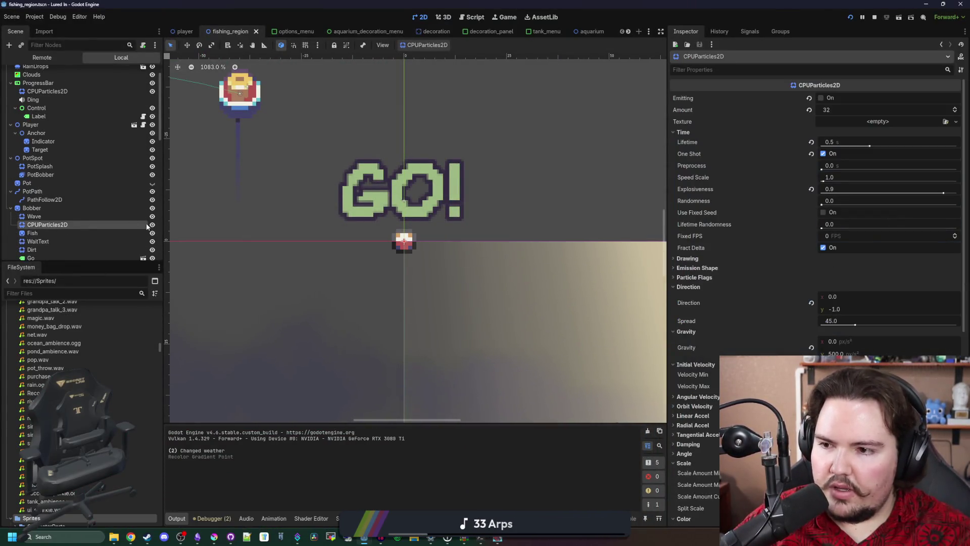
left_click(827, 99)
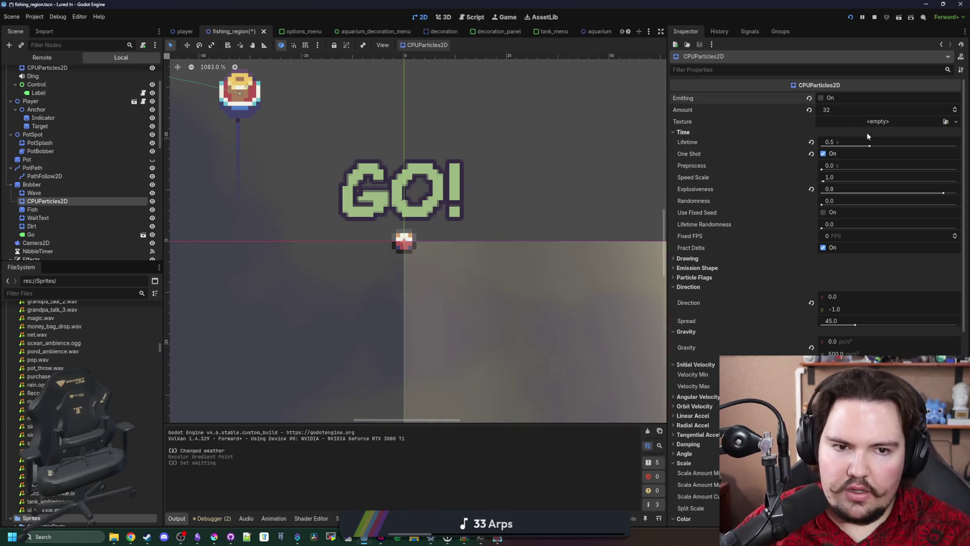
left_click(955, 122)
left_click(912, 299)
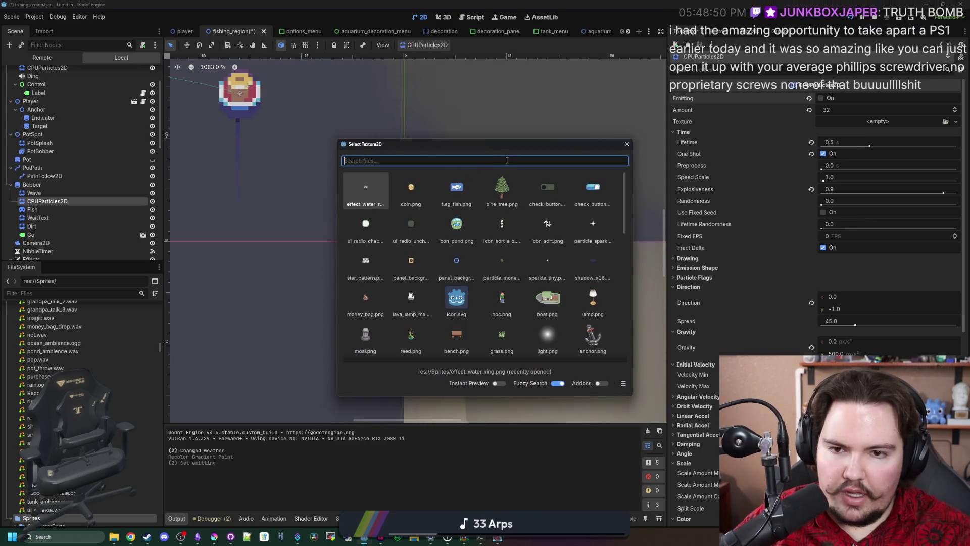
type("water")
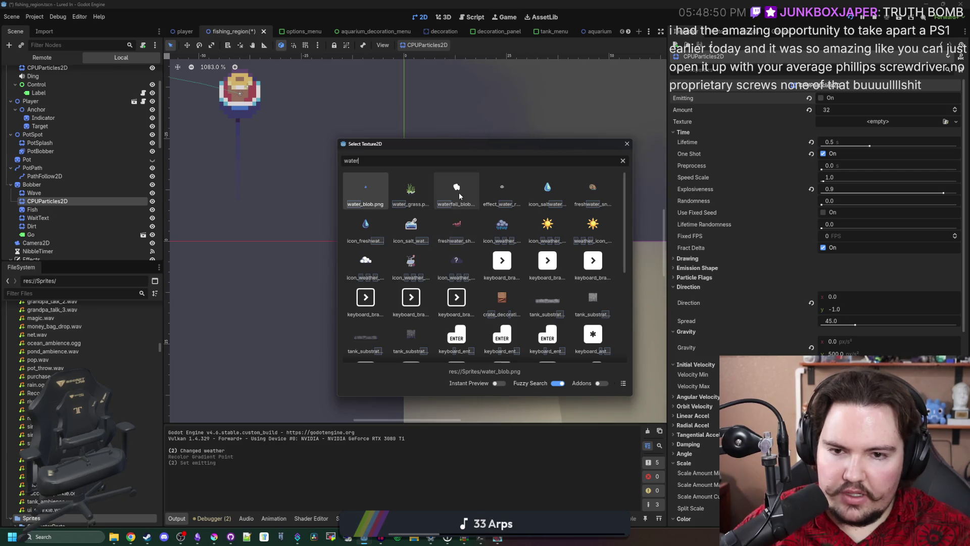
scroll(533, 203, "down", 5)
scroll(532, 203, "up", 4)
key("BackSpace")
key("BackSpace")
key("BackSpace")
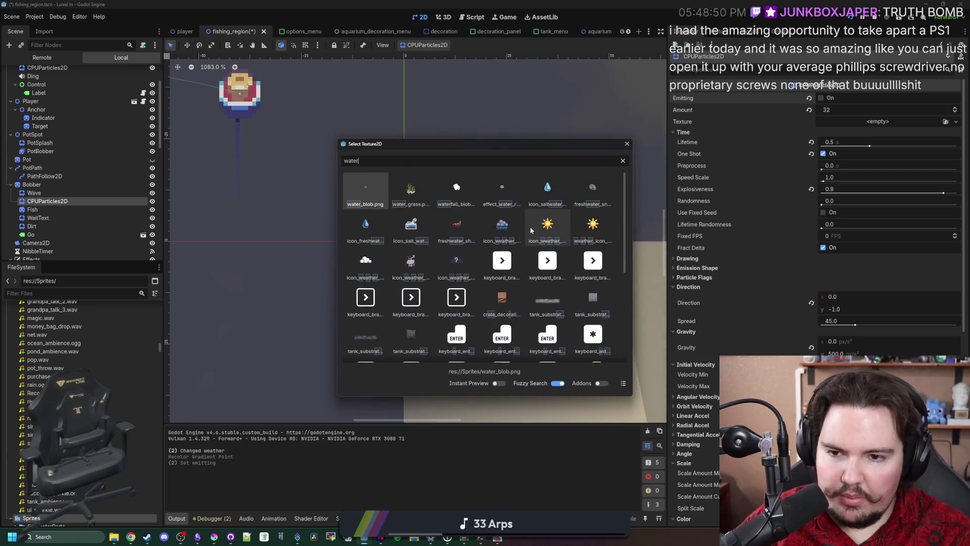
type("dust")
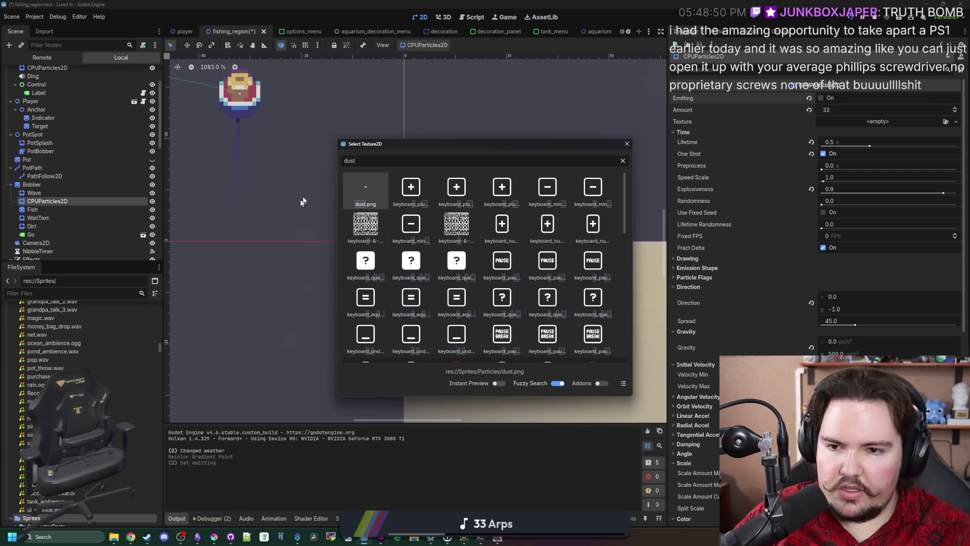
key("Return")
Step: Toggle Emitting twice to preview the dust particle burst
scroll(432, 211, "up", 3)
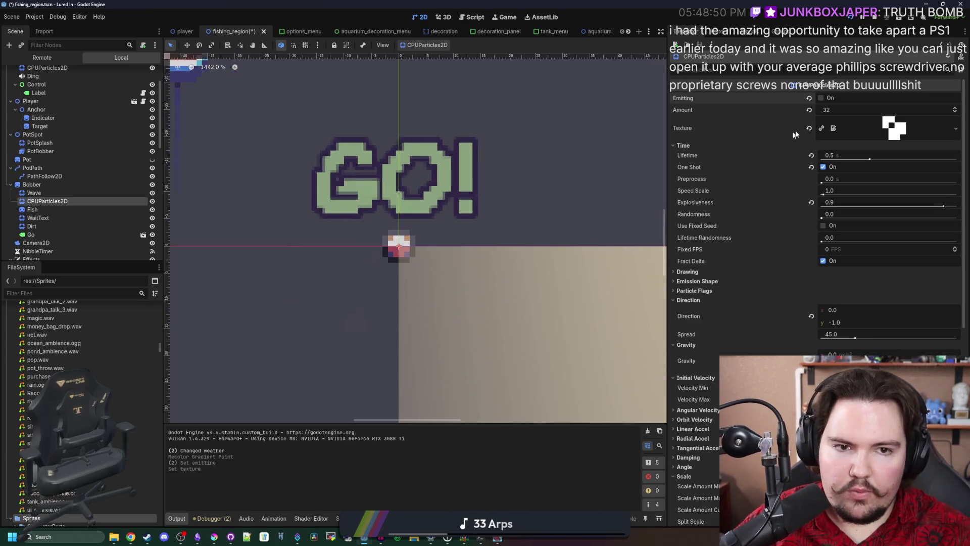
left_click(821, 98)
left_click(821, 99)
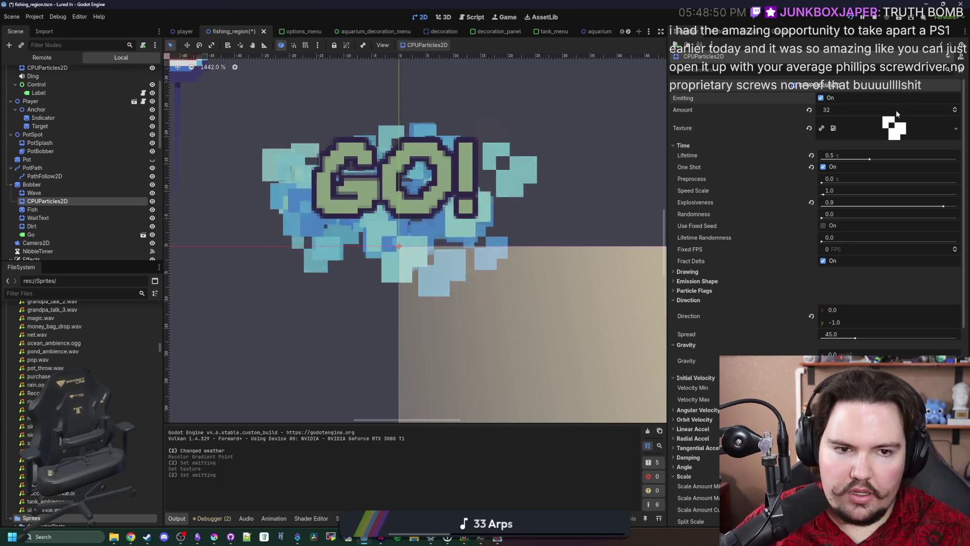
Step: Search 'particle' in the texture Quick Load list, then switch over to Krita
right_click(905, 127)
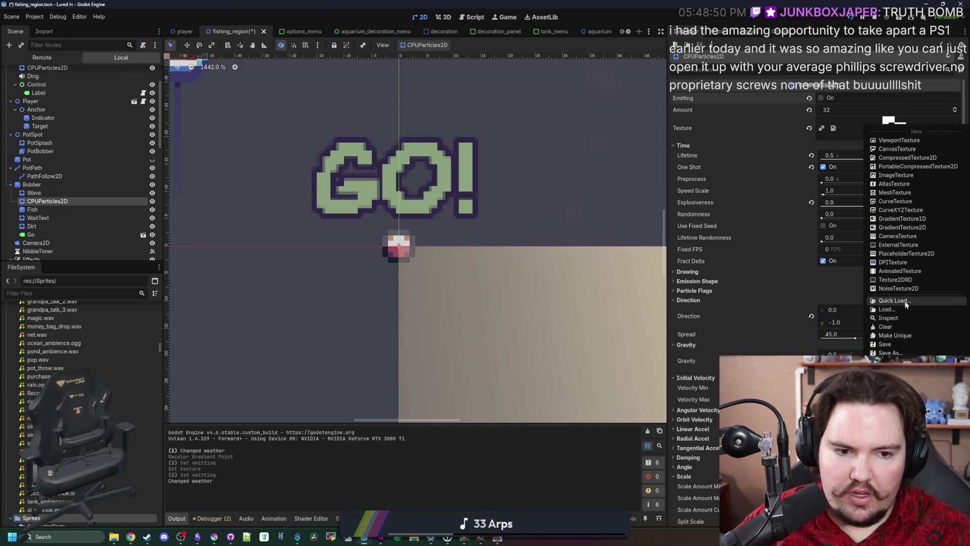
left_click(909, 302)
type("particle")
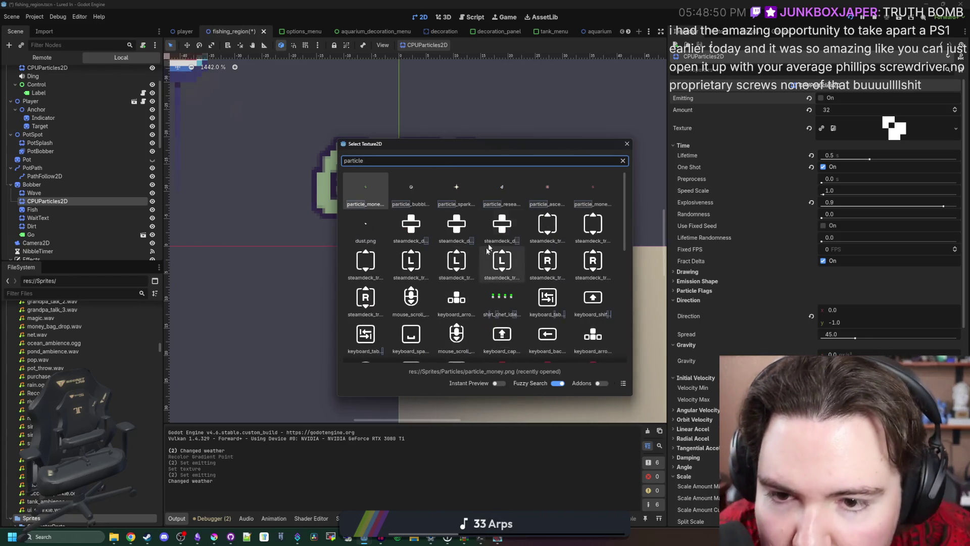
scroll(513, 214, "down", 3)
scroll(513, 214, "down", 5)
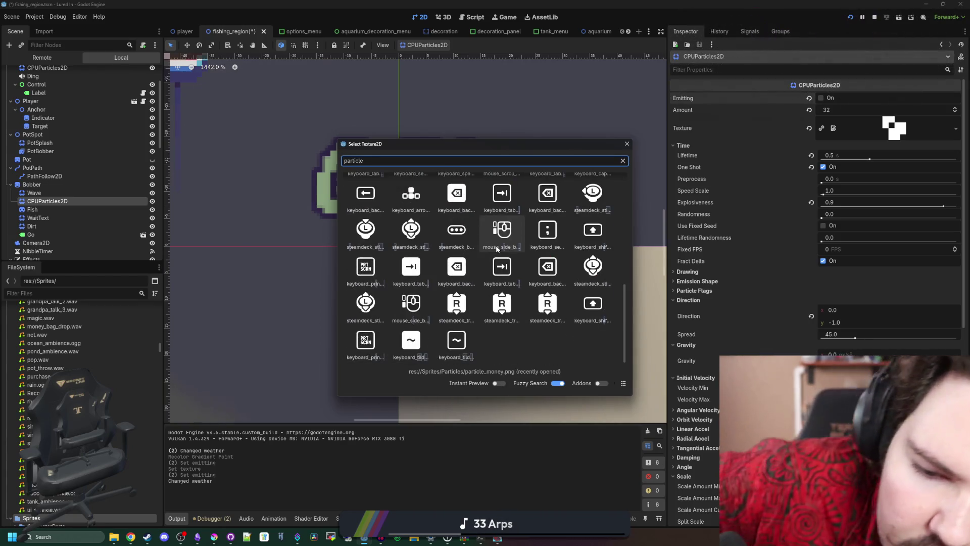
left_click(342, 417)
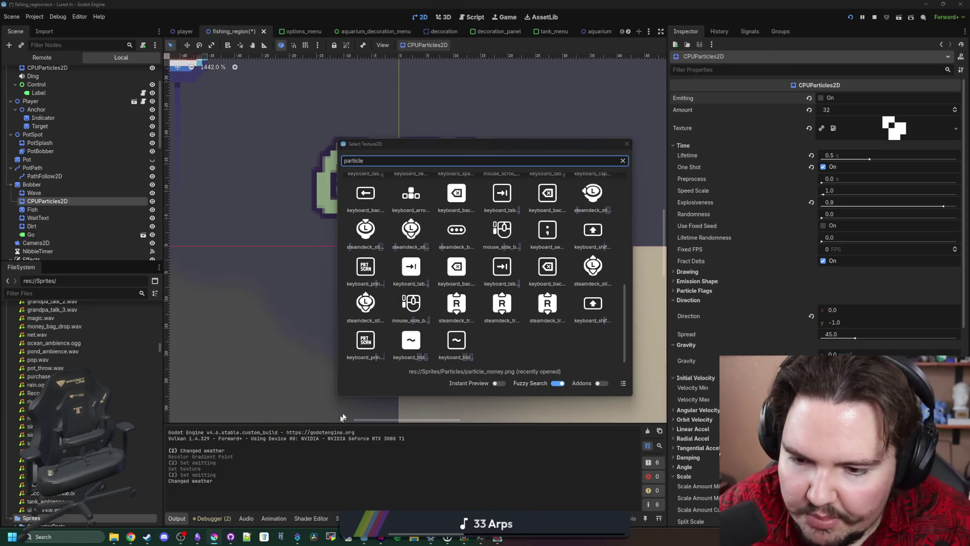
key("alt+Tab")
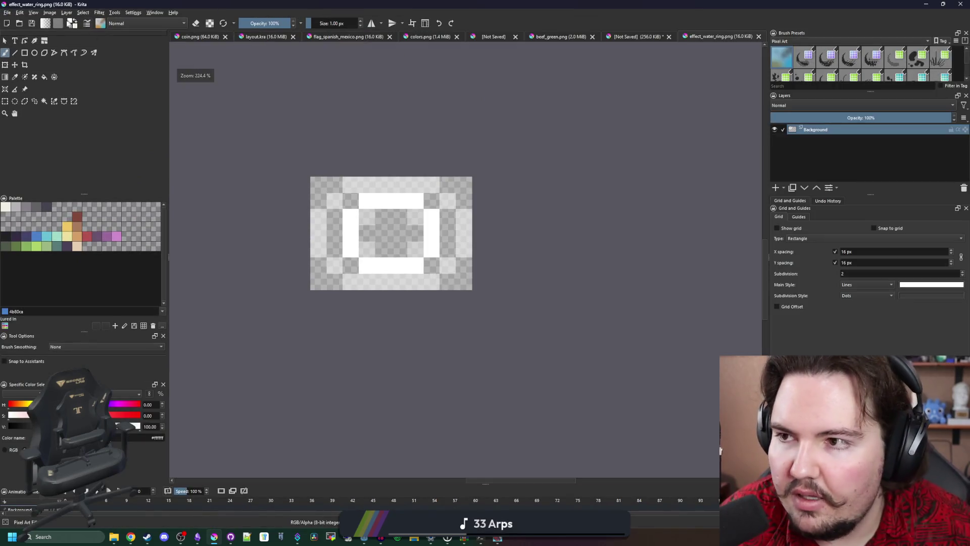
Step: Create a new custom 4×4 pixel document in Krita
left_click(9, 12)
left_click(15, 22)
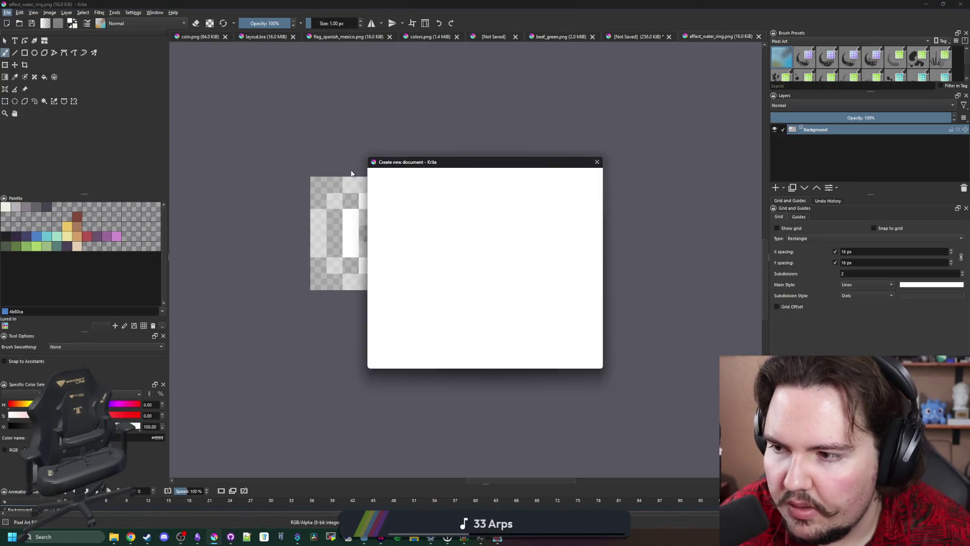
left_click(408, 180)
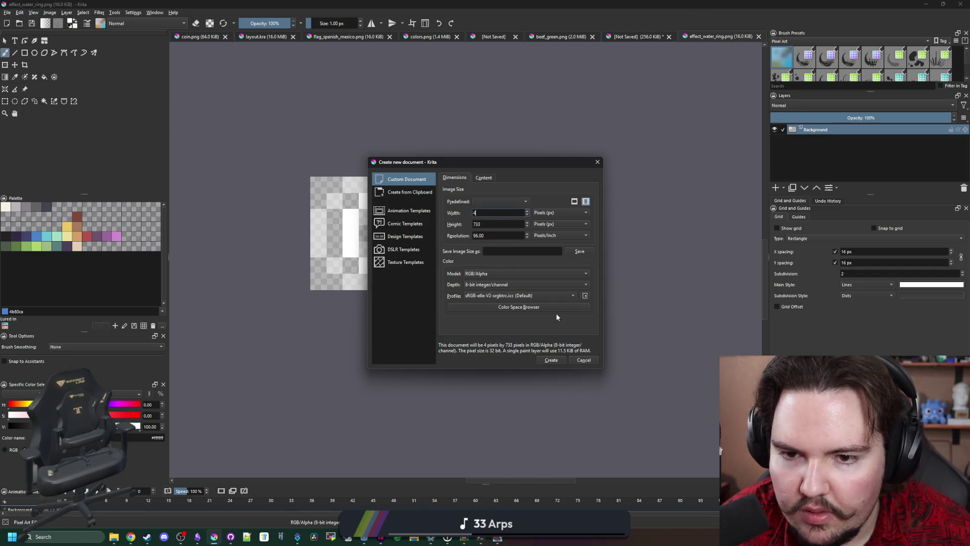
type("4")
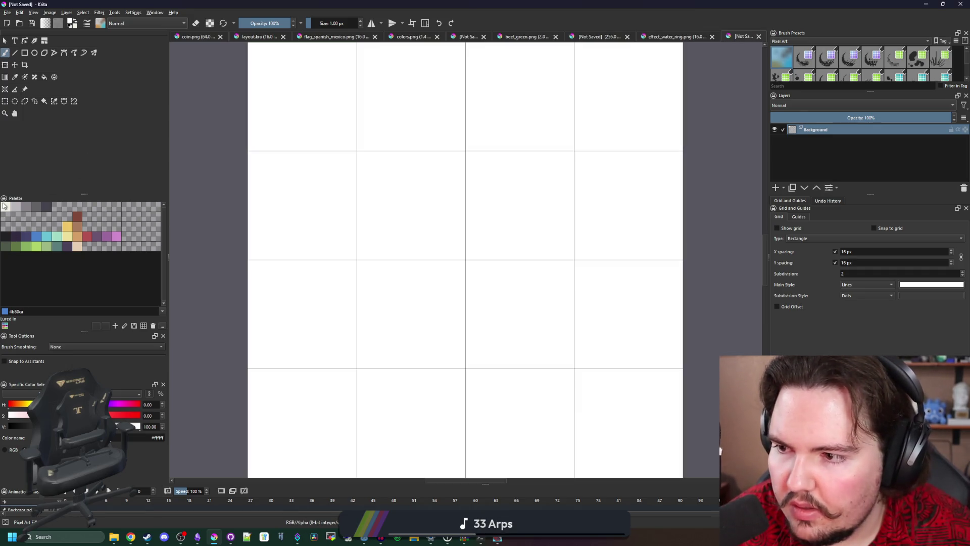
left_click(5, 206)
Step: Erase the top-left, bottom-right and top-right corner pixels to transparency
scroll(348, 209, "down", 4)
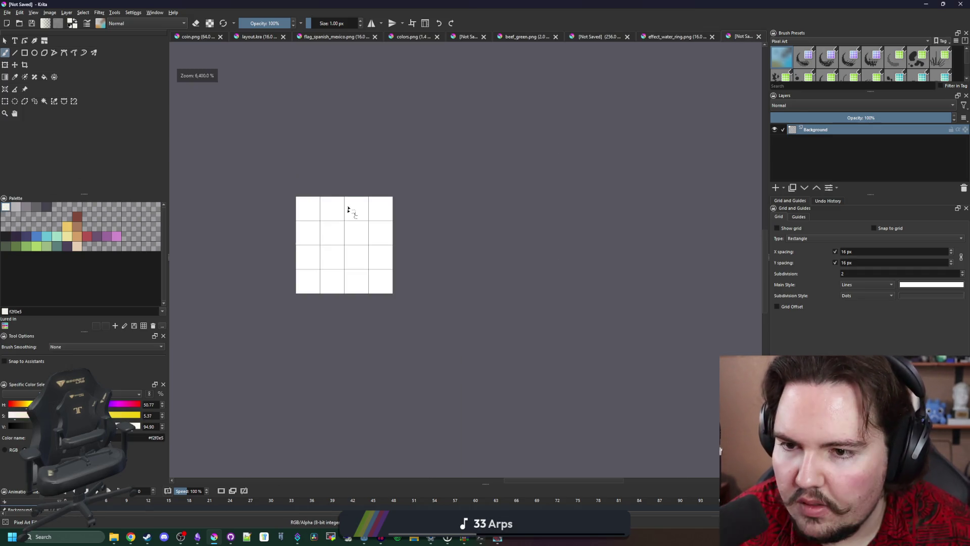
left_click(307, 207)
left_click(382, 281)
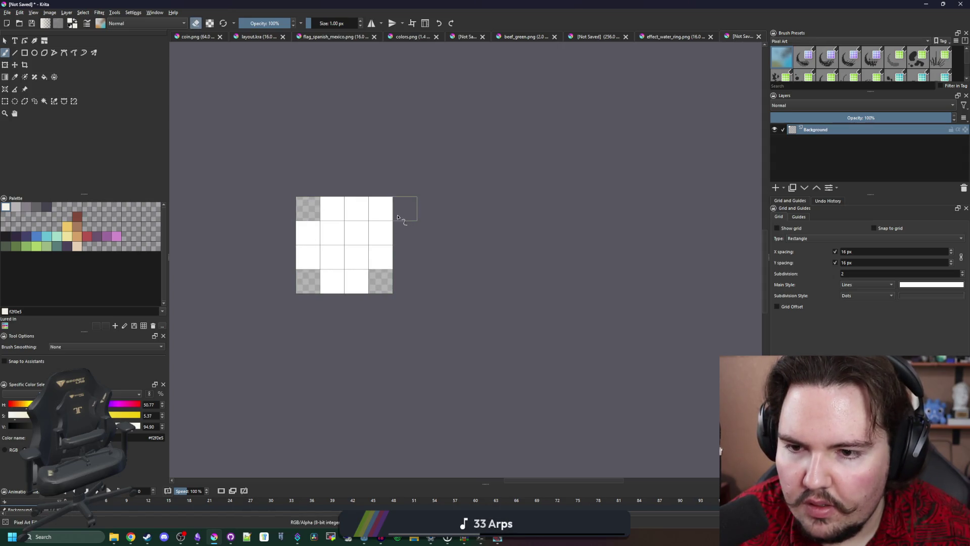
left_click(360, 211)
key("ctrl+z")
left_click(374, 217)
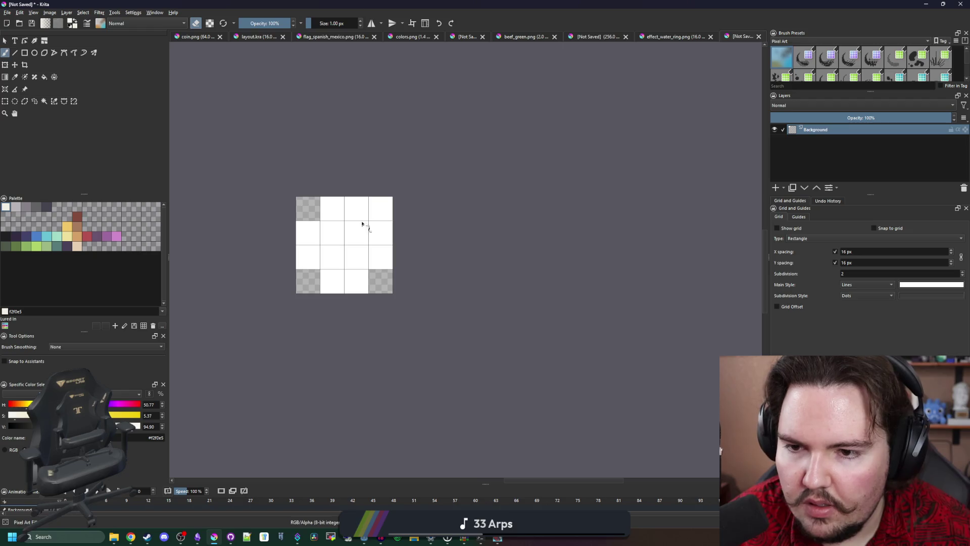
mouse_move(333, 228)
left_mouse_down()
mouse_move(345, 244)
mouse_move(373, 252)
mouse_move(353, 255)
mouse_move(396, 227)
left_mouse_up()
key("ctrl+z")
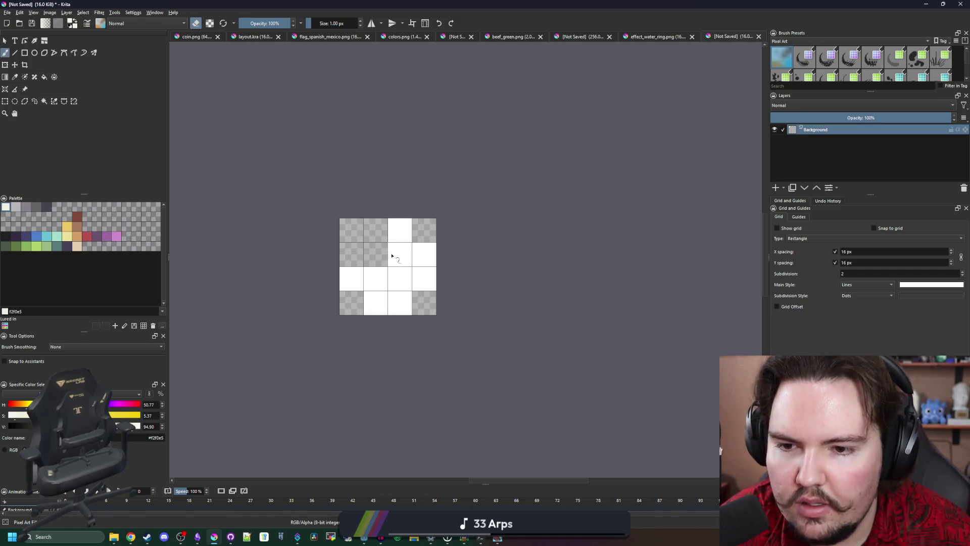
Step: Pick white and paint the second-row, top-left and bottom-right pixels white
right_click(403, 261)
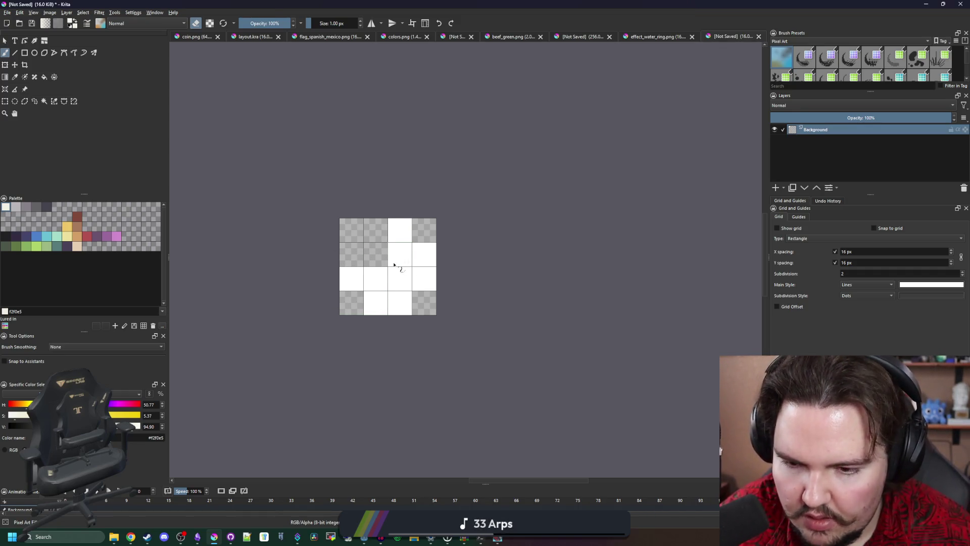
right_click(405, 253)
left_click(405, 253)
key("e")
left_click_drag(354, 254, 382, 251)
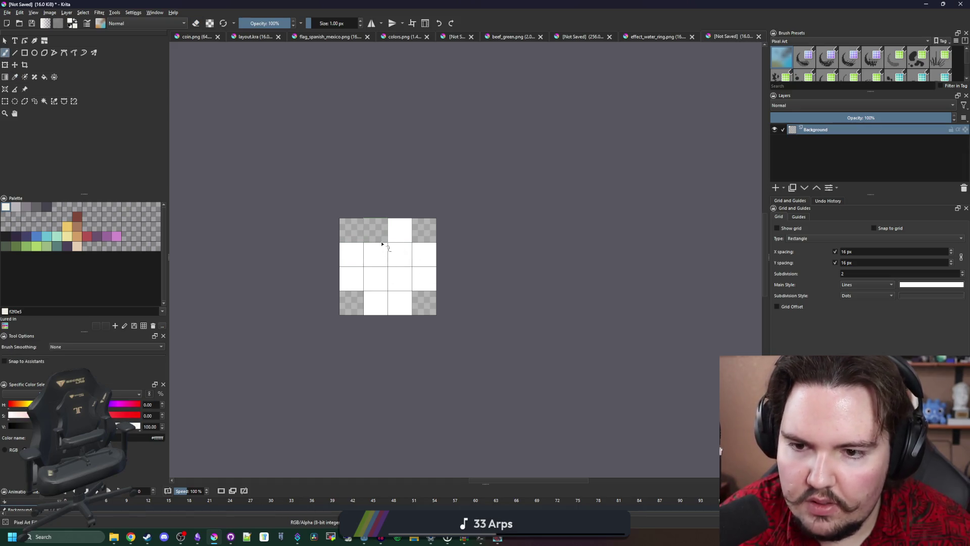
left_click(375, 230)
left_click(351, 230)
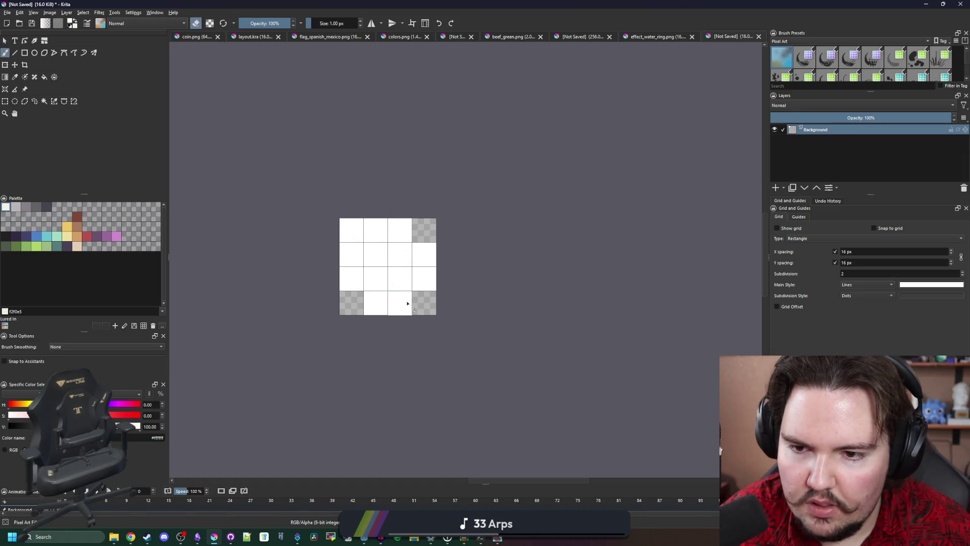
key("e")
left_click_drag(408, 303, 432, 319)
Step: Erase the bottom-right, third top-row and row-3 right-edge pixels, leaving a bottom pixel half-transparent
key("e")
left_click(380, 310)
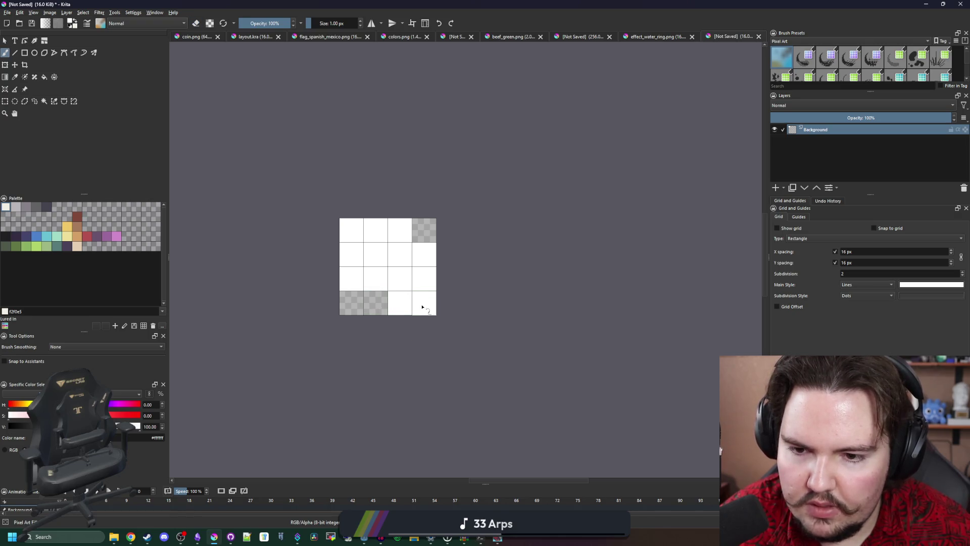
key("e")
left_click(425, 306)
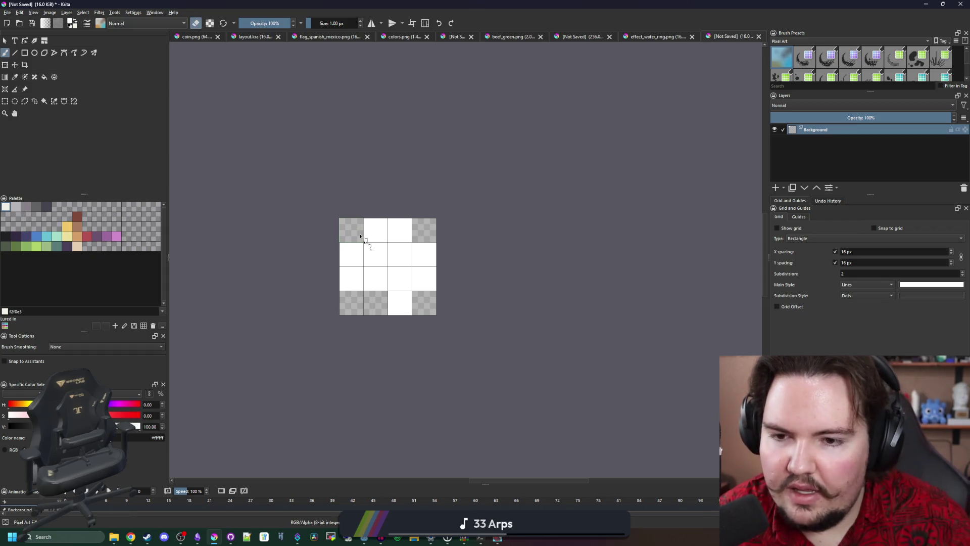
left_click(380, 239)
key("ctrl+z")
left_click(403, 237)
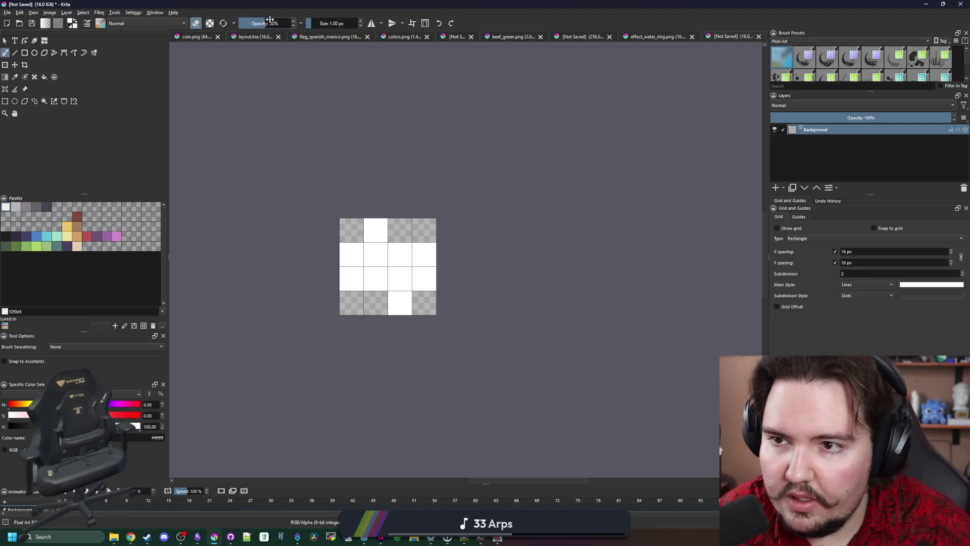
left_click(374, 305)
key("e")
left_click(425, 281)
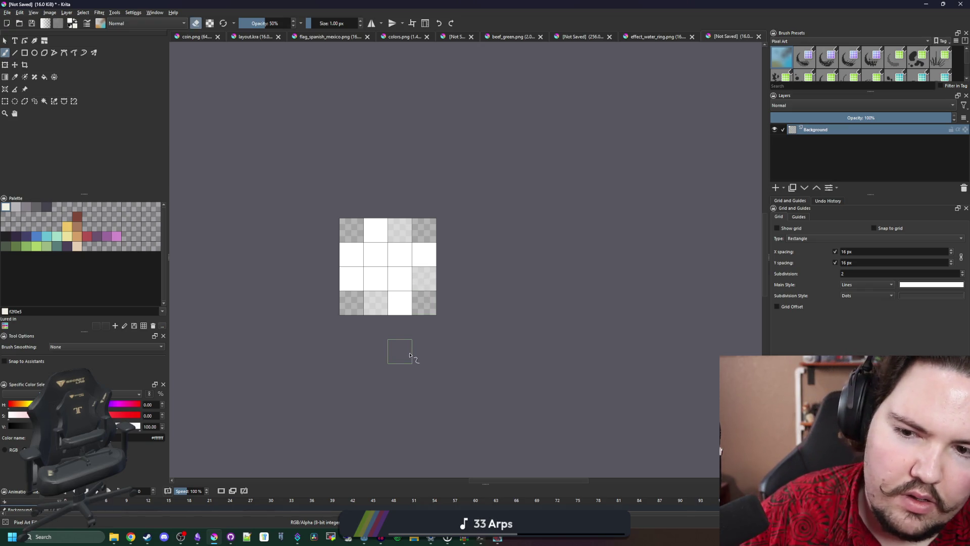
Step: Zoom in and out to inspect the finished droplet sprite
left_click(347, 256)
scroll(384, 227, "down", 5)
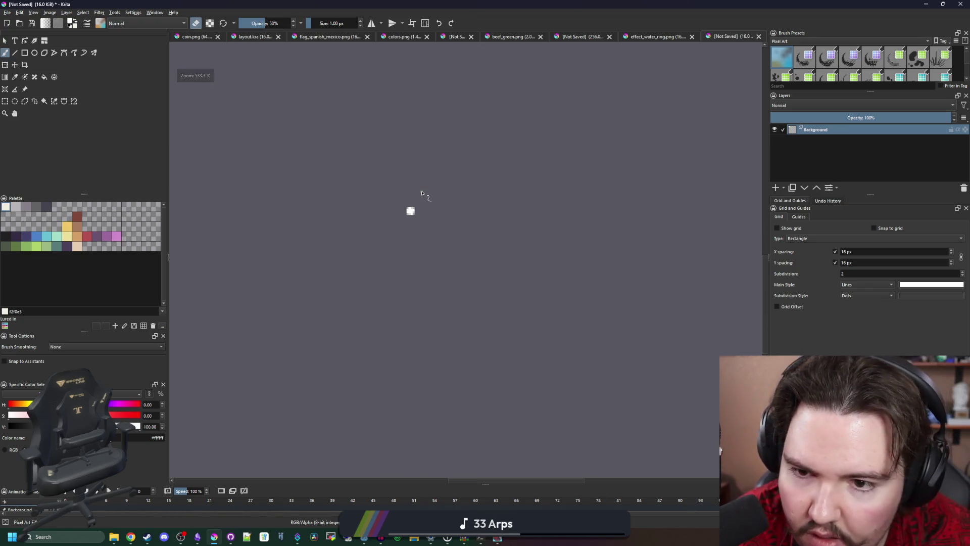
scroll(413, 193, "up", 7)
scroll(391, 224, "down", 6)
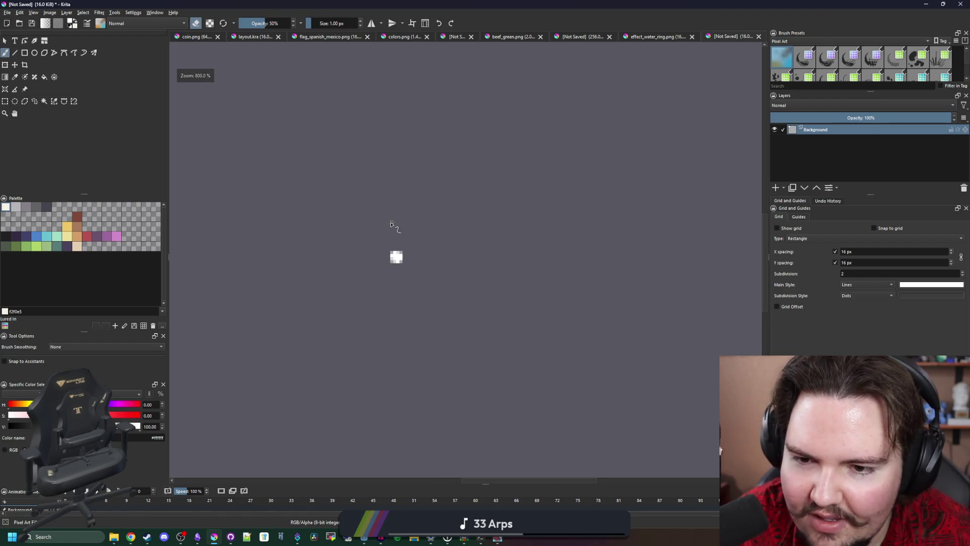
scroll(398, 208, "up", 8)
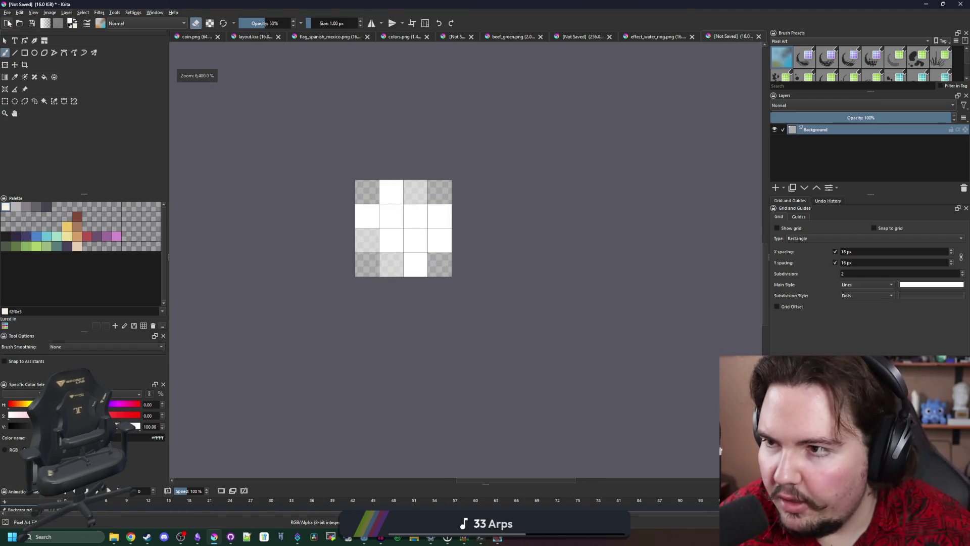
left_click(7, 12)
key("Escape")
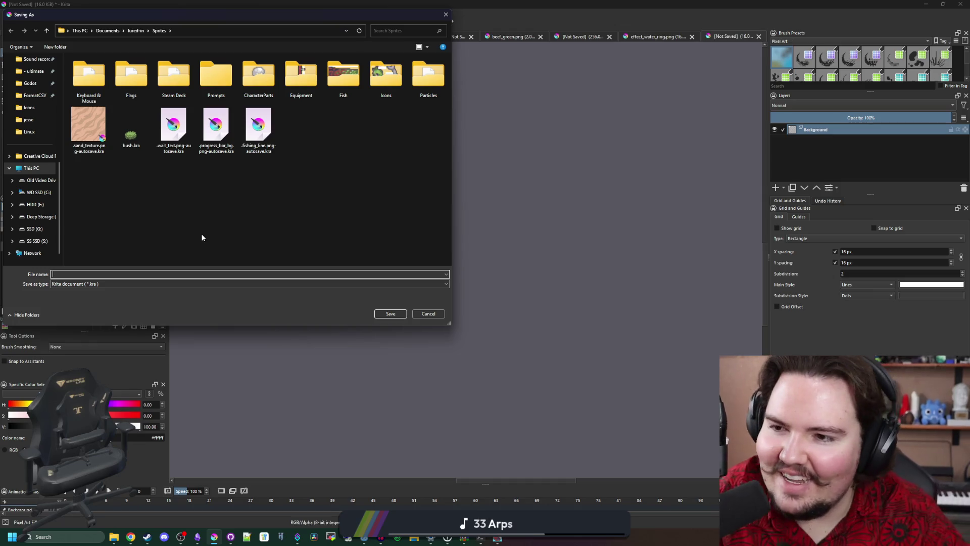
Step: Set the Save As file type to PNG image
left_click(173, 197)
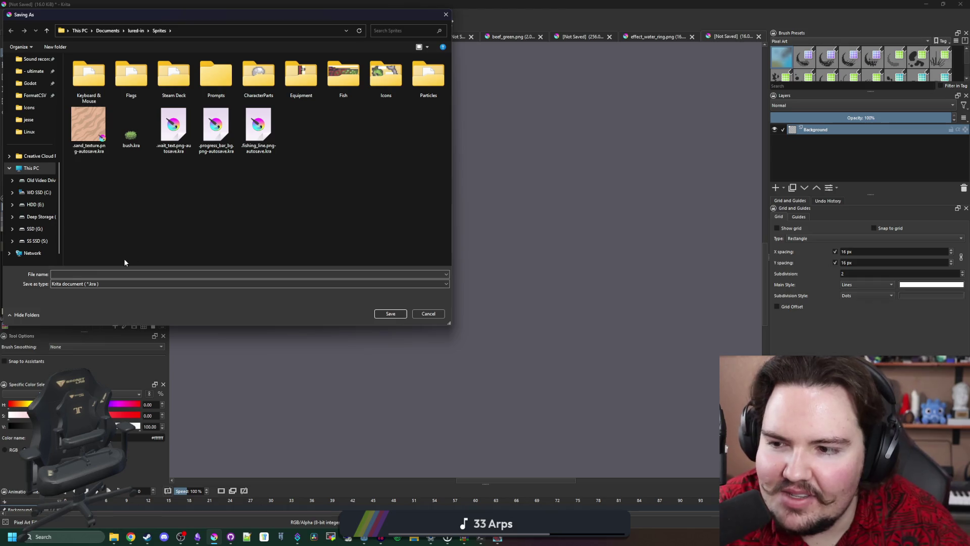
left_click(86, 284)
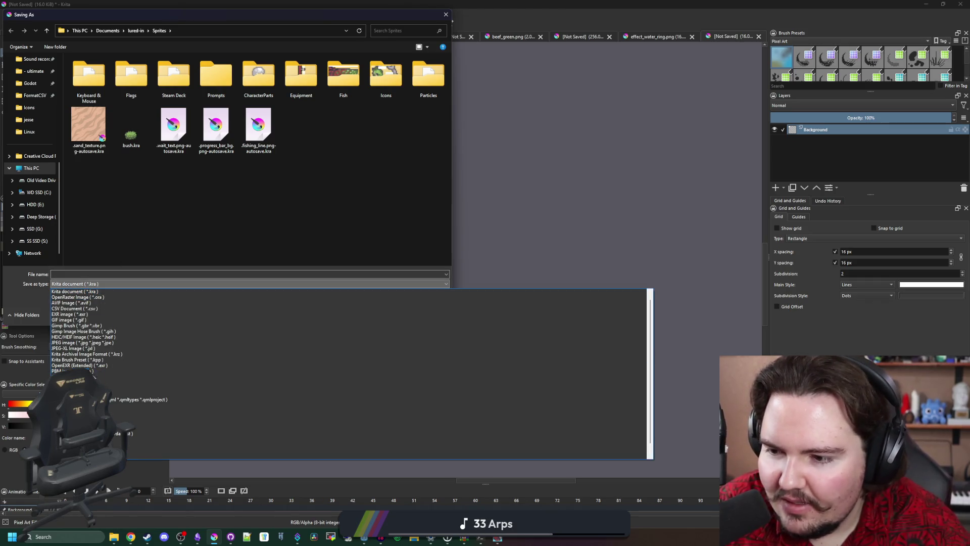
left_click(112, 377)
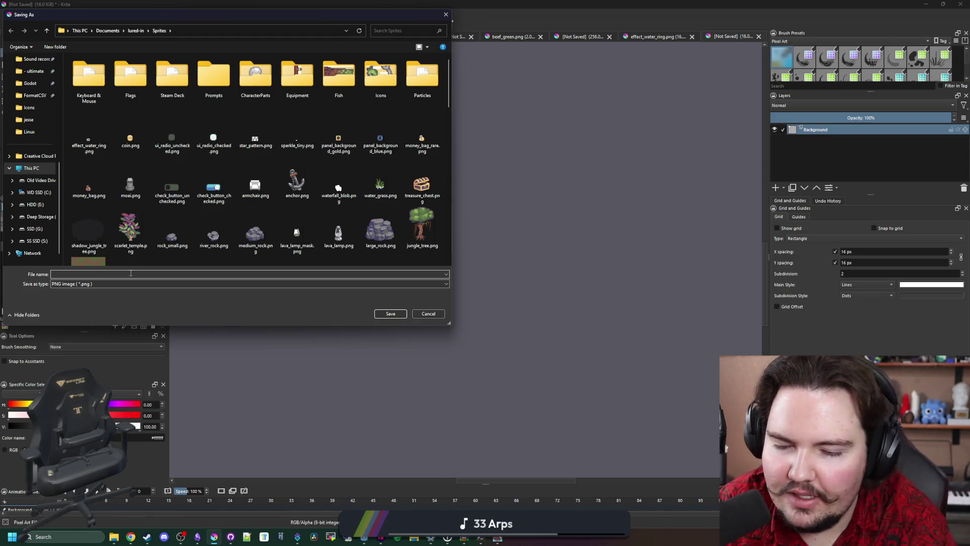
key("t")
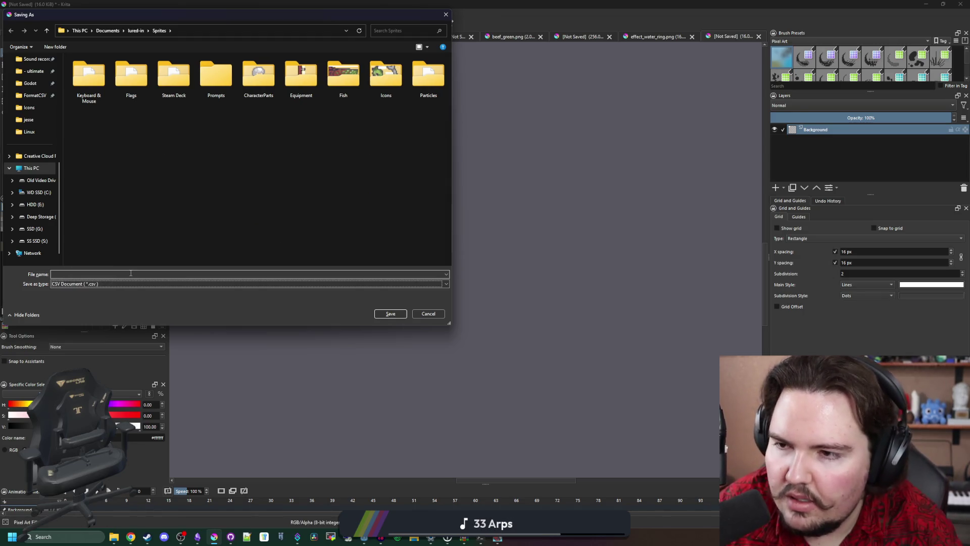
left_click(98, 284)
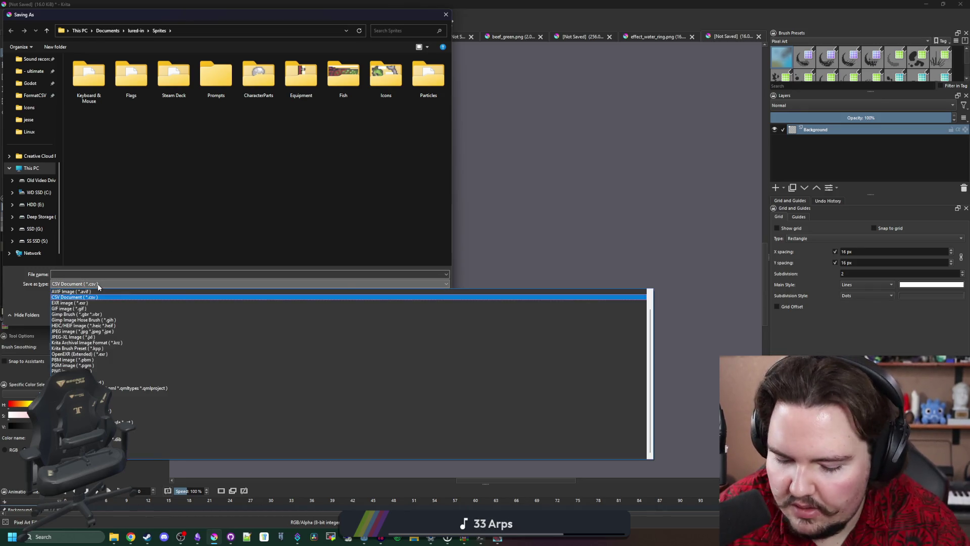
key("g")
key("Down")
key("Down")
key("Down")
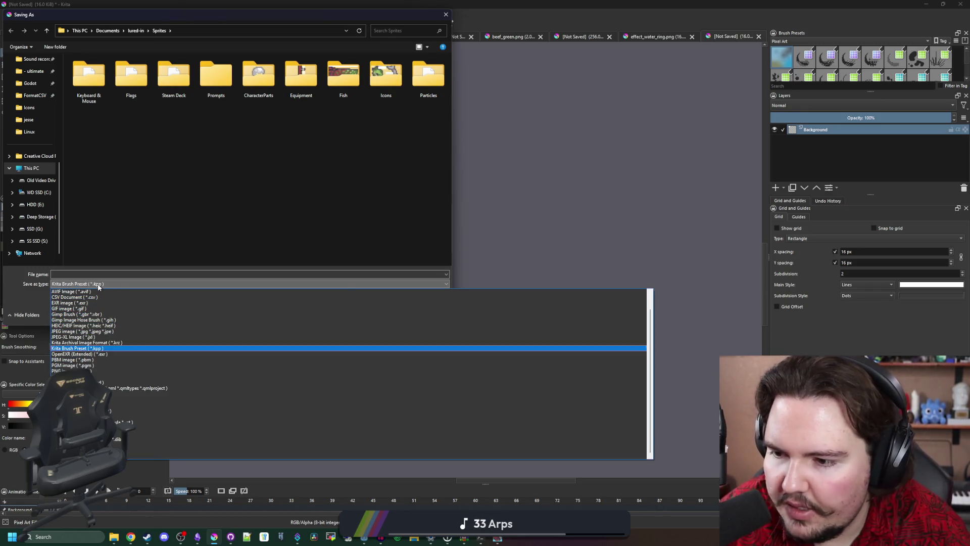
key("Return")
Step: Save the sprite as particle_water.png, accepting the default PNG export options
left_click(125, 273)
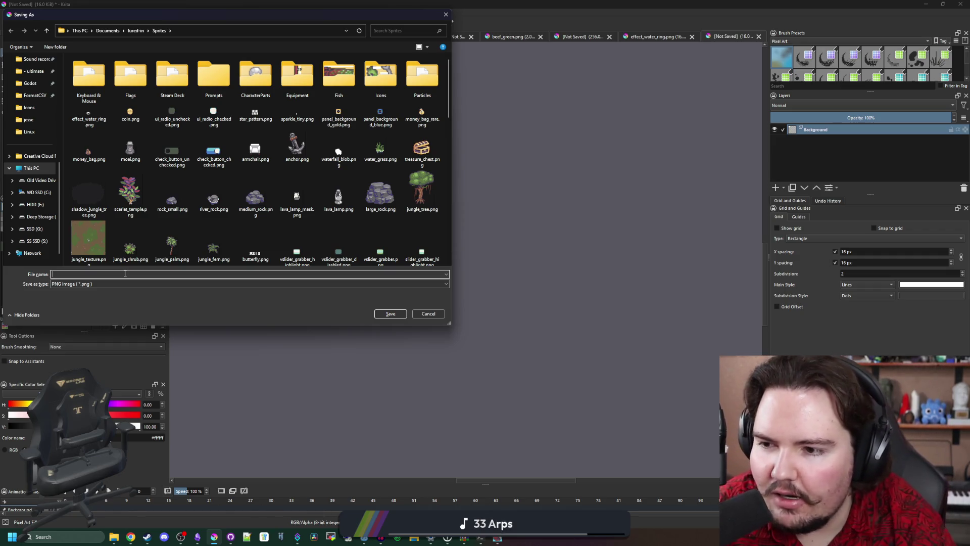
type("particle_water")
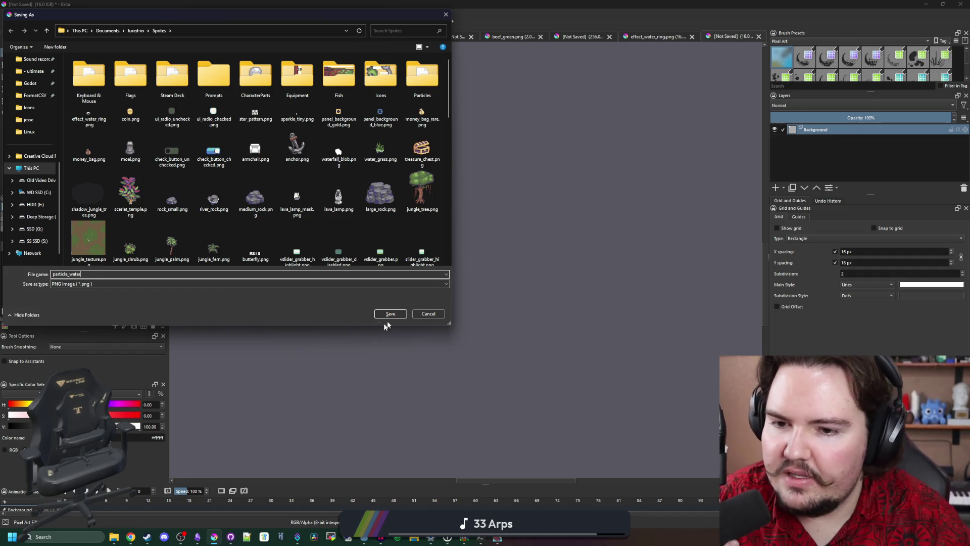
left_click(391, 313)
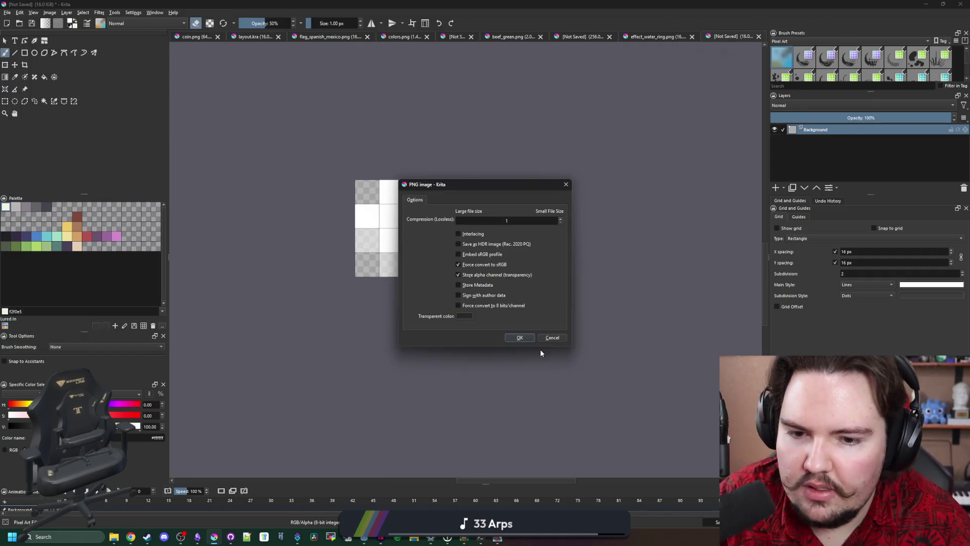
left_click(523, 337)
double_click(511, 3)
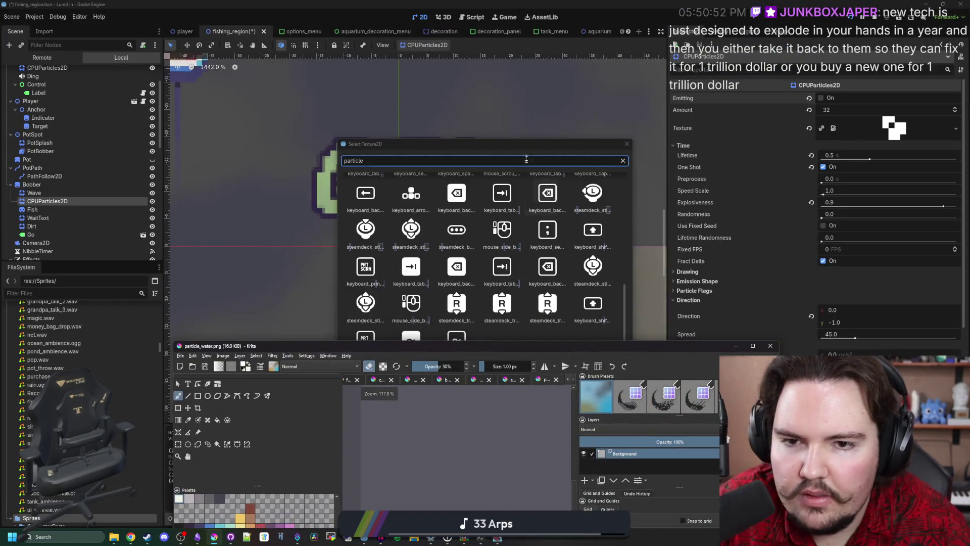
Step: Quick-load particle_water.png as the CPUParticles2D texture after searching 'particl'
left_click(526, 159)
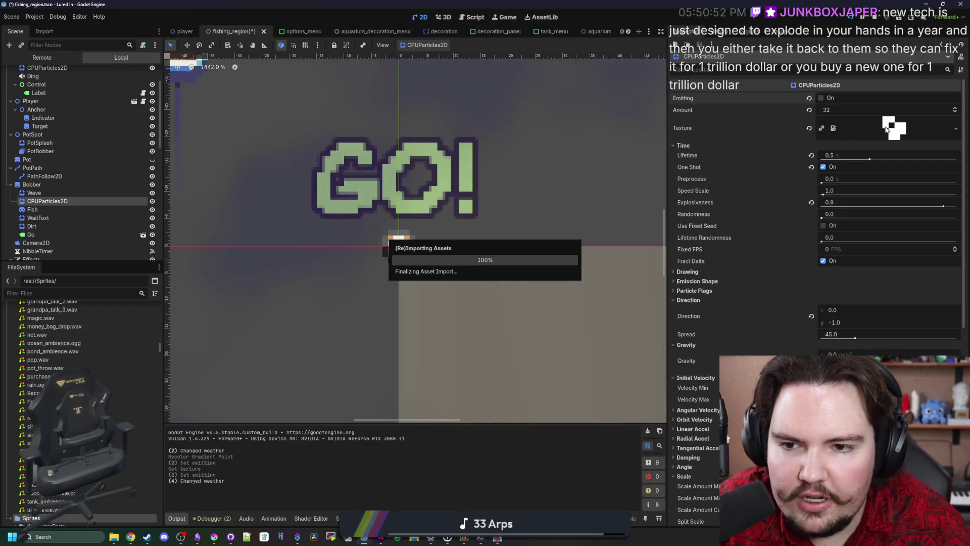
left_click(955, 128)
left_click(903, 305)
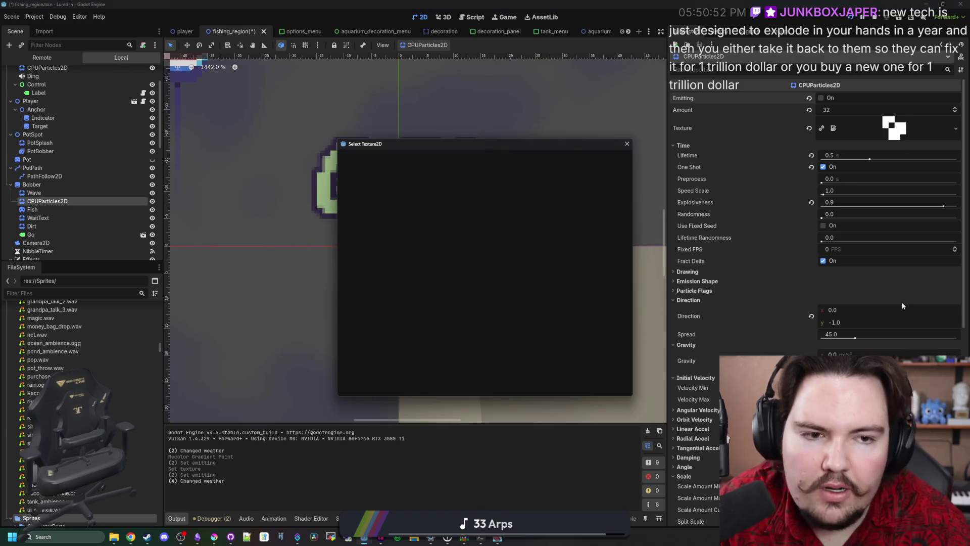
type("water_")
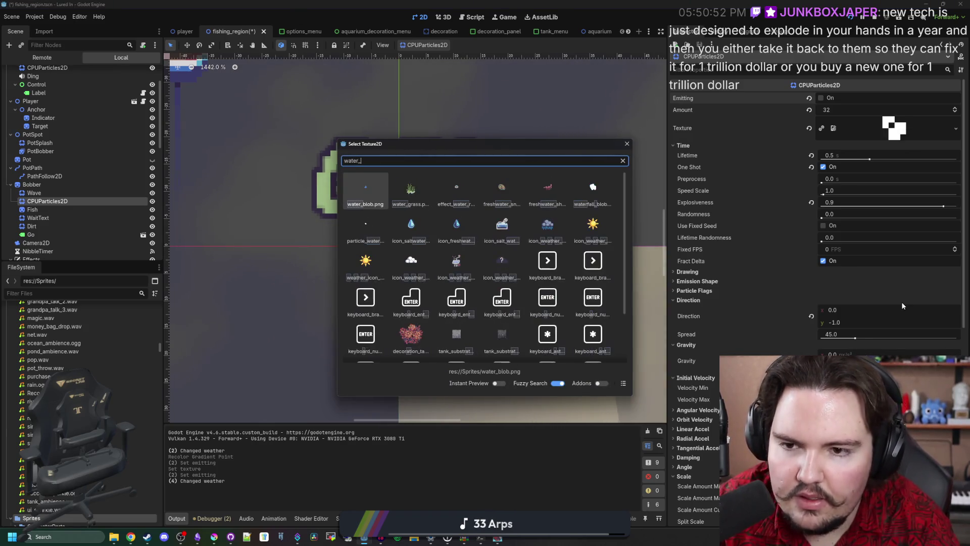
key("BackSpace")
key("BackSpace")
key("BackSpace")
type("particl")
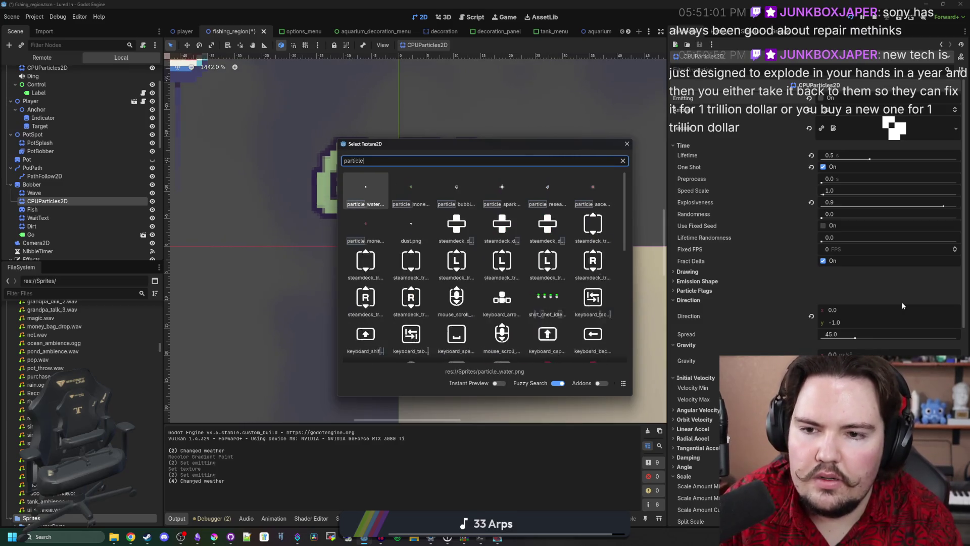
key("Return")
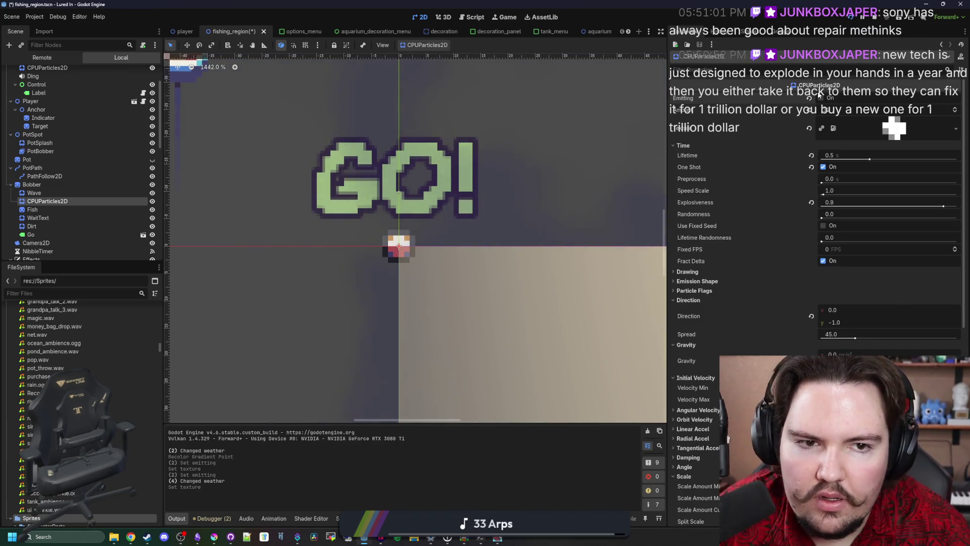
Step: Trigger a test burst to preview the new droplet texture
left_click(821, 97)
scroll(494, 237, "down", 5)
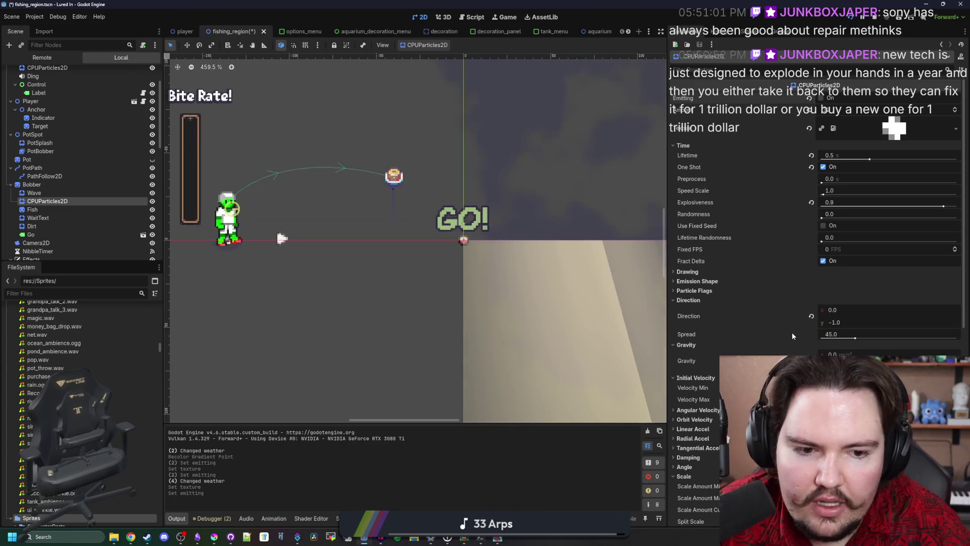
scroll(792, 335, "down", 10)
scroll(587, 286, "up", 4)
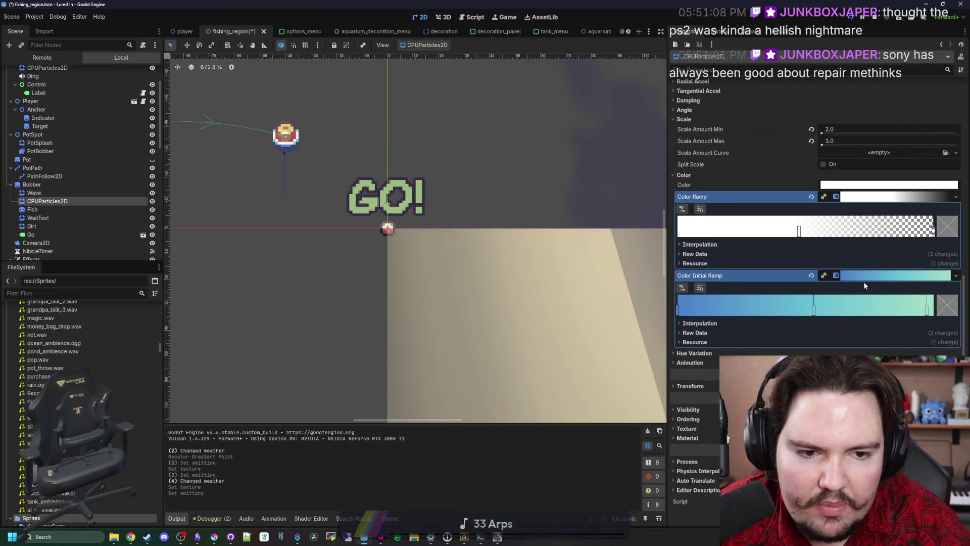
Step: Strip the initial colour ramp's stops, clear it to empty, and replay the burst
right_click(813, 309)
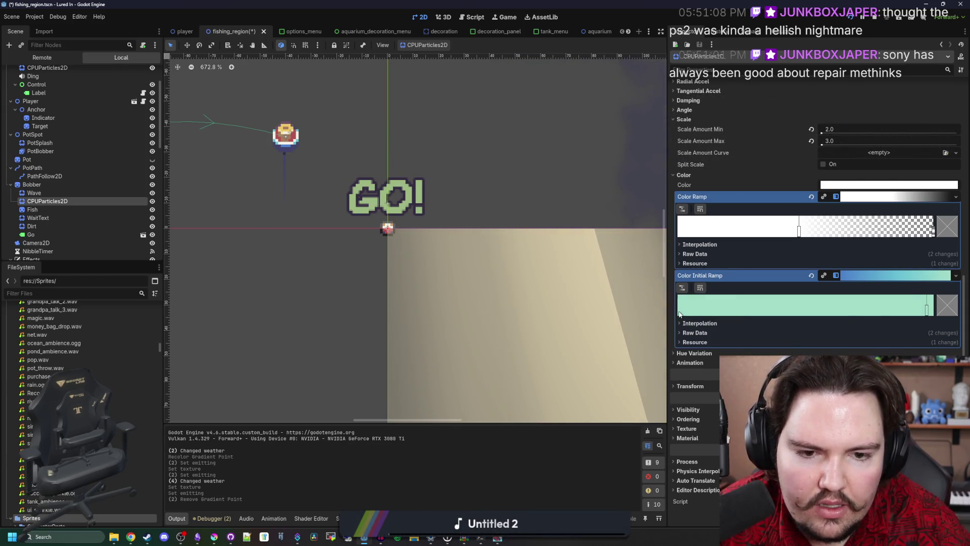
right_click(678, 309)
scroll(822, 151, "up", 10)
left_click(822, 97)
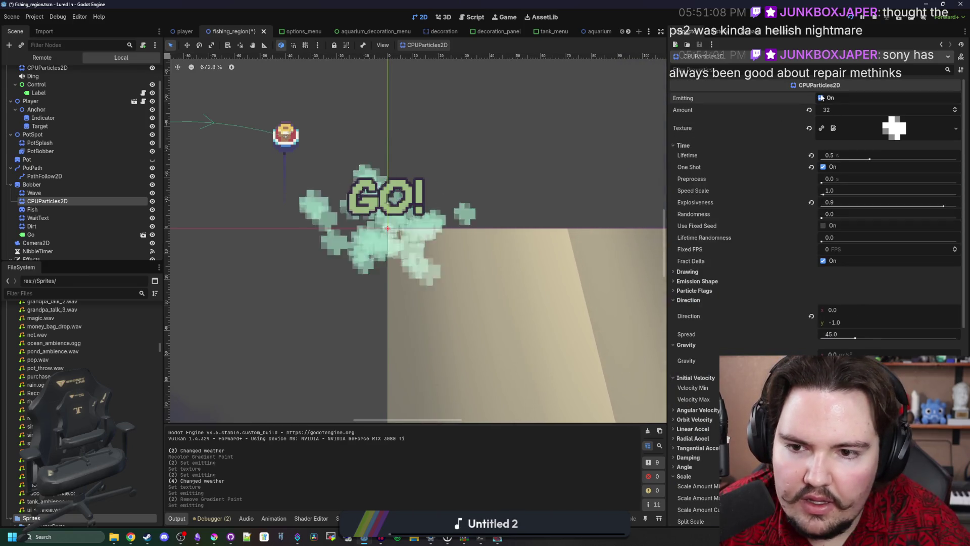
scroll(900, 253, "down", 10)
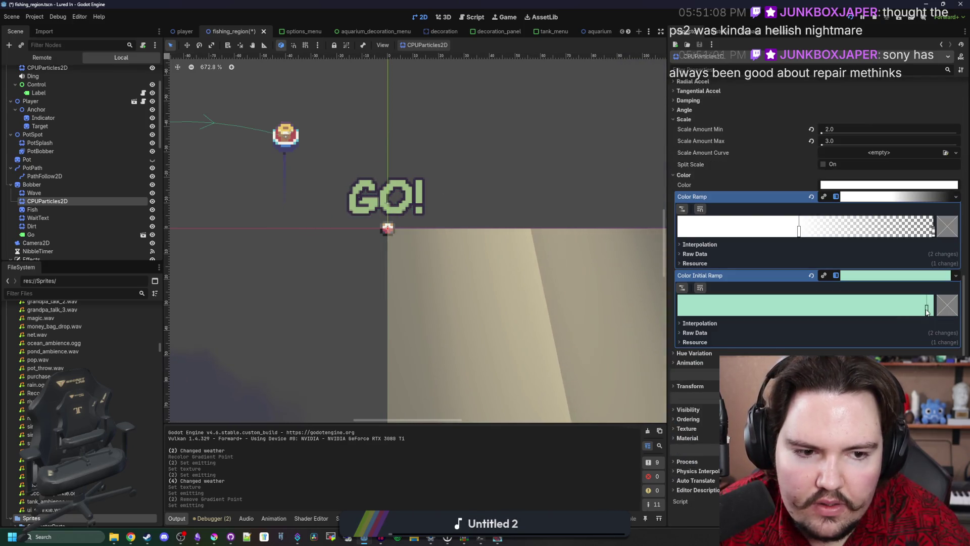
left_click_drag(926, 309, 653, 311)
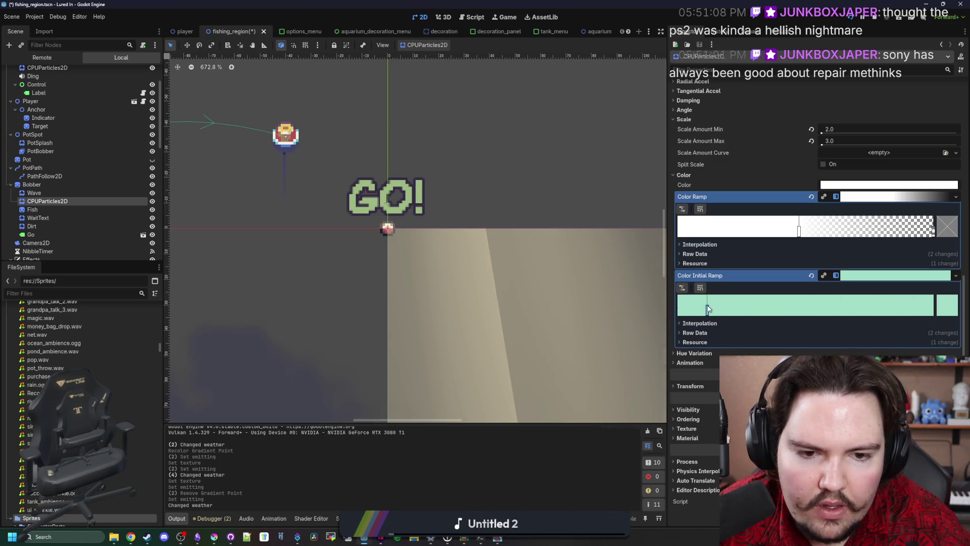
left_click(811, 276)
scroll(809, 276, "up", 10)
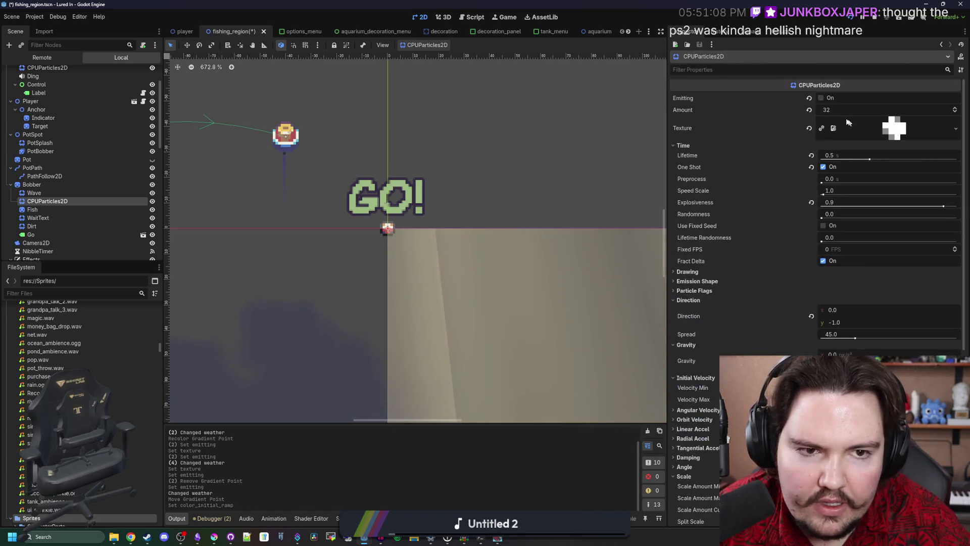
left_click(822, 98)
left_click(822, 98)
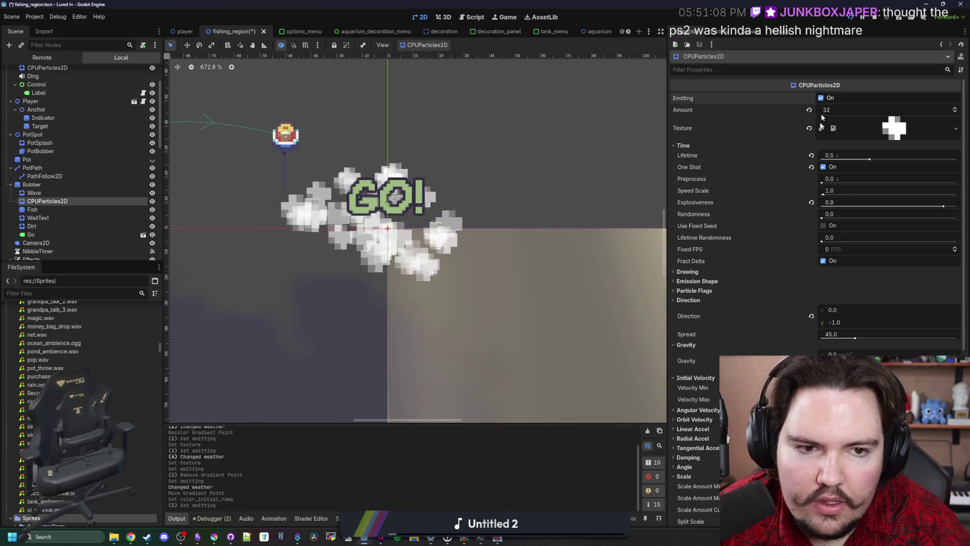
scroll(804, 272, "down", 10)
Step: Set particle scale to range from 1 to 2 and replay the burst
left_click(827, 220)
type("2")
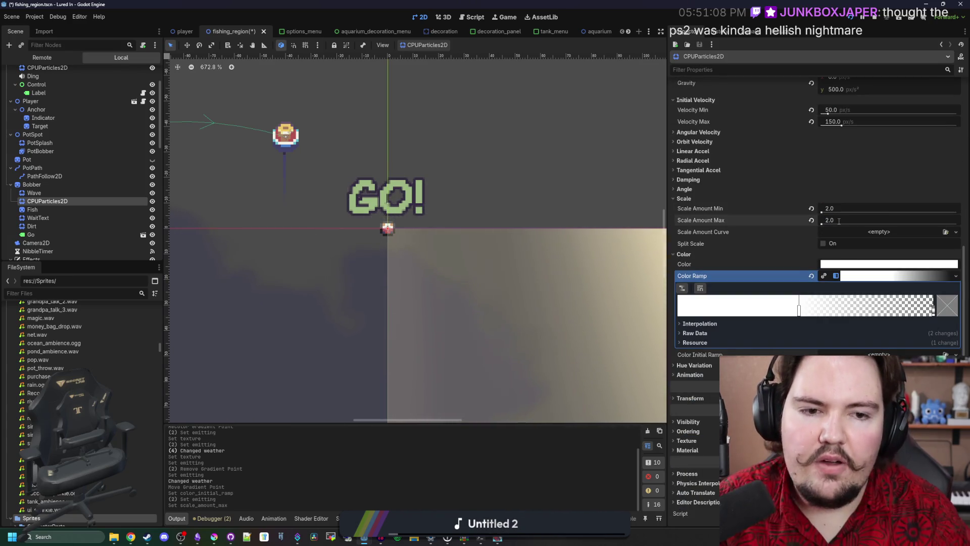
left_click(859, 207)
type("1")
key("Return")
scroll(892, 198, "up", 10)
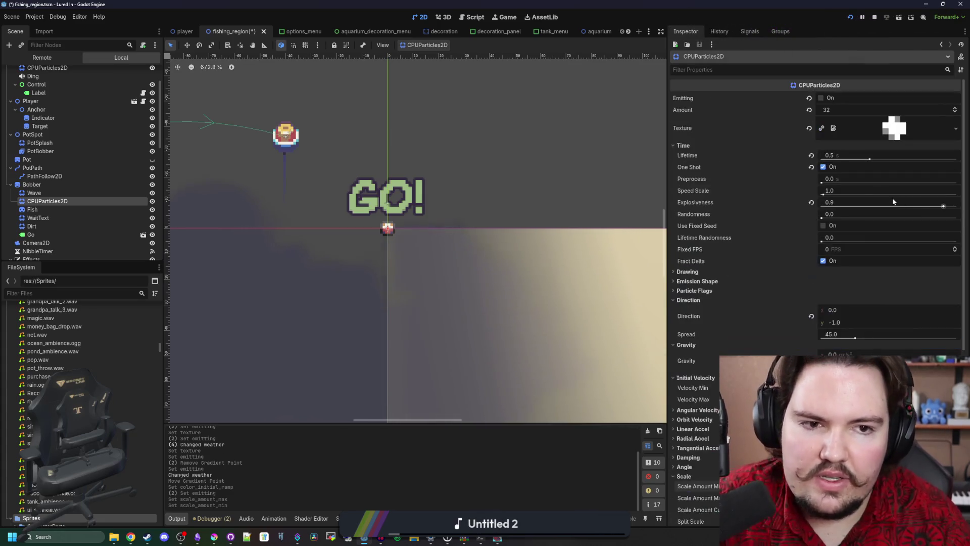
left_click(822, 98)
left_click(822, 98)
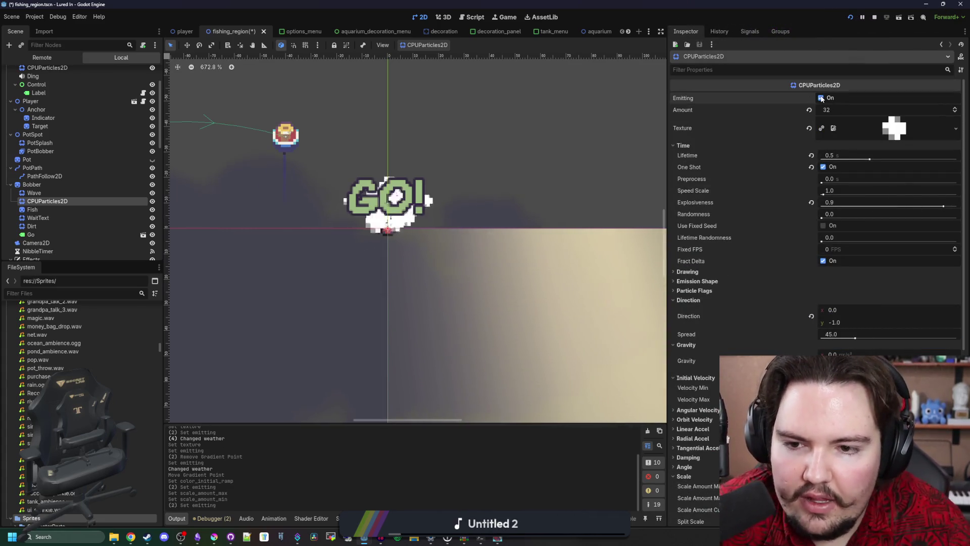
Step: Turn on Align Y in the particle flags and replay the burst several times
scroll(782, 256, "down", 2)
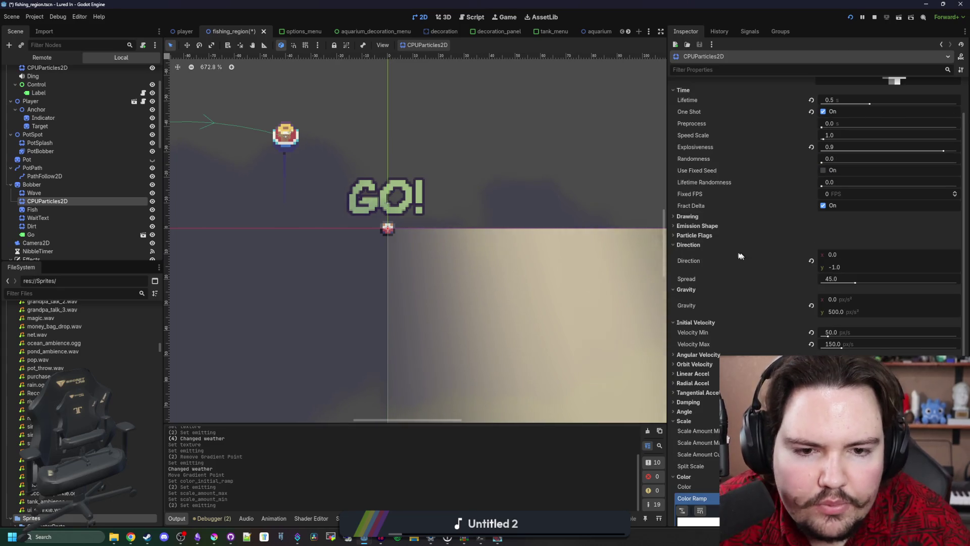
left_click(697, 235)
left_click(823, 245)
scroll(825, 177, "up", 3)
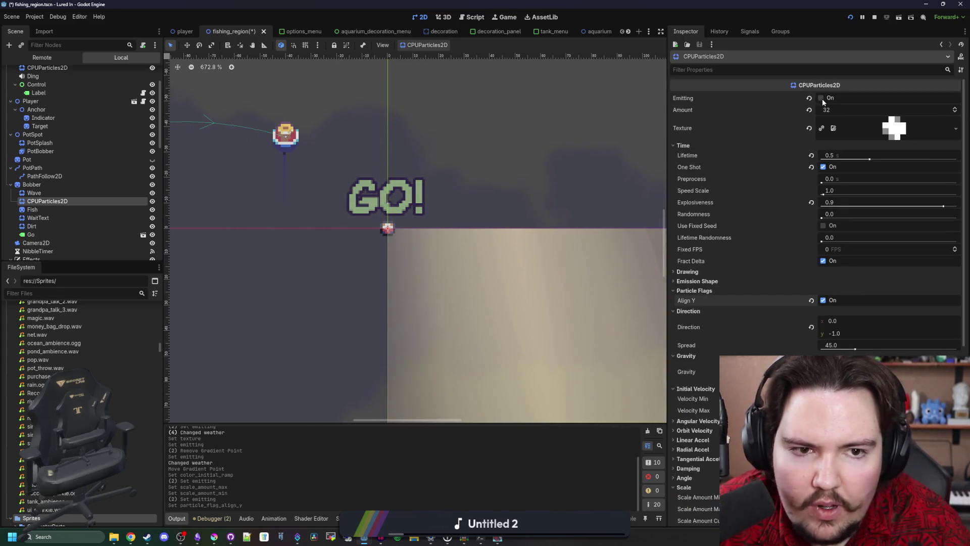
left_click(822, 98)
left_click(822, 98)
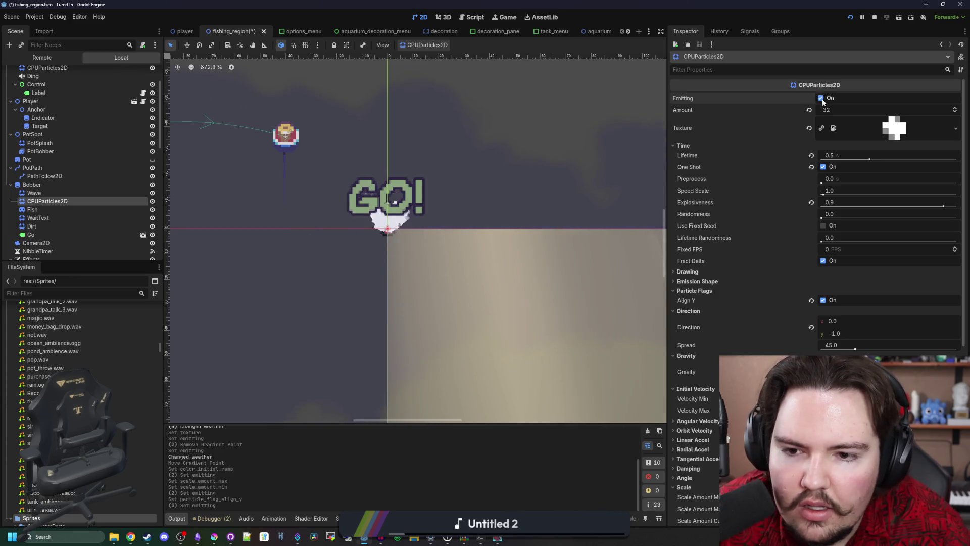
left_click(822, 98)
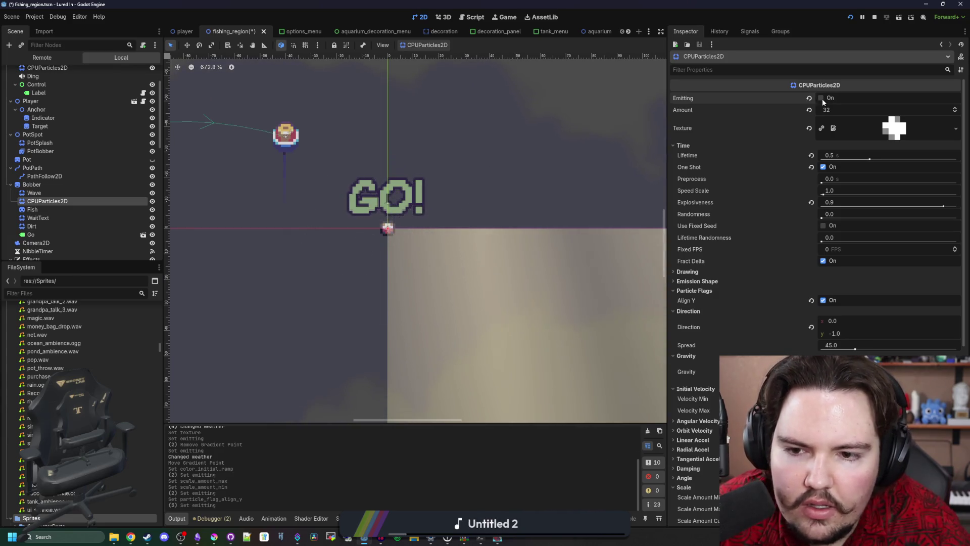
scroll(813, 308, "down", 5)
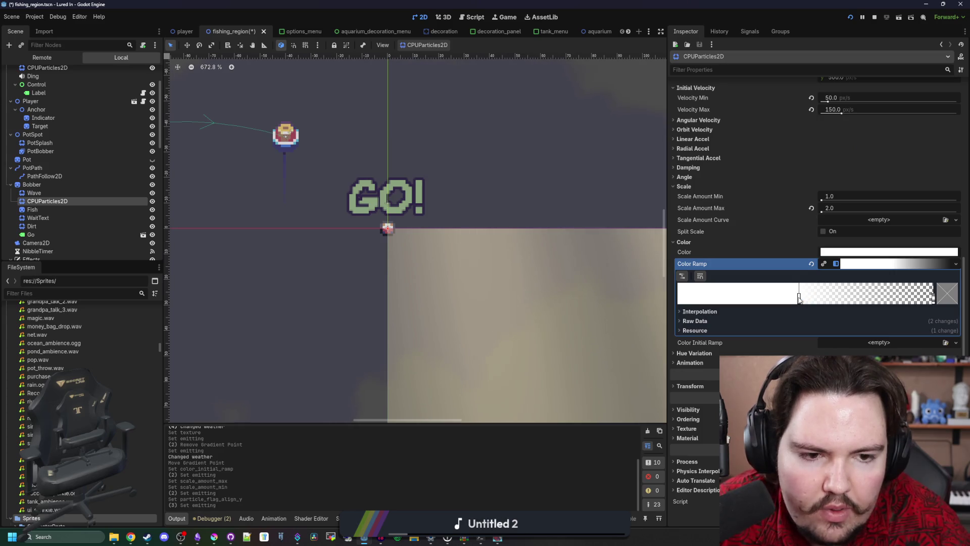
Step: Shift the Color Ramp fade point earlier and add a new white initial colour ramp gradient
left_click_drag(799, 298, 789, 300)
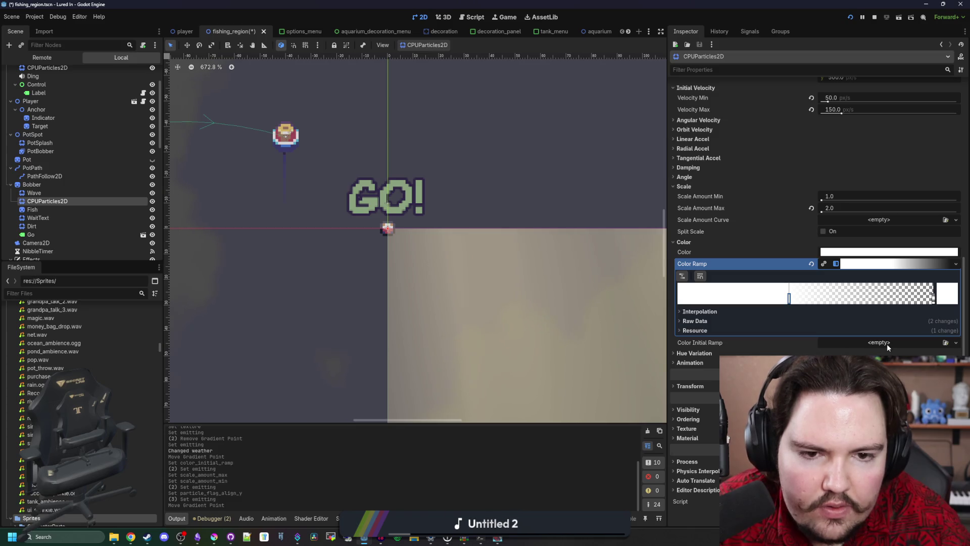
left_click(956, 342)
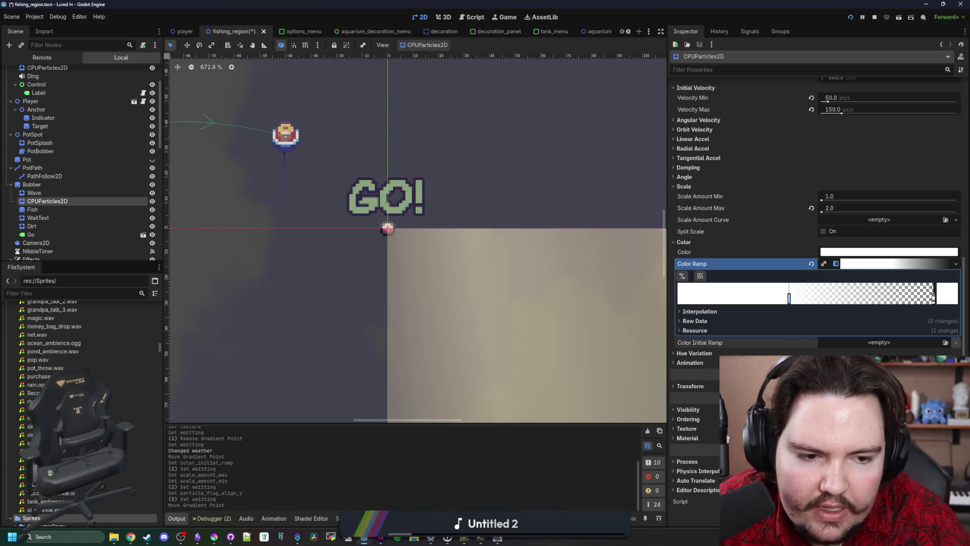
left_click(935, 354)
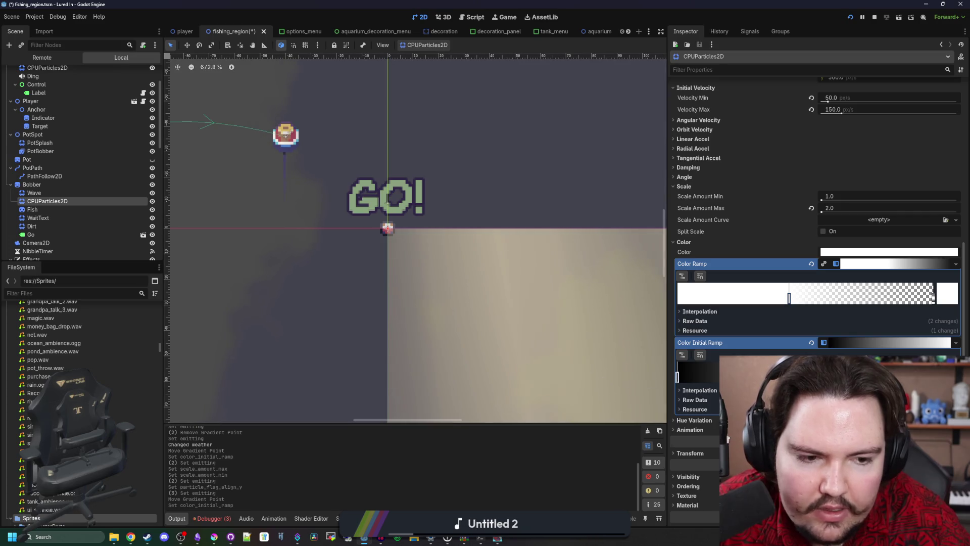
double_click(677, 376)
left_click_drag(785, 222, 786, 131)
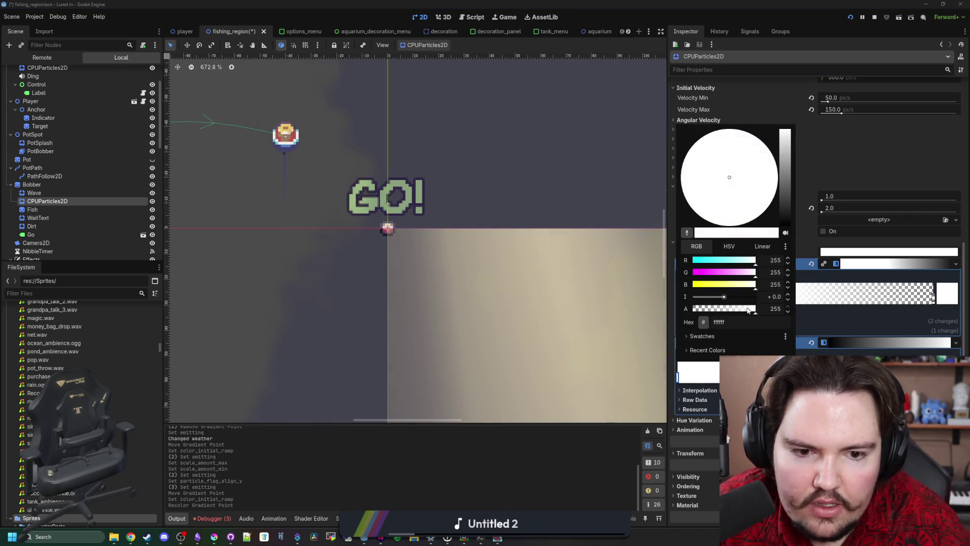
left_click(644, 331)
scroll(818, 227, "up", 15)
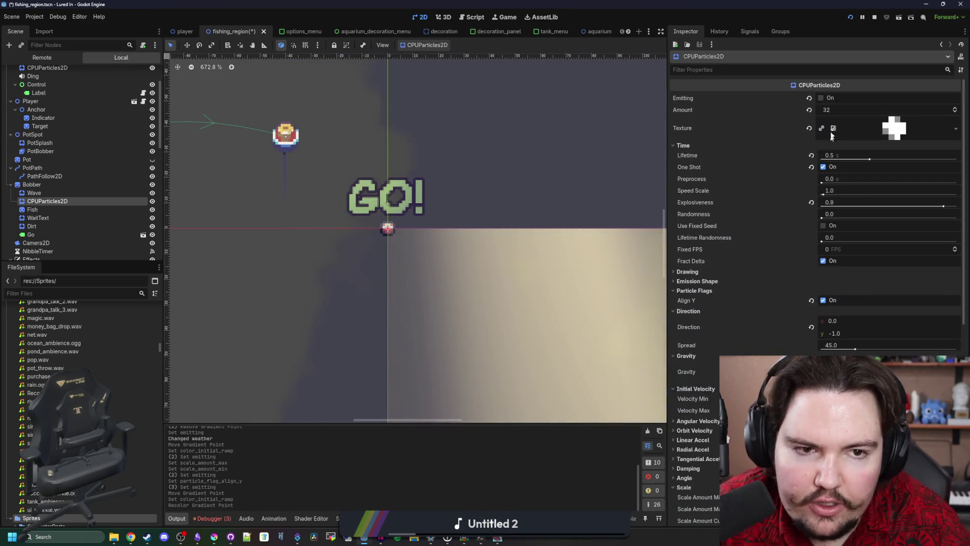
left_click(821, 100)
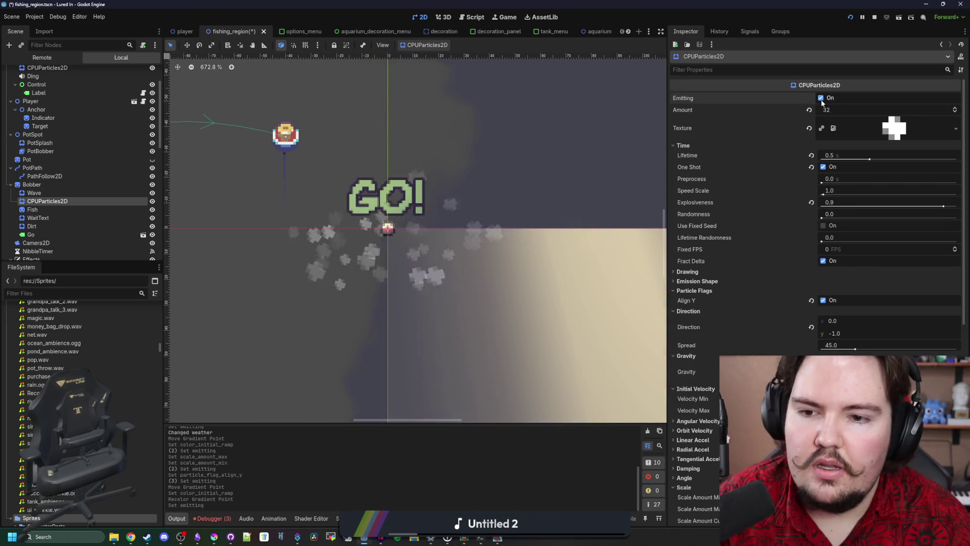
Step: Adjust the particles' gravity, replaying bursts to compare, then save and run the game
key("ctrl+s")
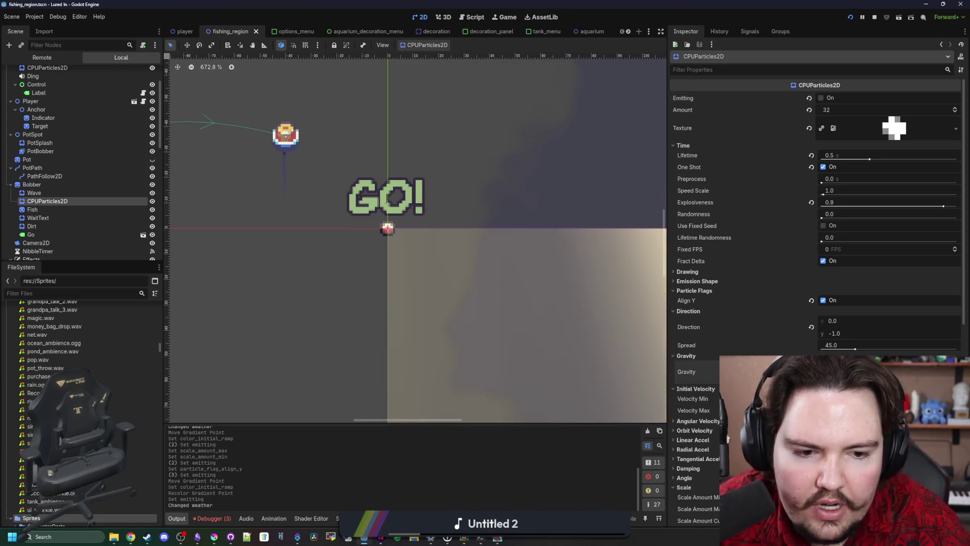
key("Return")
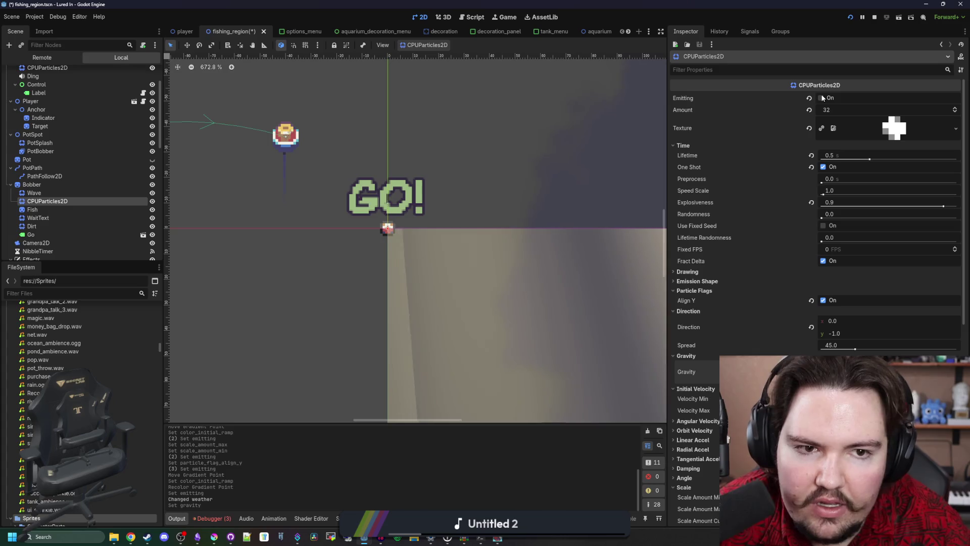
left_click(821, 98)
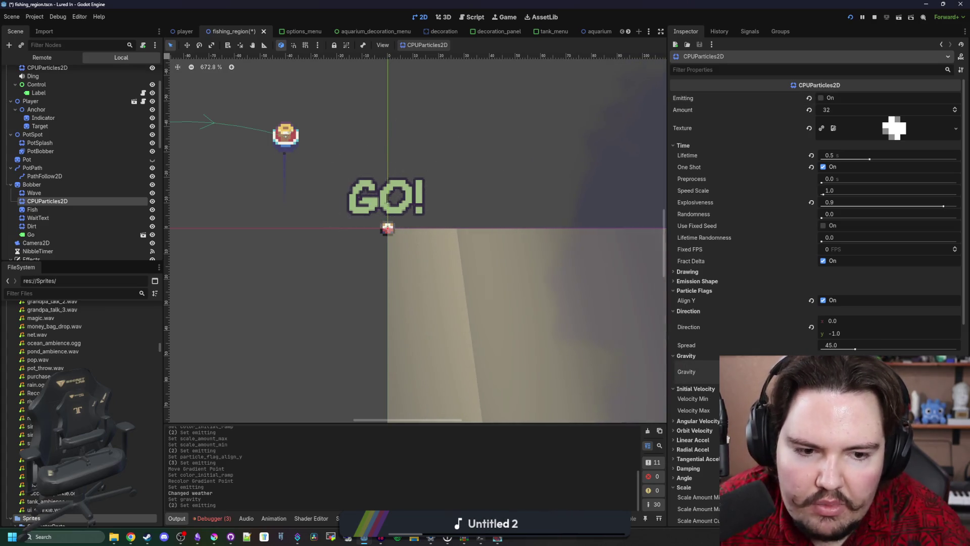
key("Return")
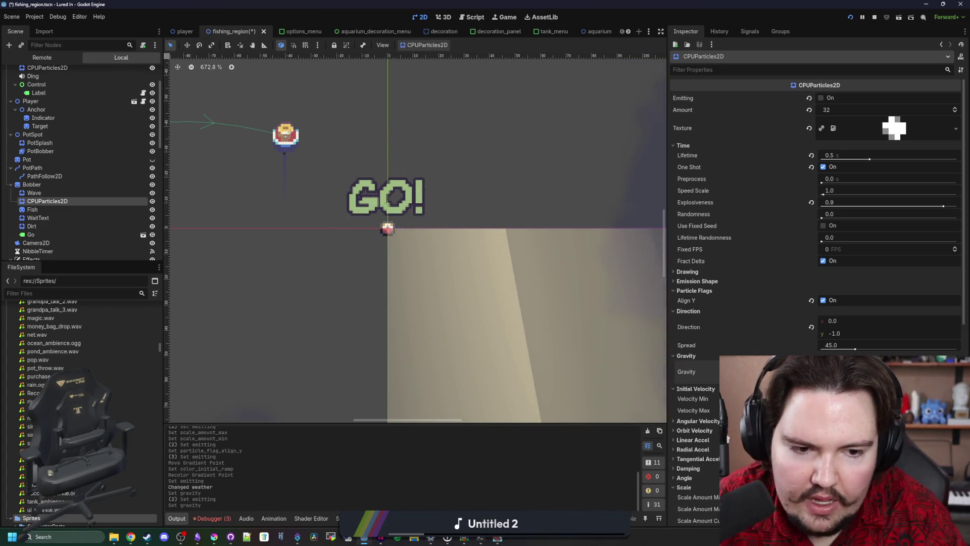
left_click(821, 98)
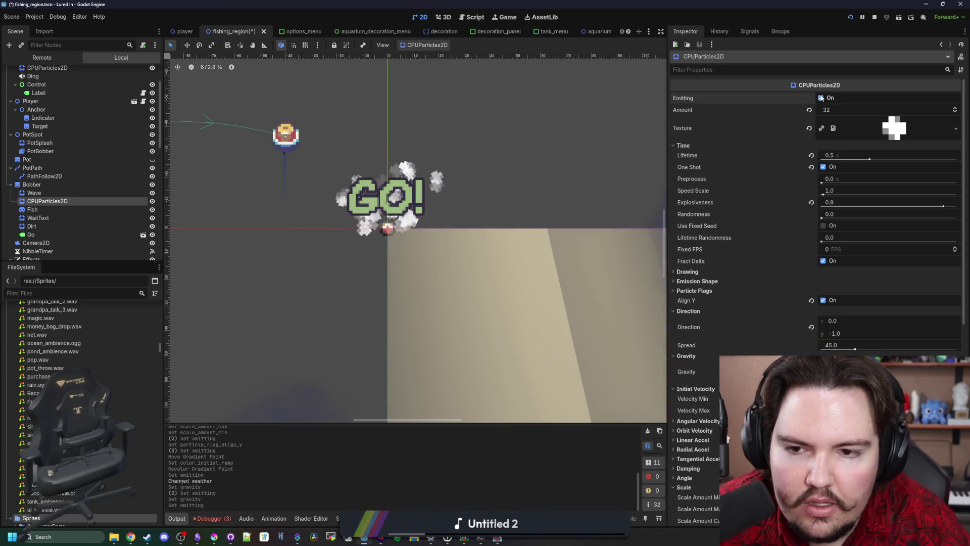
left_click(822, 98)
left_click(822, 98)
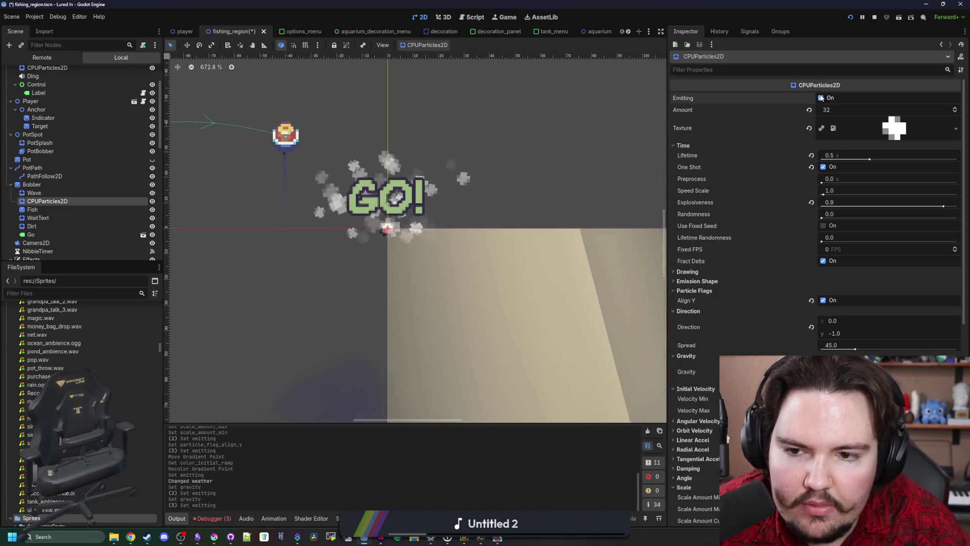
left_click(821, 98)
key("ctrl+s")
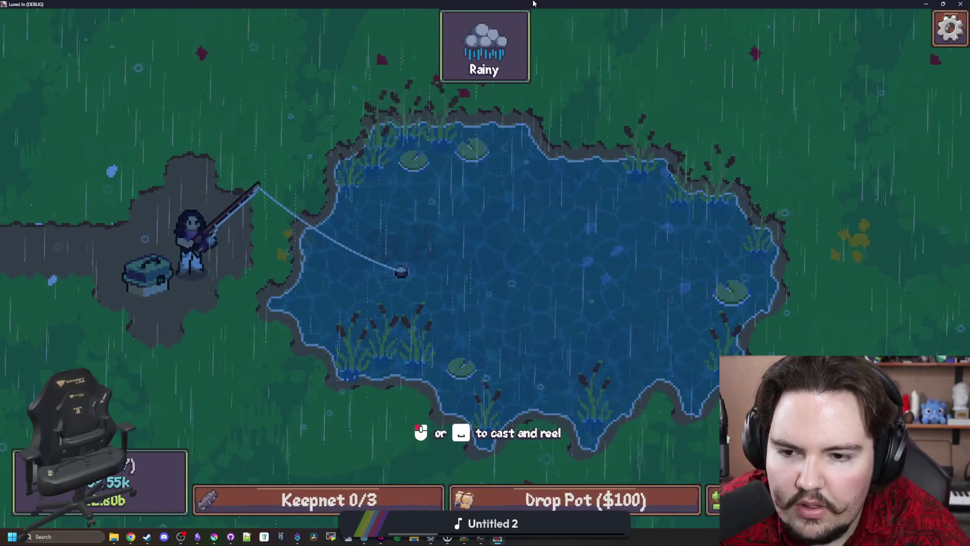
Step: Restore the game window from full screen and bring particle_water.png in Krita forward
double_click(533, 4)
left_click(212, 541)
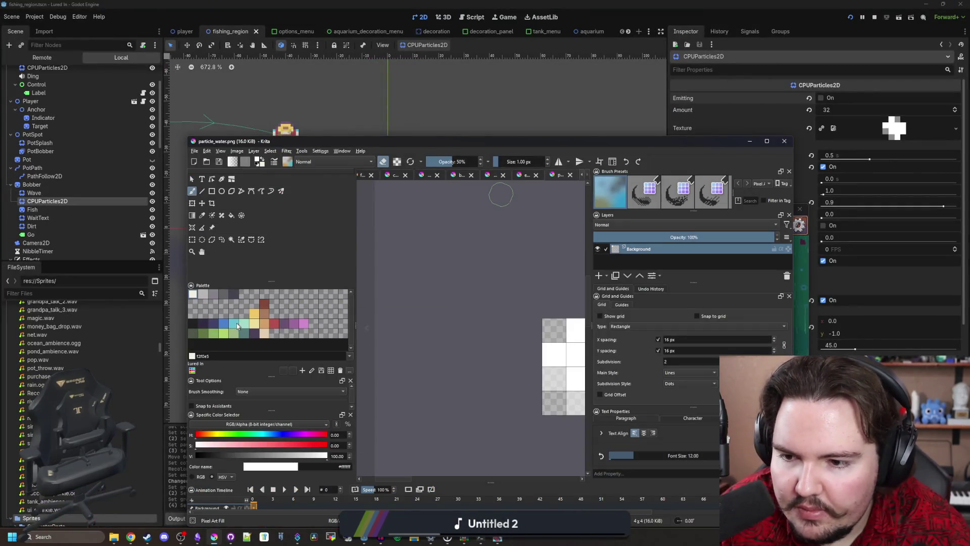
Step: Copy teal 68c2d3 from Krita's palette and return to the Godot Inspector
left_click(237, 325)
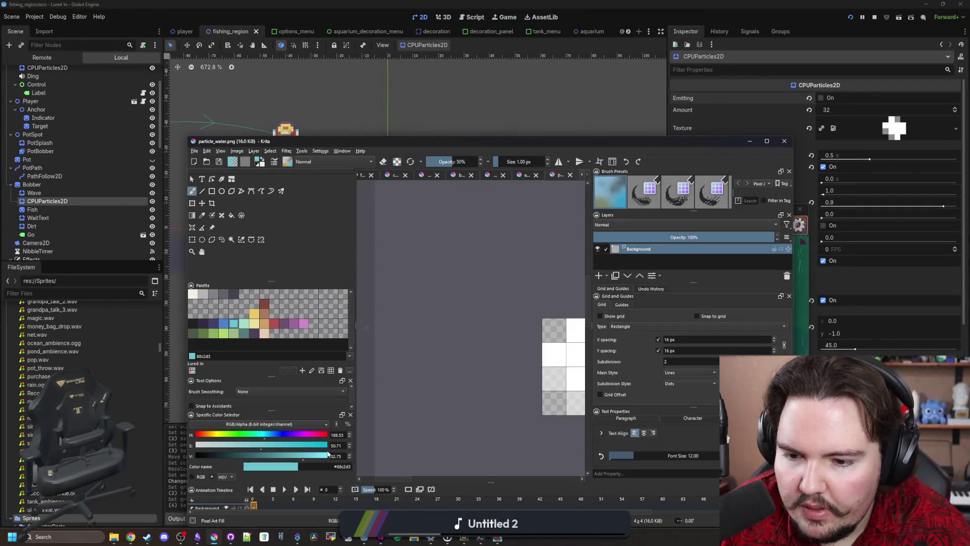
left_click(214, 537)
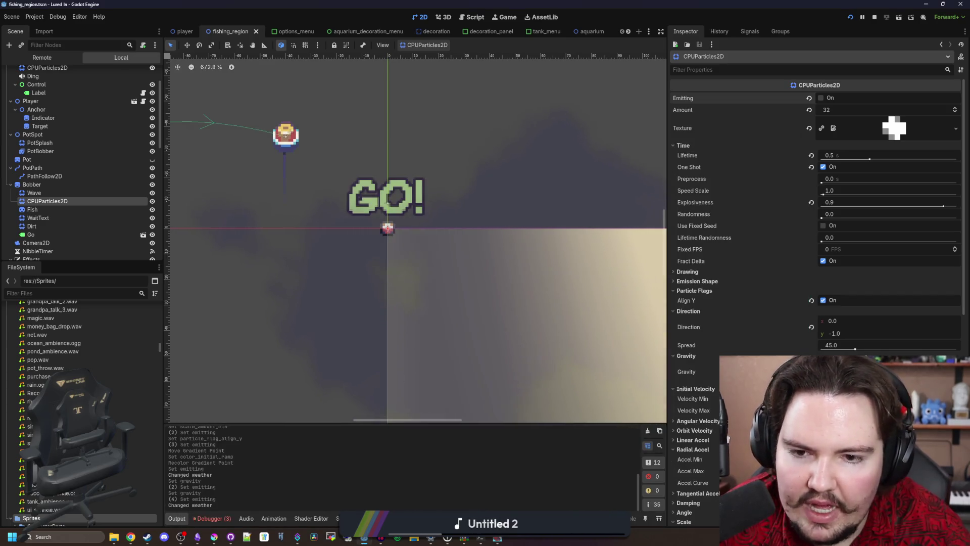
scroll(806, 345, "down", 10)
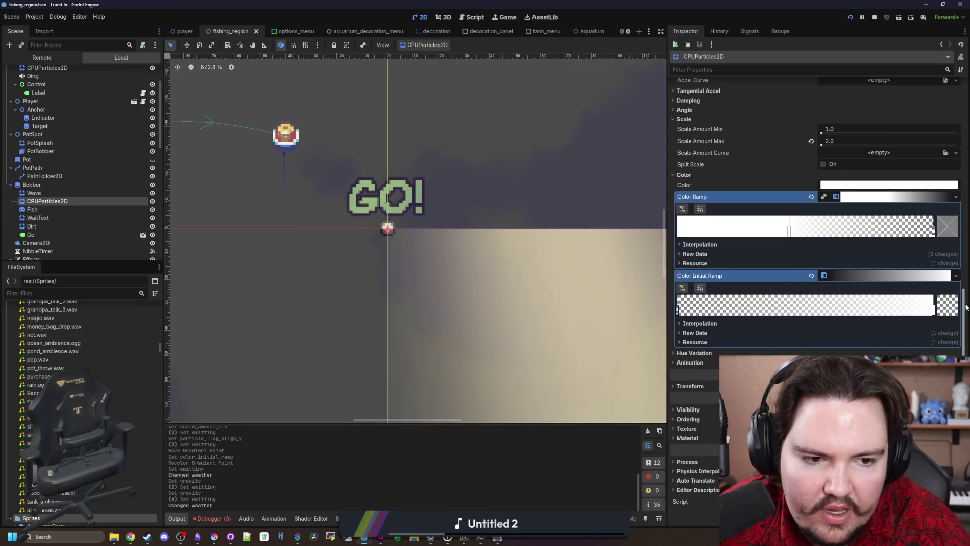
left_click(939, 310)
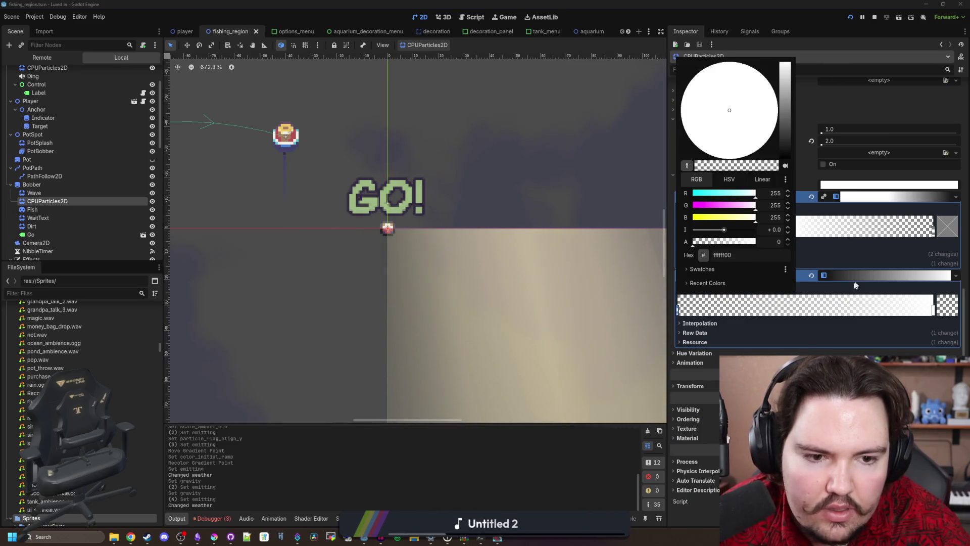
left_click(819, 306)
Step: Set the initial ramp's left point to teal 68c2d3 at alpha 150, save, and run
double_click(679, 308)
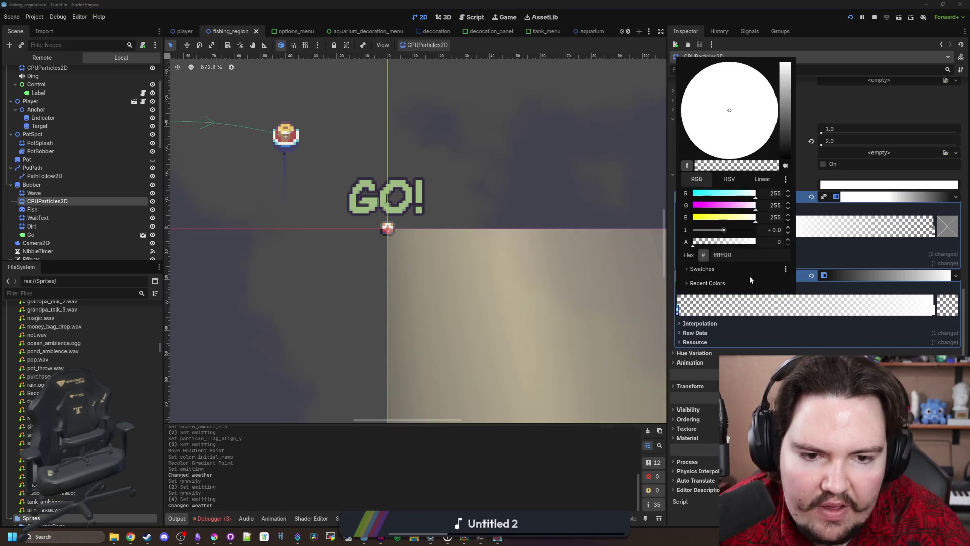
type("68c2d3")
key("Return")
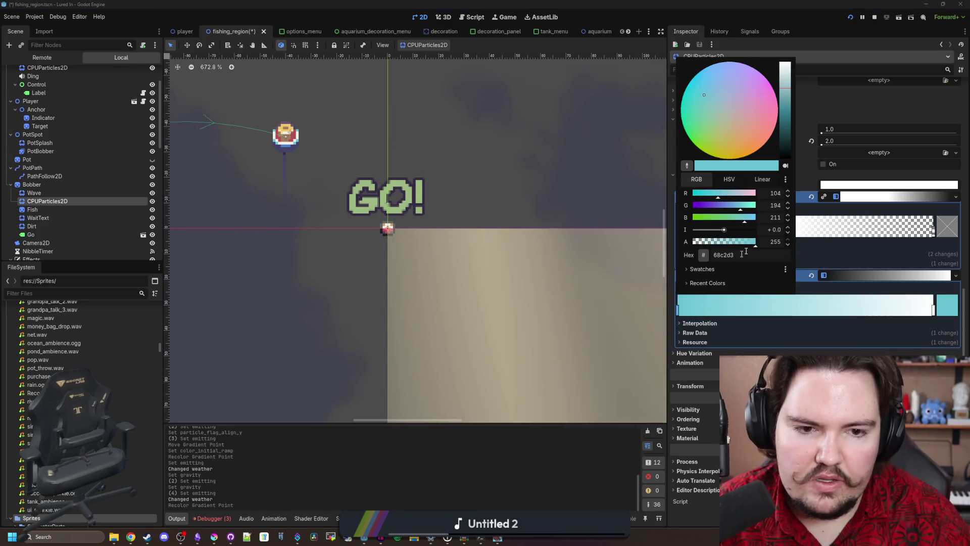
type("96")
key("Return")
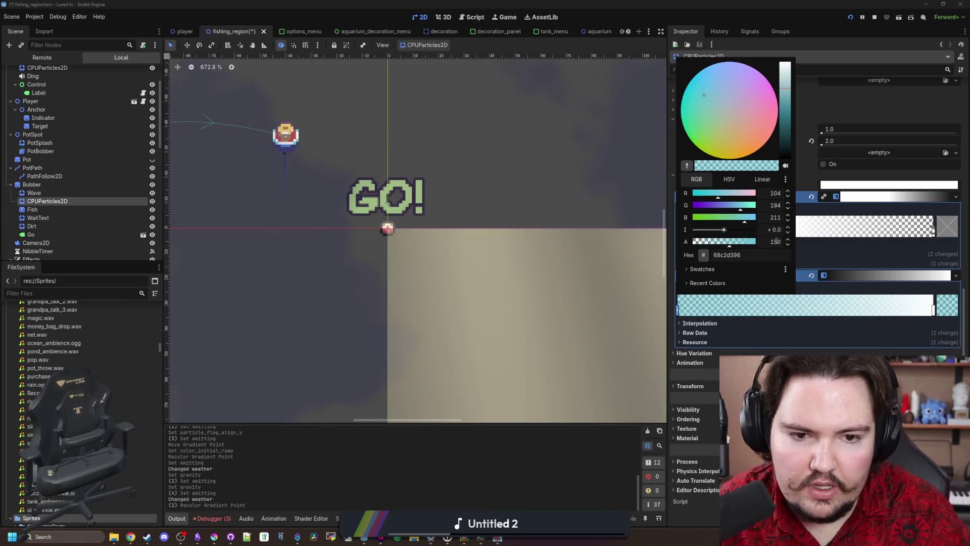
key("Escape")
key("ctrl+s")
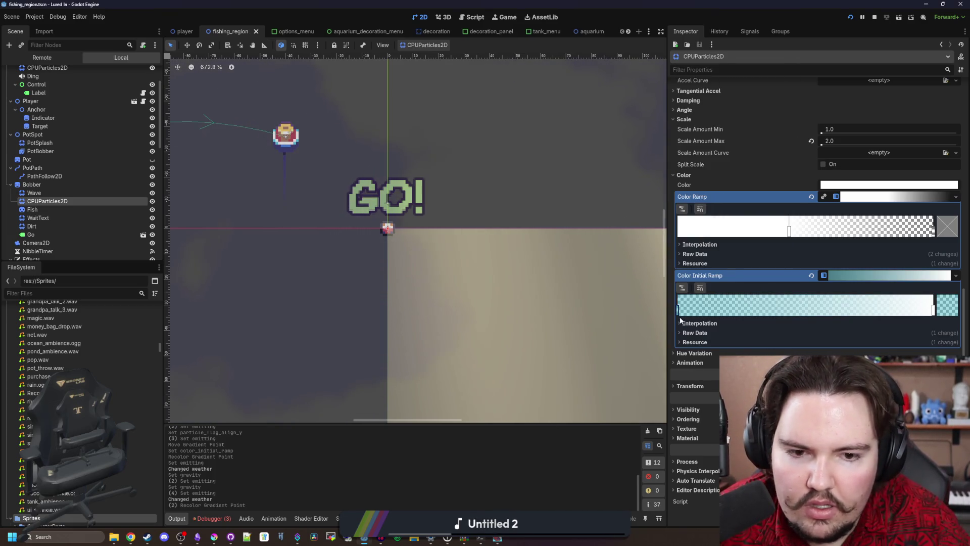
key("F6")
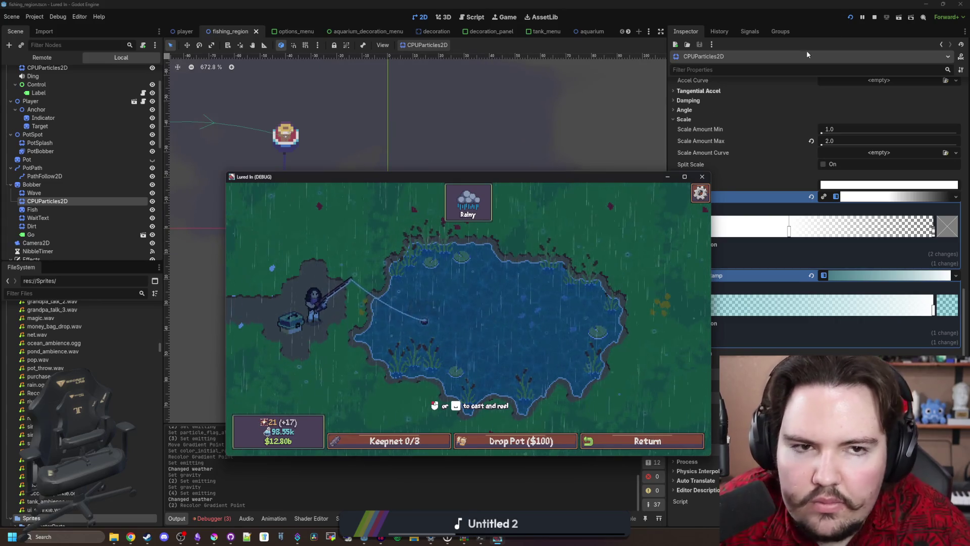
Step: Close the Lured In (DEBUG) window to stop the test run
left_click(873, 18)
left_click(850, 18)
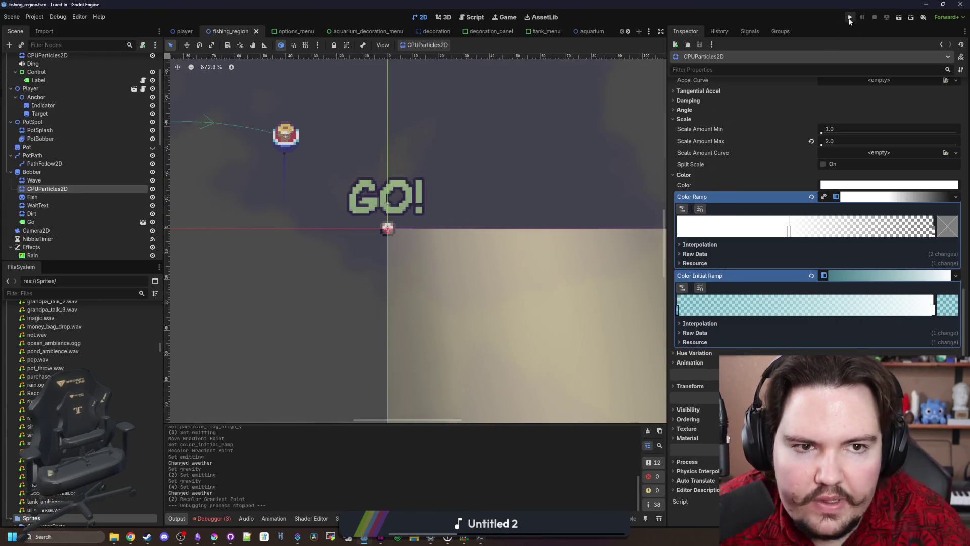
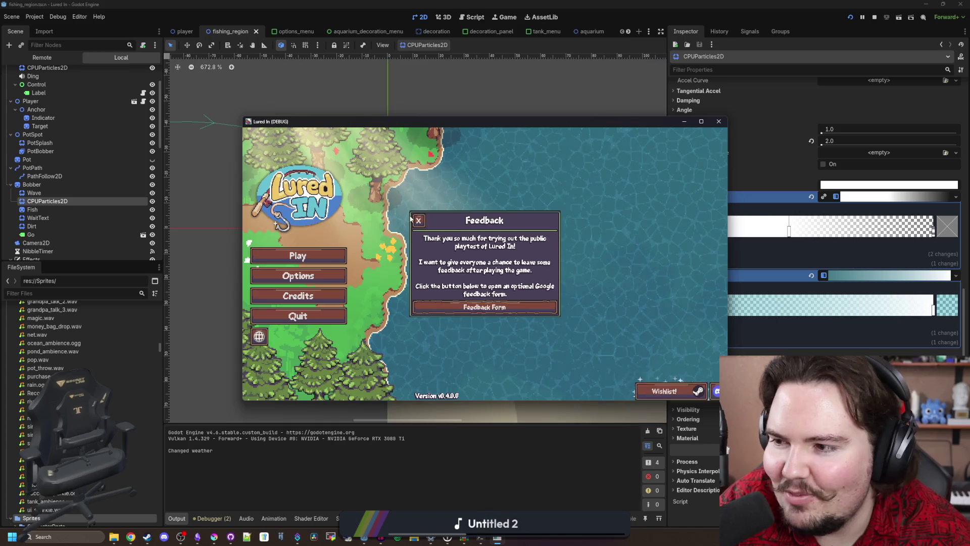
Step: Maximize the Lured In game window, start playing and dismiss the offline earnings message
left_click(701, 121)
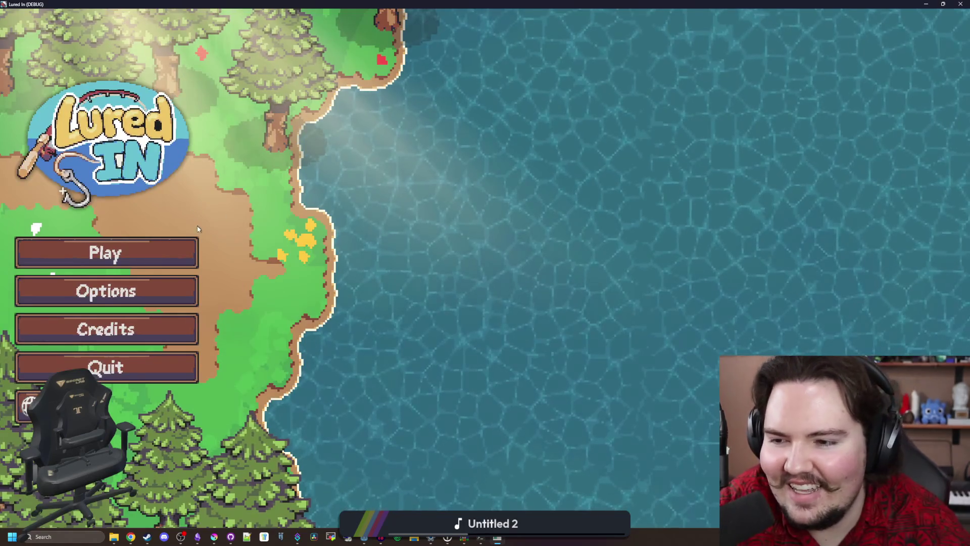
left_click(199, 266)
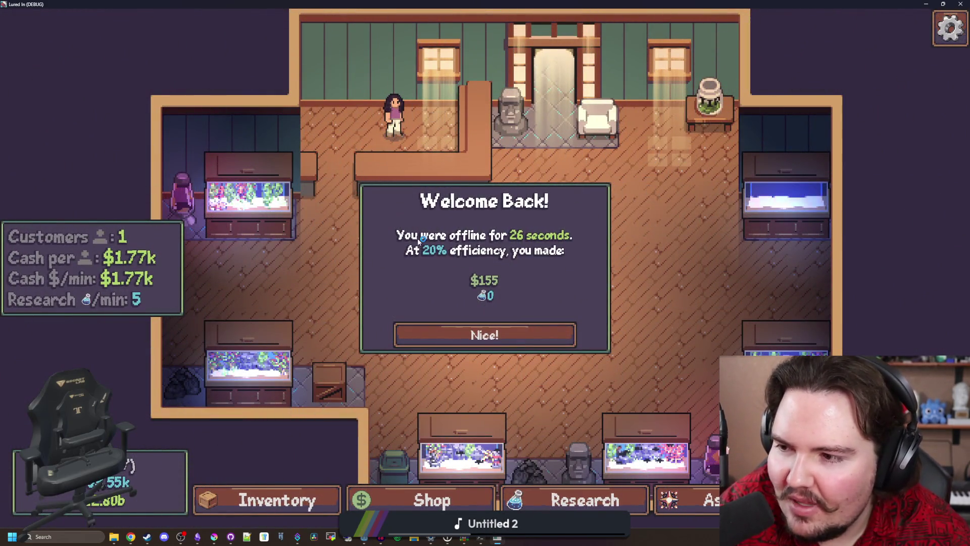
left_click(507, 335)
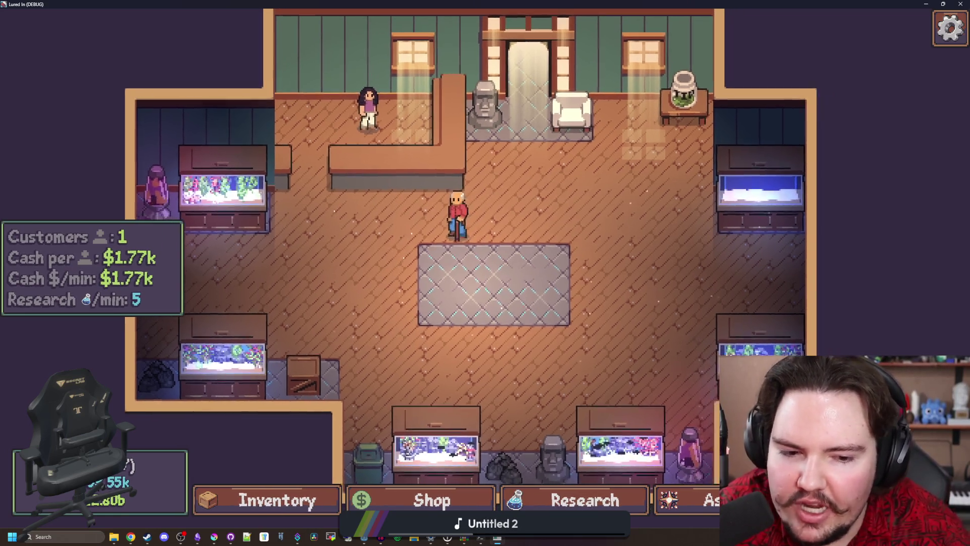
scroll(519, 289, "down", 1)
scroll(519, 289, "up", 1)
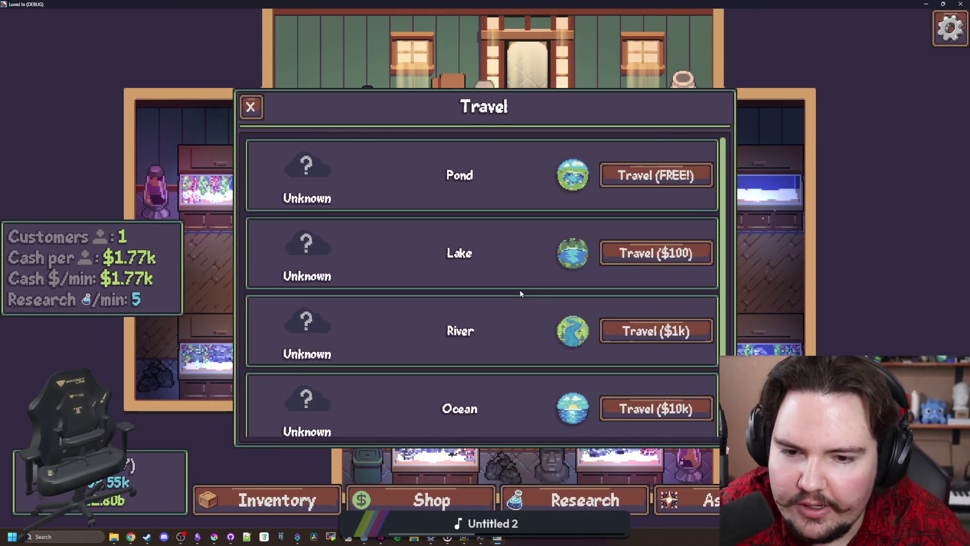
Step: Travel to the Pond for free, cast the line, reel in and cast again
left_click(641, 177)
left_click(641, 181)
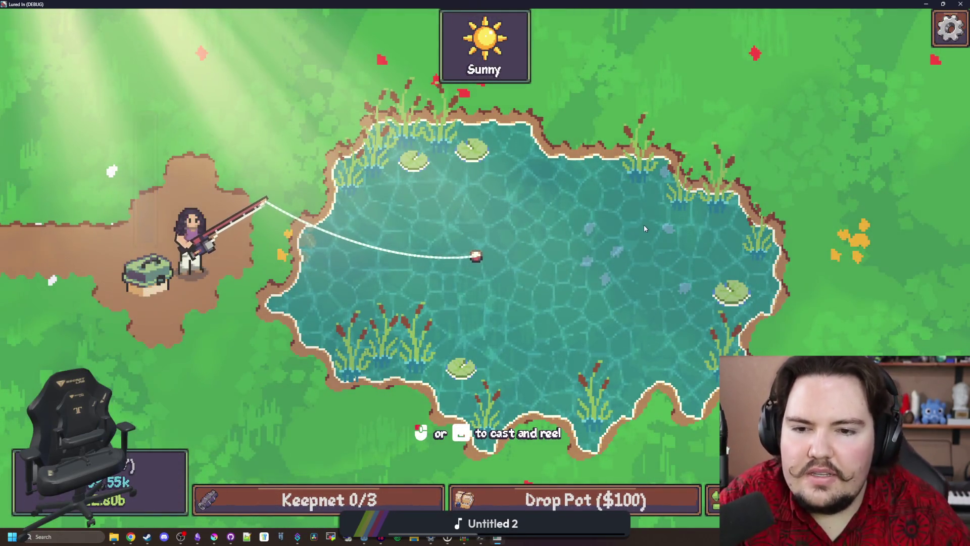
left_click(644, 224)
left_click(546, 244)
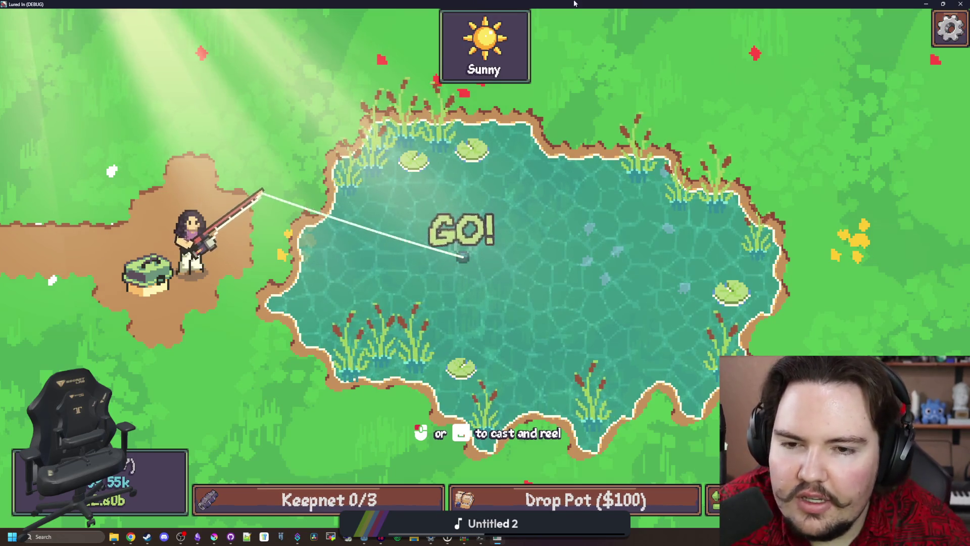
key("super+Down")
Step: Close the game and review the bobber's CPUParticles2D settings in the Inspector
left_click(629, 482)
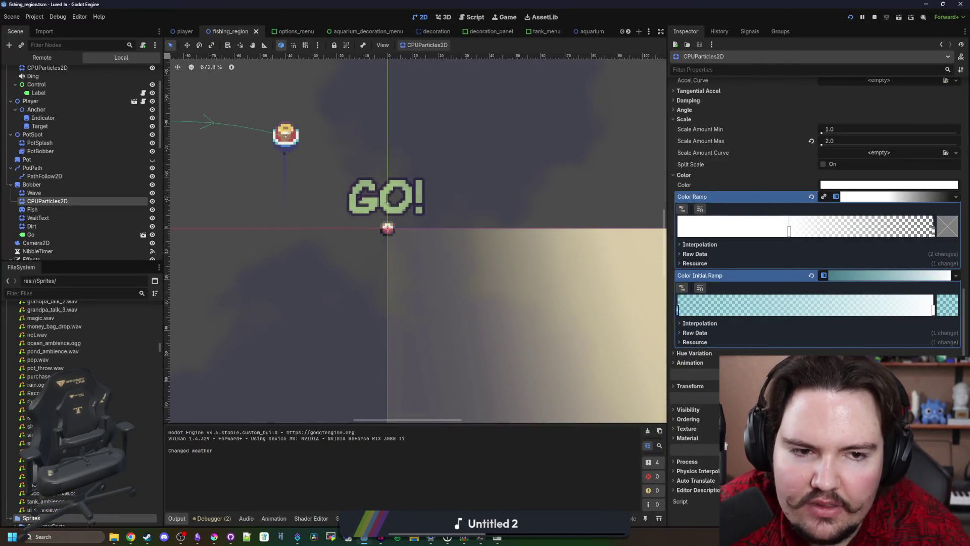
scroll(756, 277, "up", 10)
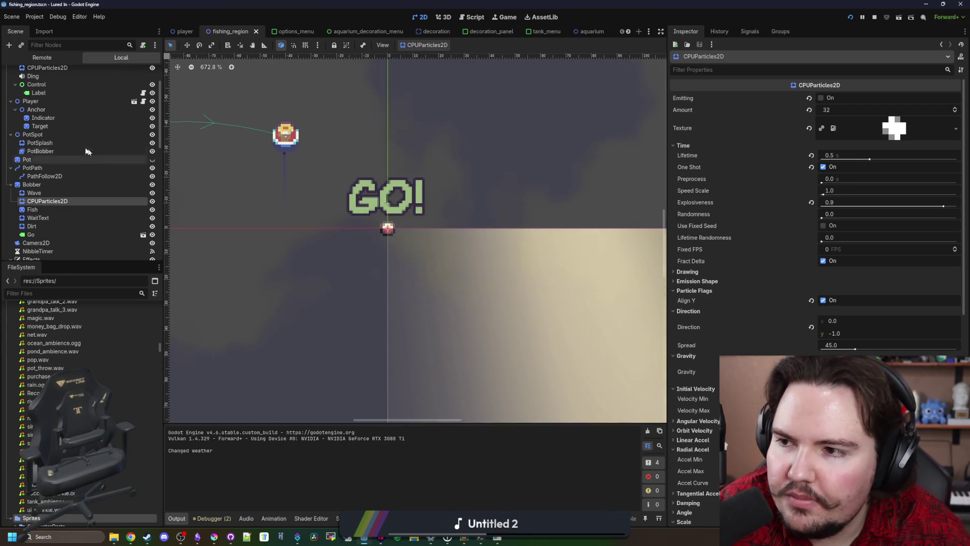
left_click(34, 192)
left_click(47, 200)
scroll(485, 261, "down", 3)
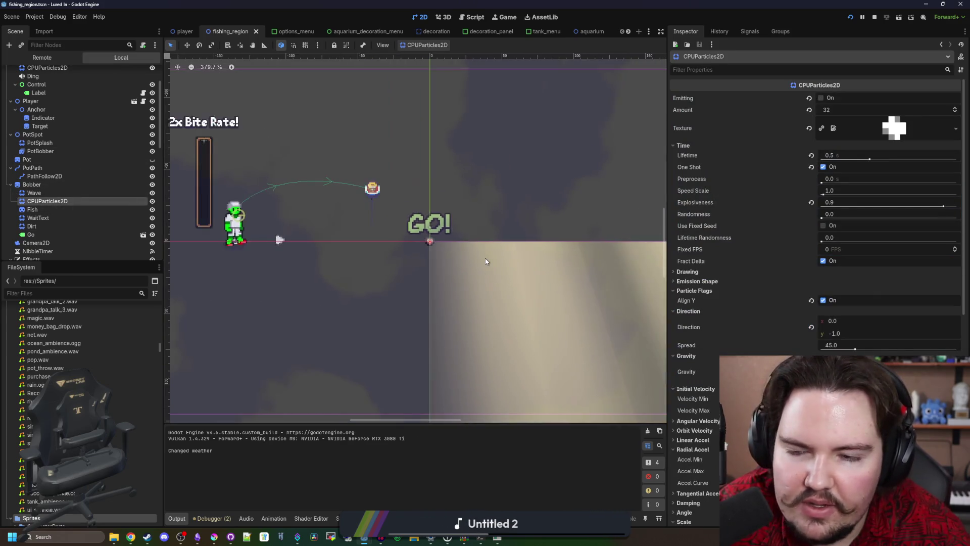
scroll(485, 261, "up", 1)
Step: Bring the game back full screen and reel in the cast line
key("alt+Tab")
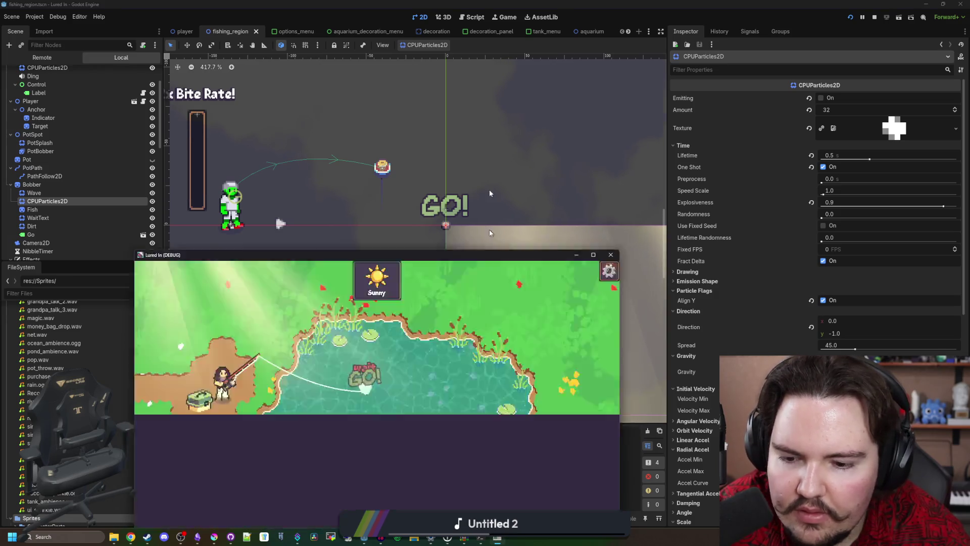
double_click(489, 254)
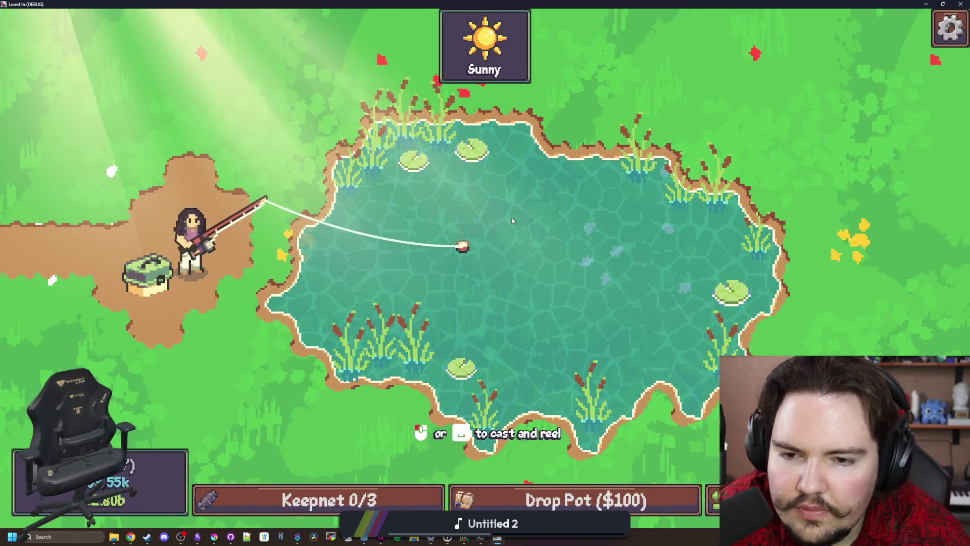
left_click(482, 277)
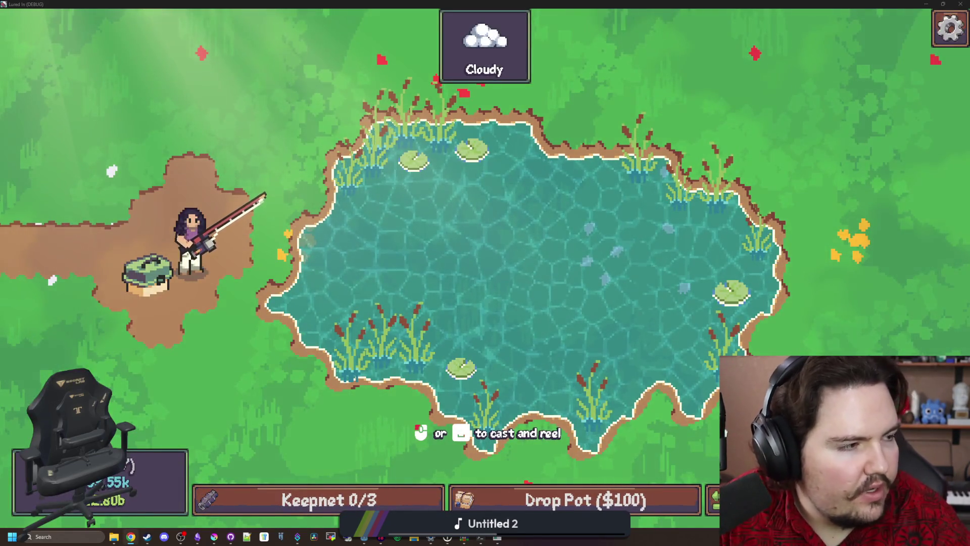
key("alt+Tab")
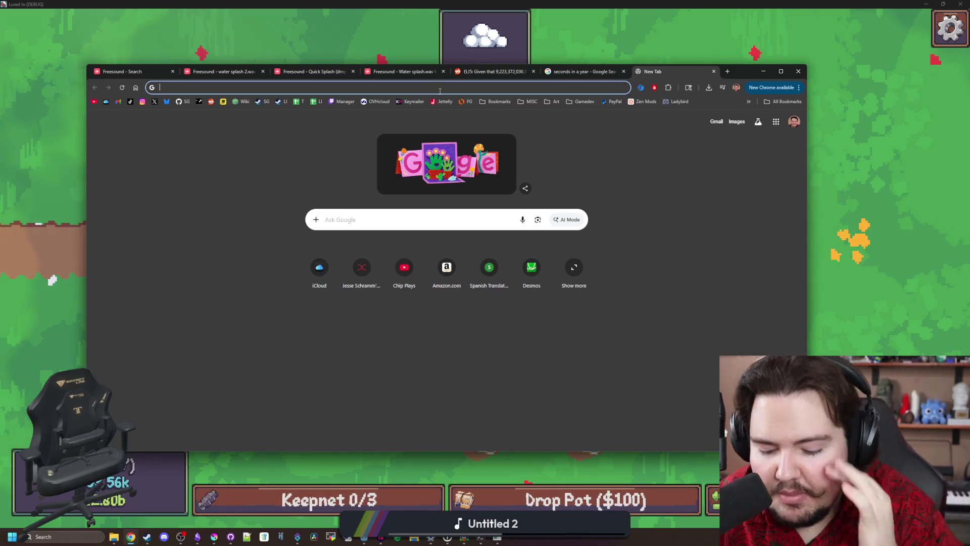
Step: Search Google Images for 'water splash gif' and preview the Make A Gif and Artistic Rain results
type("water splash gif")
key("Return")
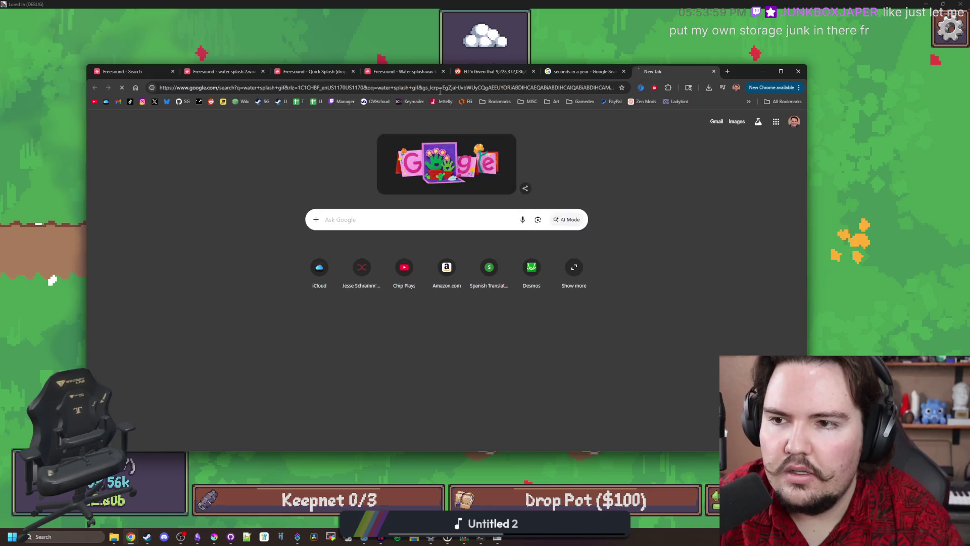
left_click(213, 164)
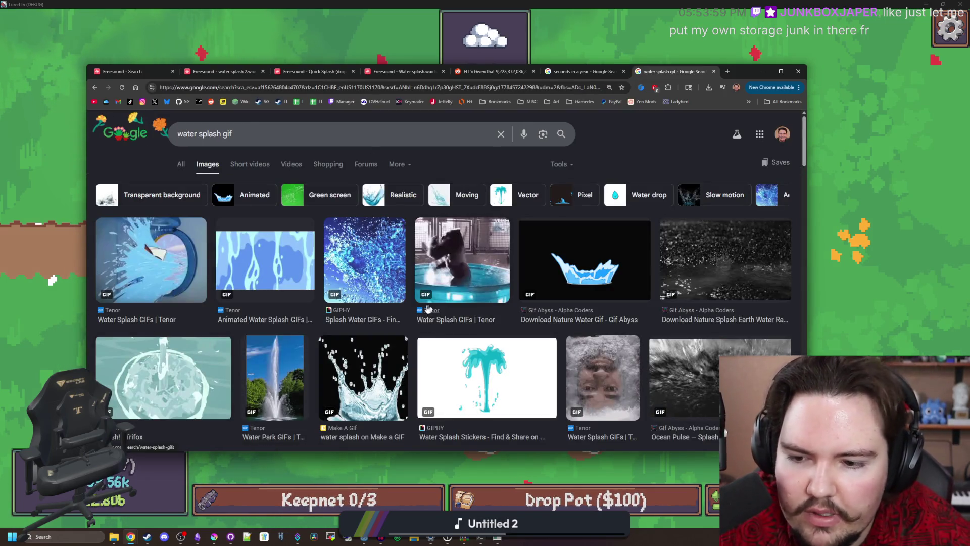
left_click(368, 367)
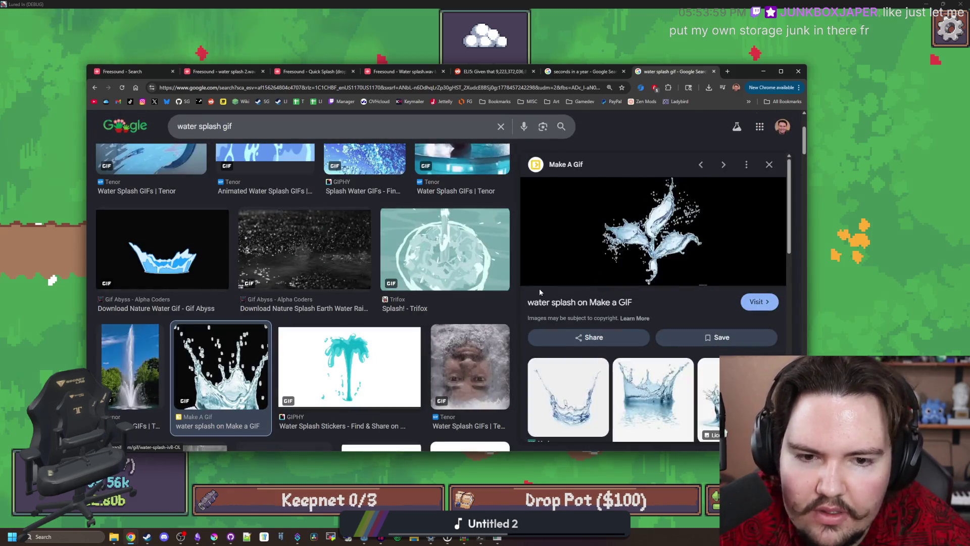
left_click(769, 165)
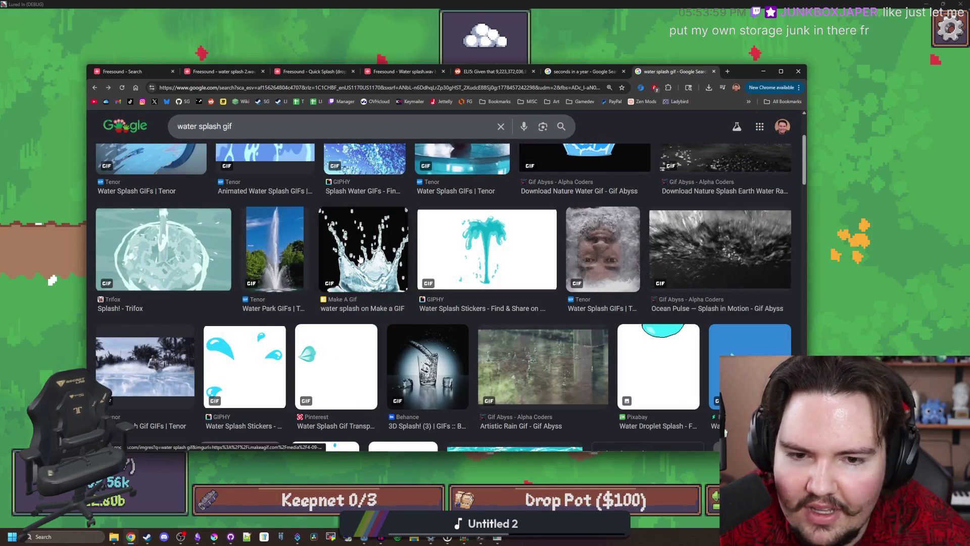
scroll(445, 239, "down", 2)
left_click(579, 237)
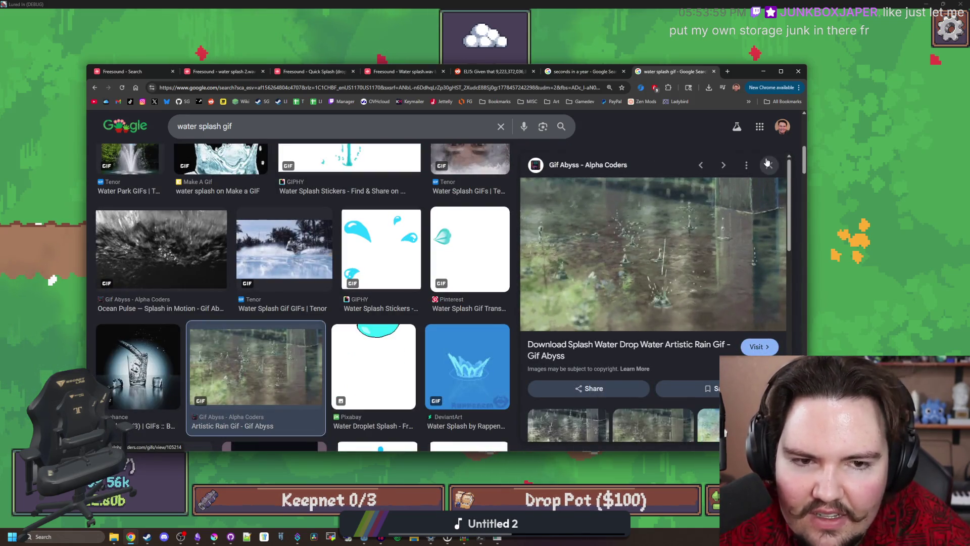
key("Escape")
scroll(267, 207, "down", 2)
Step: Preview the cartoon, Rappenem and ArtStation splash GIFs, then recast the line in the game
left_click(267, 206)
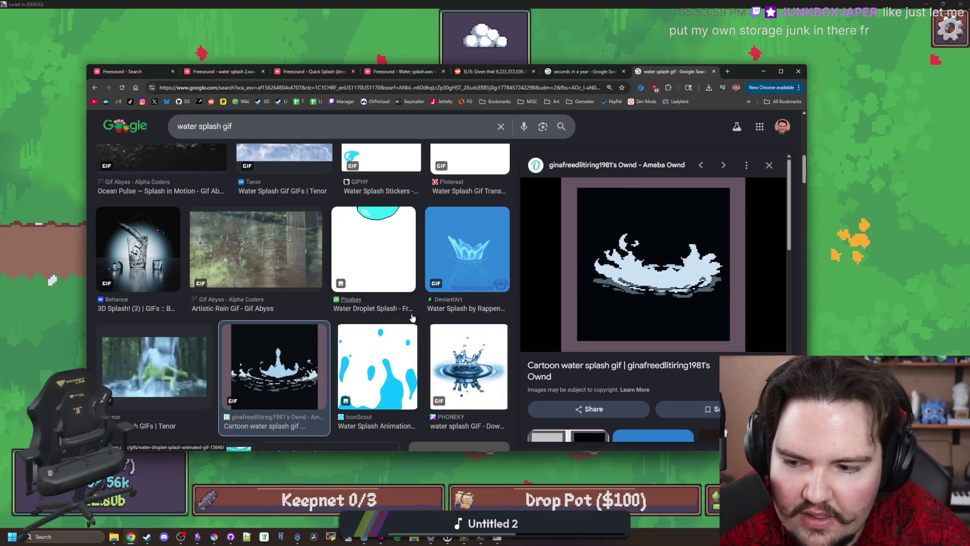
scroll(374, 324, "down", 1)
left_click(479, 211)
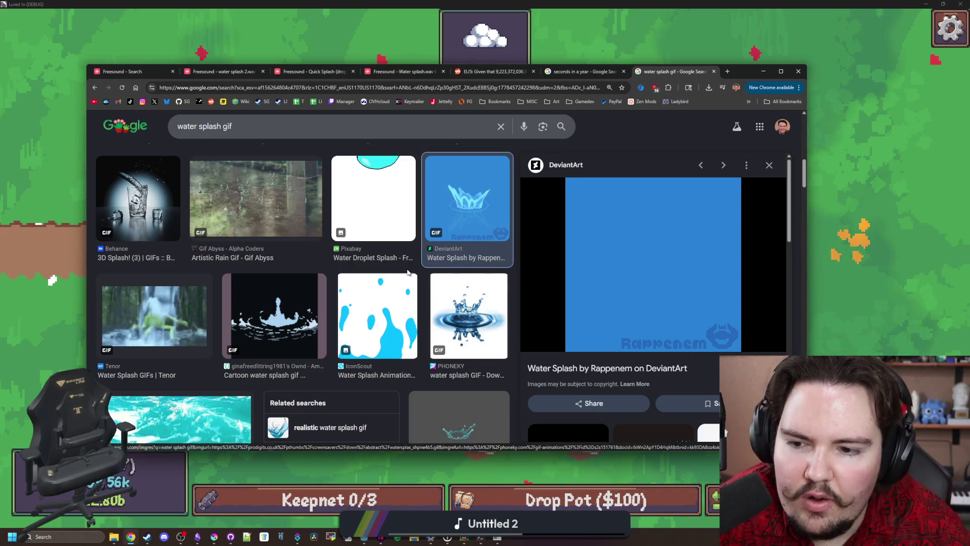
scroll(457, 247, "down", 4)
left_click(484, 238)
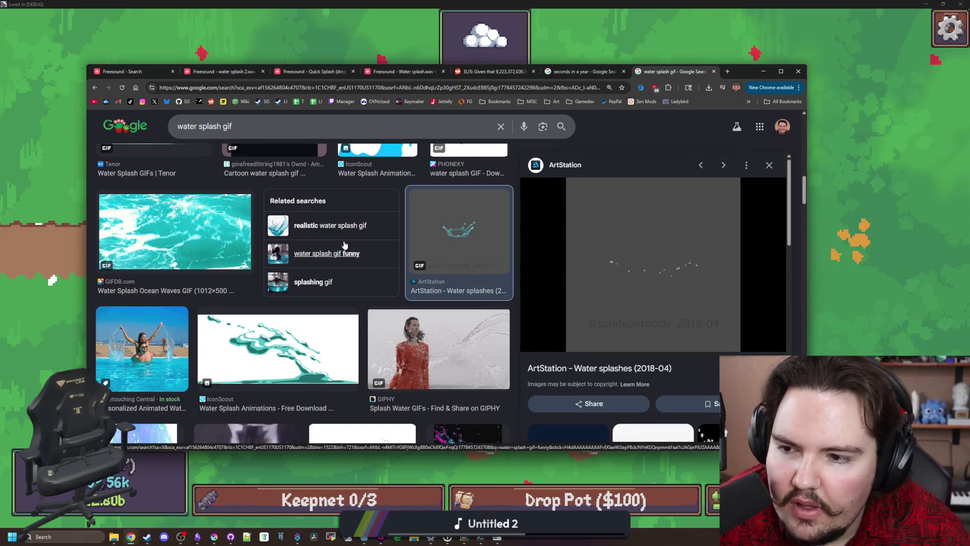
scroll(345, 245, "down", 2)
scroll(424, 262, "up", 5)
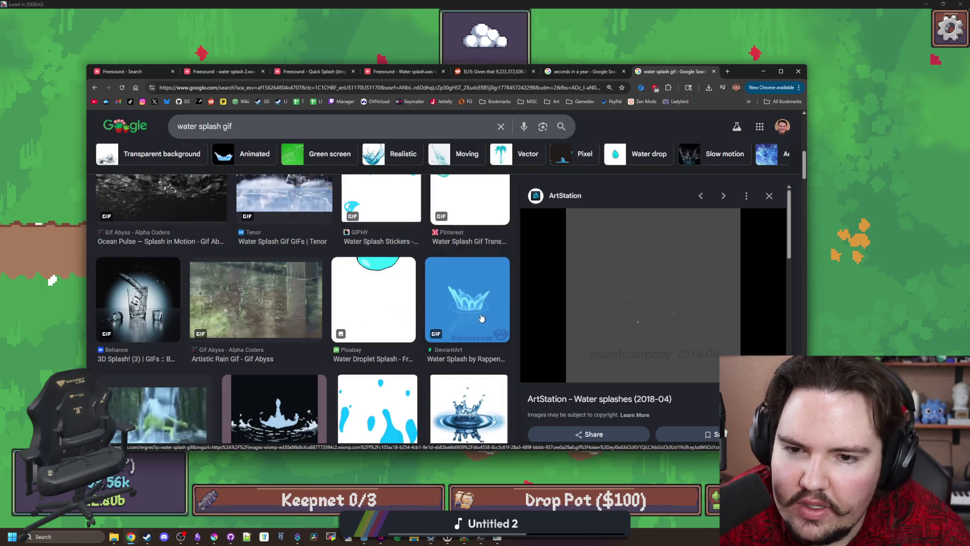
left_click(467, 301)
key("alt+Tab")
key("space")
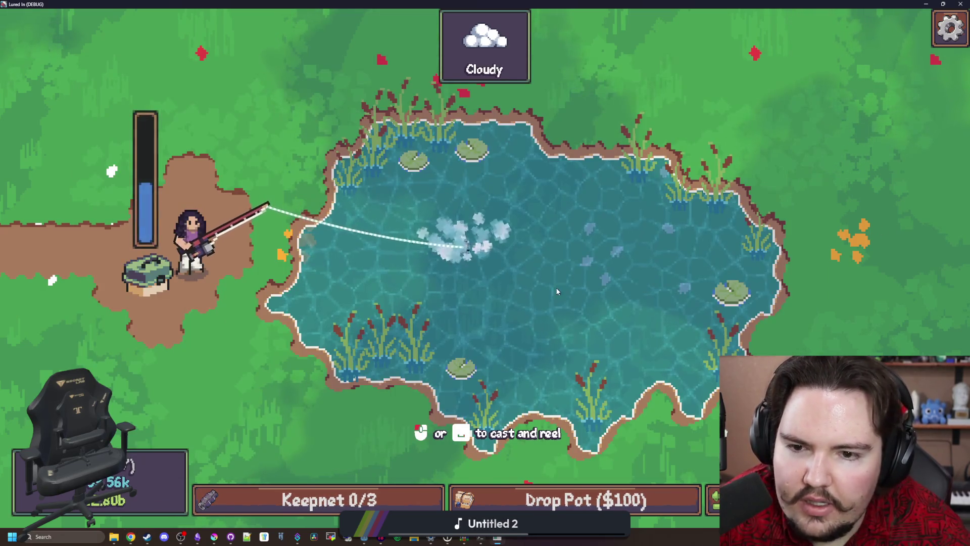
Step: Minimize Chrome and close the game window to return to the Godot editor
double_click(609, 5)
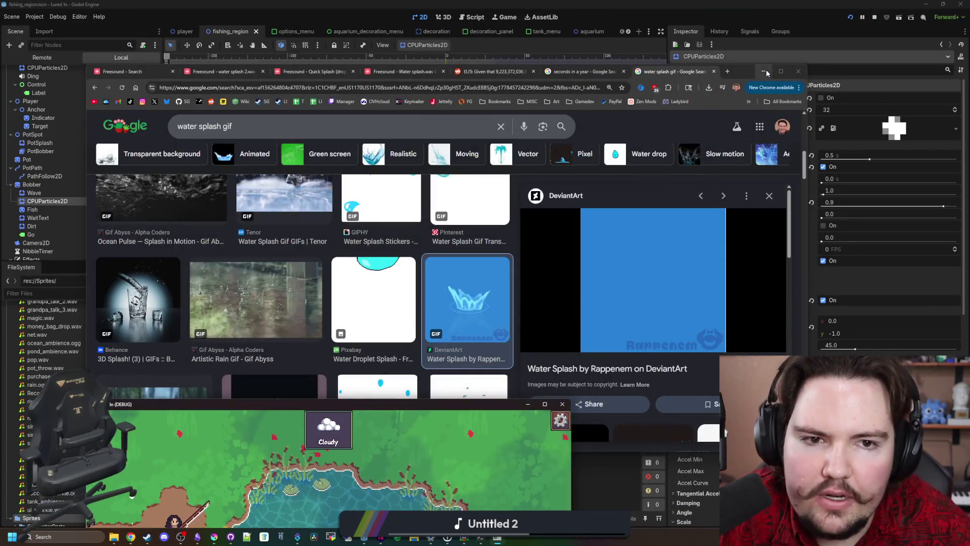
left_click(767, 73)
left_click(527, 403)
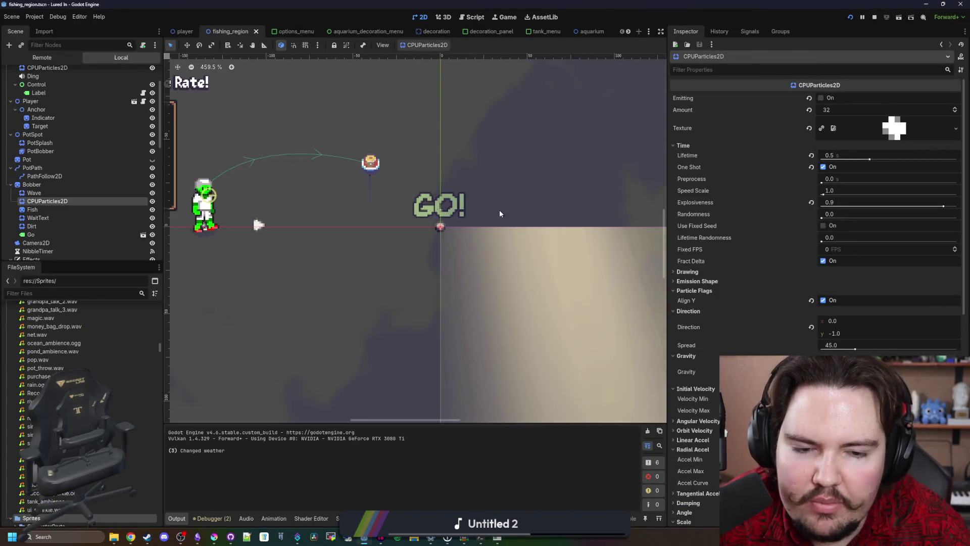
scroll(499, 213, "up", 2)
right_click(475, 220)
left_click(717, 338)
scroll(716, 338, "down", 2)
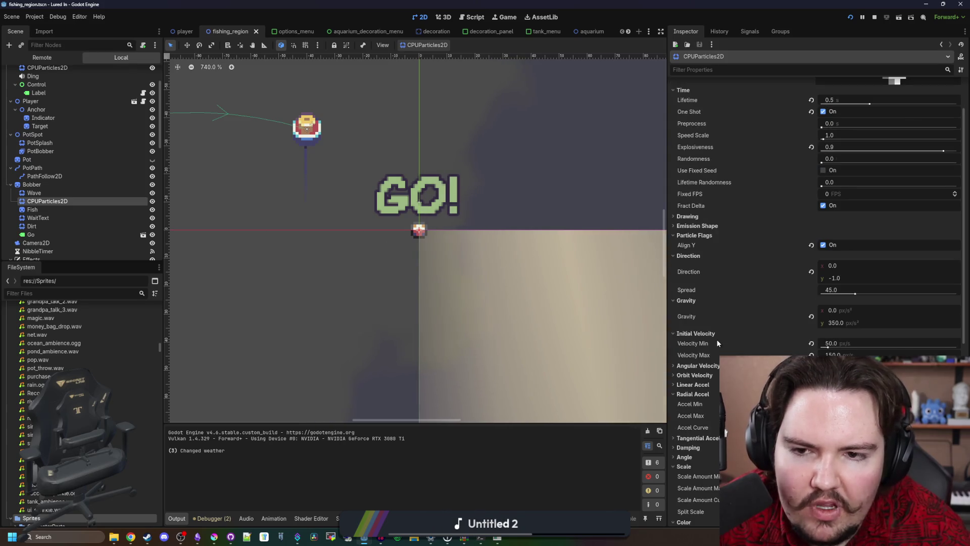
scroll(468, 207, "up", 2)
scroll(746, 186, "up", 2)
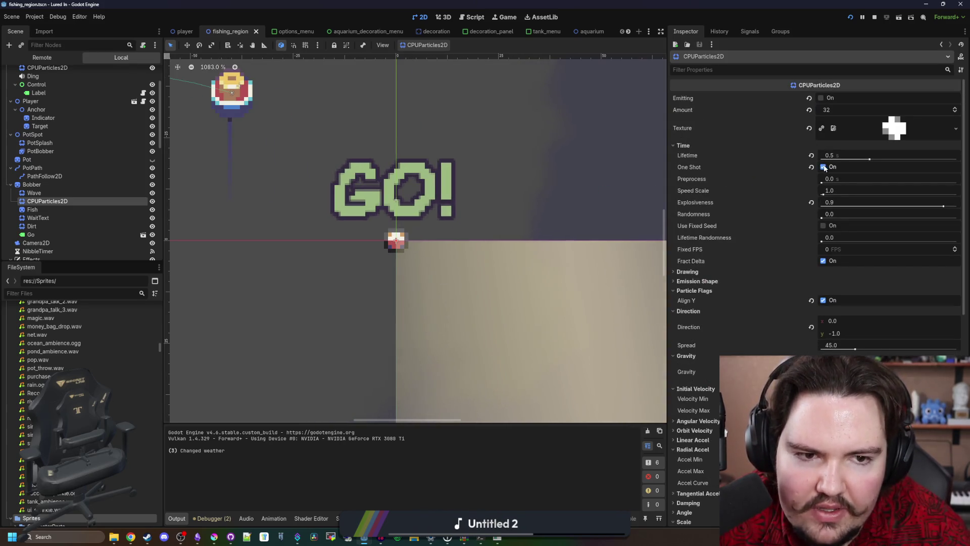
Step: Set the bobber's particles emitting with One Shot off and expand the Emission Shape settings
left_click(822, 98)
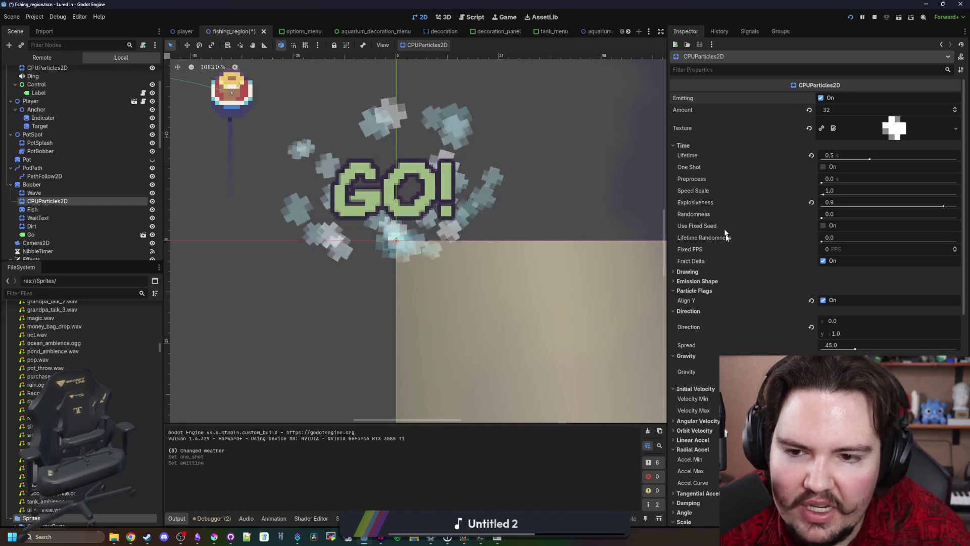
scroll(741, 277, "down", 4)
scroll(463, 291, "up", 1)
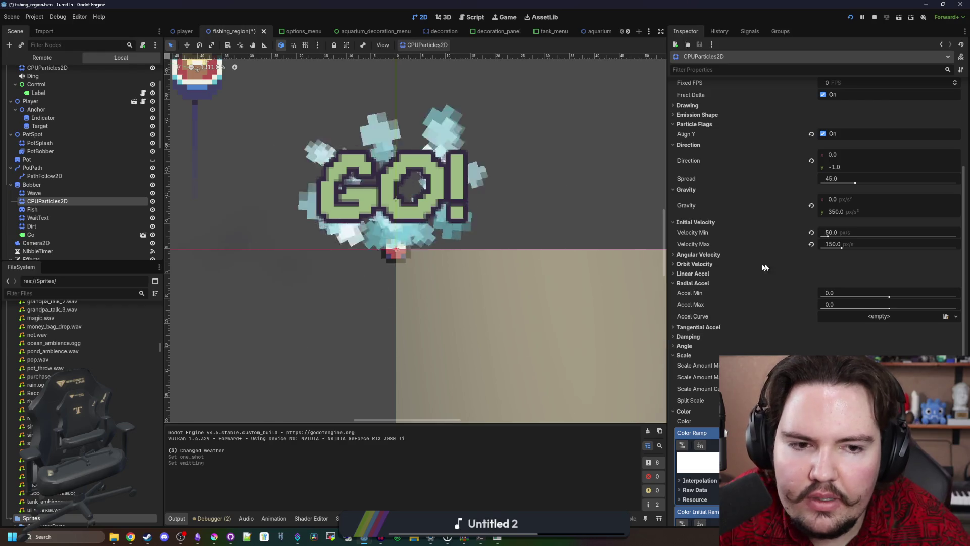
left_click(706, 114)
left_click(847, 122)
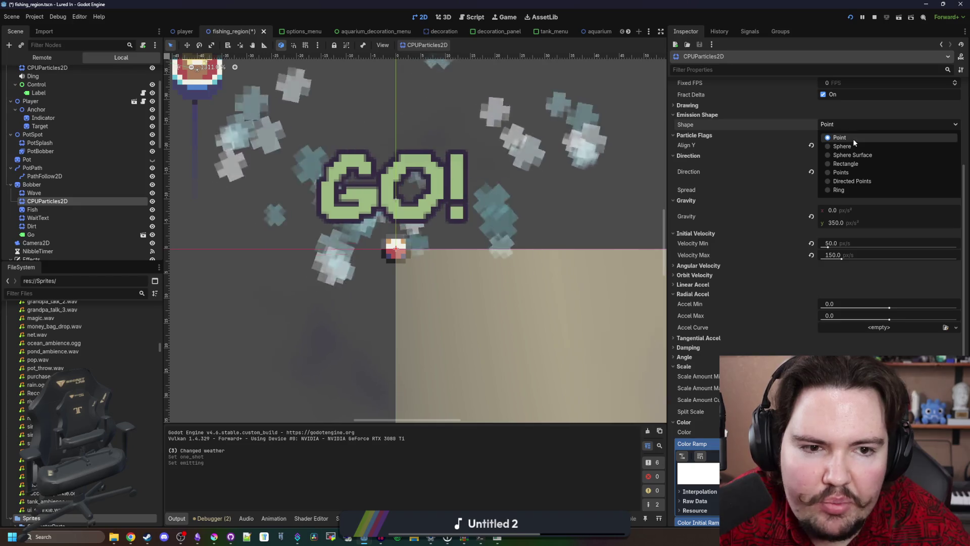
Step: Make the particles emit from a sphere with radius 4
left_click(857, 156)
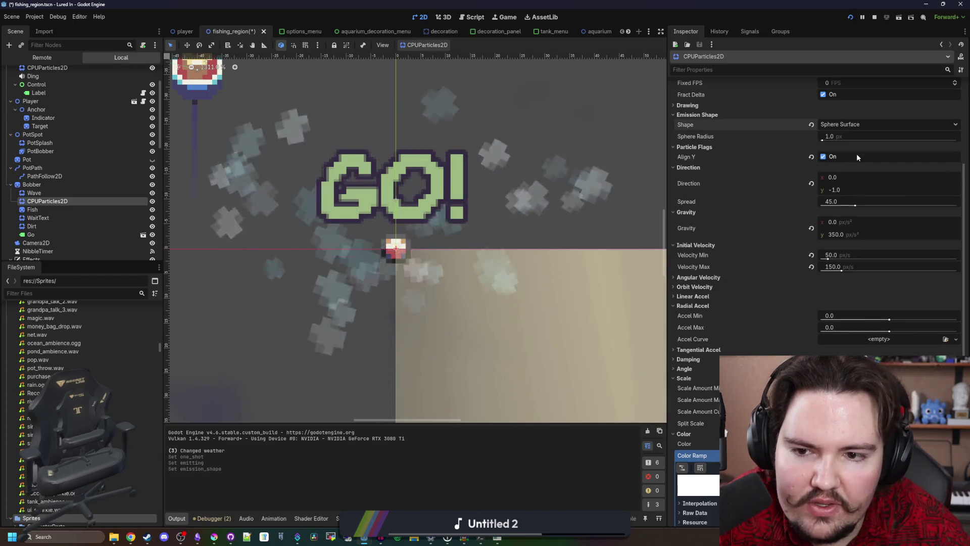
left_click(847, 136)
type("4")
key("Return")
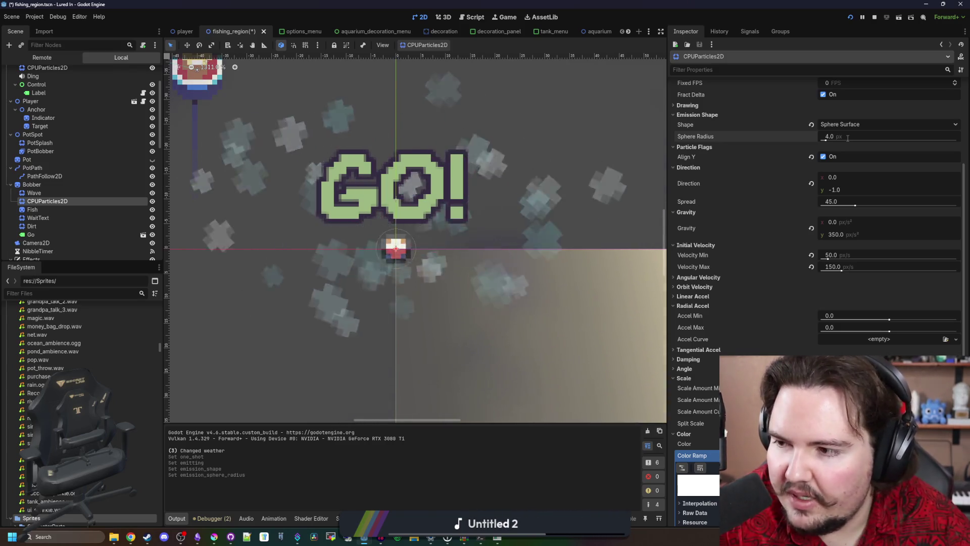
Step: Narrow the particle spread to 30 and lower max initial velocity to 100
left_click(846, 202)
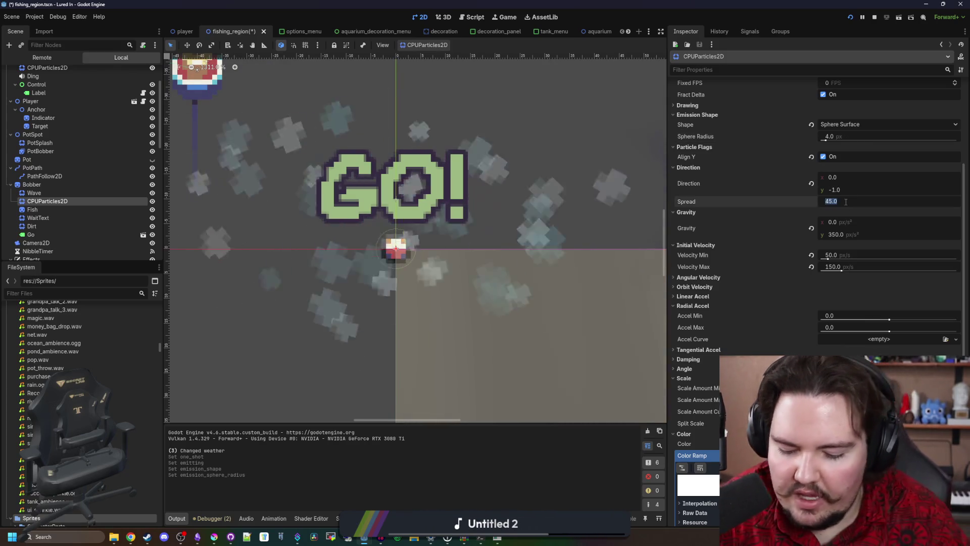
type("15")
key("Return")
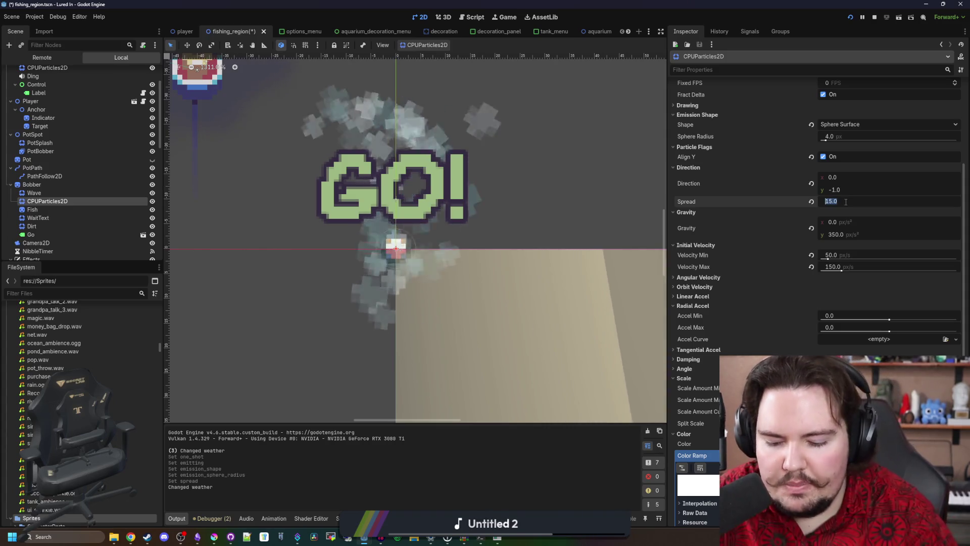
left_click(845, 202)
type("30")
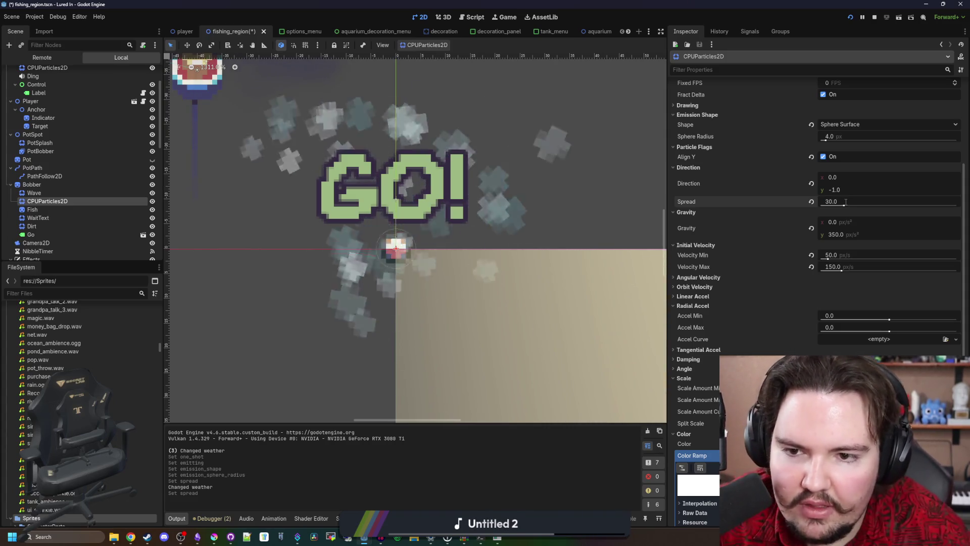
left_click(842, 235)
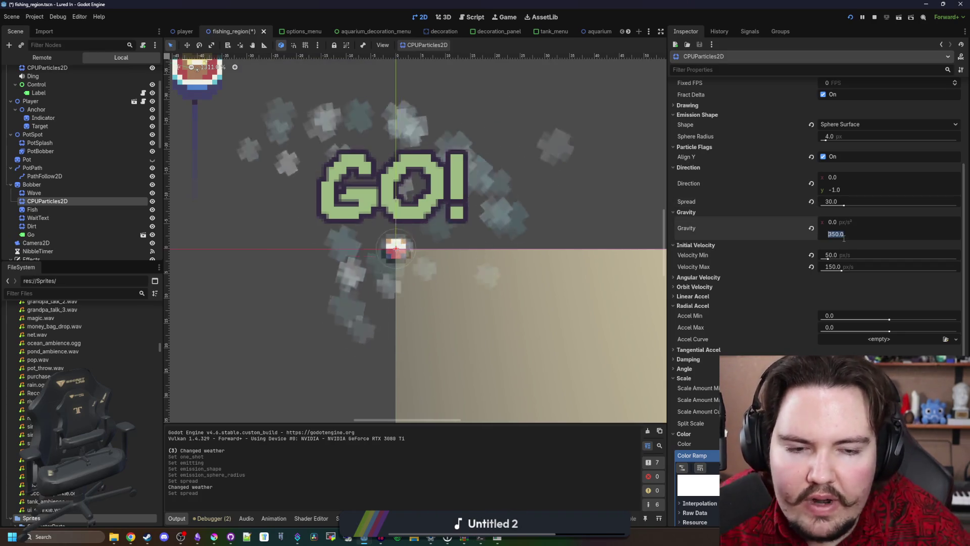
type("30")
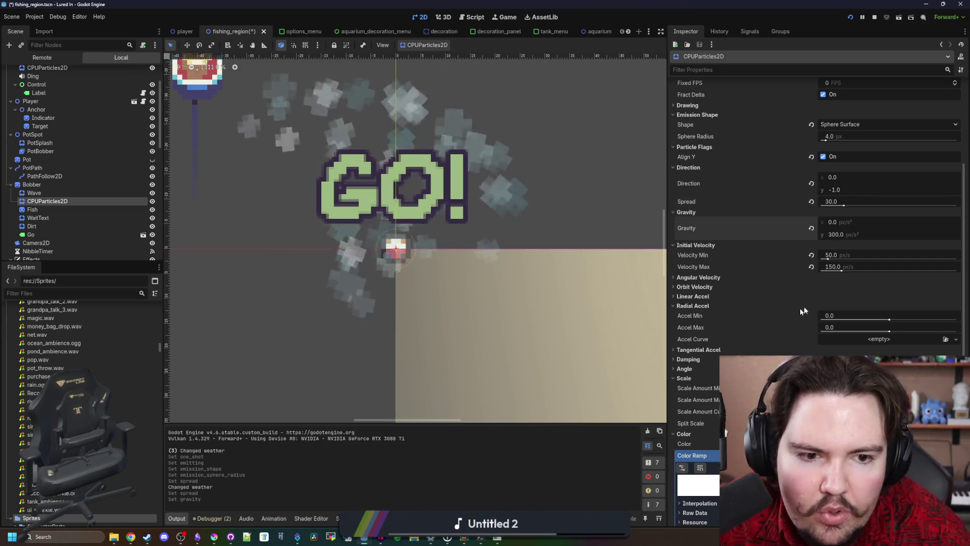
left_click(842, 266)
type("100")
key("Return")
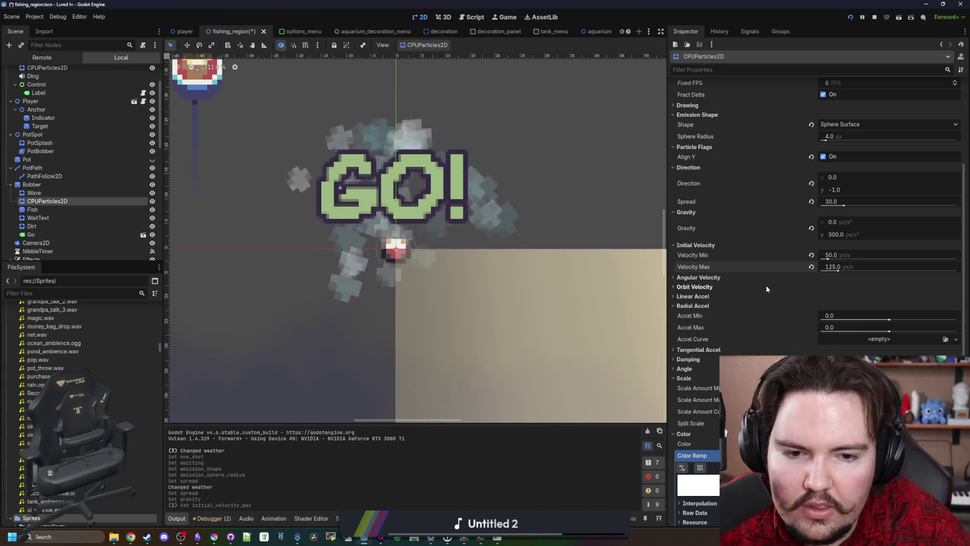
Step: Set particle lifetime to 0.75, max velocity to 100 and gravity to 250
scroll(753, 284, "up", 5)
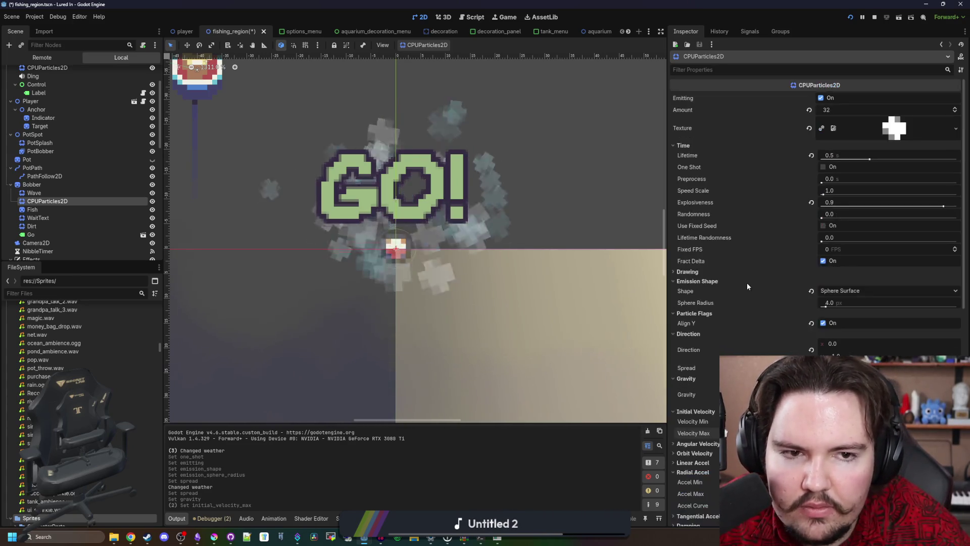
left_click(850, 154)
type("0.75")
key("Return")
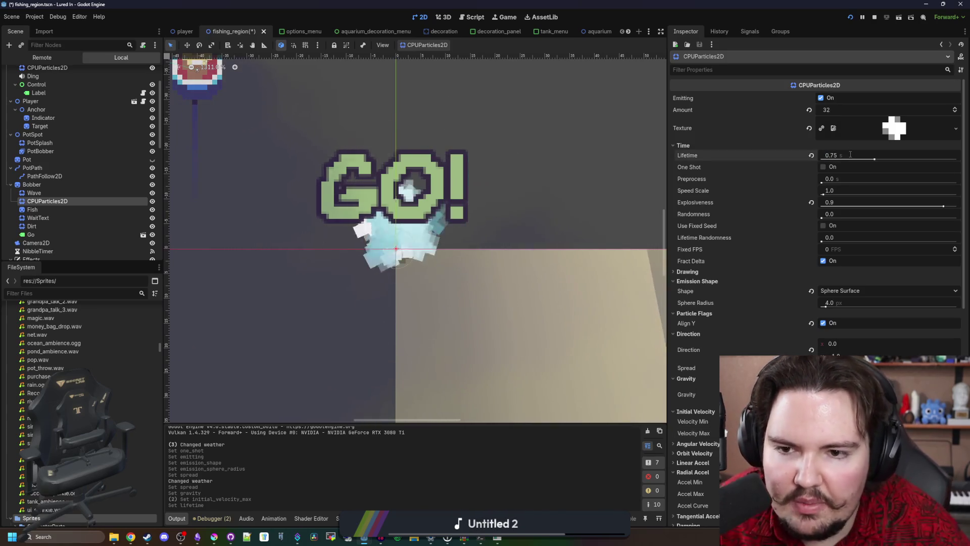
scroll(754, 275, "down", 5)
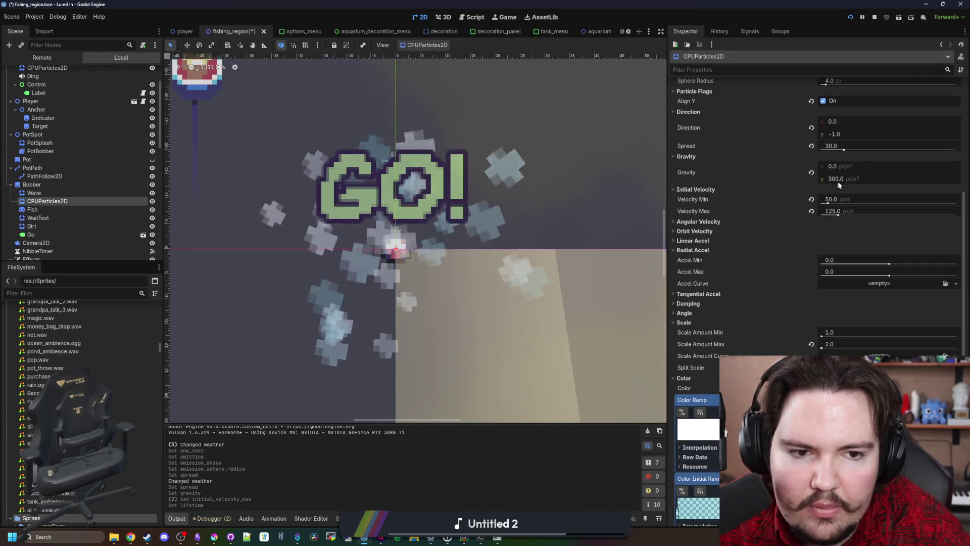
left_click(854, 211)
type("100")
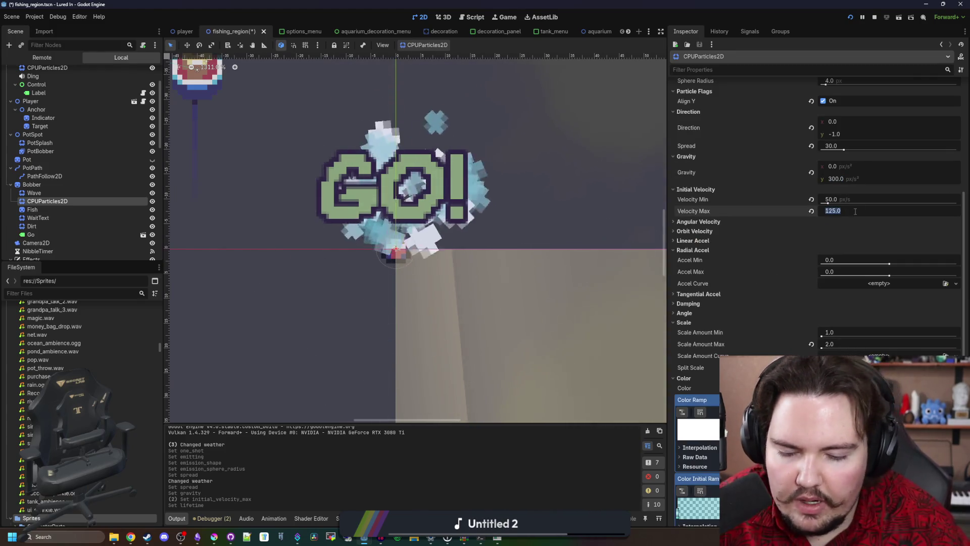
key("Return")
left_click(850, 178)
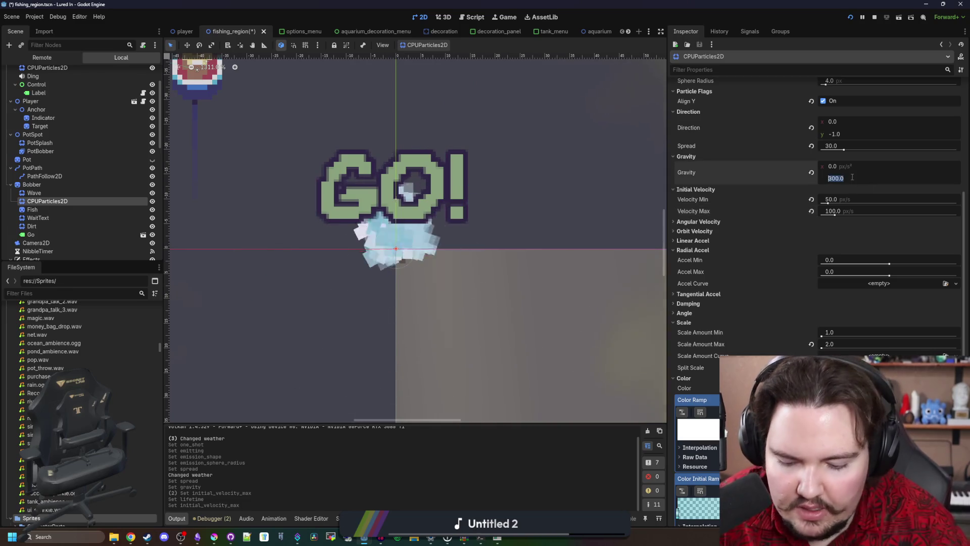
type("250")
key("Return")
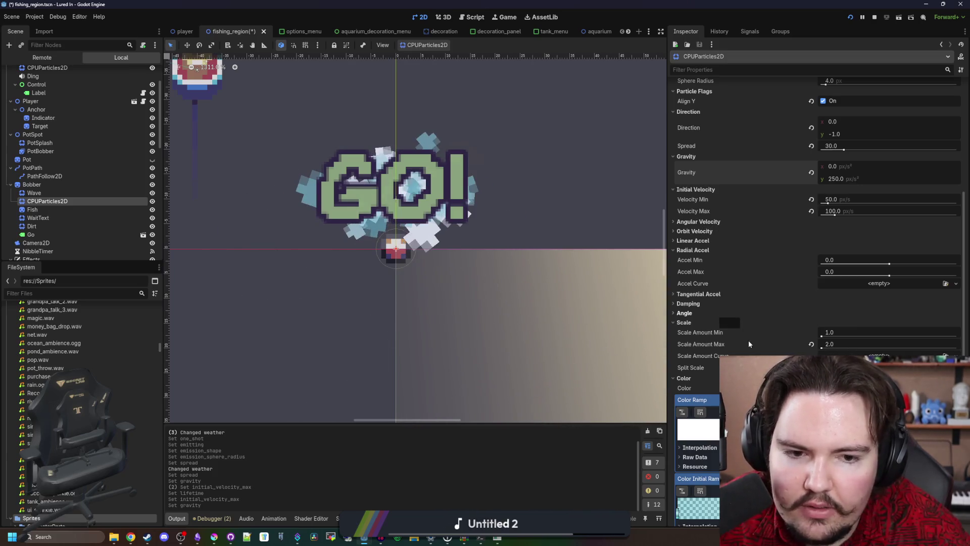
Step: Collapse the colour settings and create a new Scale Amount Curve
scroll(749, 343, "down", 4)
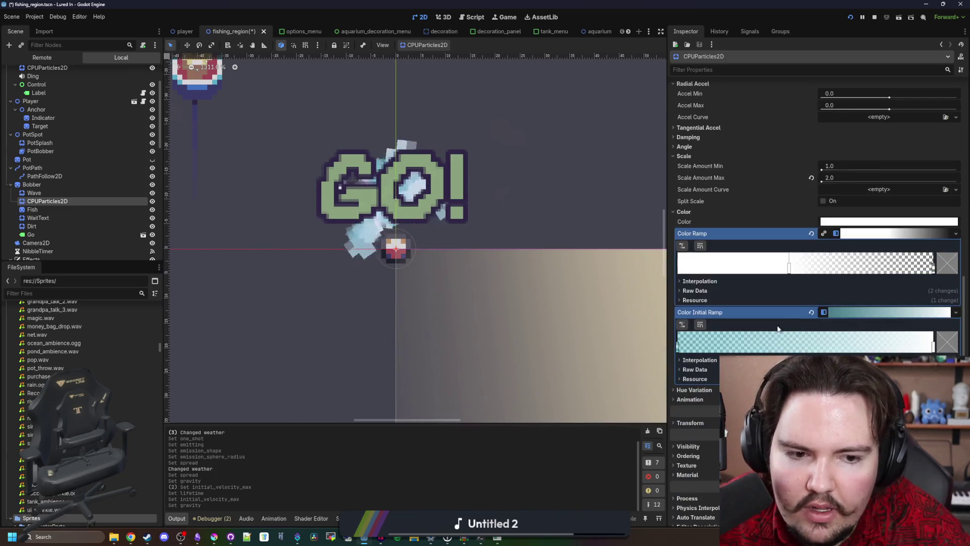
left_click(823, 211)
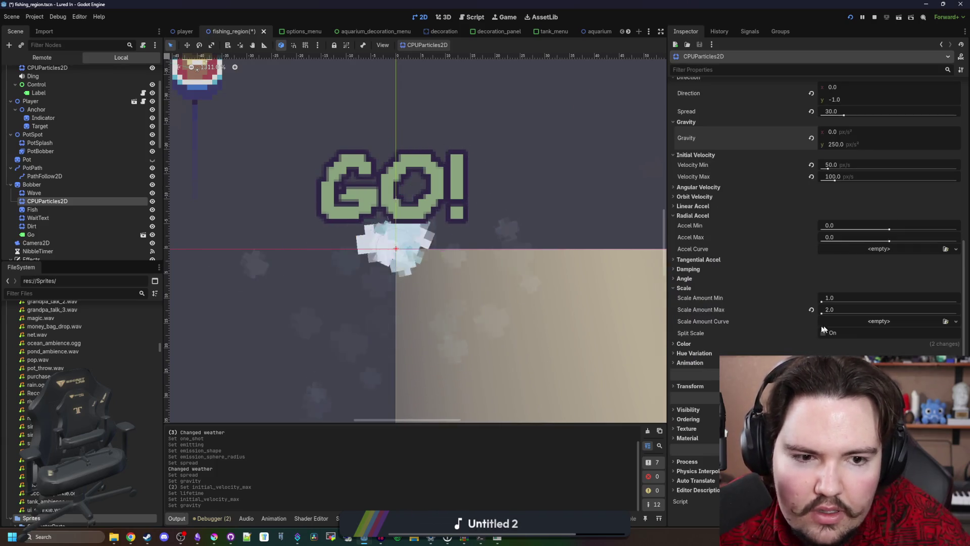
left_click(955, 322)
left_click(914, 334)
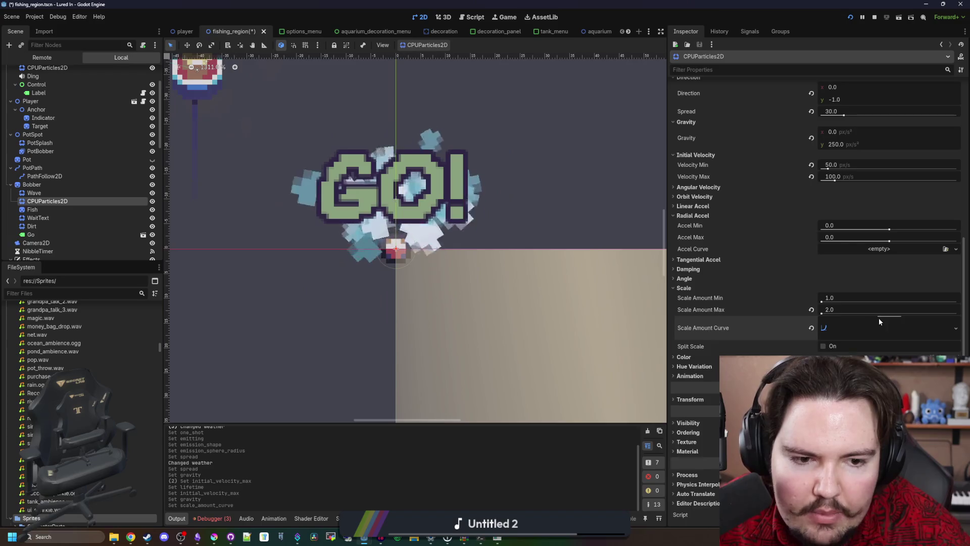
Step: Drag the scale curve's end point down to about 0.5 so particles shrink
left_click(879, 326)
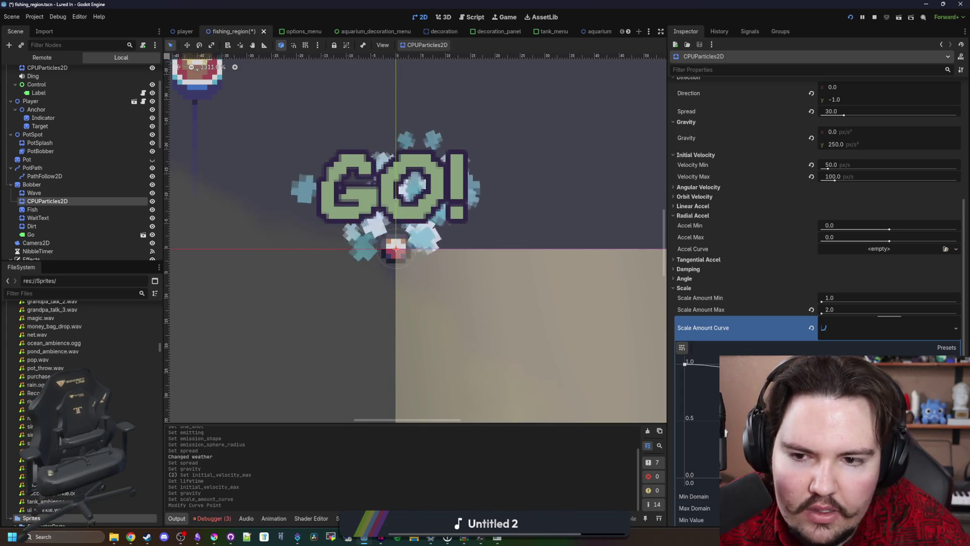
left_click_drag(725, 432, 723, 422)
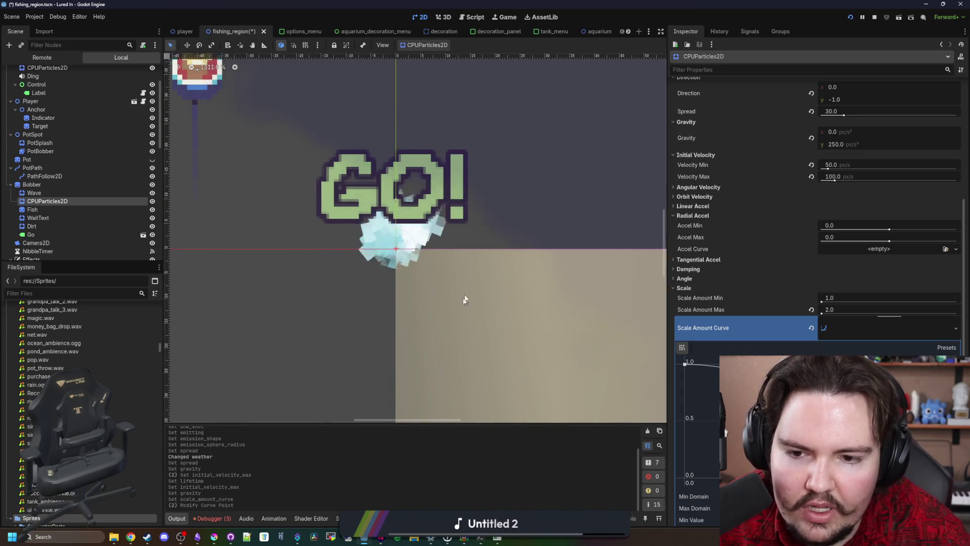
scroll(464, 300, "down", 6)
scroll(434, 308, "up", 3)
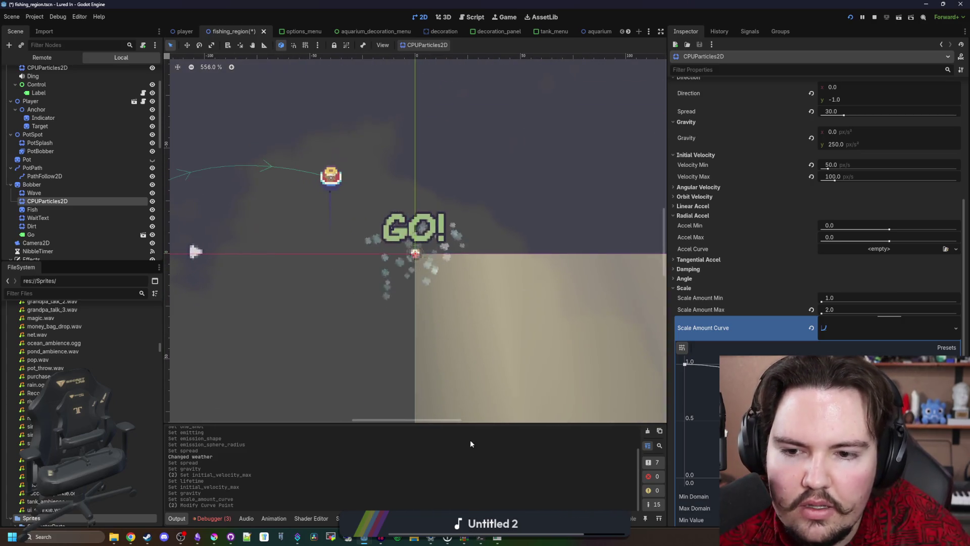
scroll(751, 237, "up", 5)
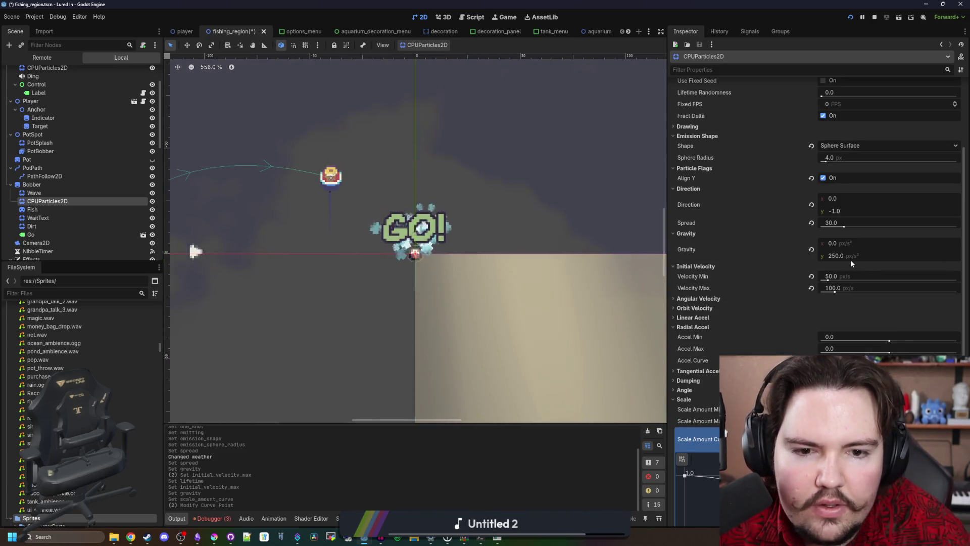
Step: Change the particles' gravity to 200 and max initial velocity to 75
left_click(851, 260)
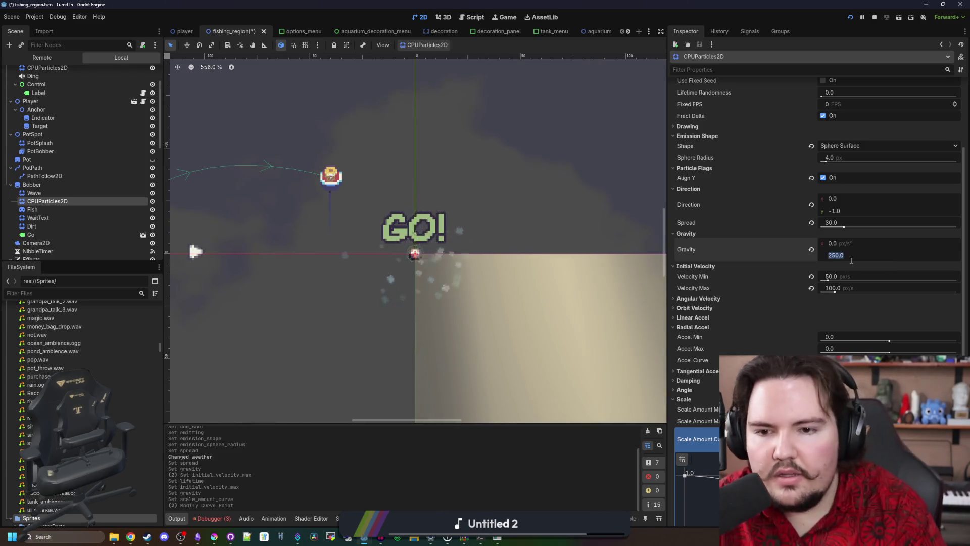
type("20")
key("Return")
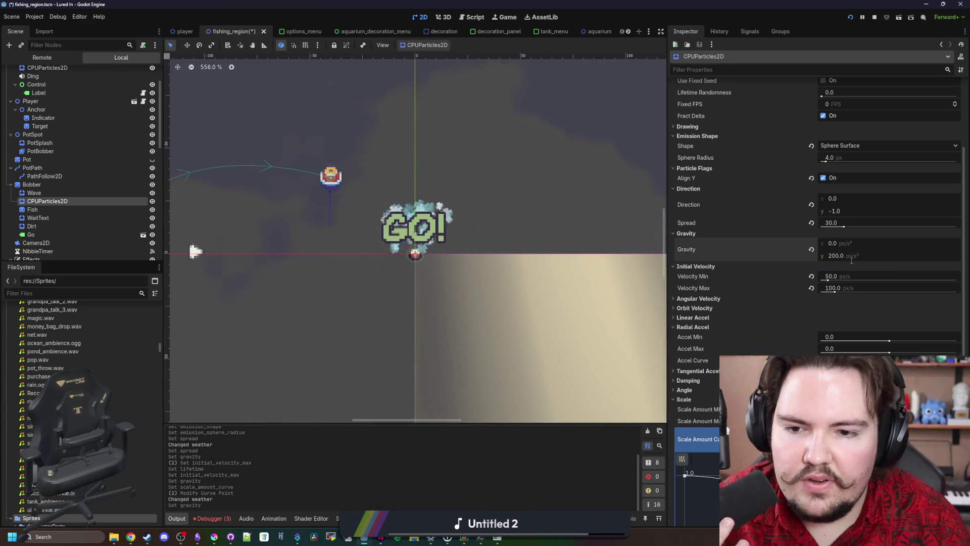
scroll(439, 268, "up", 5)
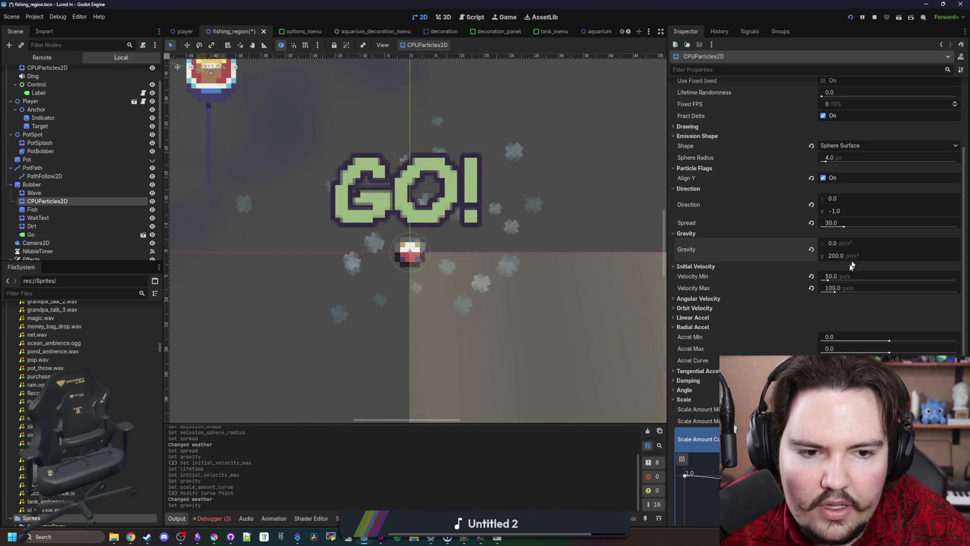
left_click(829, 286)
type("75")
key("Return")
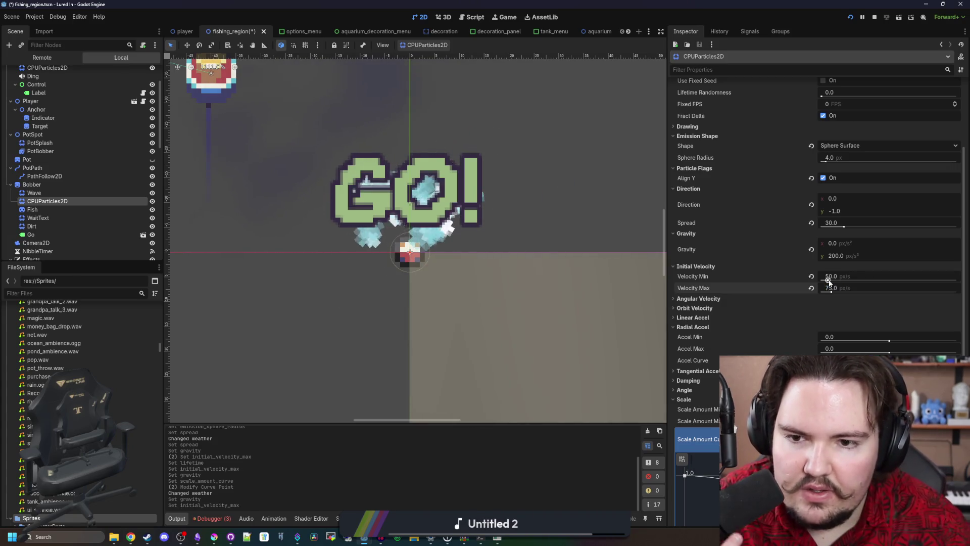
scroll(447, 228, "down", 6)
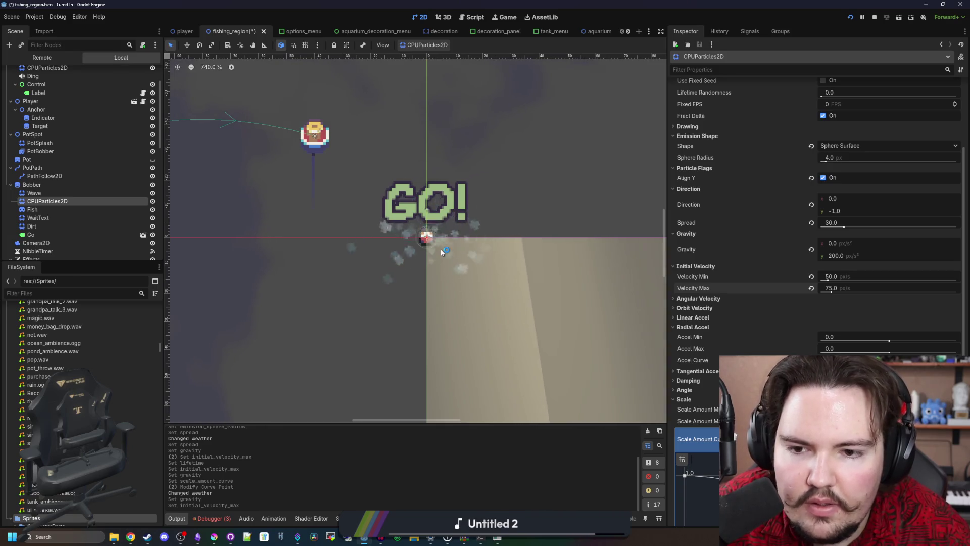
scroll(420, 251, "up", 3)
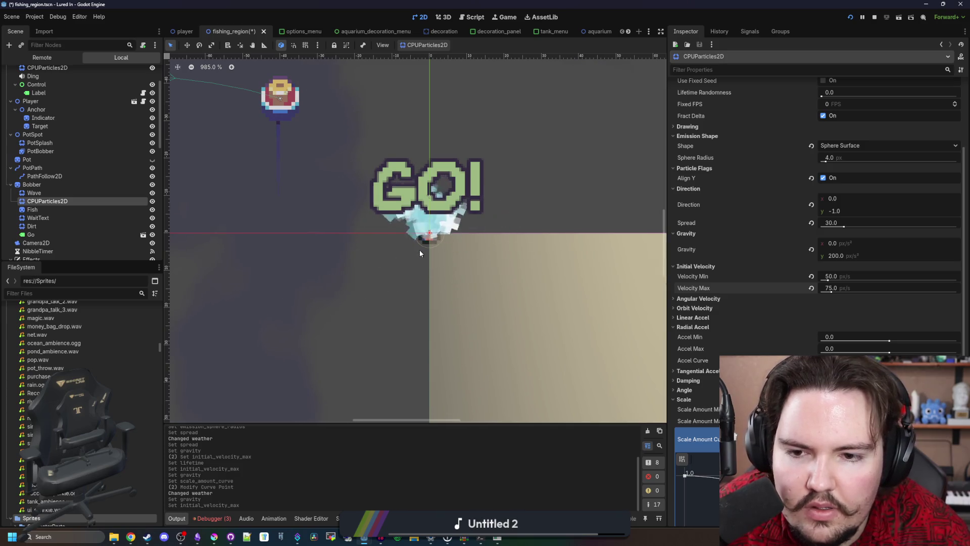
scroll(770, 330, "down", 4)
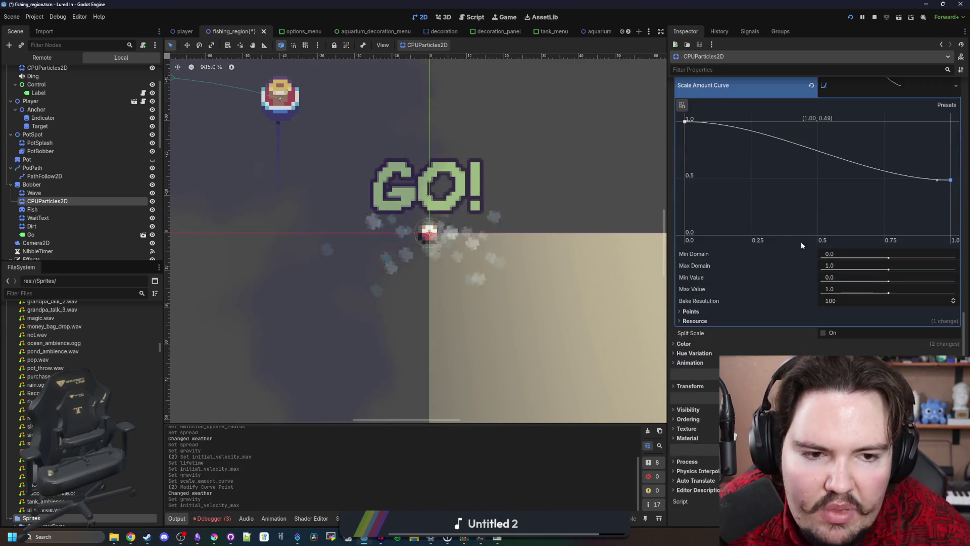
Step: Add a transparent first point to the particle colour ramp and move the fade point earlier
scroll(774, 325, "down", 2)
scroll(732, 353, "down", 3)
left_click_drag(678, 230, 788, 230)
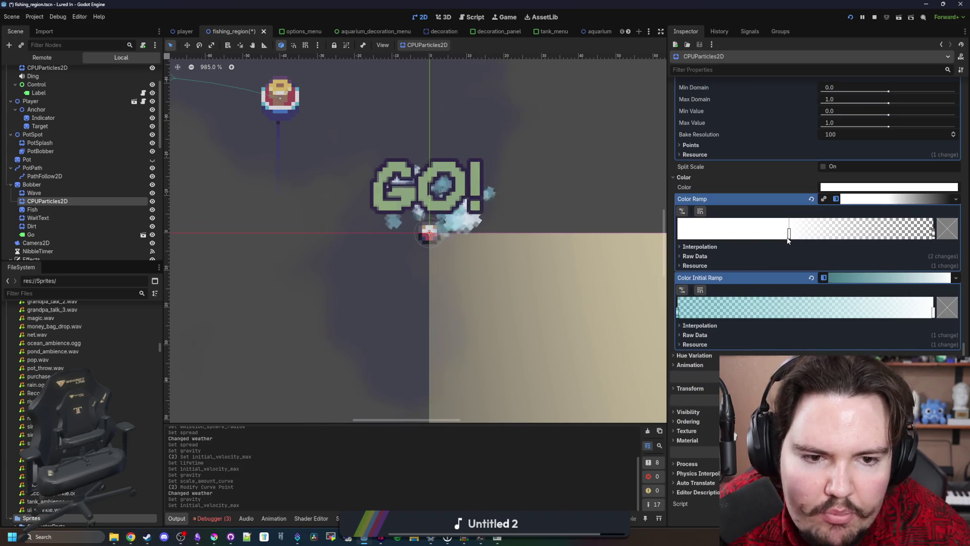
left_click(679, 234)
double_click(678, 233)
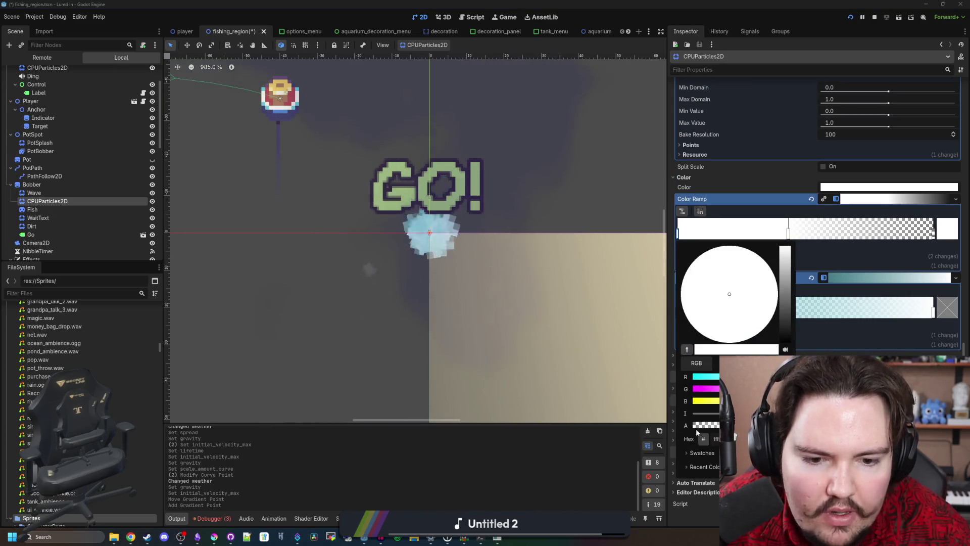
left_click(696, 429)
left_click(552, 450)
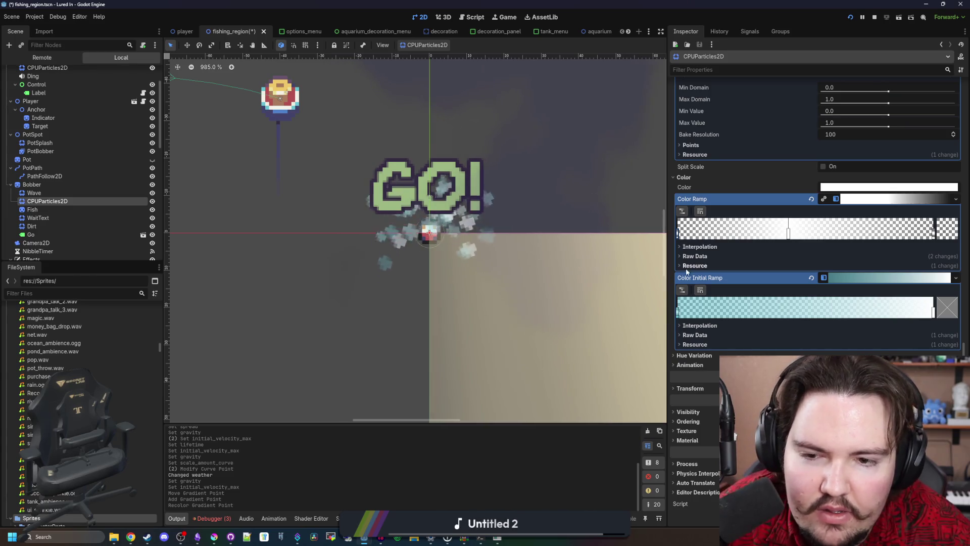
left_click_drag(786, 234, 733, 234)
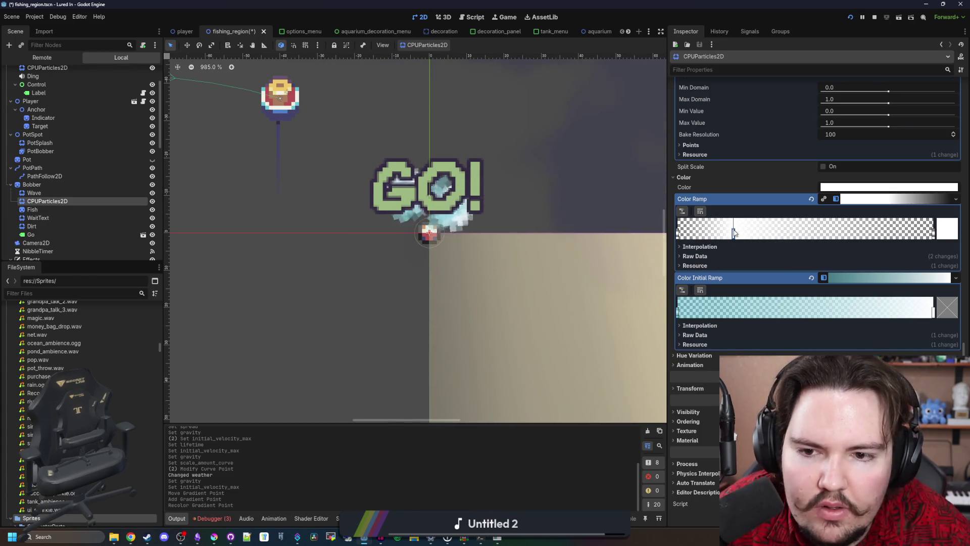
Step: Save the fishing_region scene with Ctrl+S
scroll(511, 420, "down", 15)
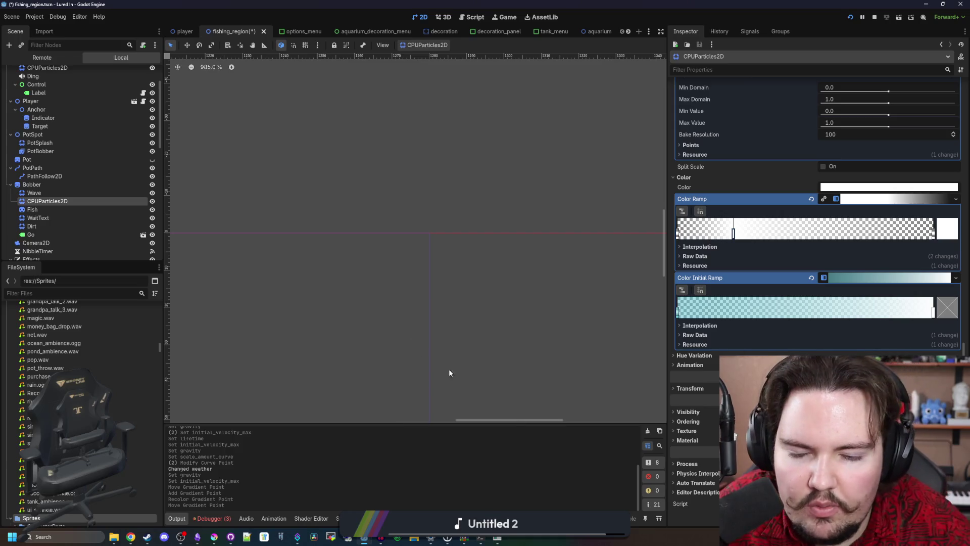
scroll(281, 190, "up", 20)
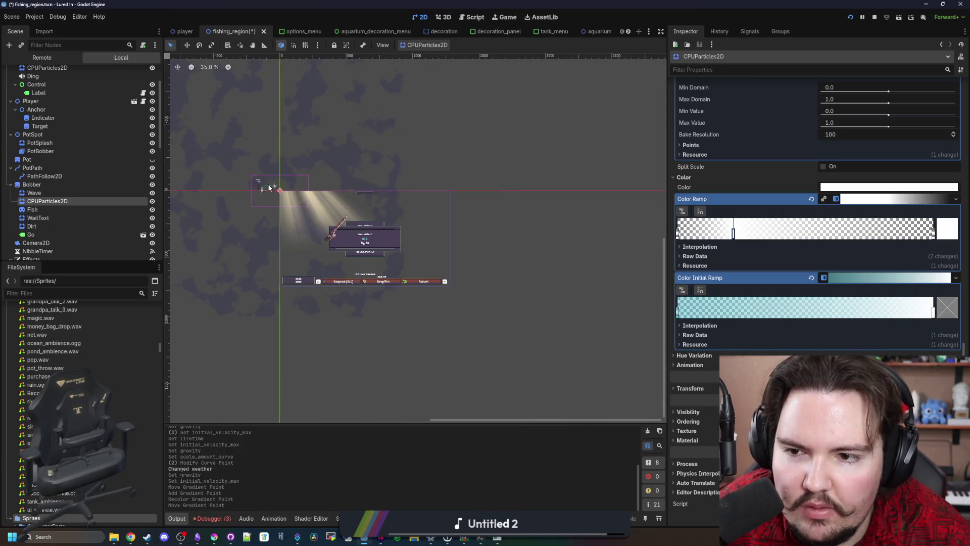
scroll(566, 243, "down", 4)
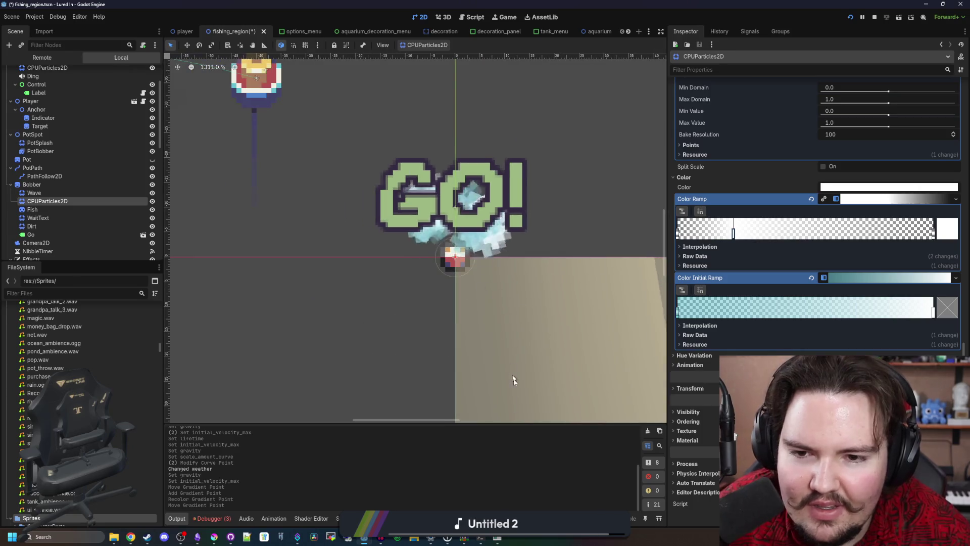
key("ctrl+s")
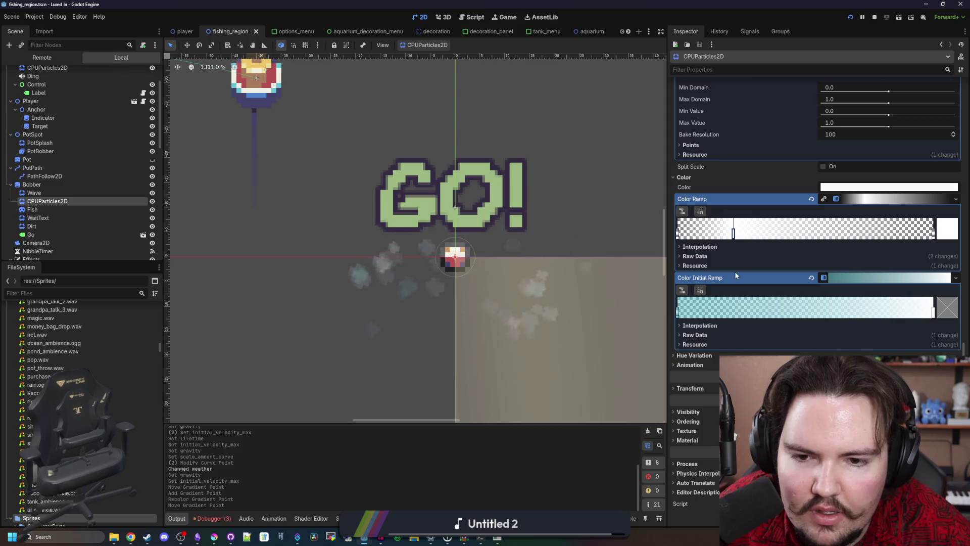
scroll(737, 259, "up", 2)
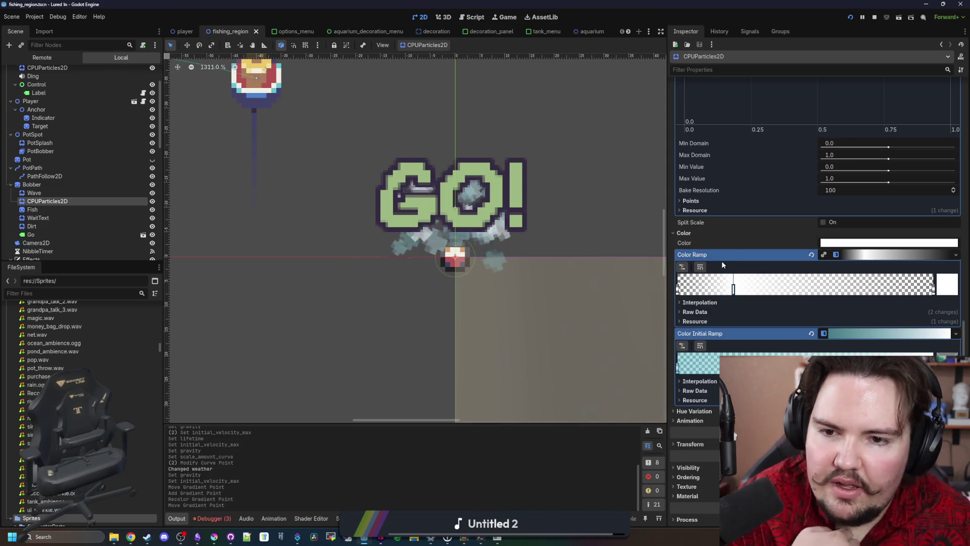
scroll(721, 260, "up", 15)
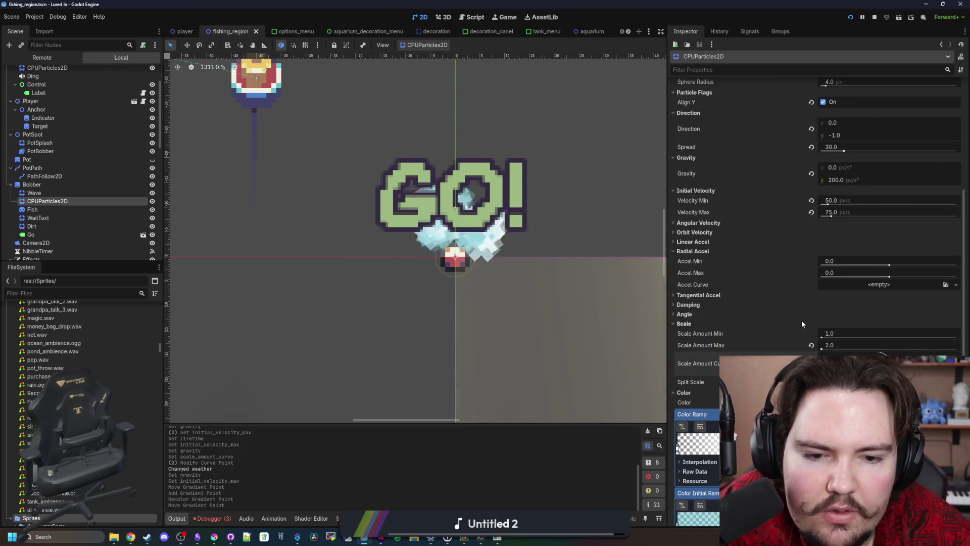
Step: Try tangential acceleration and damping values, then reset both back to zero
left_click(889, 295)
left_click_drag(889, 310, 912, 310)
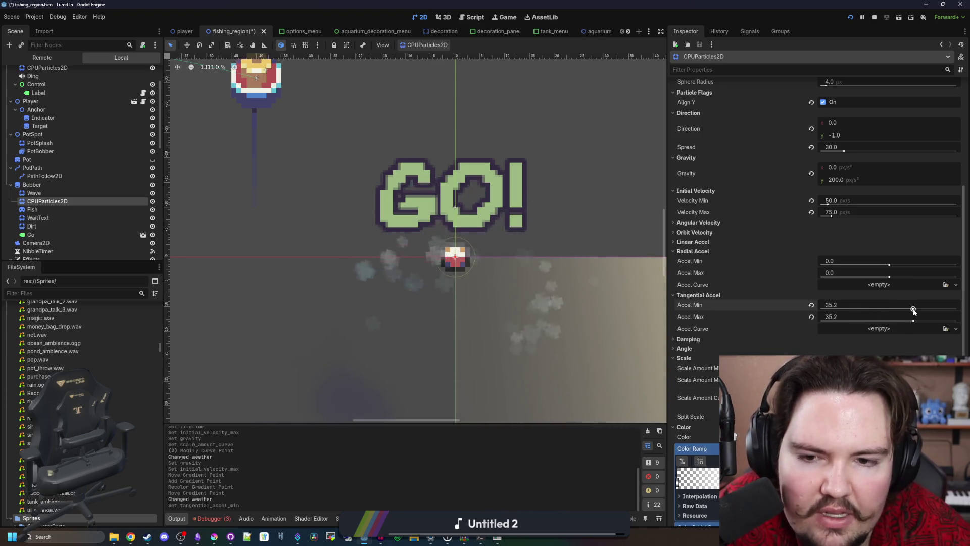
left_click(811, 305)
left_click(810, 317)
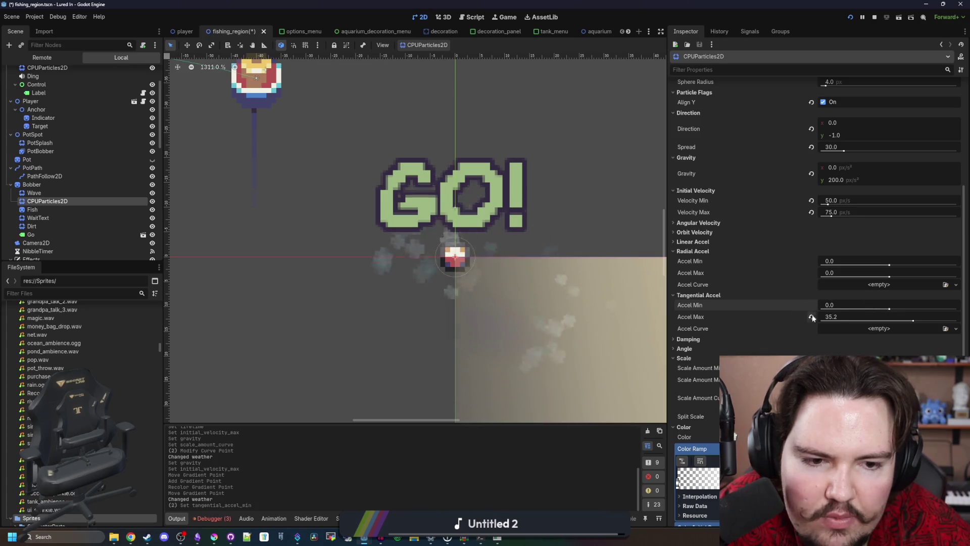
left_click(707, 338)
left_click_drag(822, 364, 859, 364)
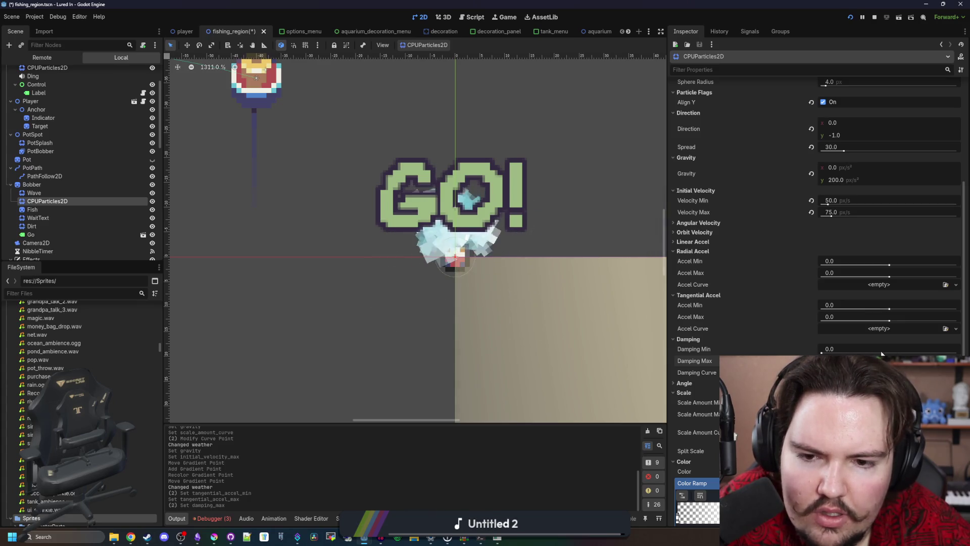
mouse_move(821, 352)
left_mouse_down()
mouse_move(912, 352)
mouse_move(821, 352)
left_mouse_up()
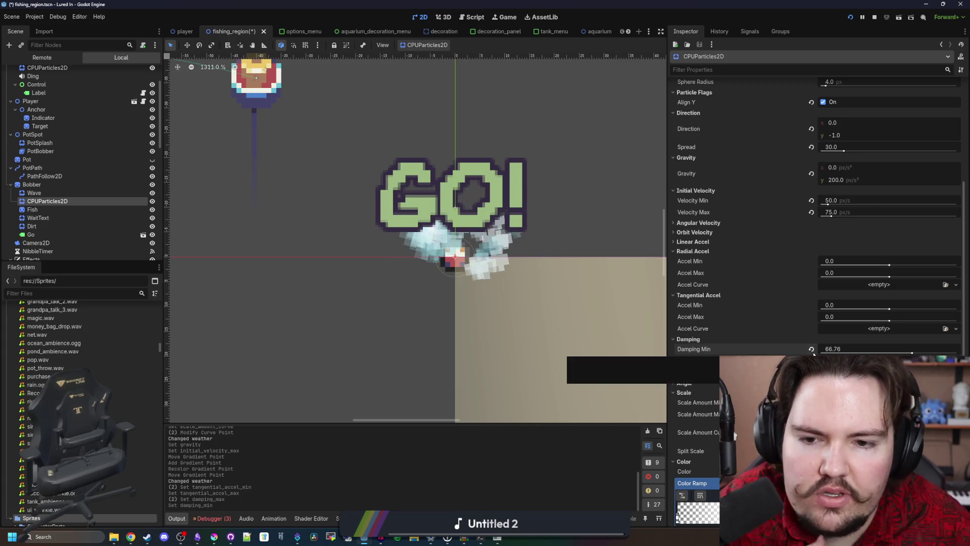
left_click(821, 351)
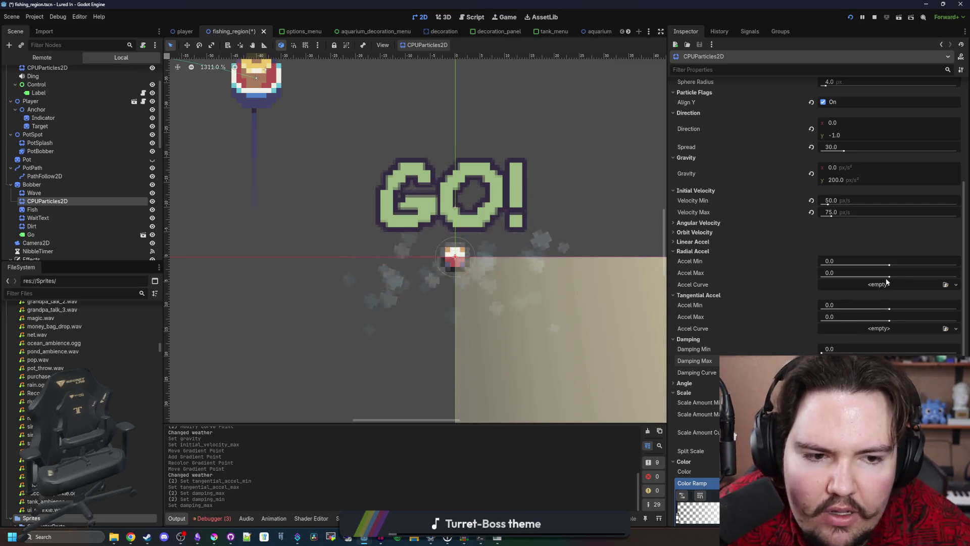
Step: Raise the particles' radial acceleration to 100 for both min and max
mouse_move(887, 277)
left_mouse_down()
mouse_move(956, 277)
mouse_move(833, 266)
mouse_move(957, 263)
left_mouse_up()
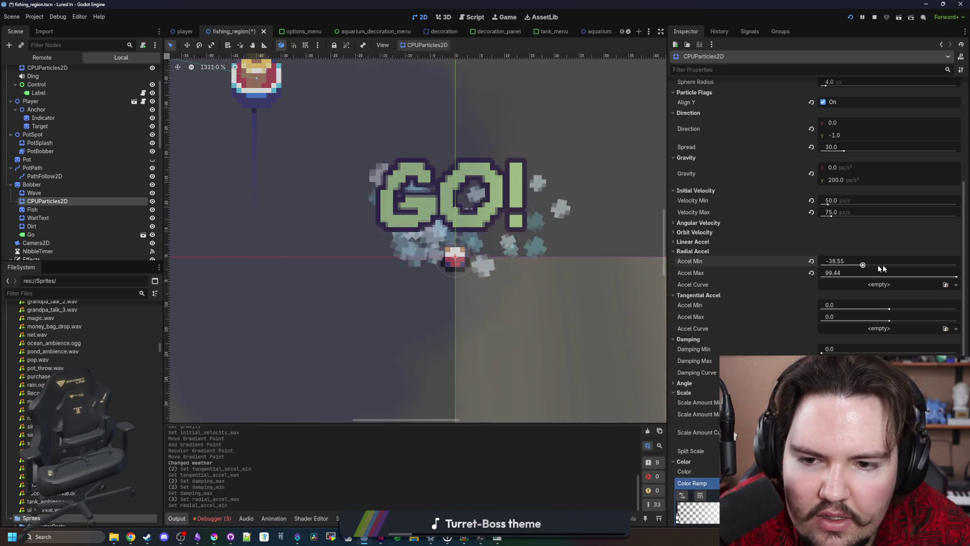
scroll(454, 222, "down", 5)
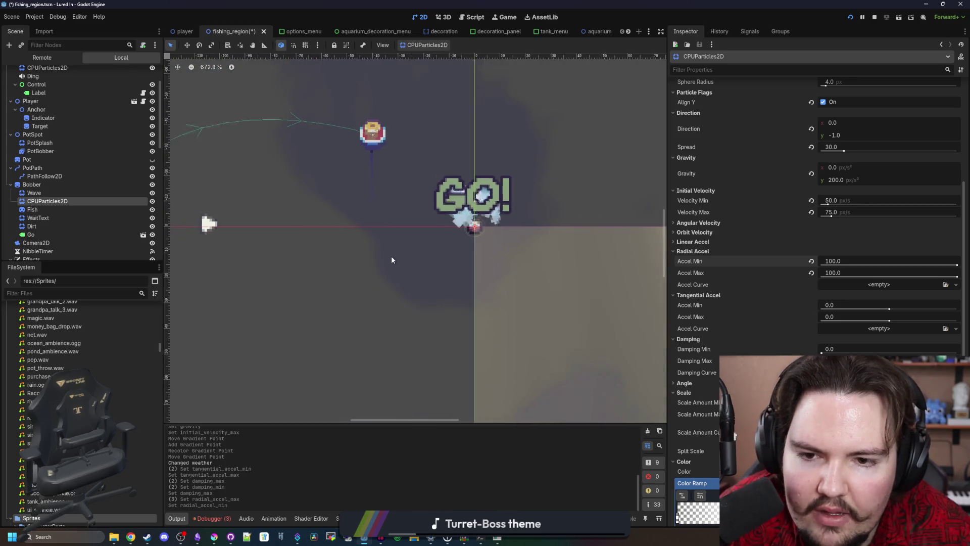
scroll(472, 226, "up", 3)
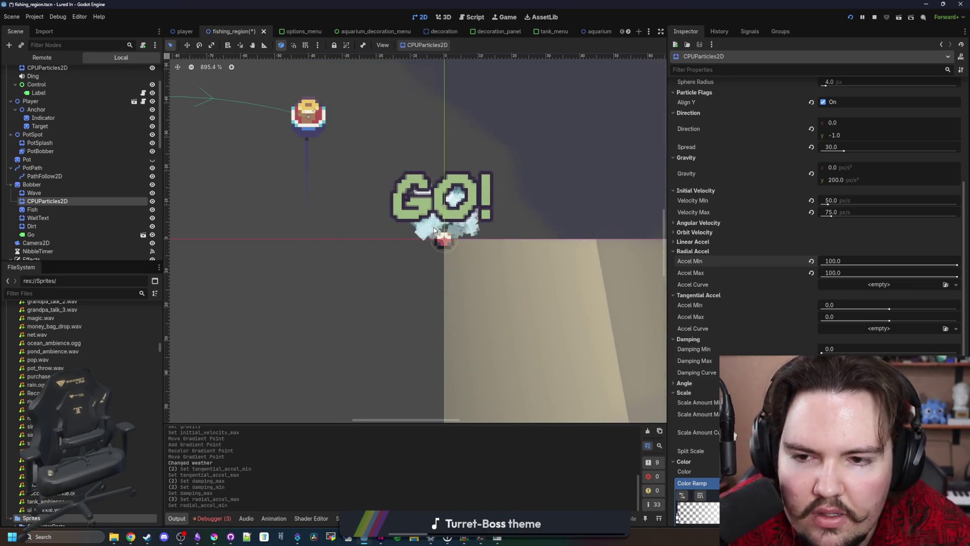
scroll(440, 237, "down", 6)
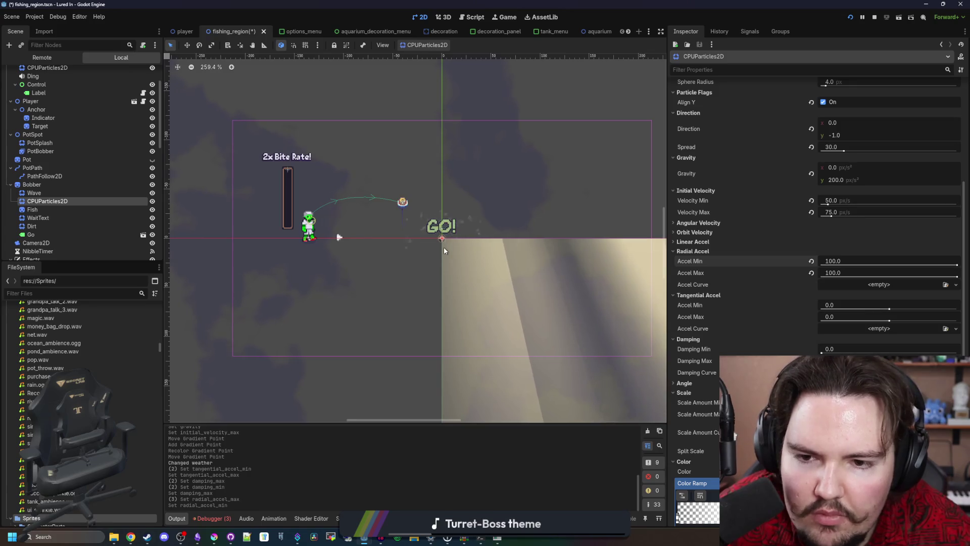
scroll(441, 240, "up", 5)
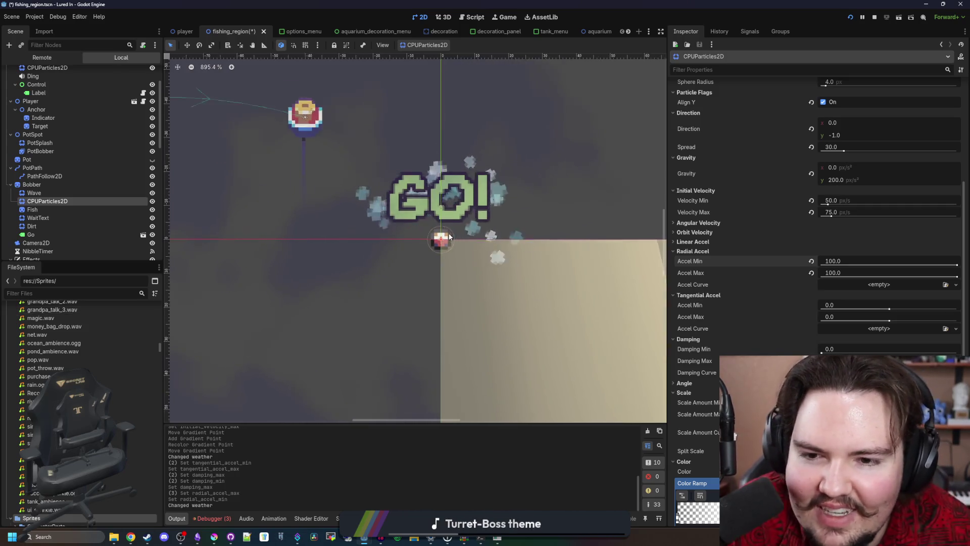
scroll(495, 232, "up", 2)
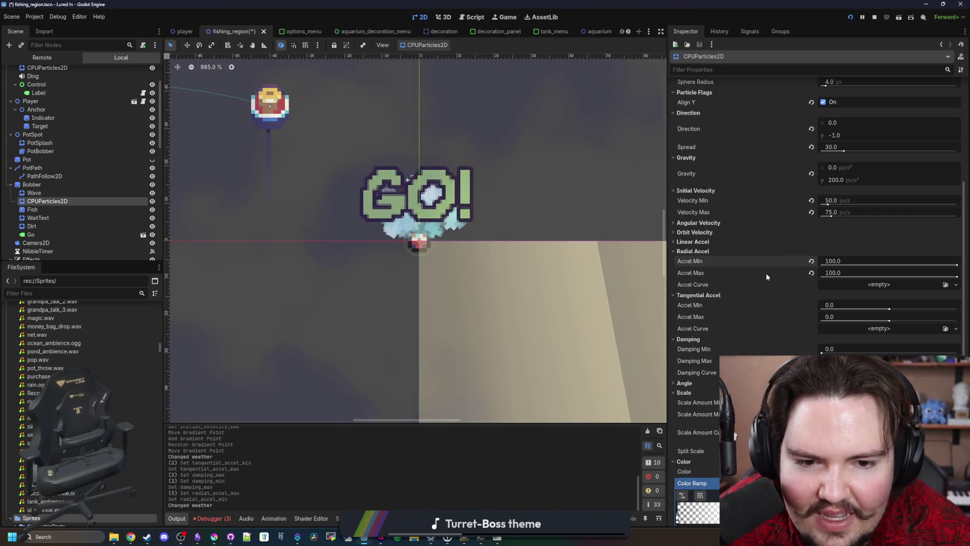
scroll(756, 284, "down", 2)
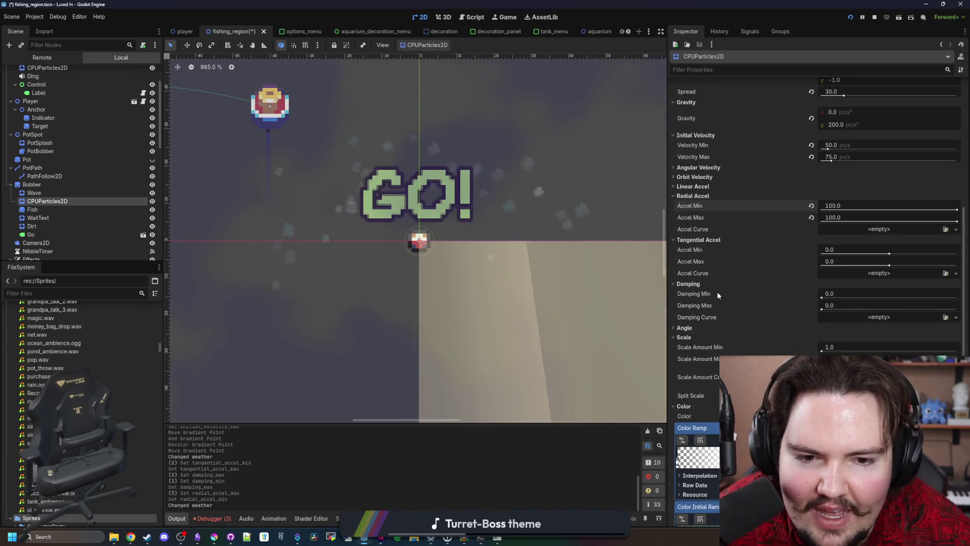
Step: Reset the splash particles' radial acceleration to zero, then try and clear a spin speed around 185
left_click(693, 327)
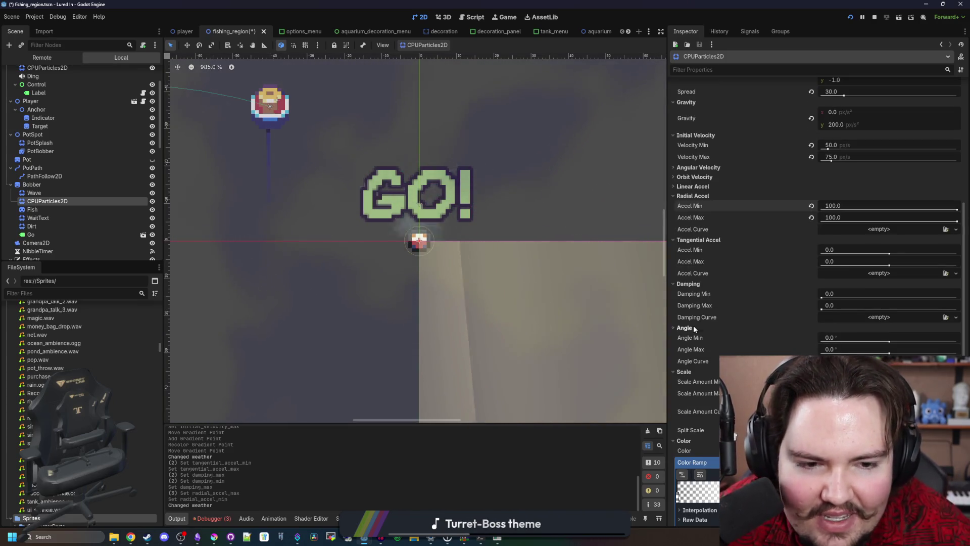
left_click(693, 328)
scroll(735, 275, "up", 2)
left_click(702, 222)
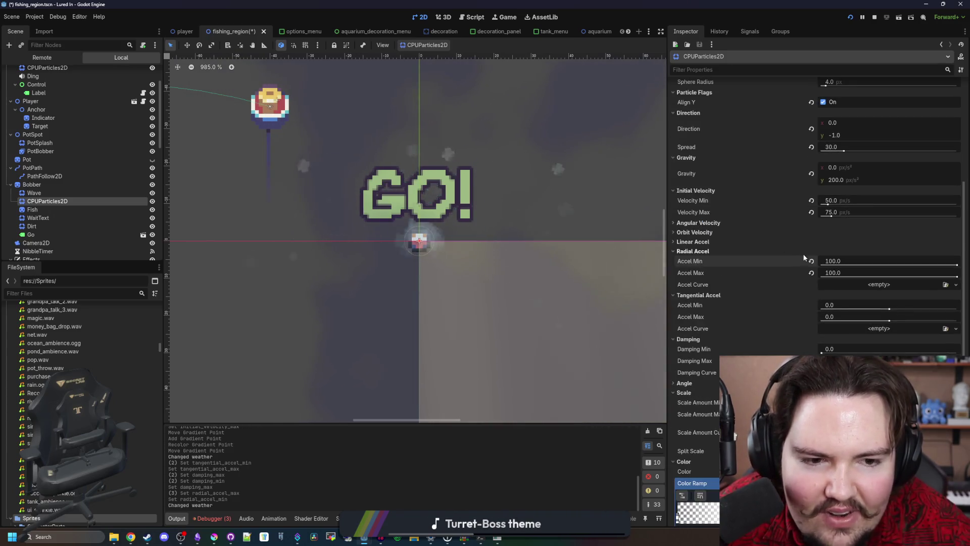
left_click(811, 296)
left_click(810, 307)
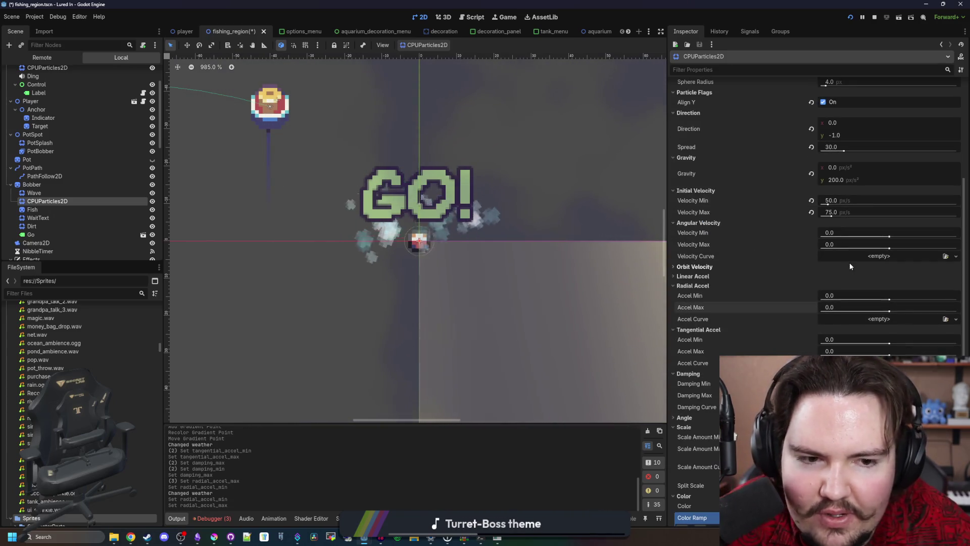
left_click_drag(889, 248, 906, 249)
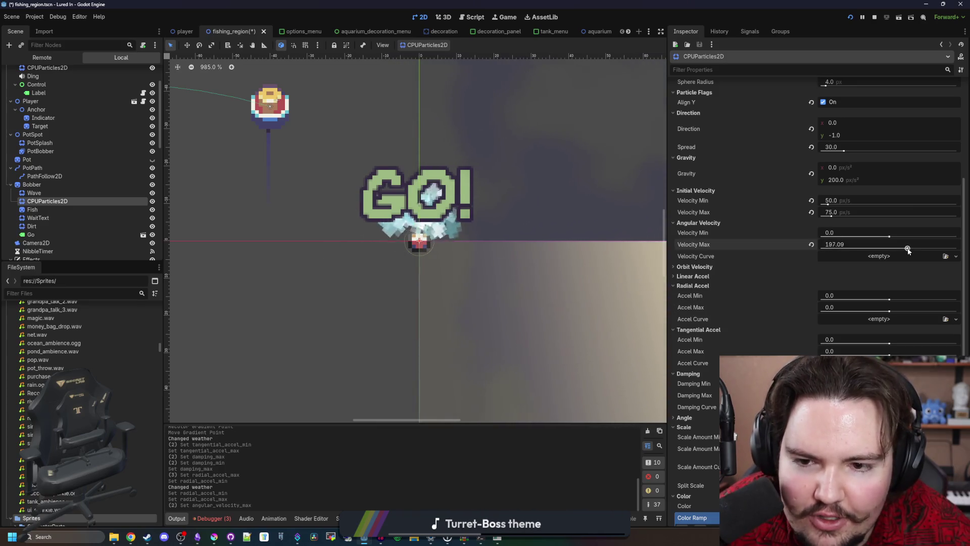
left_click_drag(888, 237, 924, 237)
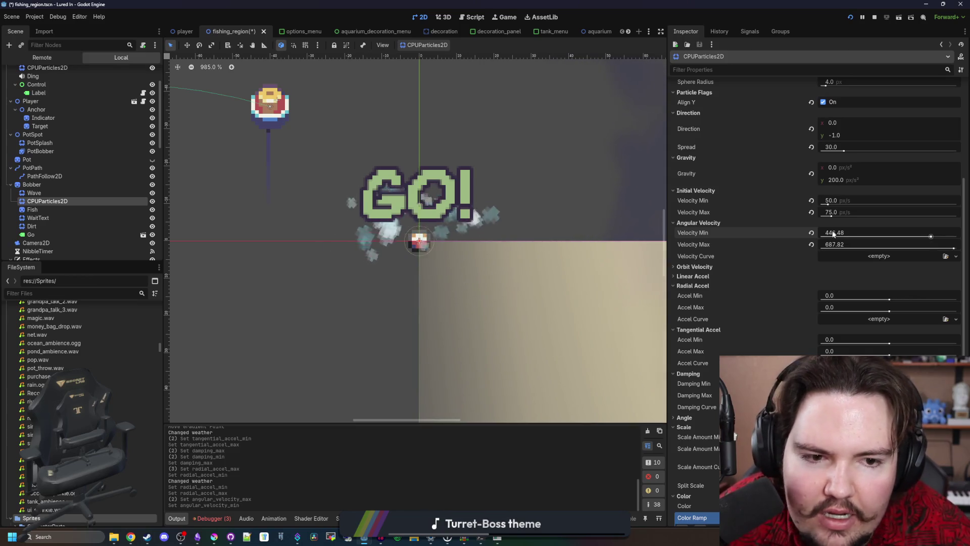
left_click(810, 232)
left_click(811, 244)
Step: Reset orbit velocity to zero, then try and clear spin speeds of -720 to 720
left_click(739, 267)
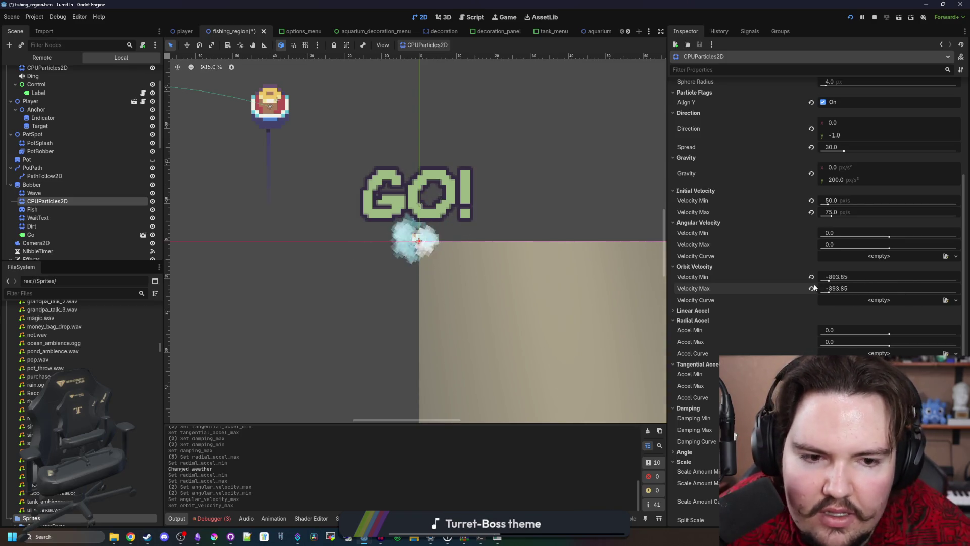
left_click(811, 276)
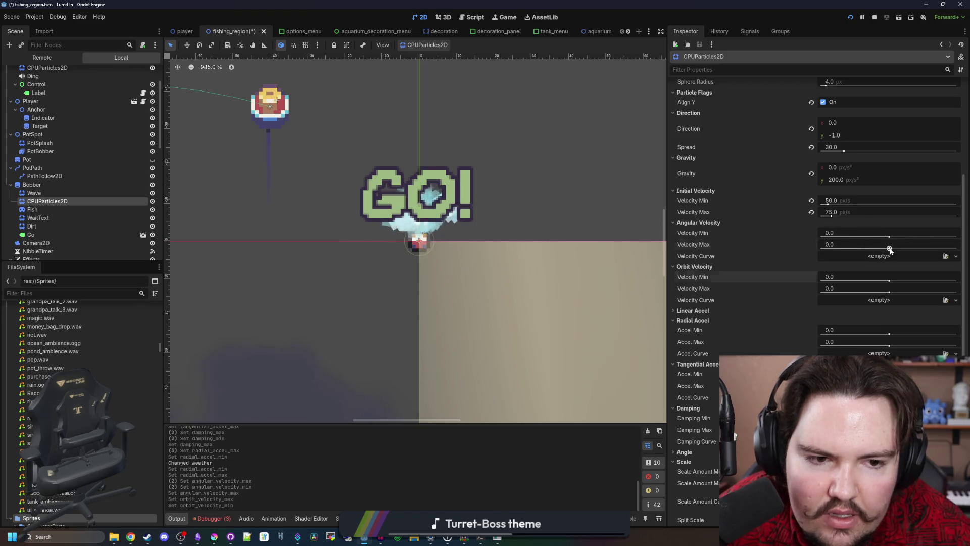
left_click_drag(889, 249, 956, 248)
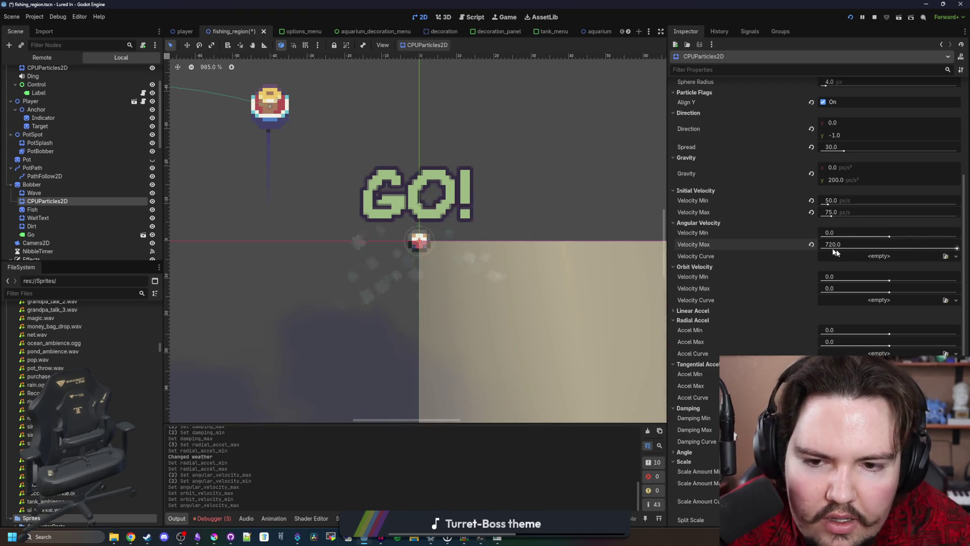
left_click_drag(888, 237, 787, 232)
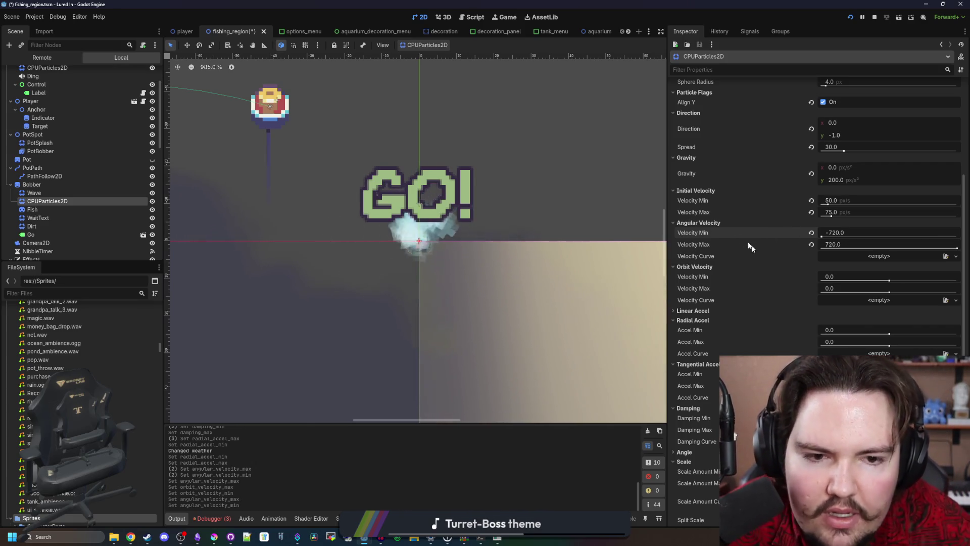
left_click(811, 232)
left_click(808, 244)
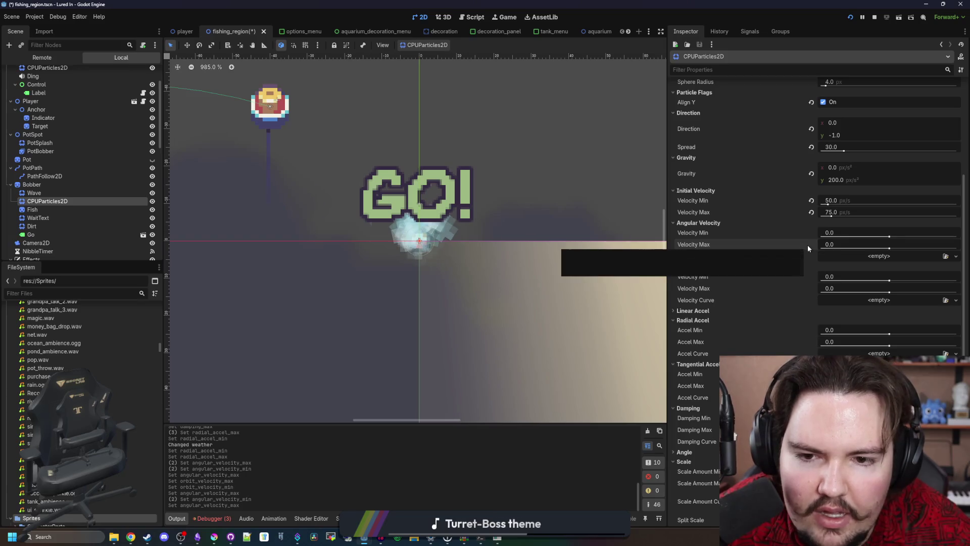
left_click(675, 223)
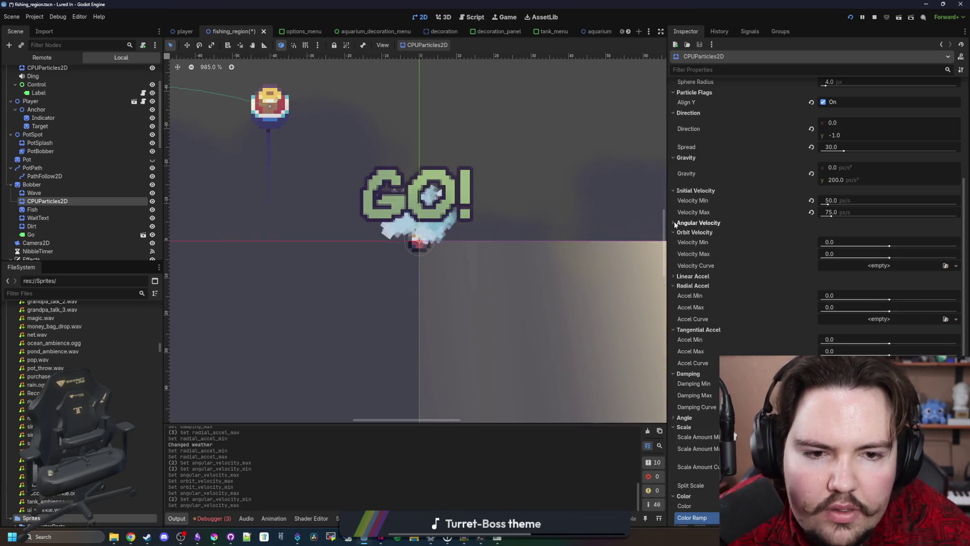
scroll(764, 278, "down", 2)
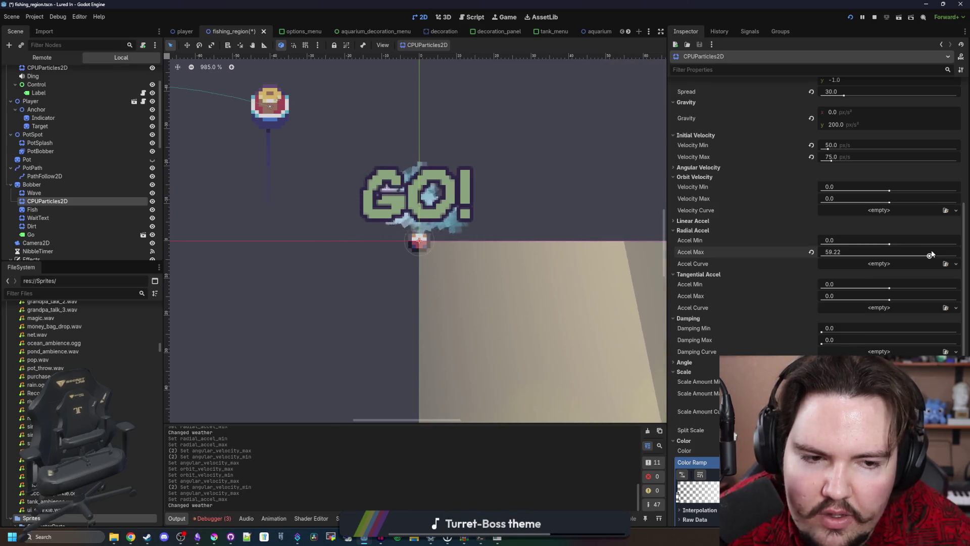
Step: Try radial acceleration 13–97.77 and max velocity 25, then undo and zero radial acceleration
mouse_move(930, 254)
left_mouse_down()
mouse_move(959, 254)
mouse_move(900, 254)
left_mouse_up()
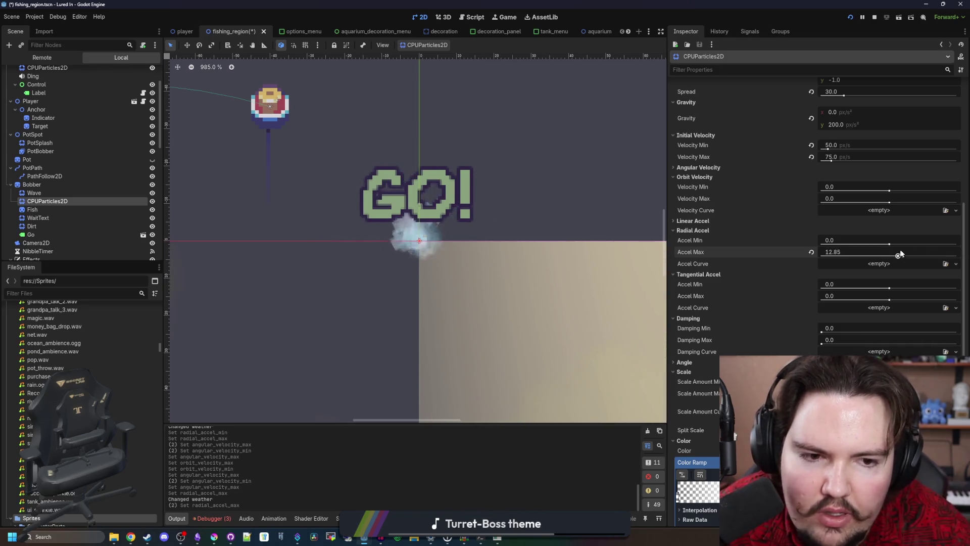
left_click(863, 239)
type("13")
key("Return")
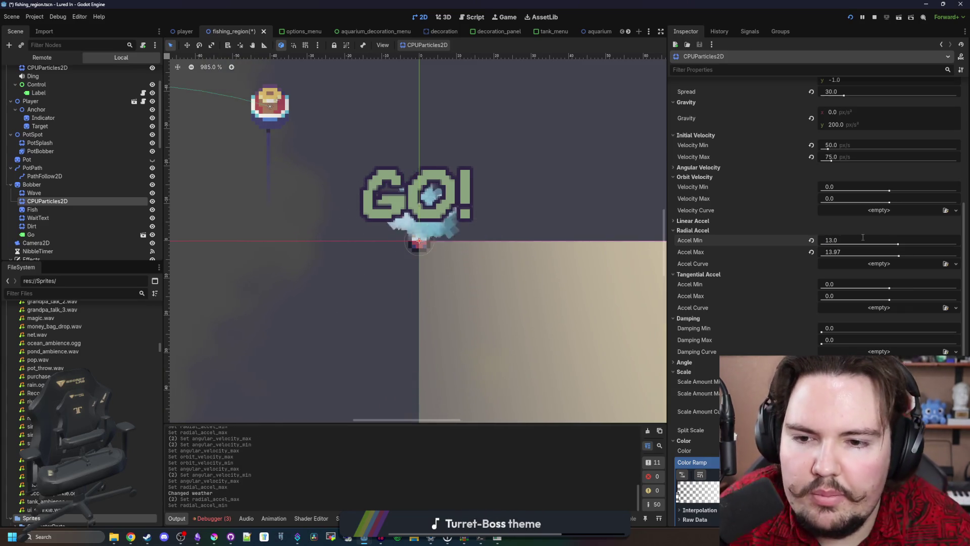
left_click(841, 157)
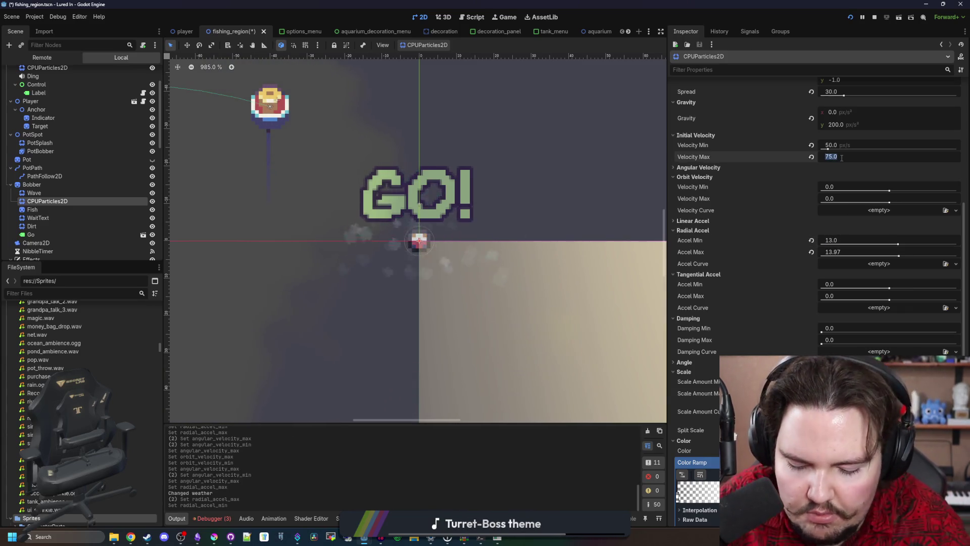
type("25")
key("Return")
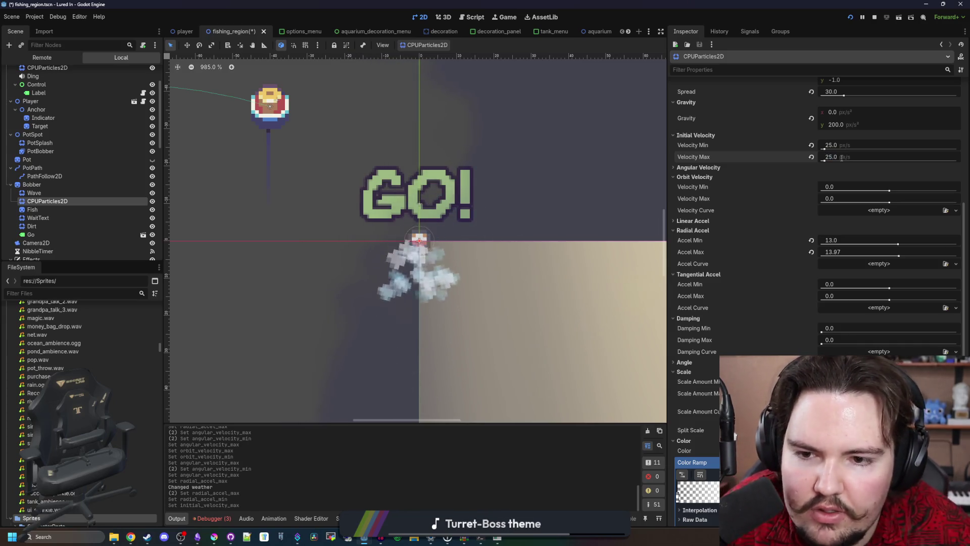
key("ctrl+z")
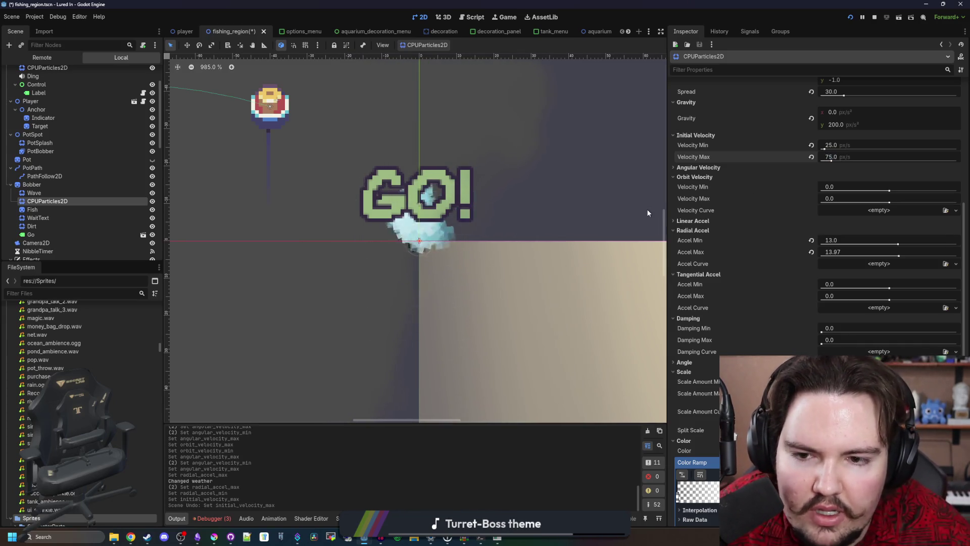
left_click(812, 240)
left_click(812, 251)
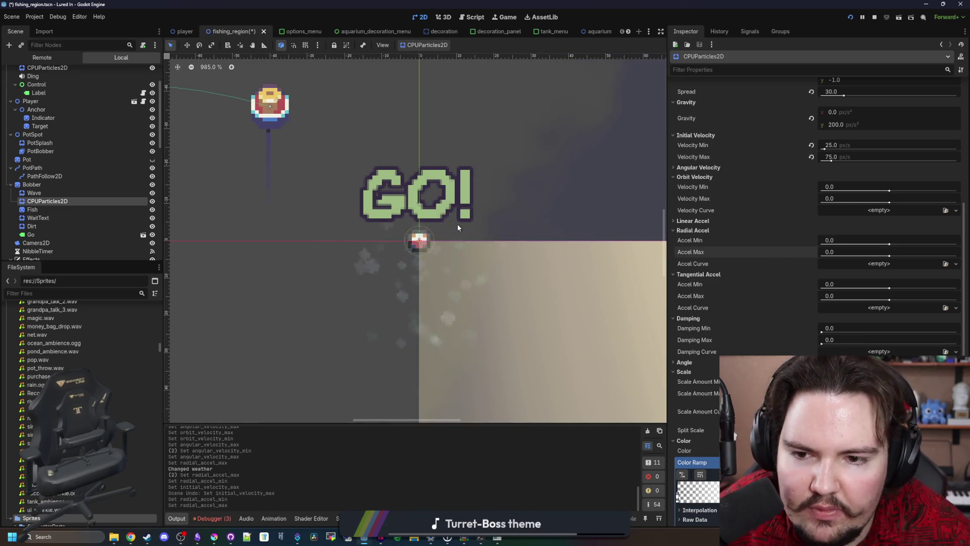
Step: Set the particles' initial velocity to Min 50 and Max 75
scroll(458, 226, "down", 3)
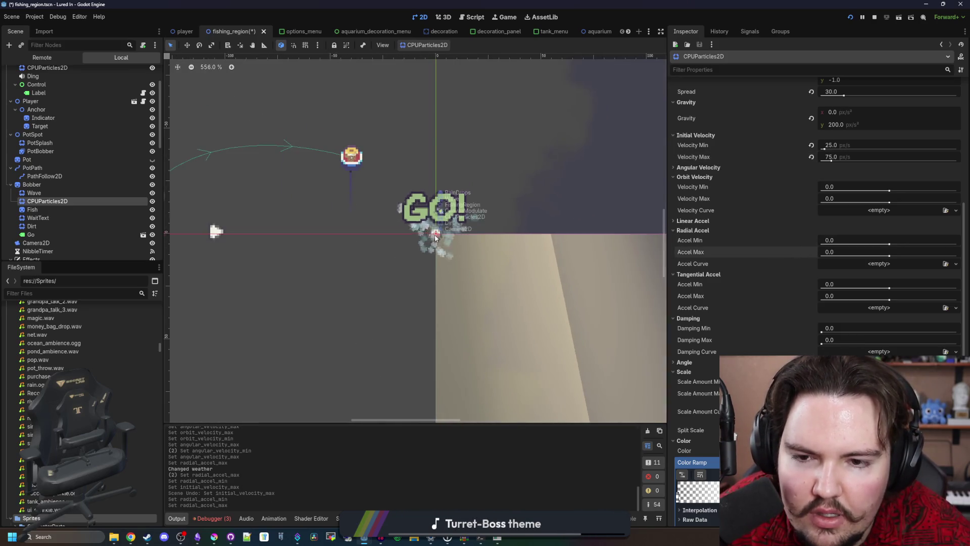
scroll(440, 247, "down", 2)
scroll(457, 267, "down", 2)
scroll(451, 268, "up", 2)
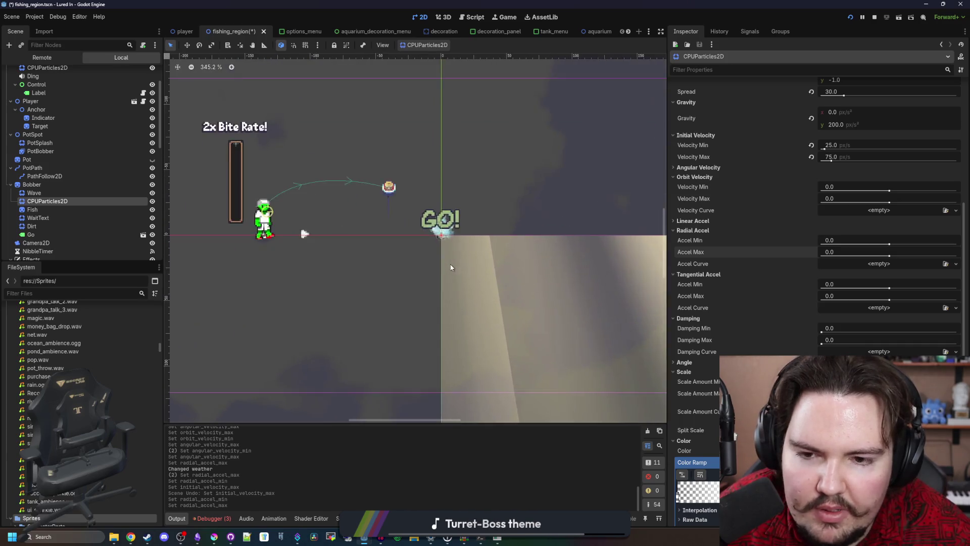
scroll(451, 268, "up", 2)
left_click(842, 157)
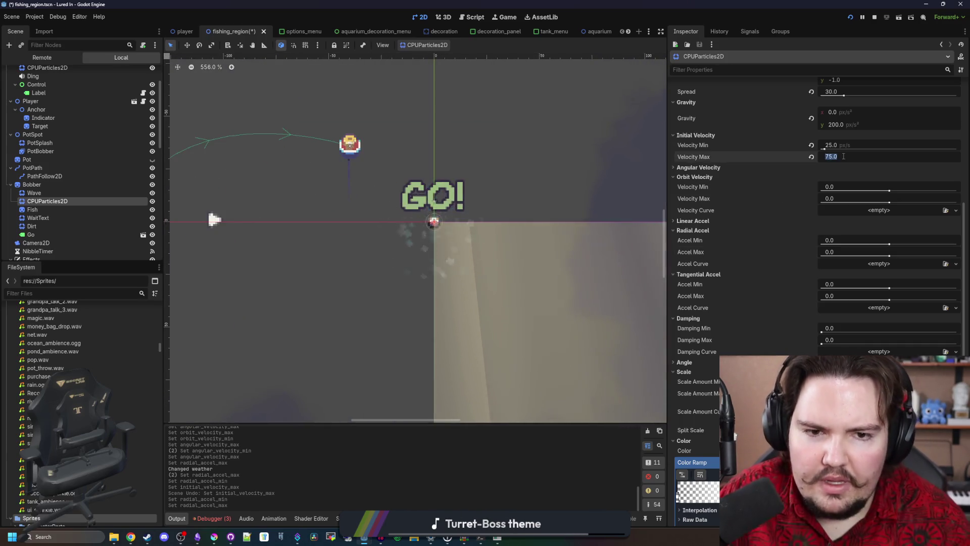
left_click(862, 146)
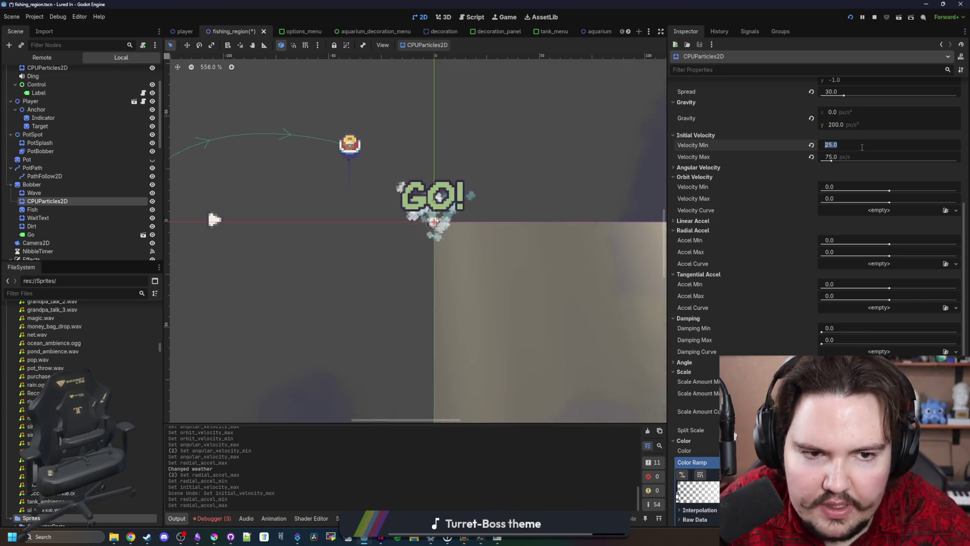
type("509")
key("Return")
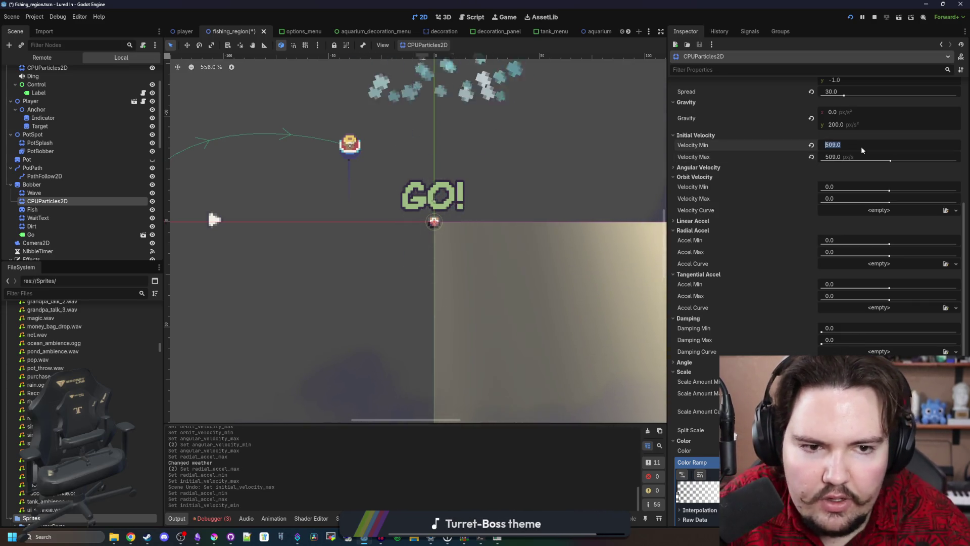
type("50")
left_click(849, 157)
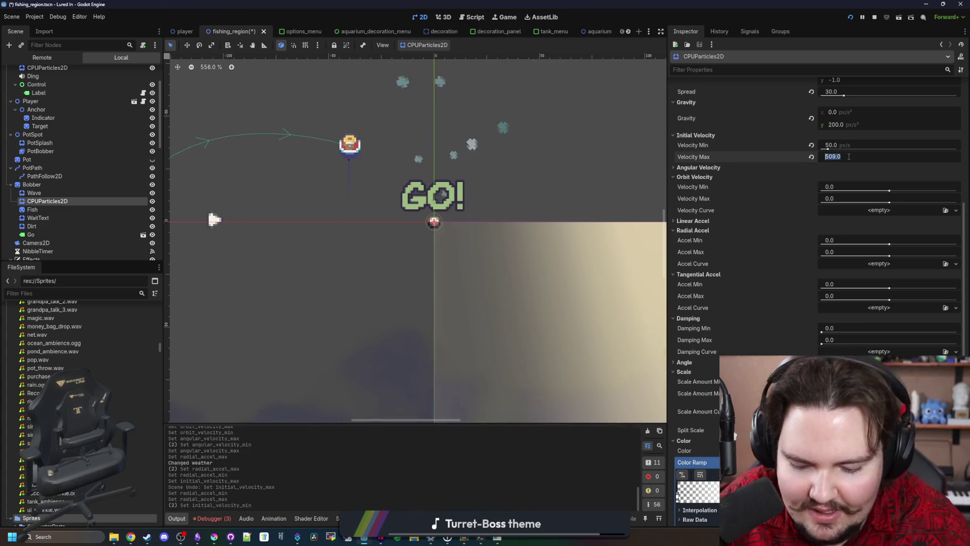
type("75")
key("Return")
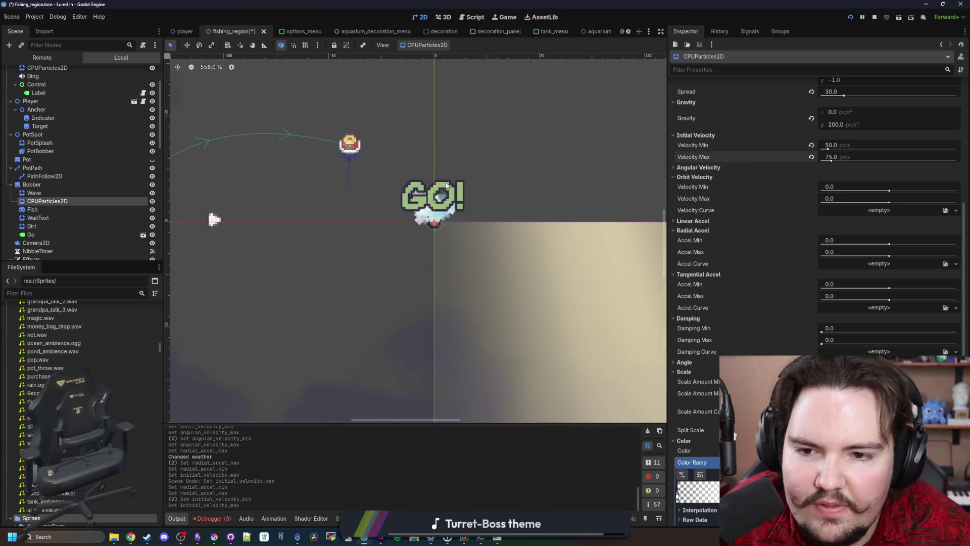
Step: Save the fishing_region scene with Ctrl+S
scroll(493, 158, "up", 1)
scroll(455, 215, "up", 3)
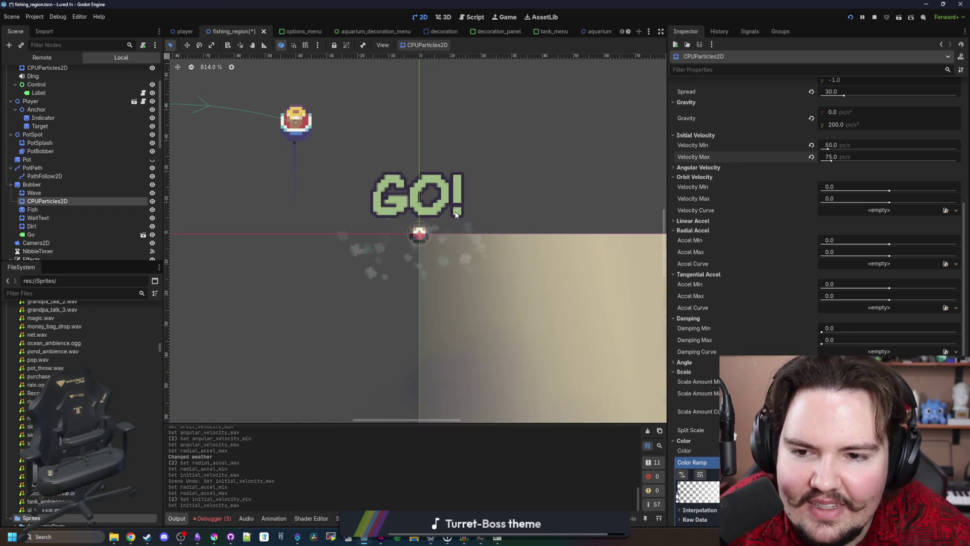
key("ctrl+s")
scroll(460, 244, "down", 5)
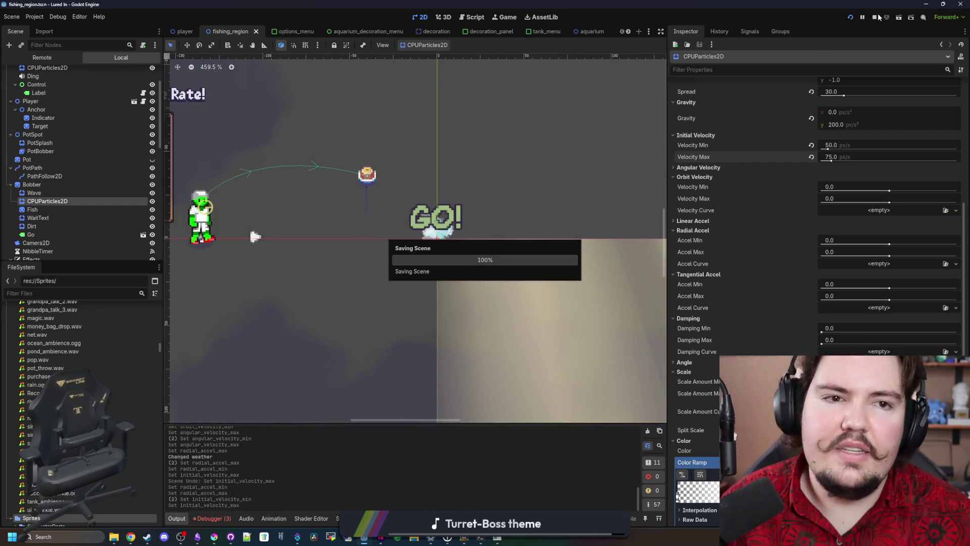
Step: Restart the game, turn off Emitting on the splash particles, and relaunch
left_click(876, 17)
left_click(850, 18)
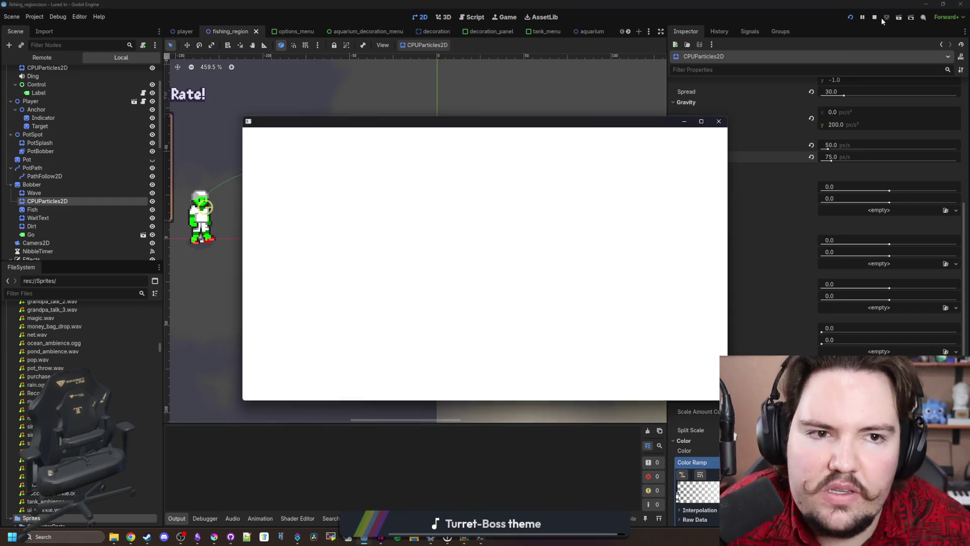
left_click(874, 17)
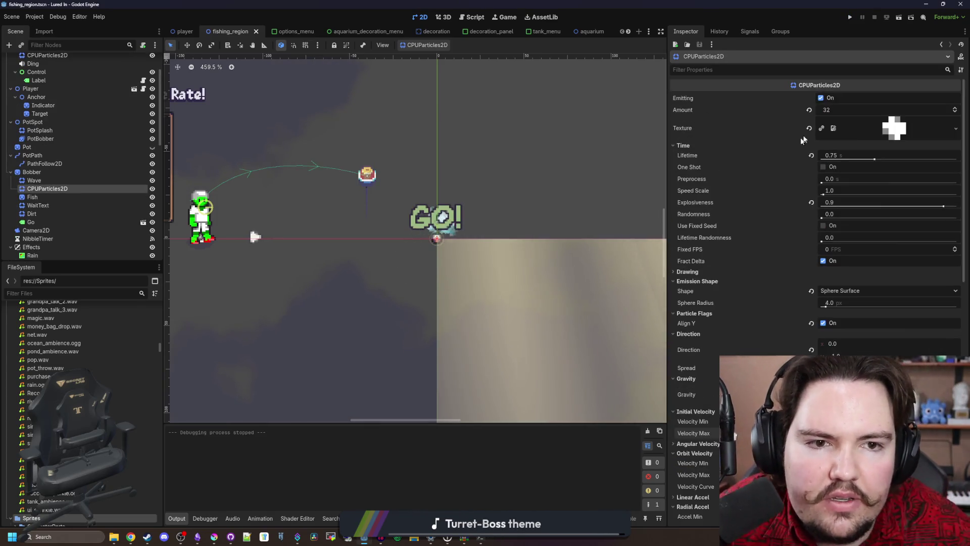
left_click(821, 98)
left_click(850, 18)
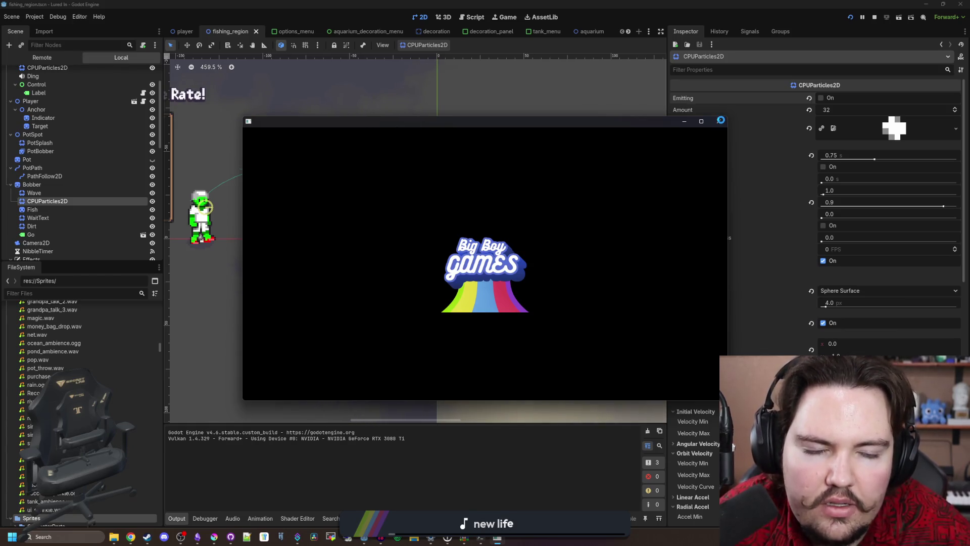
Step: Make the splash particles One Shot, relaunch the game, and bring up the Lured In notes
left_click(823, 167)
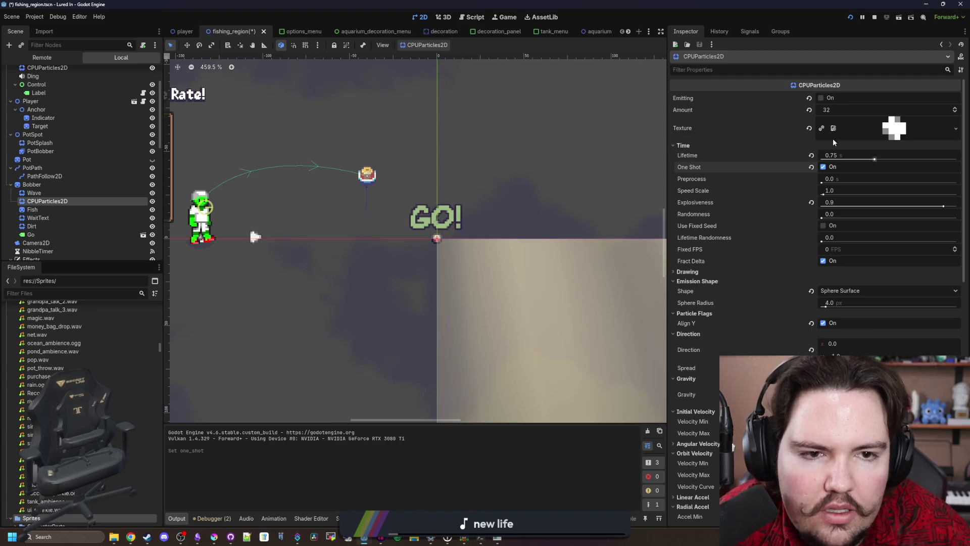
left_click(873, 18)
left_click(849, 17)
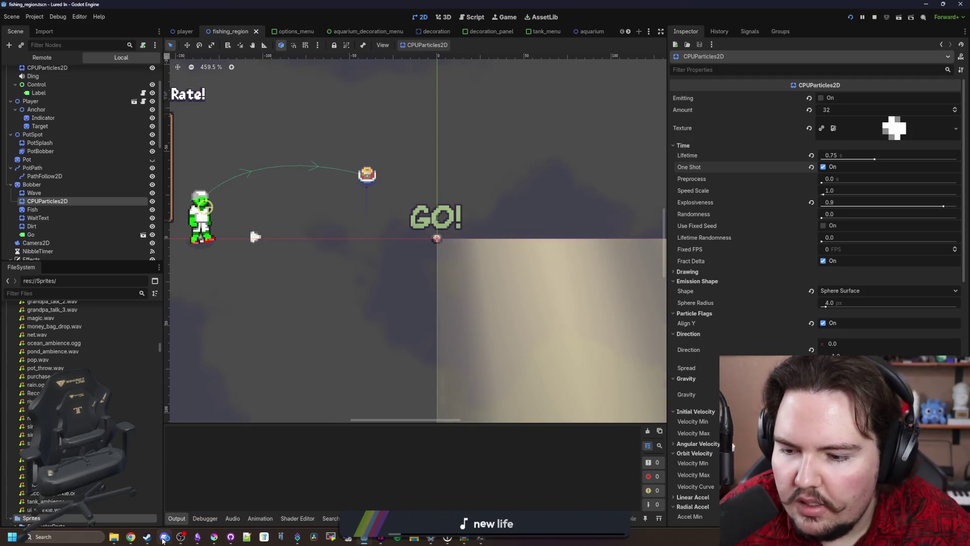
left_click(211, 538)
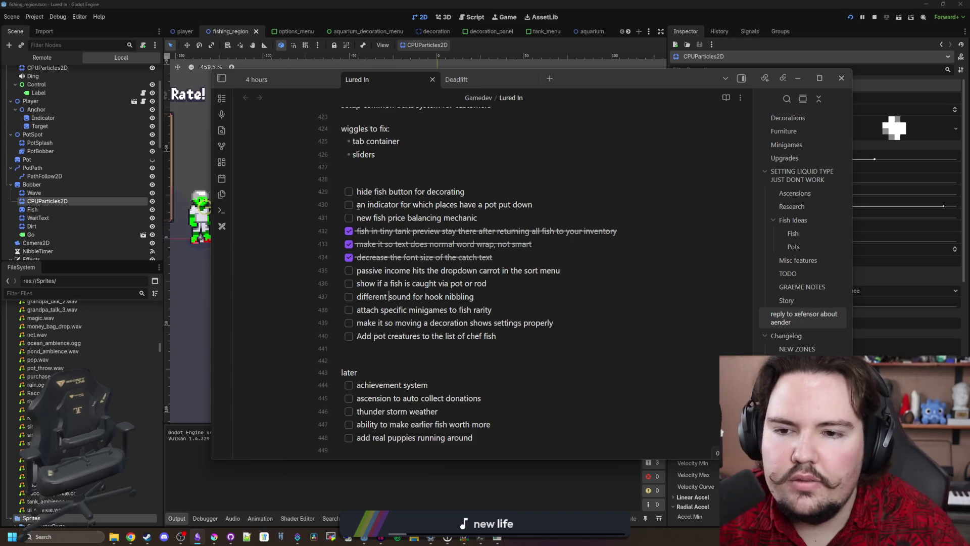
Step: Tick off the hook nibbling sound task and start new bullets under Changelog
left_click(348, 297)
scroll(411, 271, "down", 10)
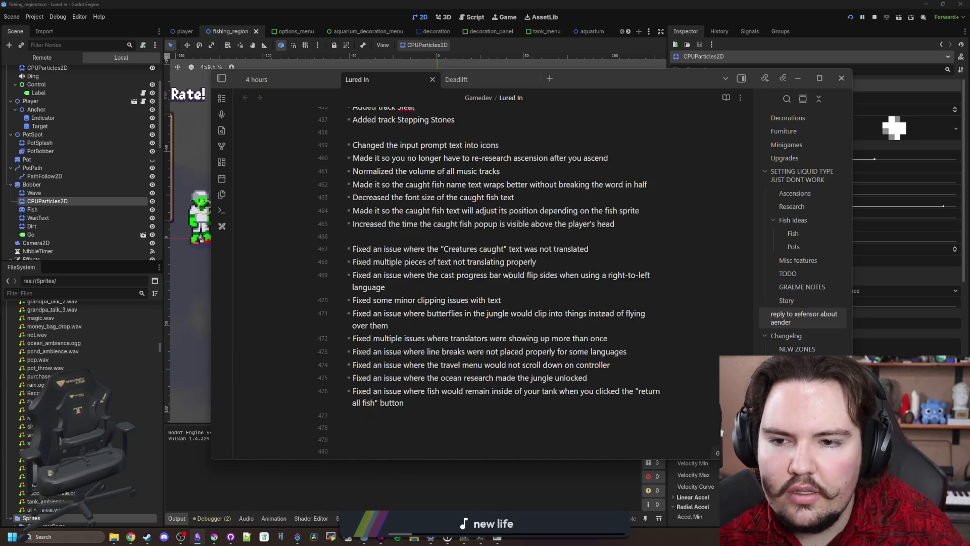
left_click(645, 227)
key("Return")
type("Cha")
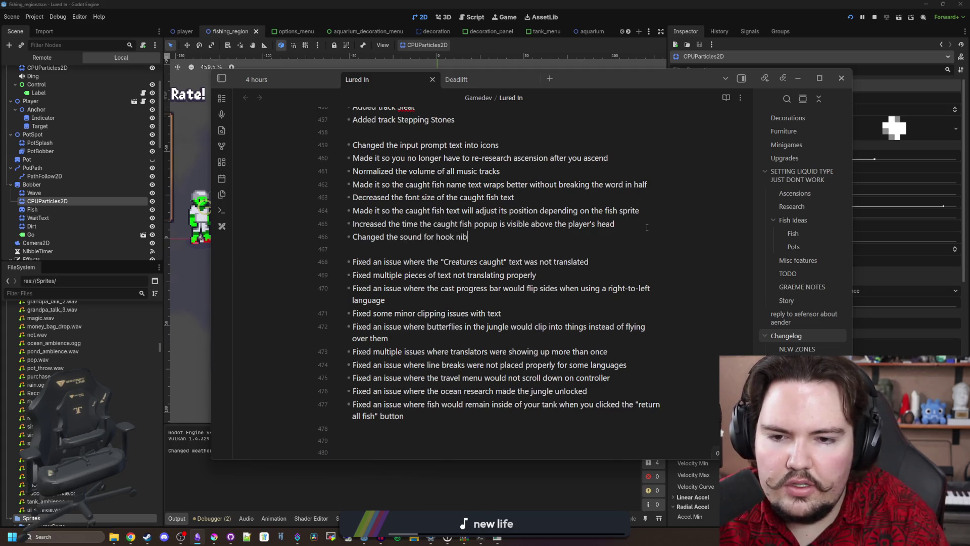
type("ng and biti")
key("Return")
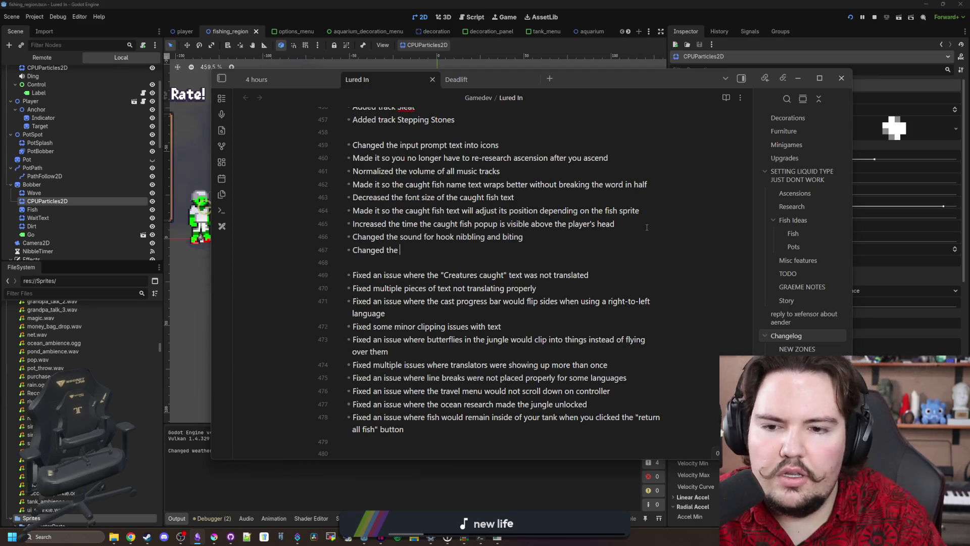
type("bobber splash particles")
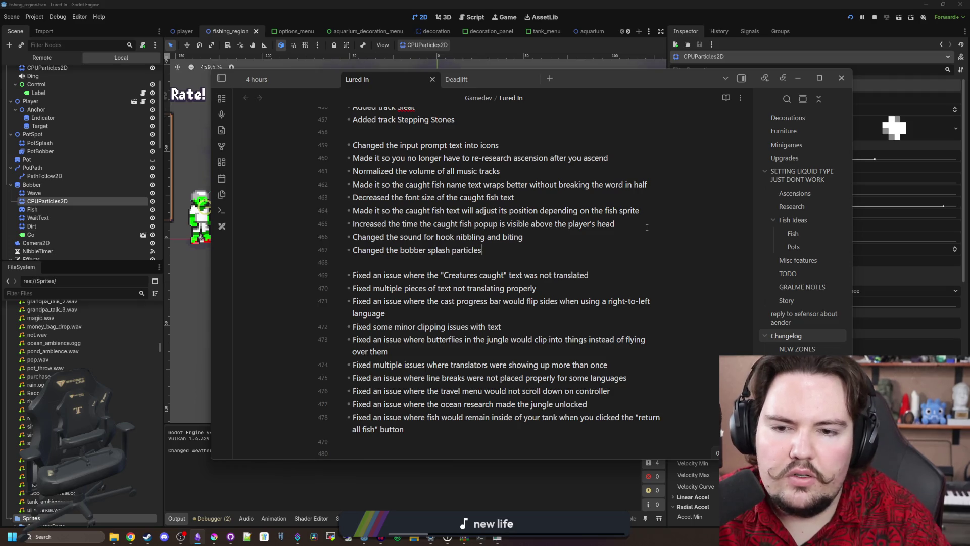
Step: Add the wave particle changelog bullet and begin an entry about the bobber's underwater colour
scroll(591, 217, "up", 2)
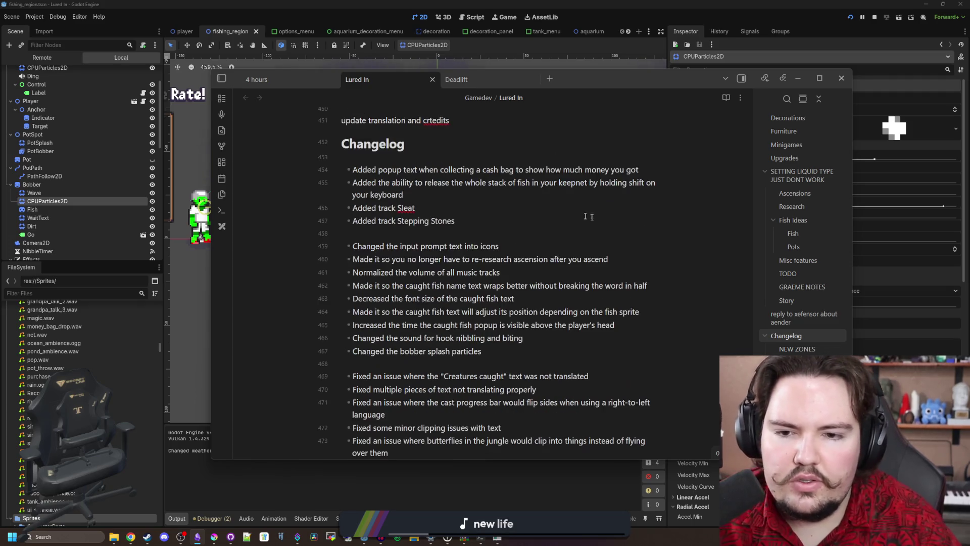
key("Return")
type("Added a wave particle whenever the bobber goes down")
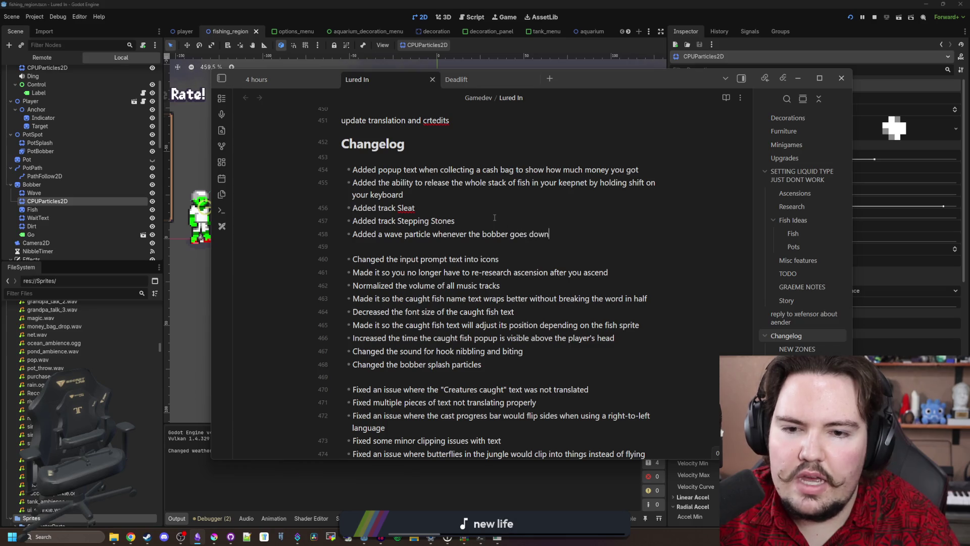
scroll(497, 252, "down", 1)
left_click(505, 311)
key("Return")
type("MAD")
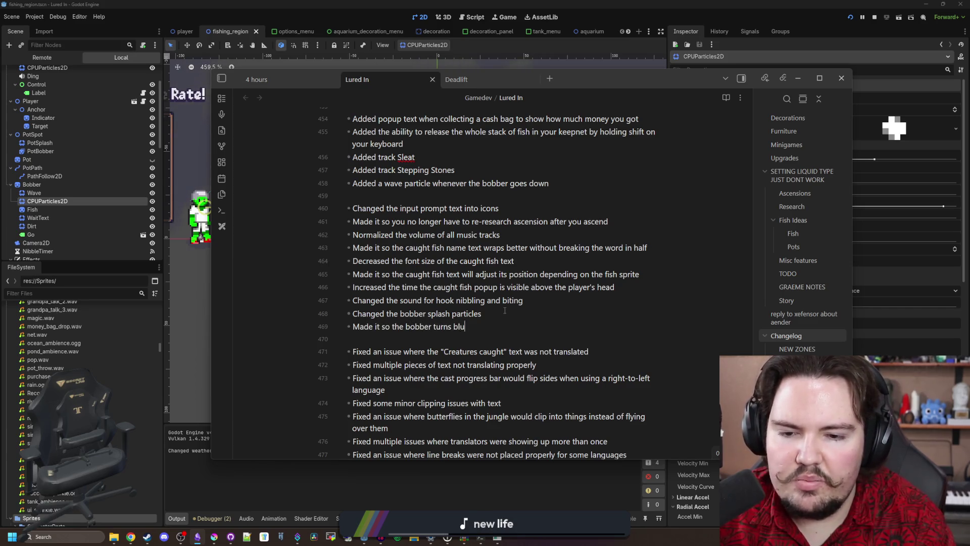
type("e when going into")
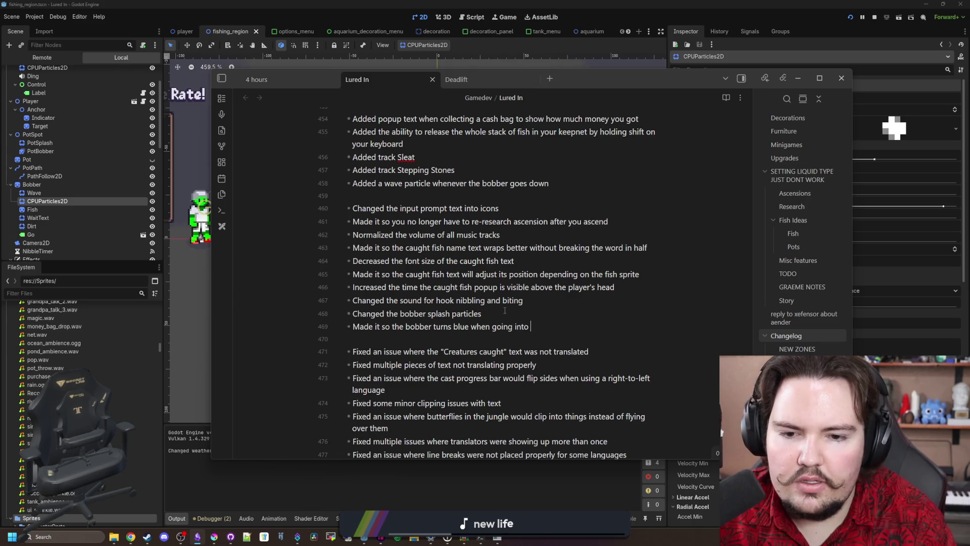
type("water")
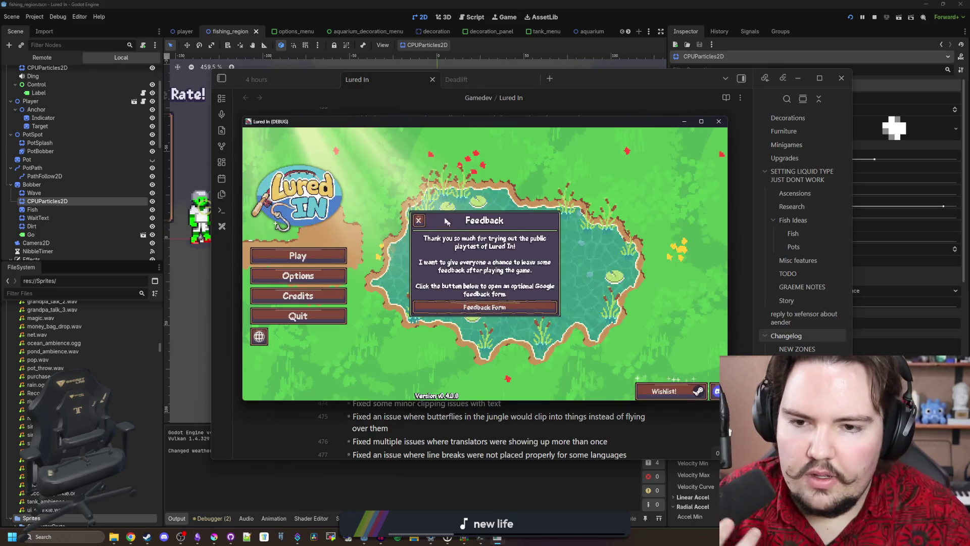
Step: Close the feedback popup, start playing, and travel to the Pond for free
left_click(418, 220)
left_click(298, 255)
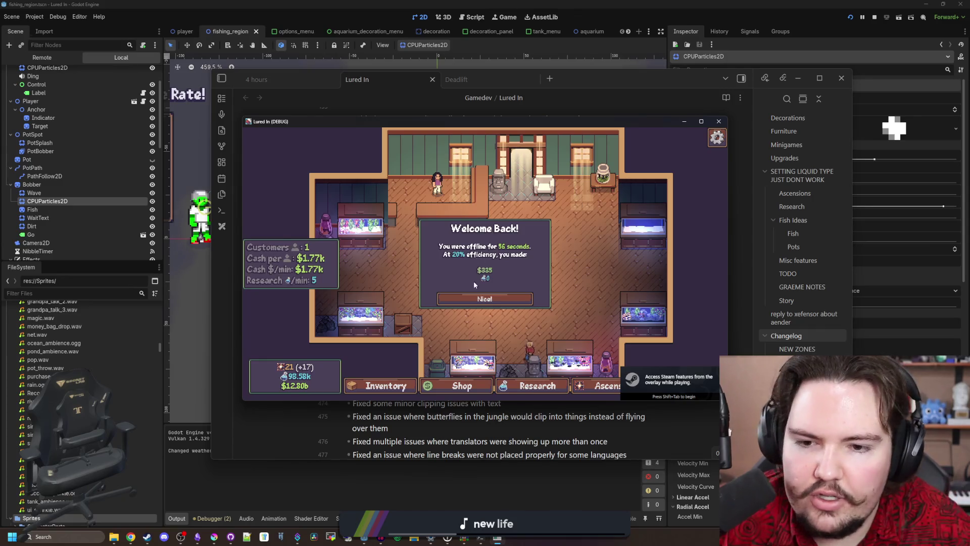
left_click(484, 298)
left_click(701, 121)
left_click(710, 103)
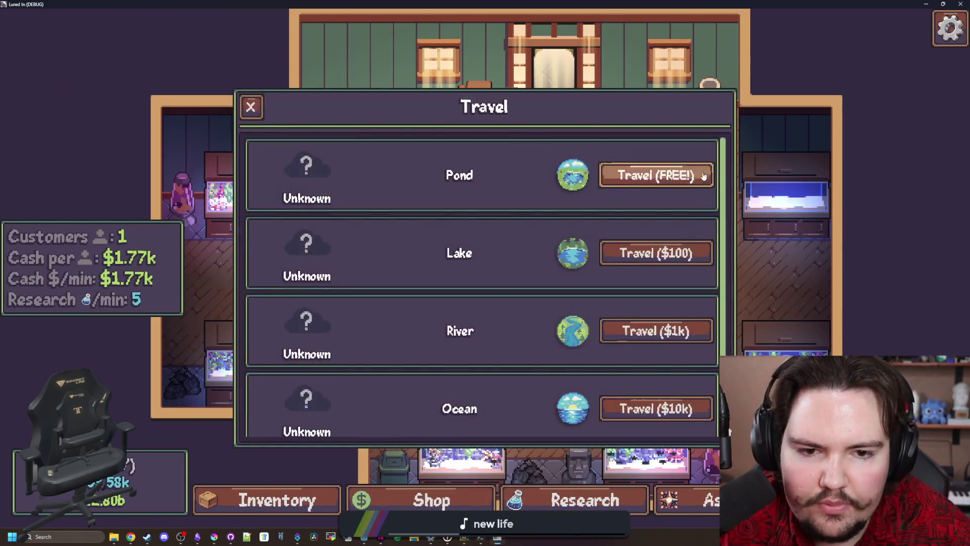
left_click(703, 176)
Step: Cast into the pond, try reeling in twice, then stop the game with F8
left_click(538, 257)
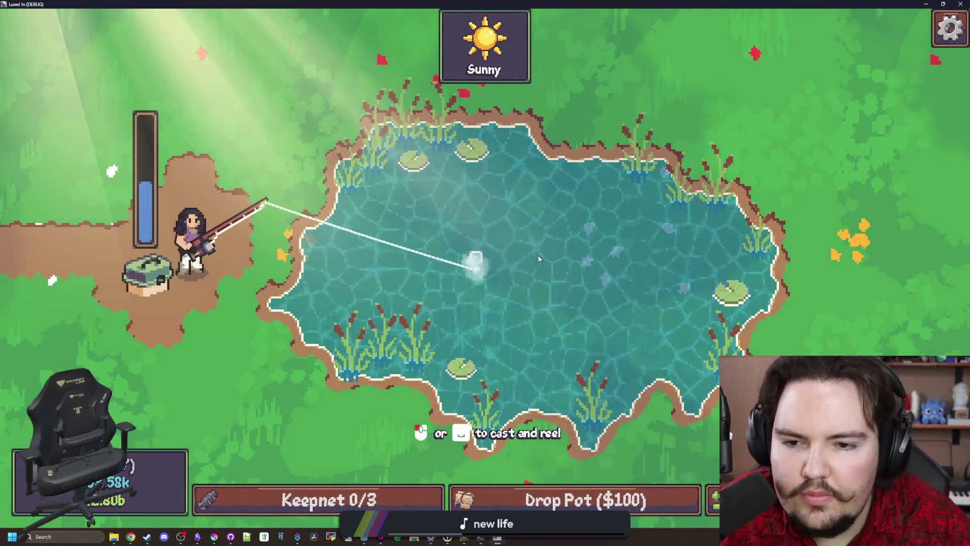
left_click(565, 234)
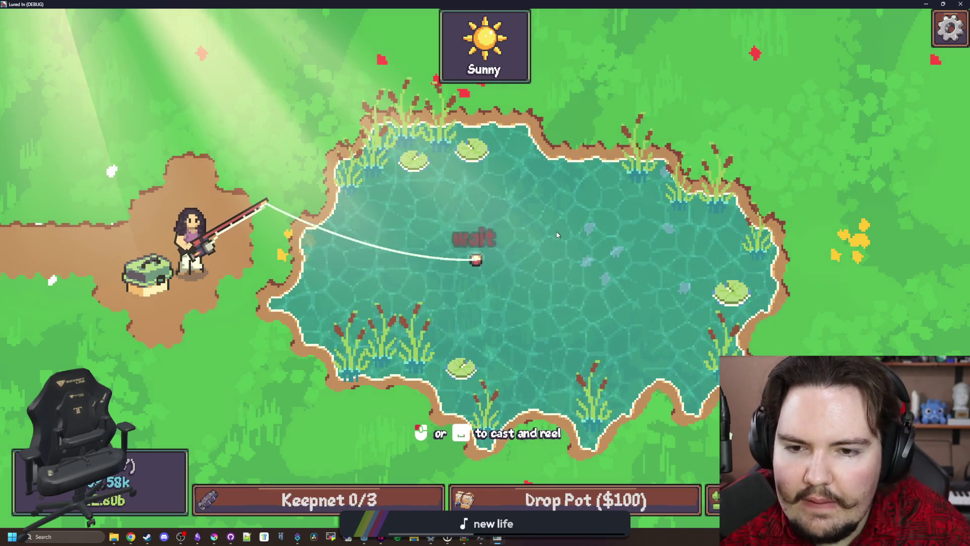
left_click(556, 235)
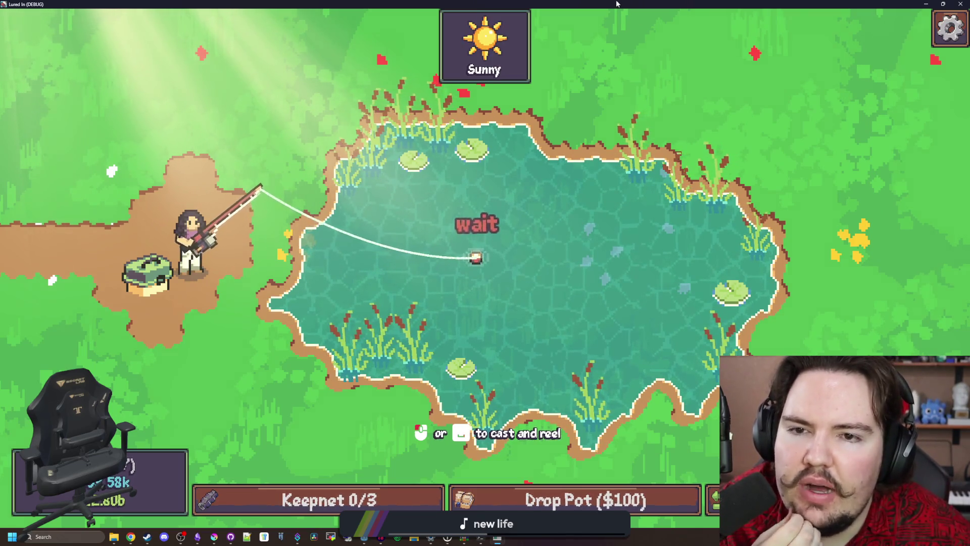
key("F8")
left_click(798, 78)
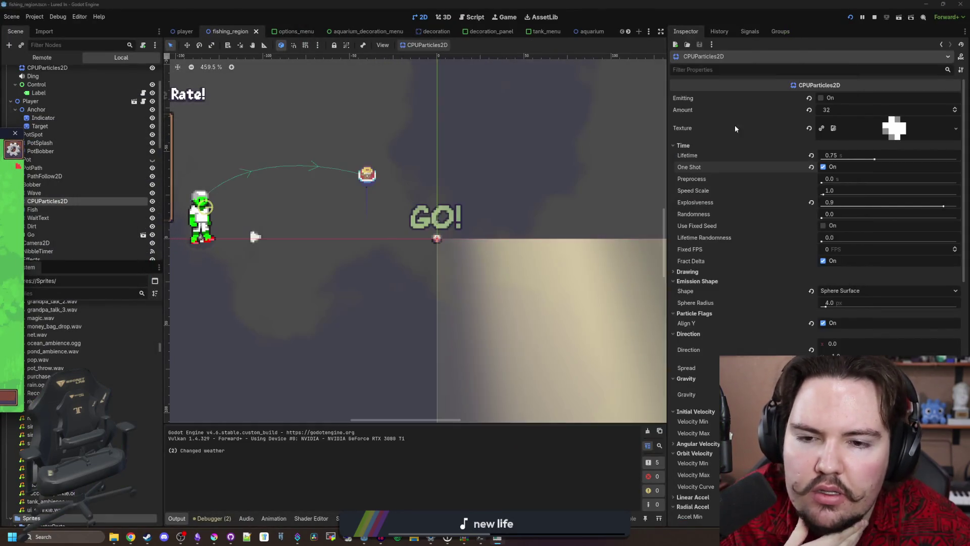
Step: Change the CPUParticles2D velocity range to 75–100, save fishing_region, and launch with F5
scroll(808, 273, "down", 4)
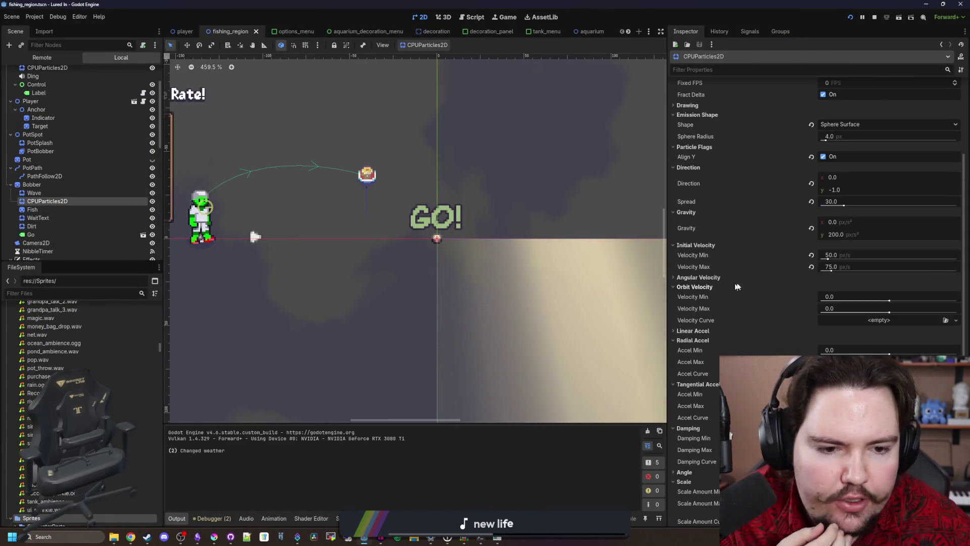
left_click(848, 268)
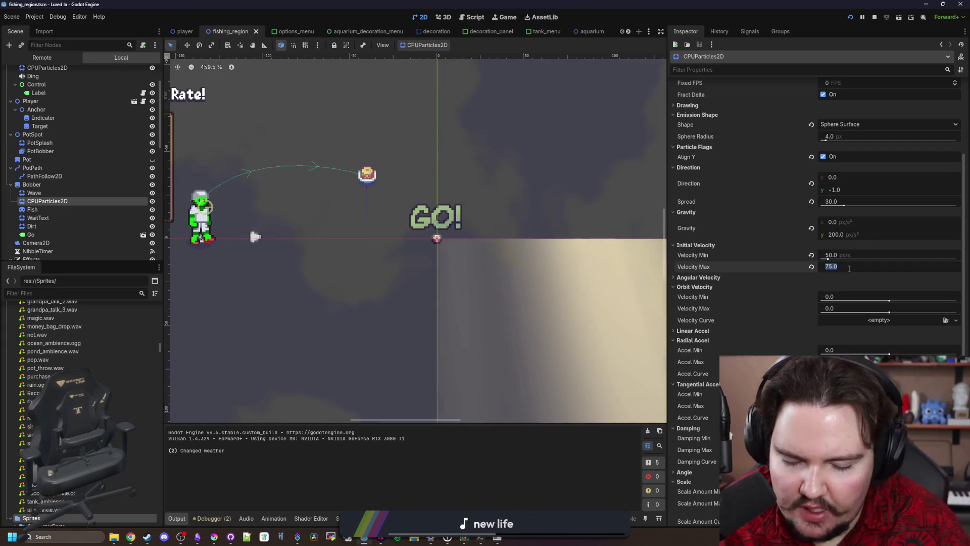
type("100")
left_click(857, 256)
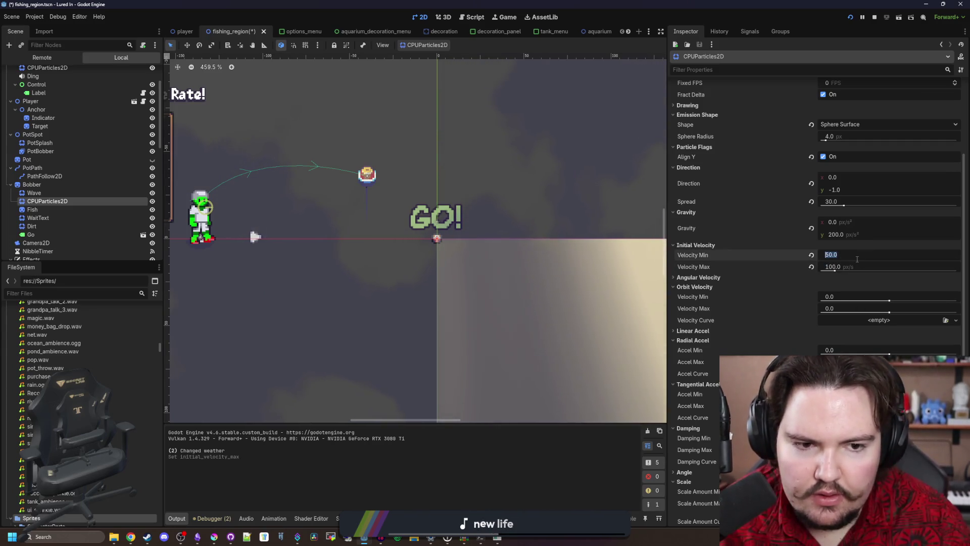
type("75")
key("Return")
key("ctrl+s")
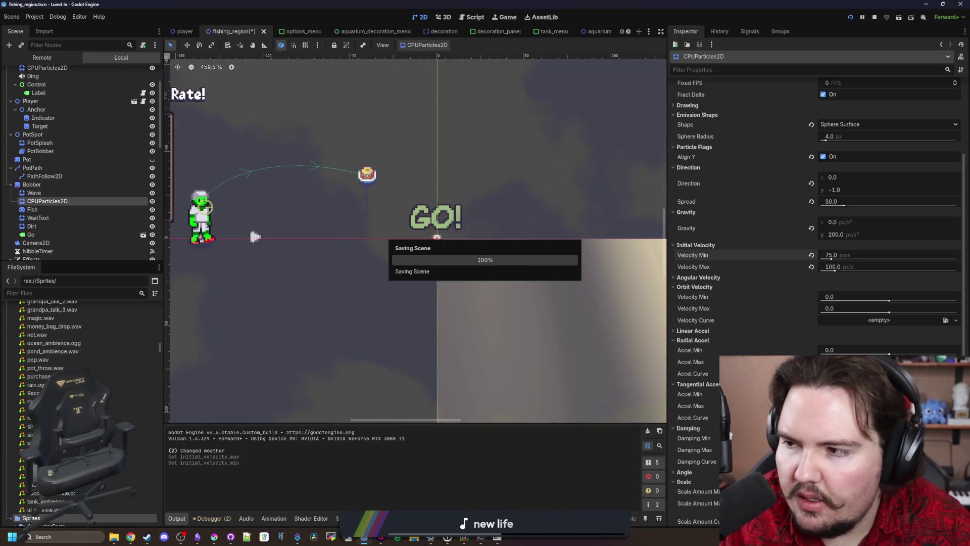
key("F5")
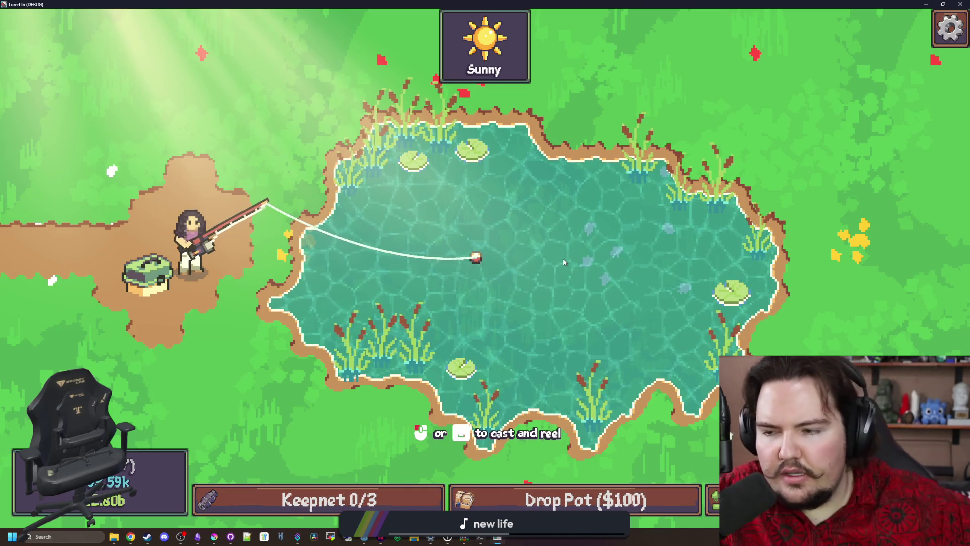
Step: Cast the bobber into the pond four times, reeling in between, then restore down the game window
left_click(562, 259)
mouse_move(563, 259)
left_mouse_down()
mouse_move(544, 235)
mouse_move(537, 278)
mouse_move(510, 248)
mouse_move(580, 287)
mouse_move(538, 257)
left_mouse_up()
left_click(524, 263)
left_click(583, 286)
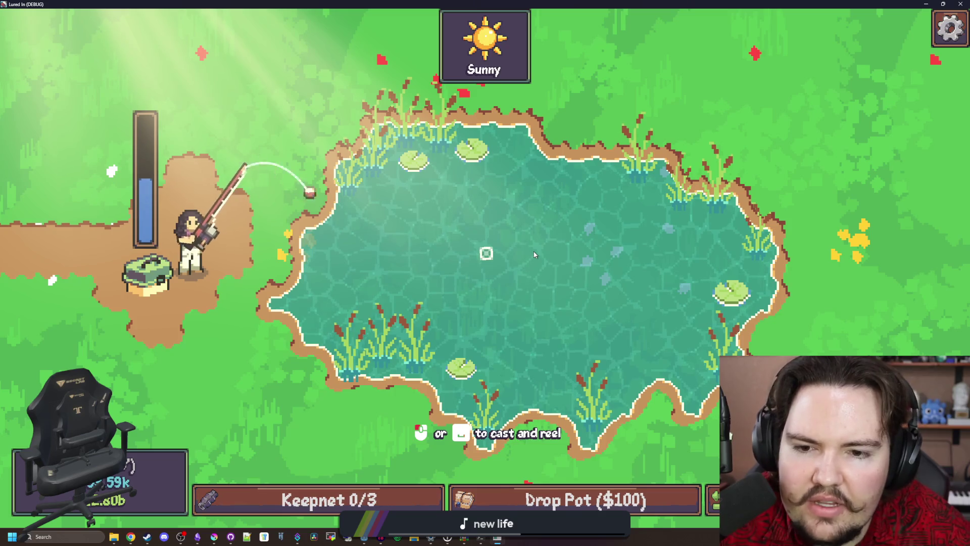
left_click(486, 261)
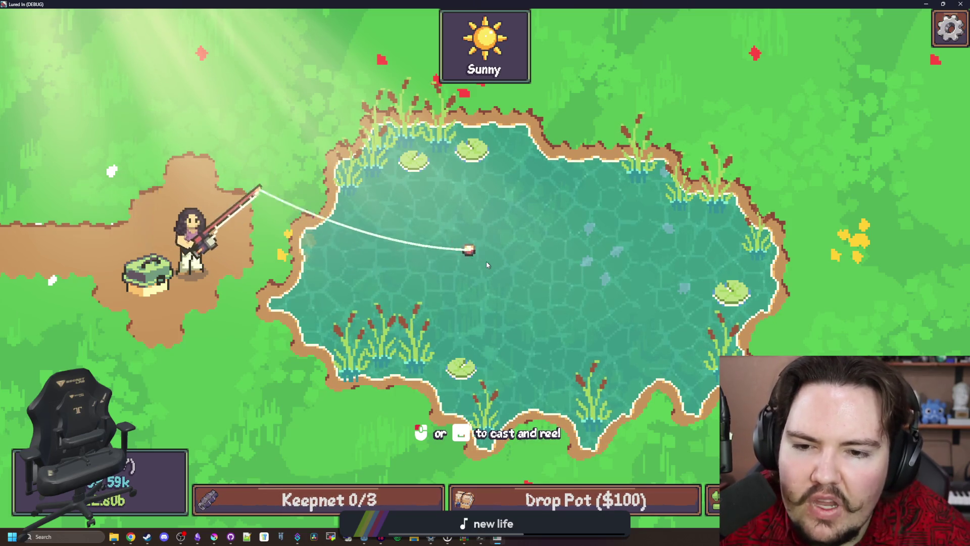
left_click_drag(485, 261, 486, 262)
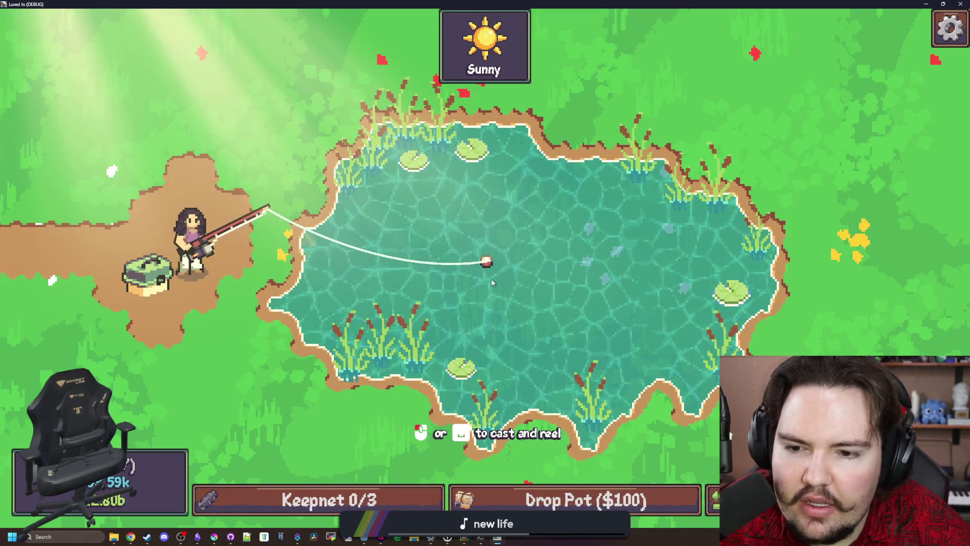
left_click(494, 270)
mouse_move(495, 269)
left_mouse_down()
mouse_move(385, 262)
mouse_move(448, 265)
left_mouse_up()
left_click(467, 256)
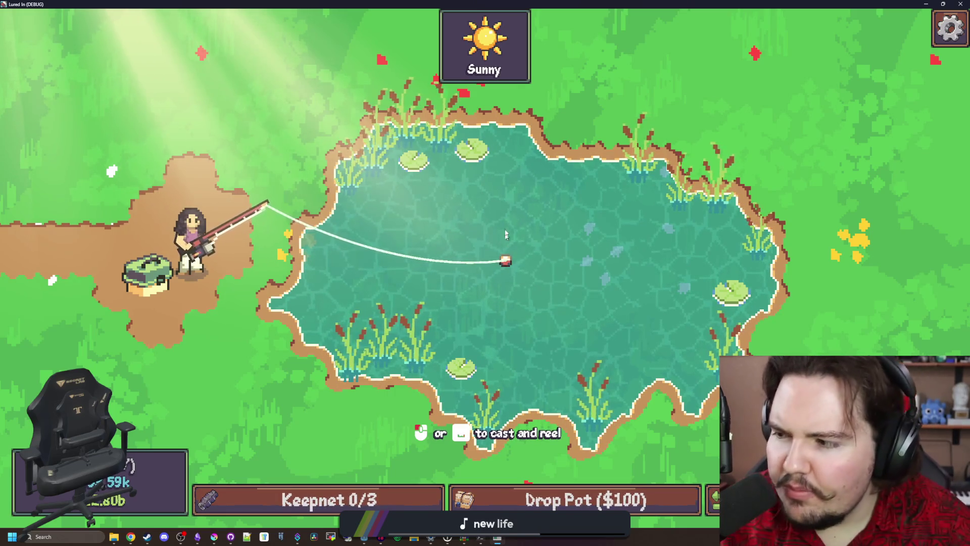
key("super+Down")
key("super+Down")
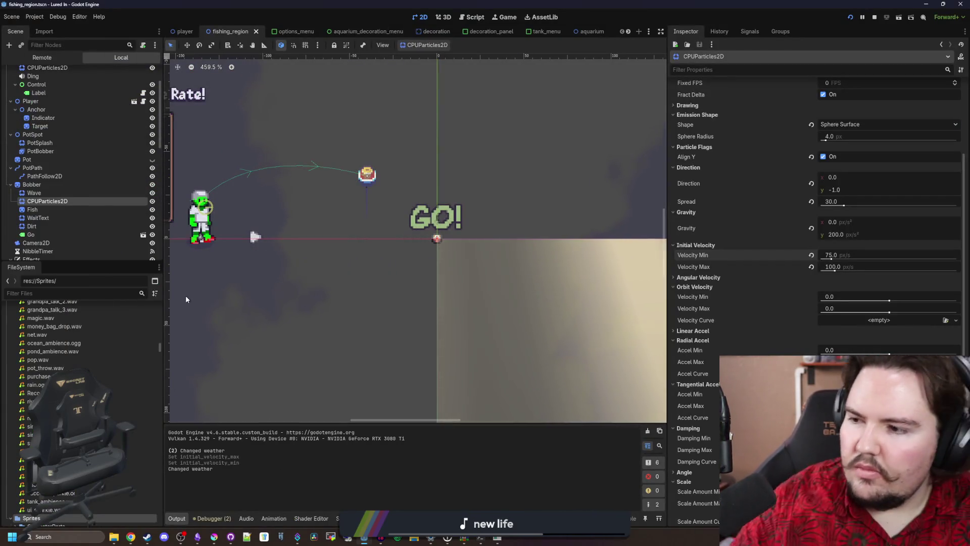
Step: Stop the game and review the nibble, lucky hook and reel tween code in fishing_region.gd
key("F8")
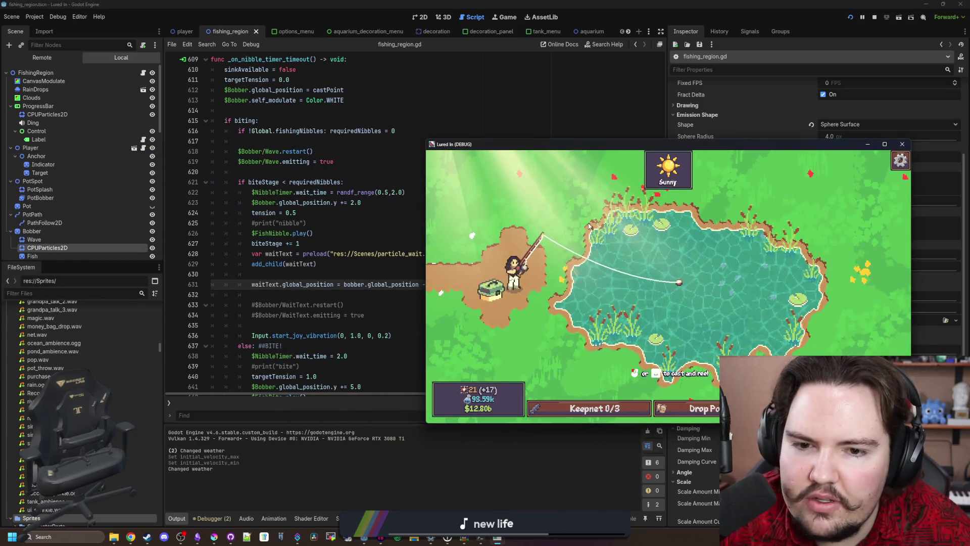
key("super+Down")
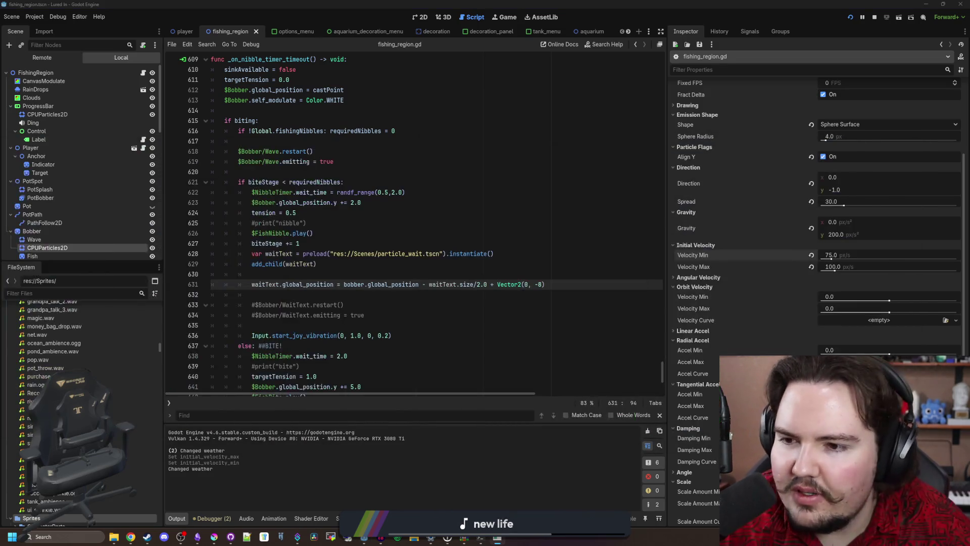
left_click(336, 191)
left_click(371, 213)
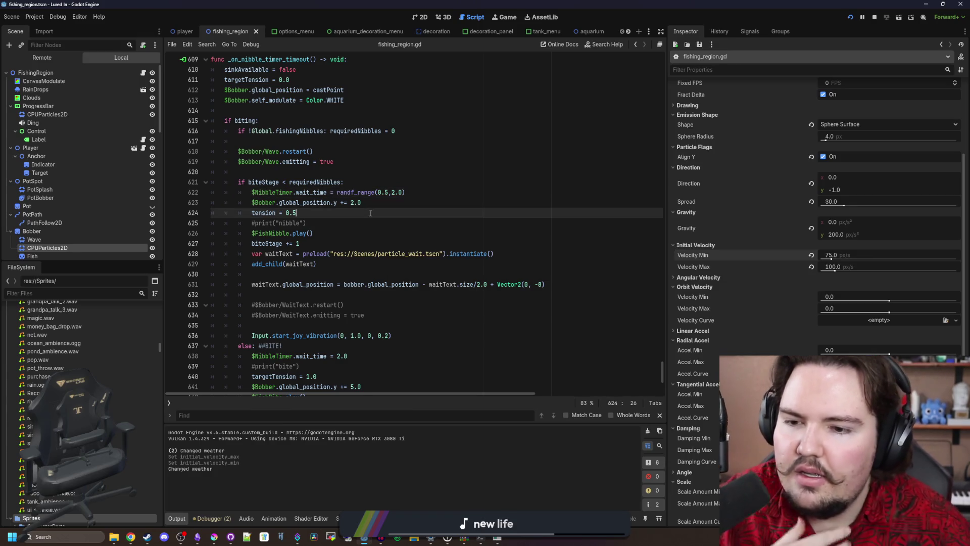
scroll(370, 213, "up", 15)
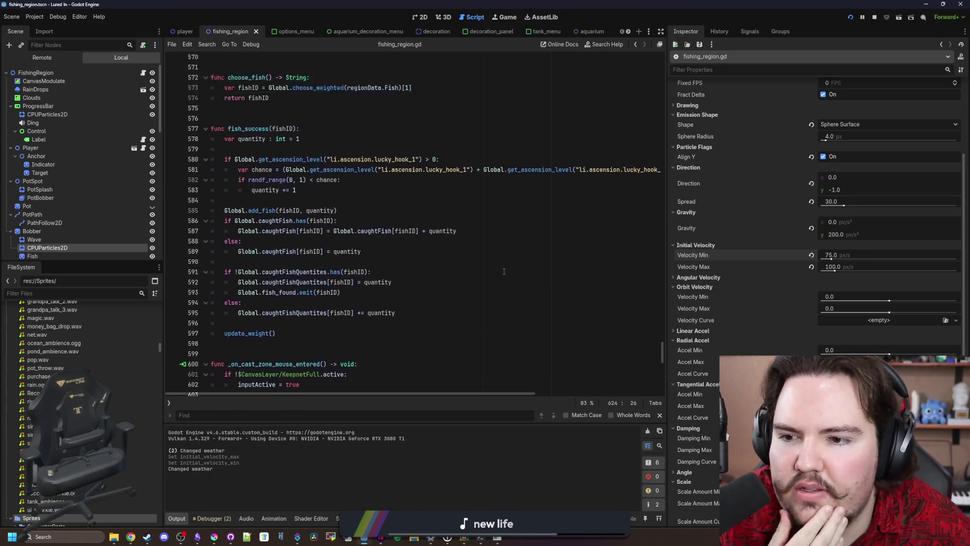
left_click(490, 270)
scroll(489, 270, "up", 7)
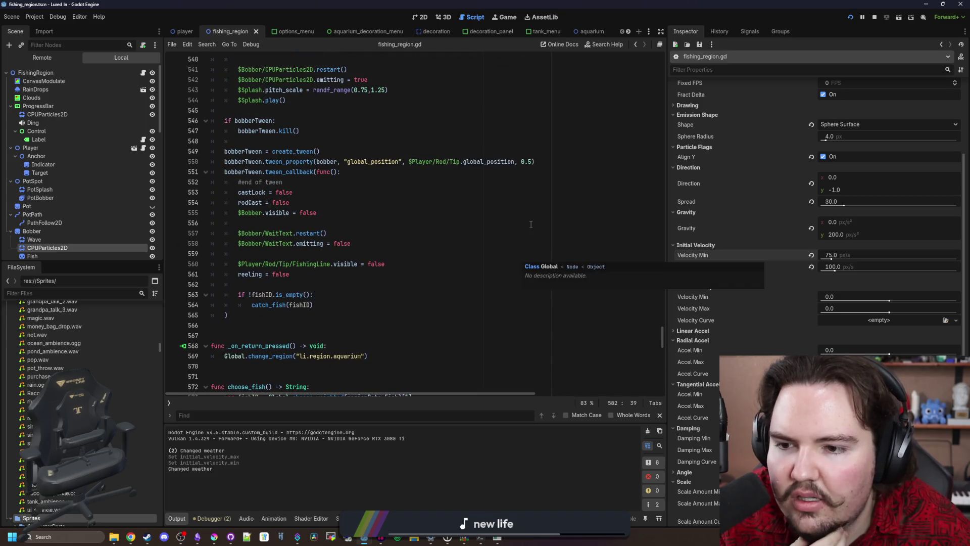
left_click(394, 232)
scroll(390, 234, "up", 2)
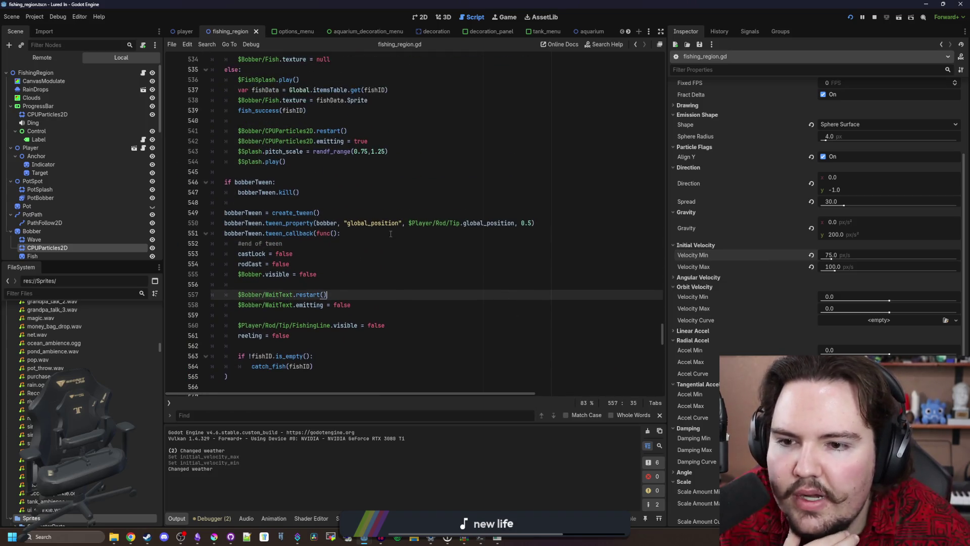
left_click_drag(317, 223, 469, 228)
left_click(433, 239)
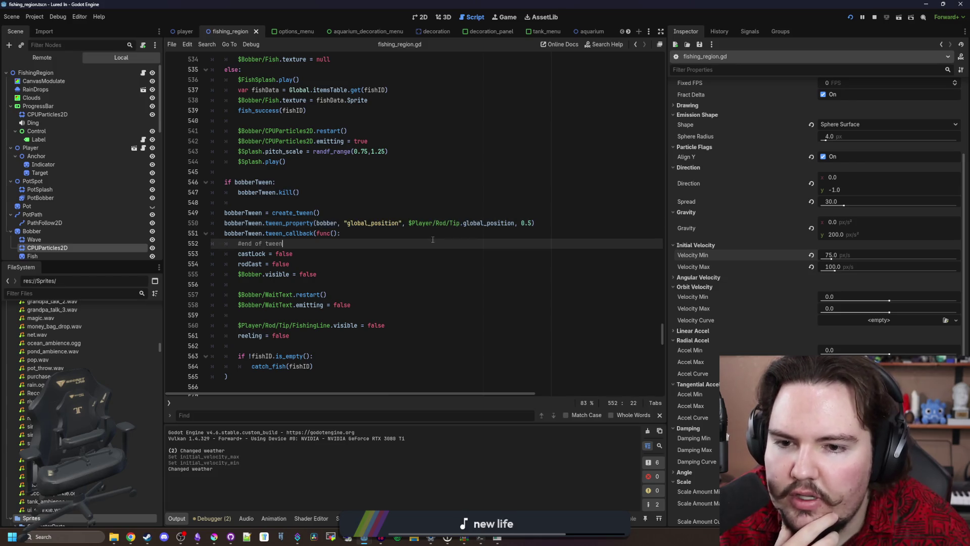
Step: Scroll up through fishing_region.gd to the bobber cast tween near line 420
scroll(389, 227, "up", 5)
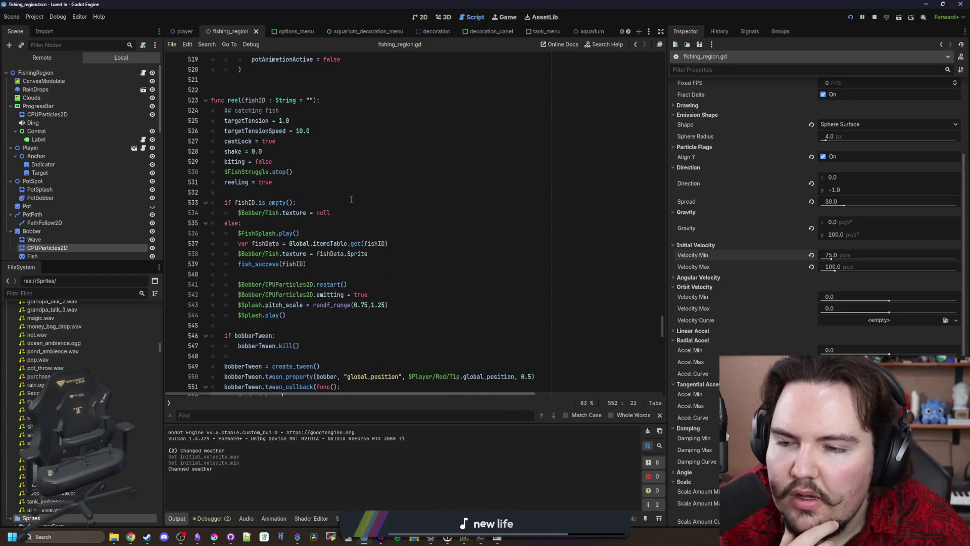
scroll(347, 149, "up", 10)
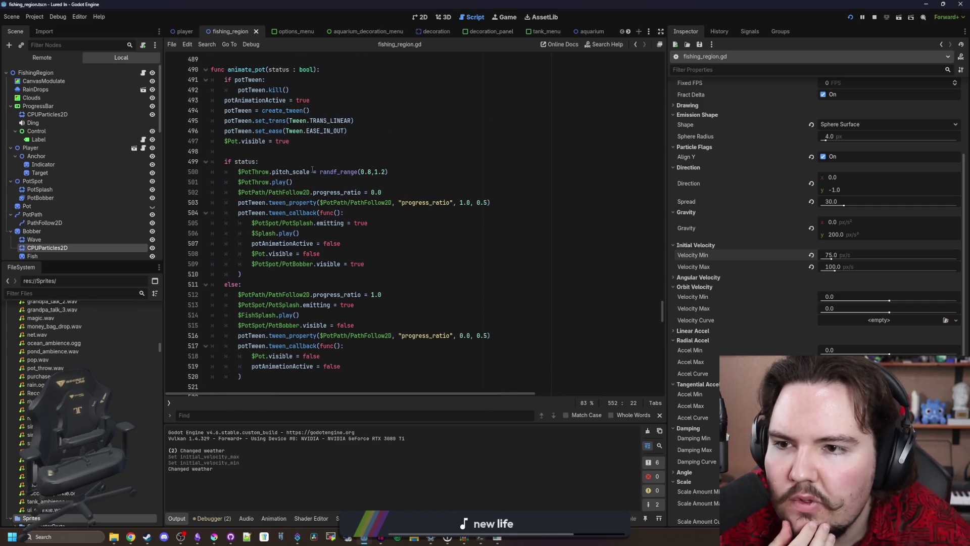
scroll(312, 169, "up", 15)
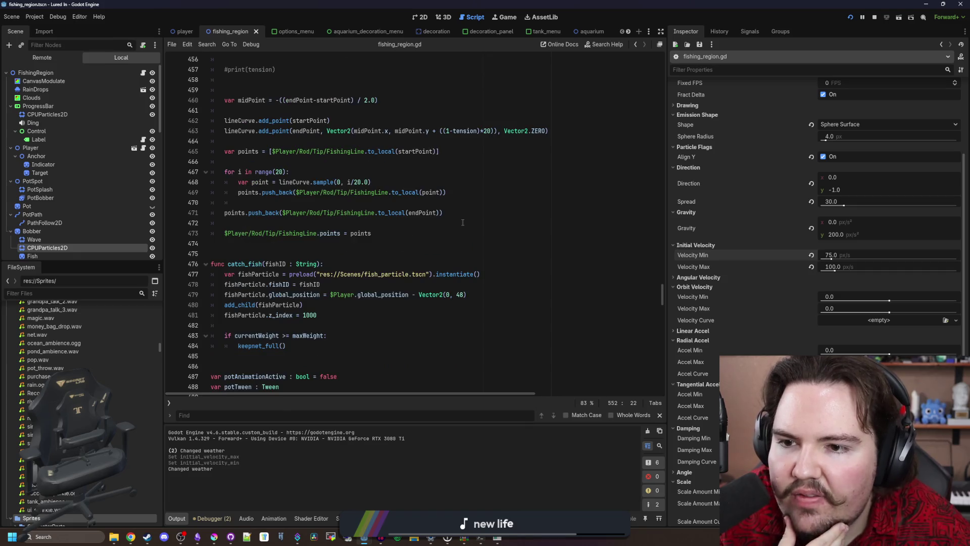
scroll(462, 224, "up", 10)
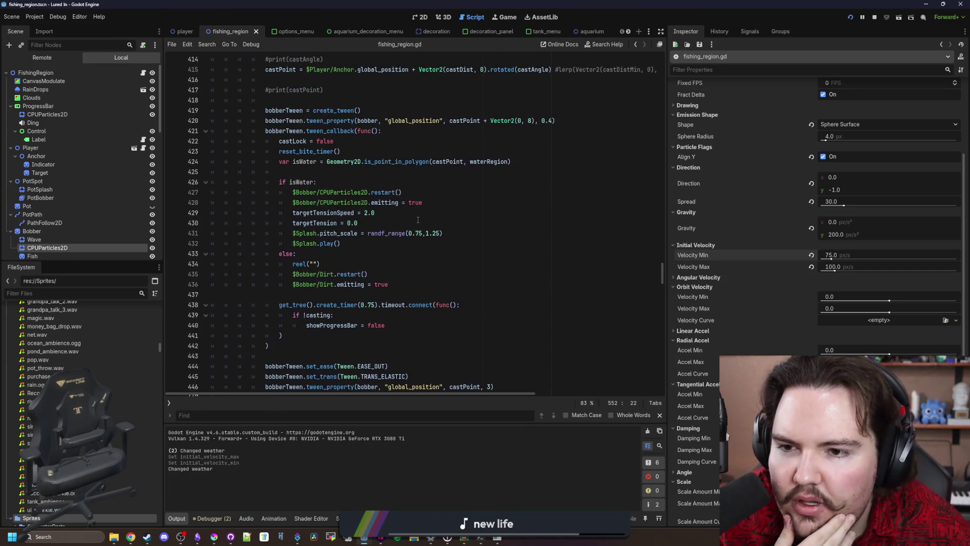
scroll(405, 248, "up", 2)
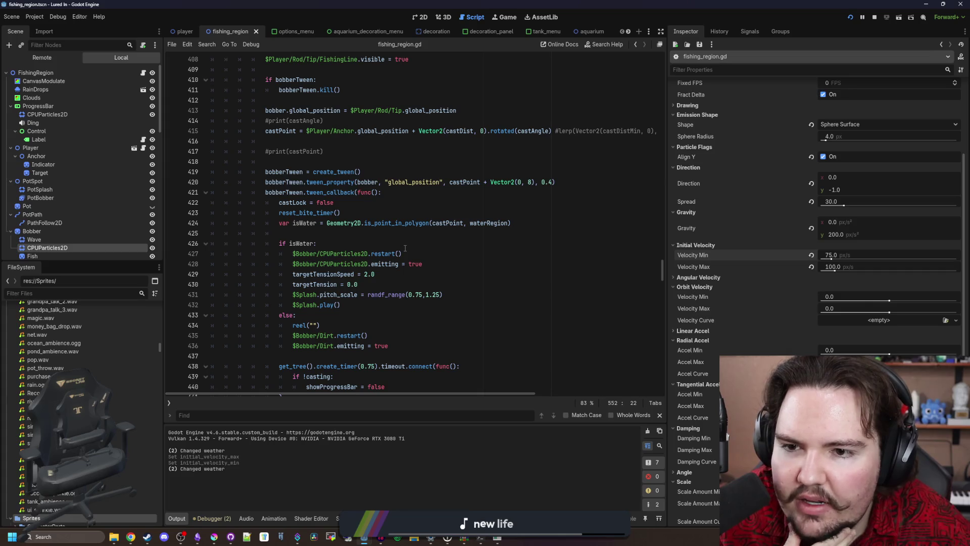
scroll(405, 248, "up", 1)
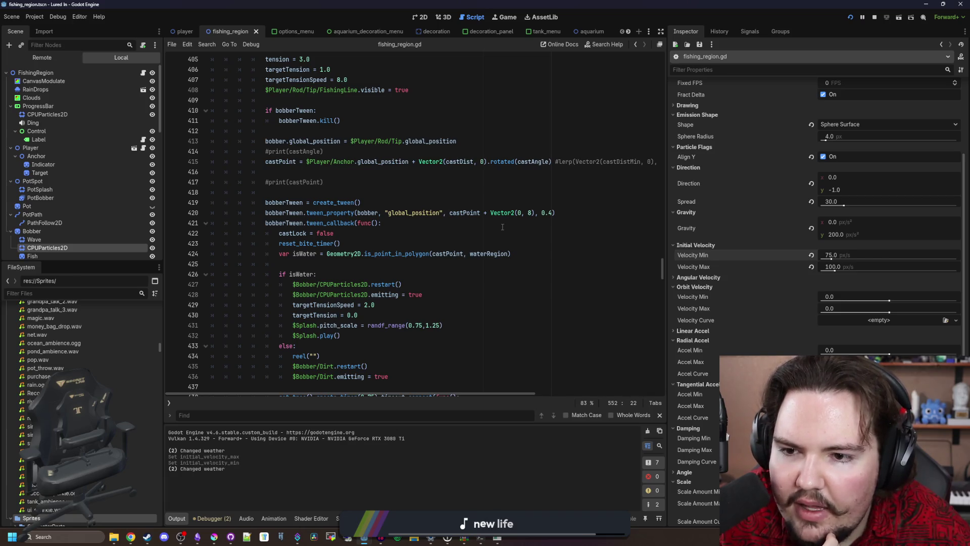
scroll(328, 209, "down", 4)
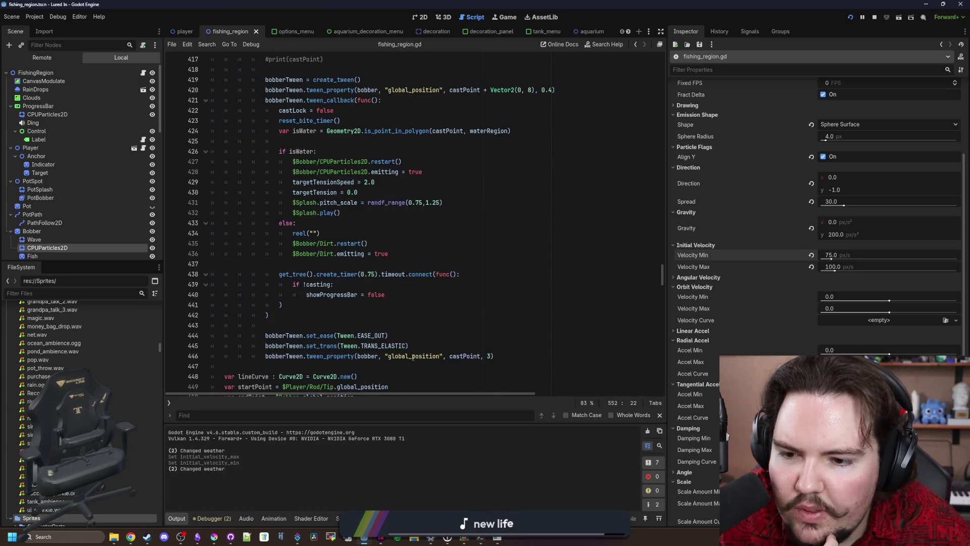
mouse_move(410, 357)
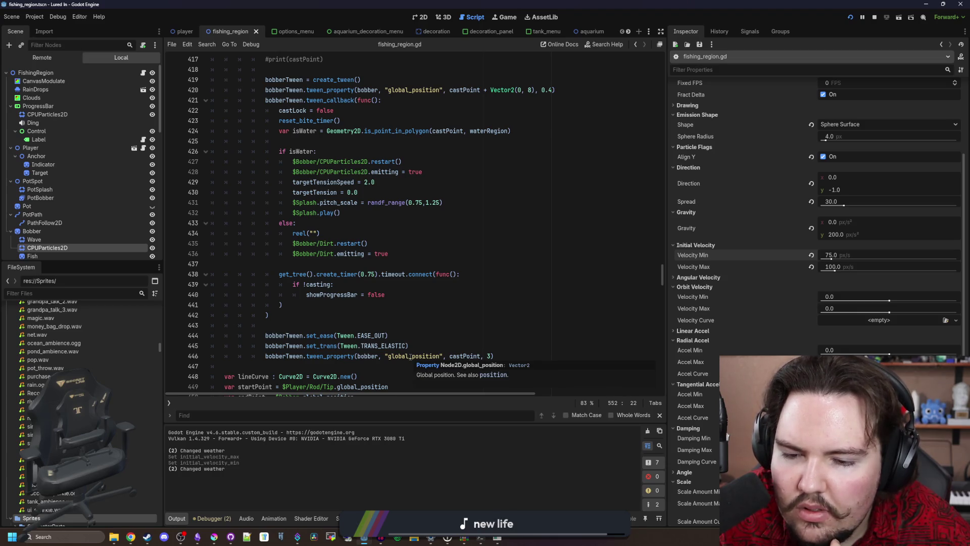
scroll(410, 357, "up", 3)
Step: Change the cast tween target to castPoint + Vector2(0, 0) and save fishing_region.gd
left_click(574, 181)
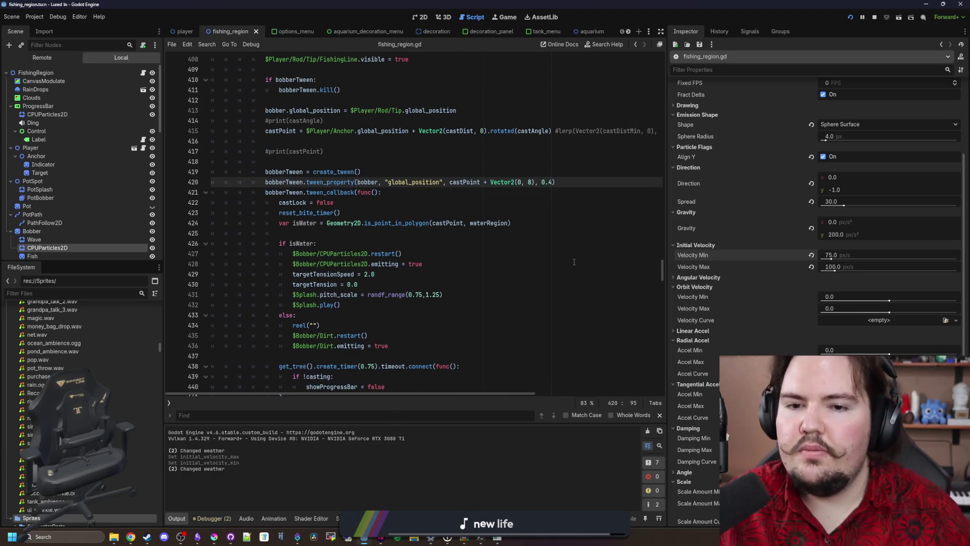
scroll(573, 261, "right", 3)
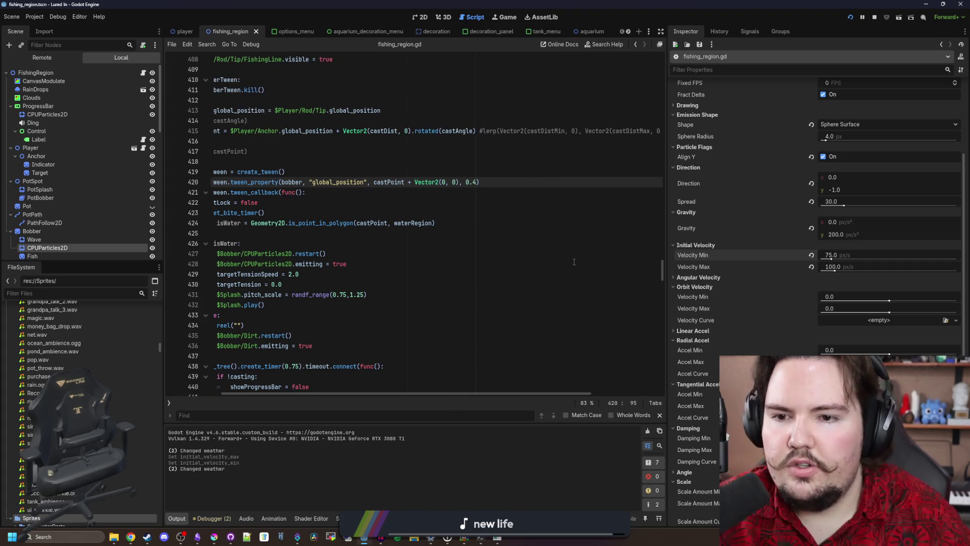
scroll(505, 243, "left", 3)
left_click(374, 213)
key("ctrl+s")
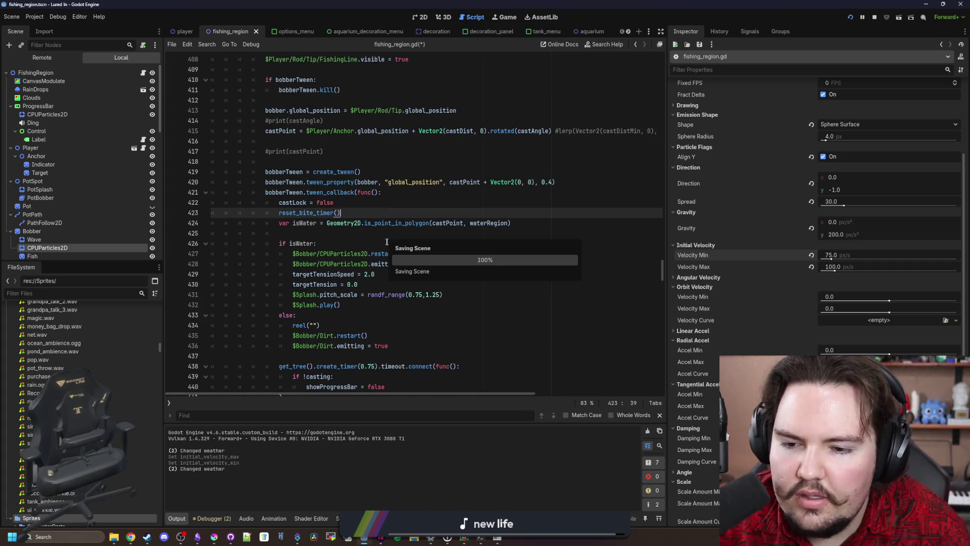
scroll(362, 178, "down", 4)
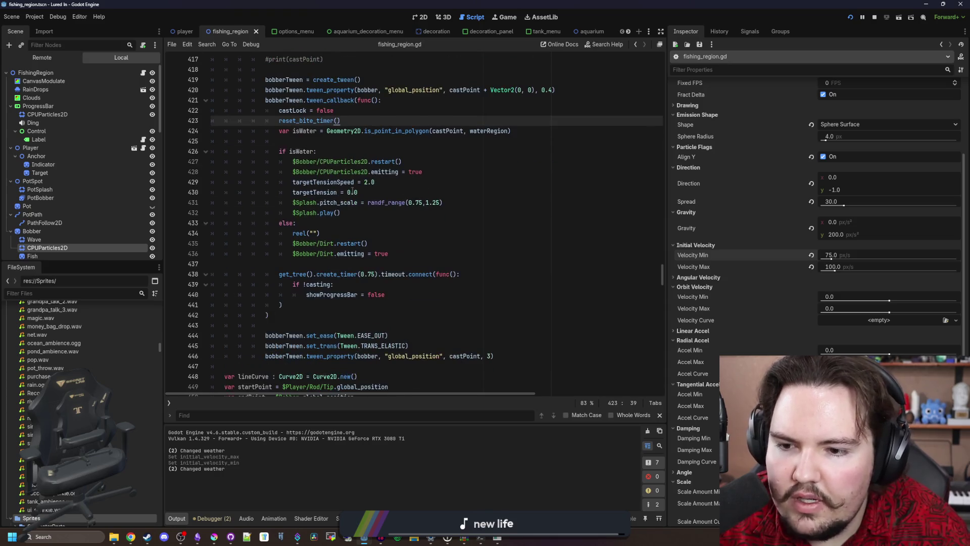
left_click(421, 313)
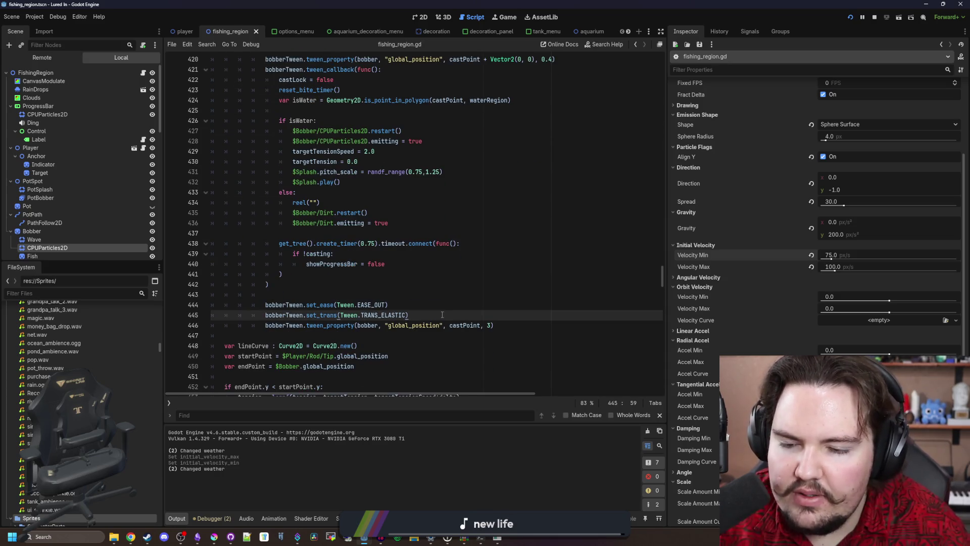
Step: Add a bobberTween.tween_callback lambda on line 446 offsetting bobber.global_position by Vector2(0, 8), and save
key("Return")
key("BackSpace")
key("BackSpace")
type("bb")
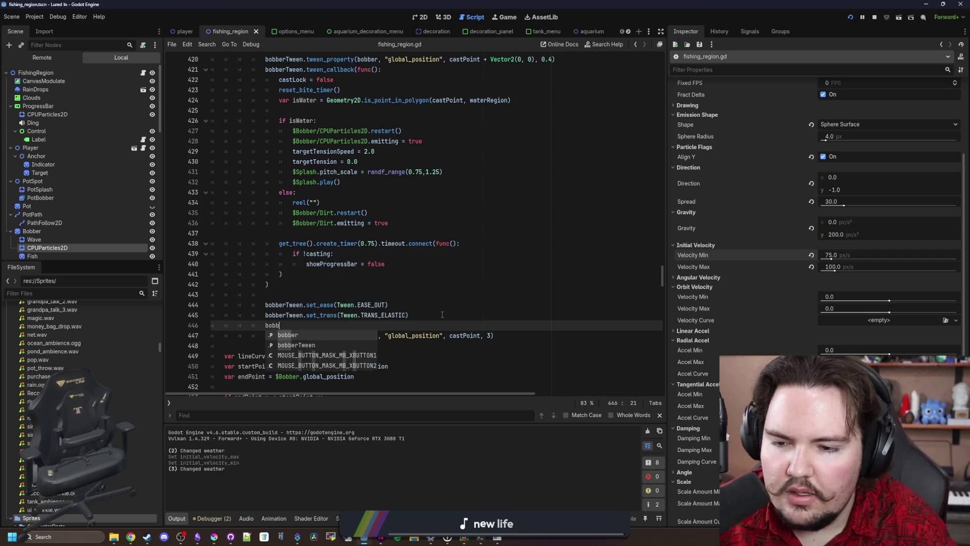
type("erTween.tween_c")
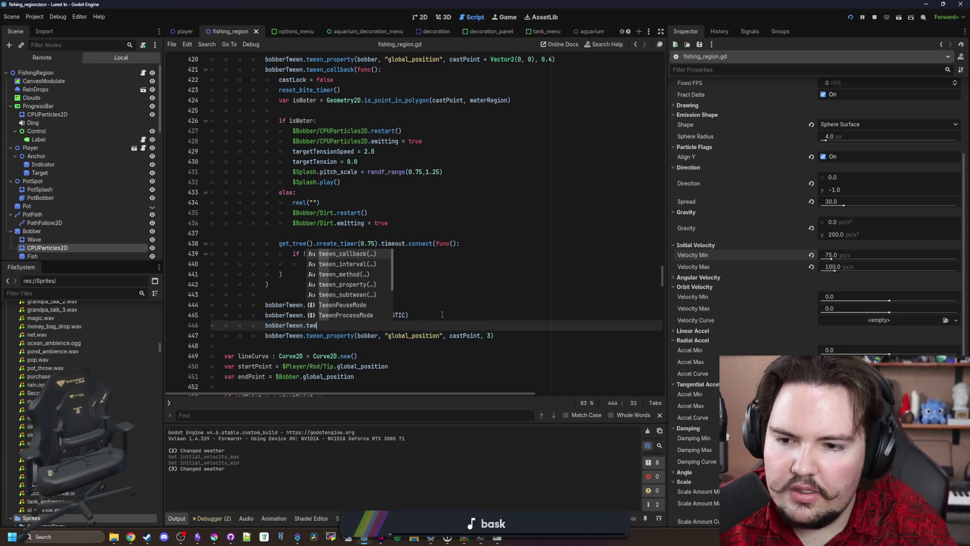
key("Return")
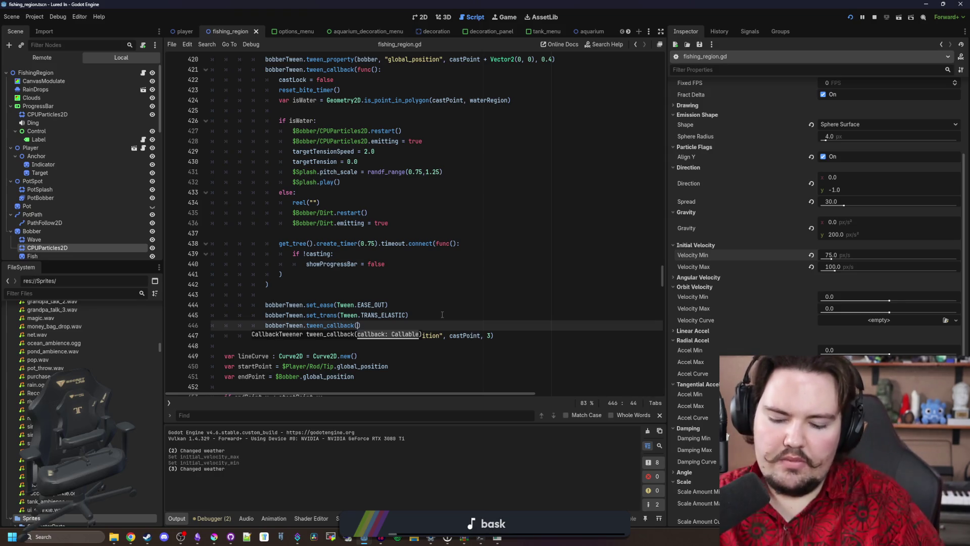
type("func(): b")
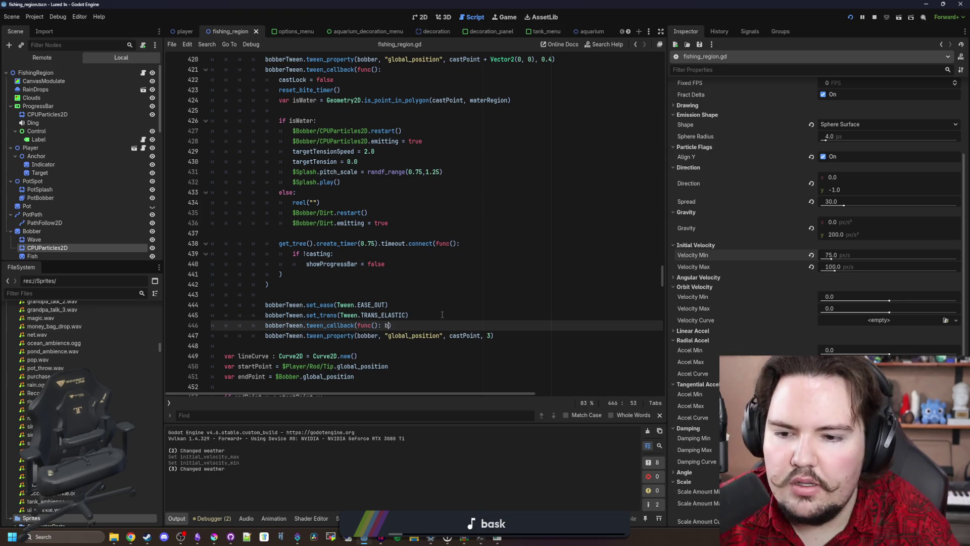
type("obber.global_po")
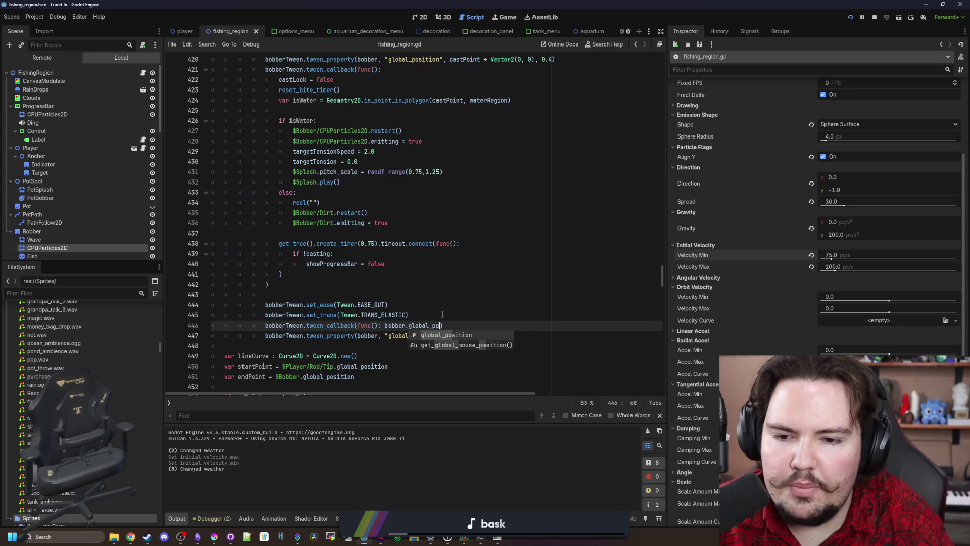
type("sition + Vector2")
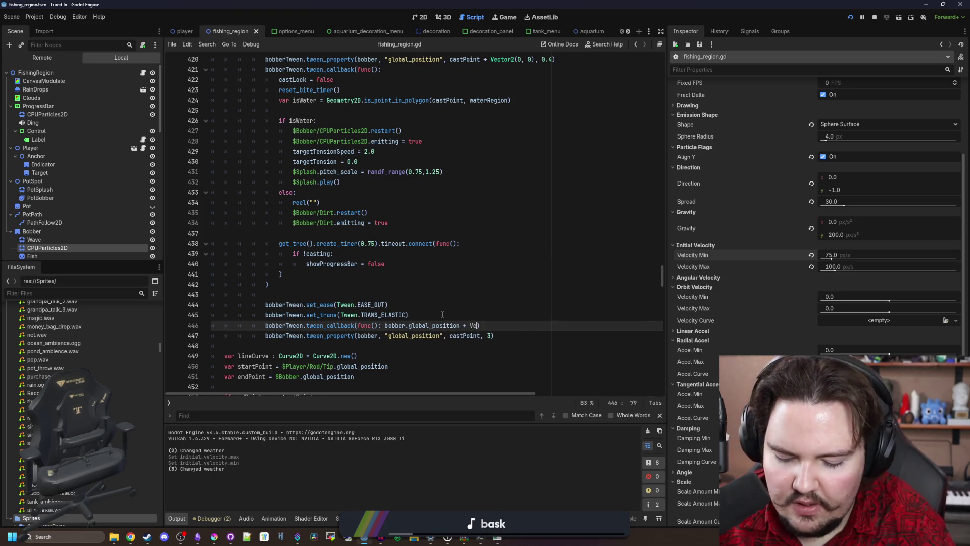
type("(0, 8")
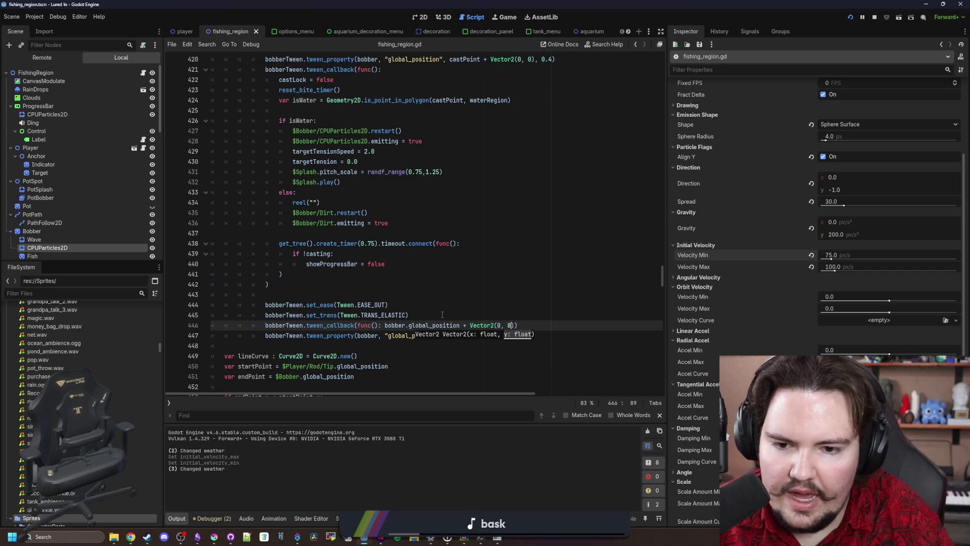
left_click(442, 314)
key("ctrl+s")
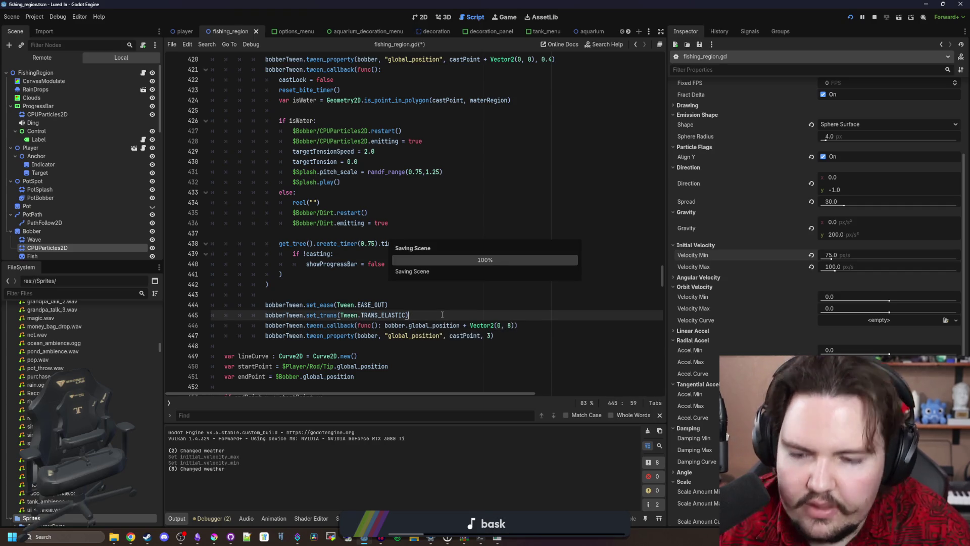
Step: Fix the line 446 warning by changing the lambda's + to += on global_position
left_click(433, 301)
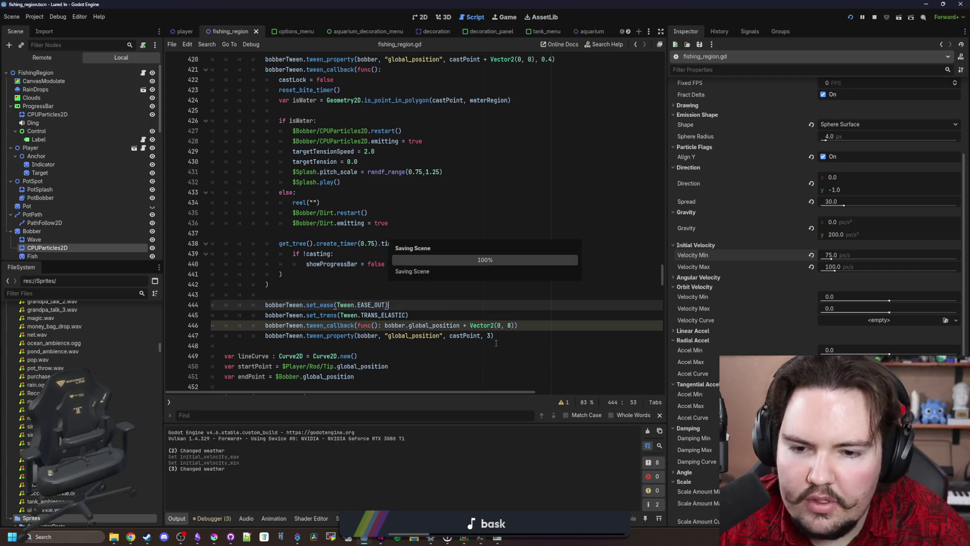
left_click(515, 324)
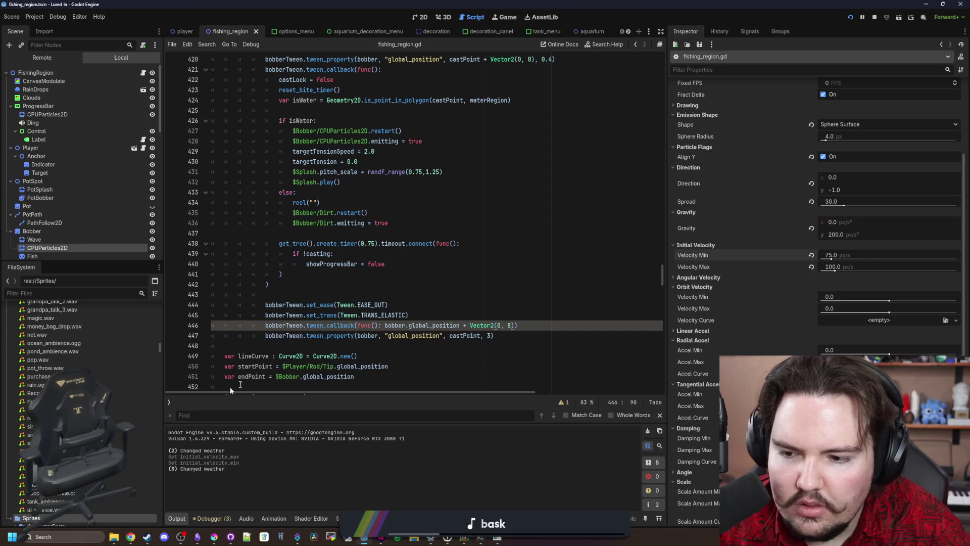
left_click(566, 402)
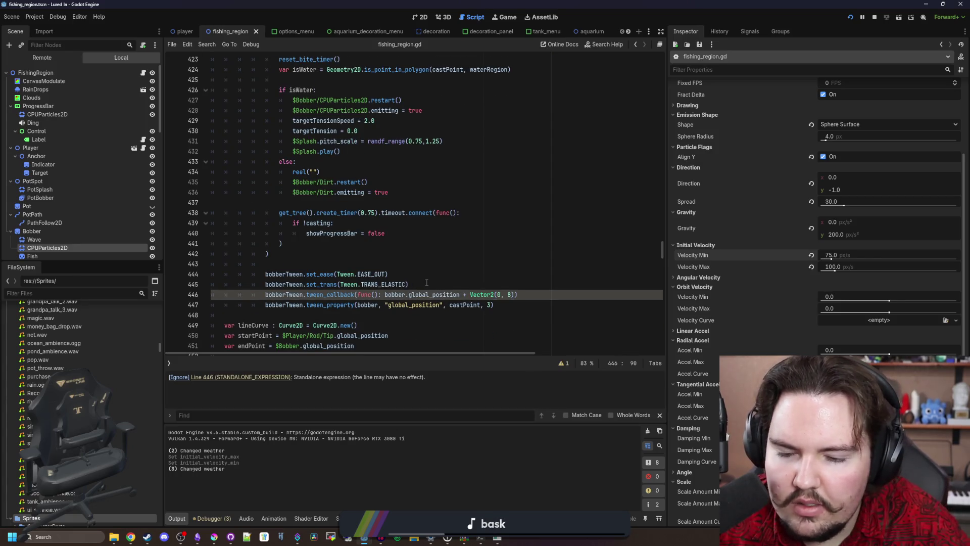
left_click(437, 280)
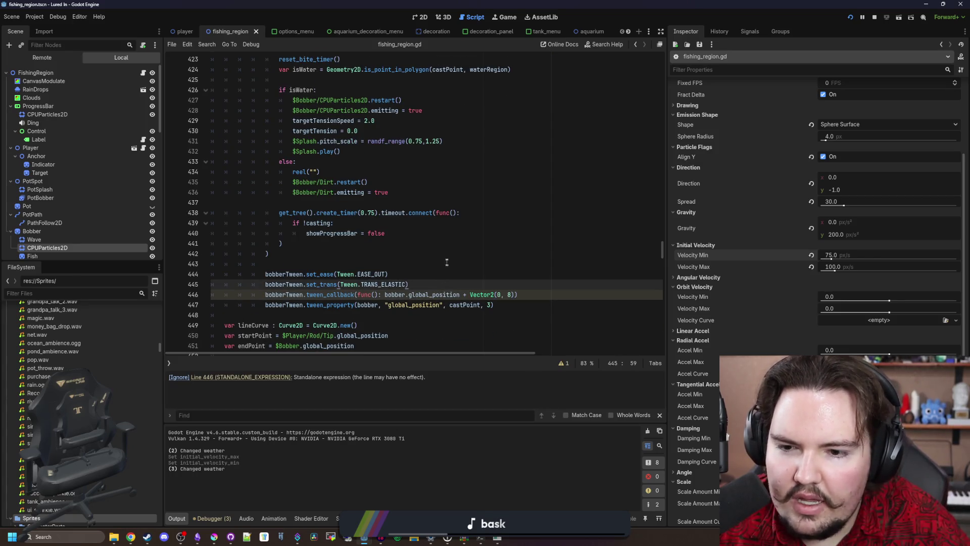
left_click(357, 295)
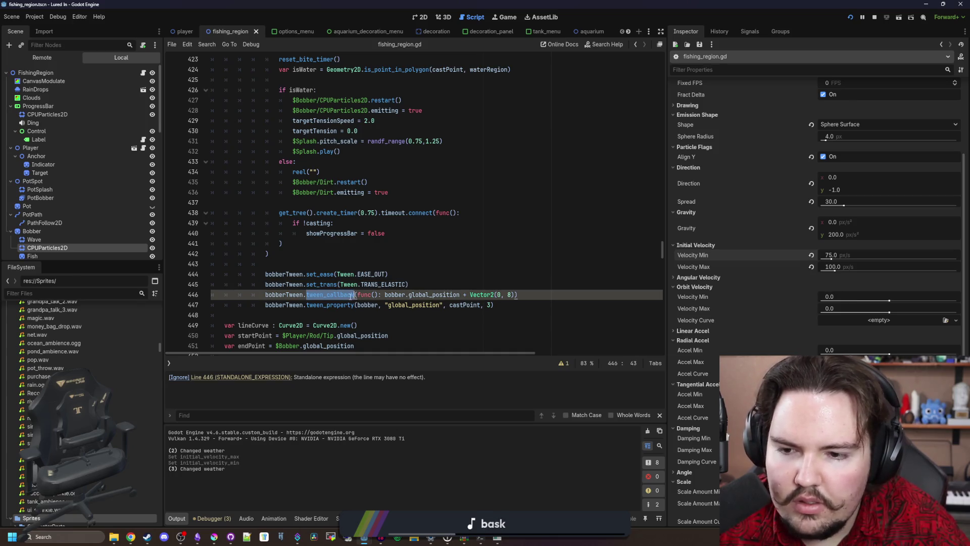
left_click(411, 271)
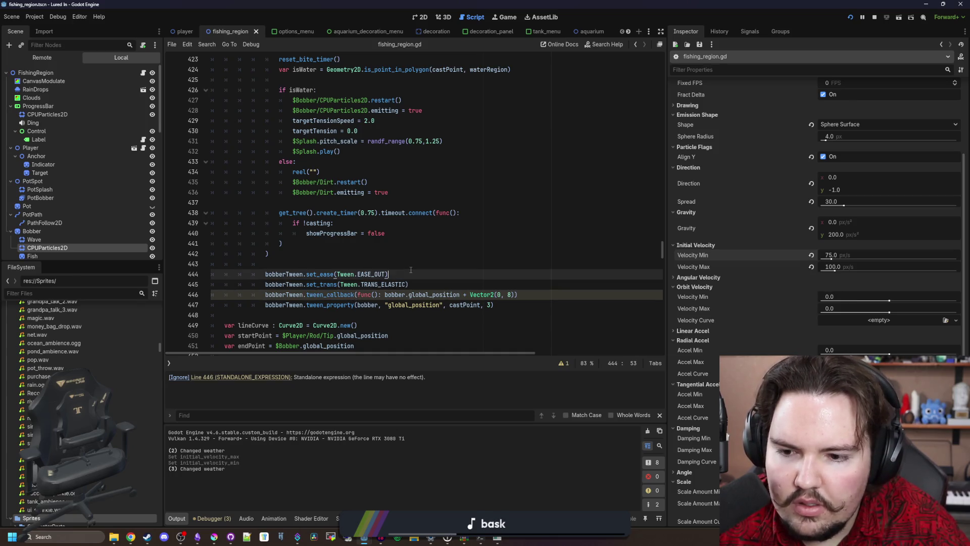
left_click(450, 290)
left_click(467, 295)
type("=")
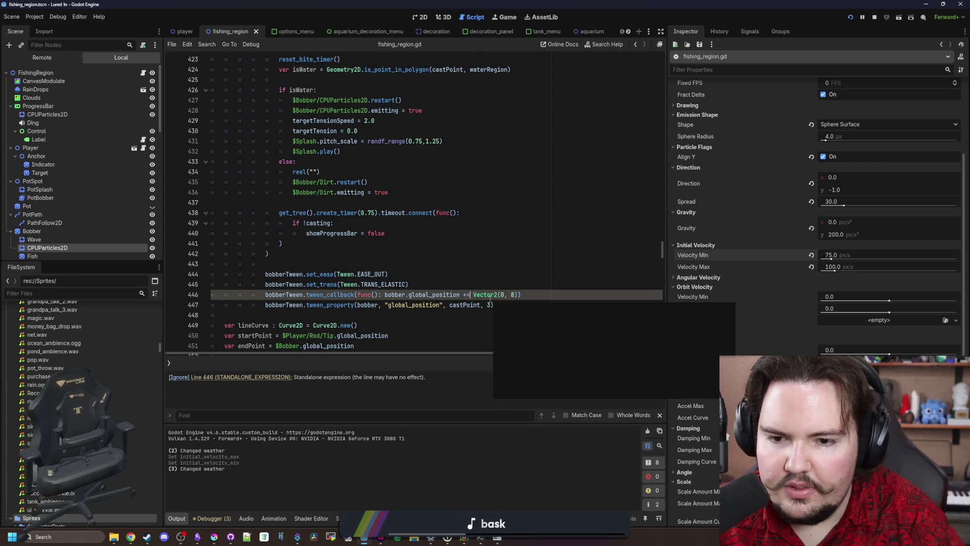
left_click(444, 274)
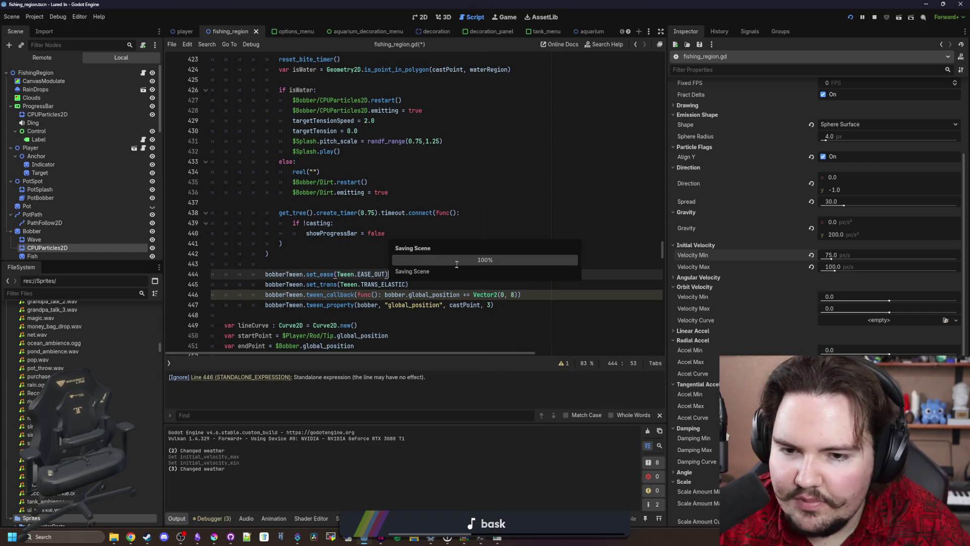
Step: Run the game fullscreen, cast, reel in and cast again, then close it
key("F6")
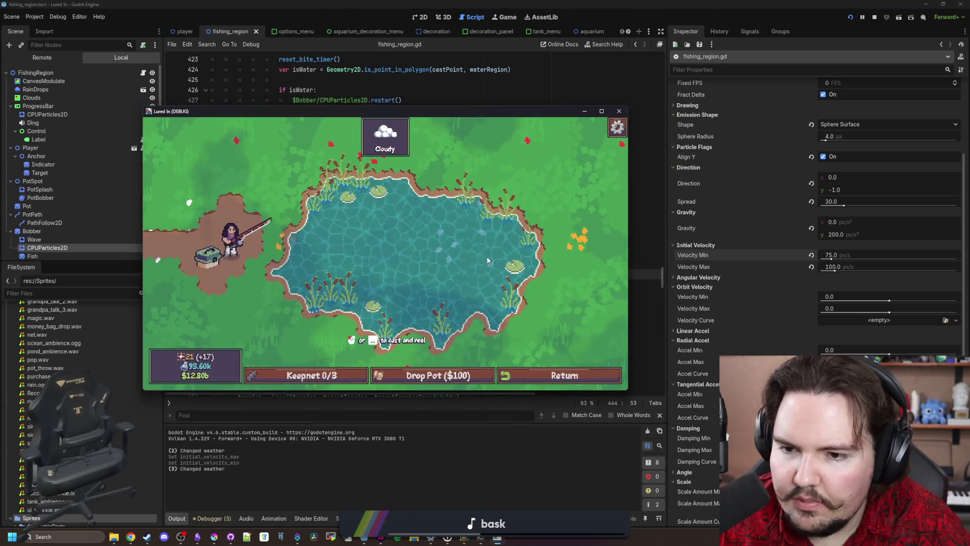
left_click(487, 260)
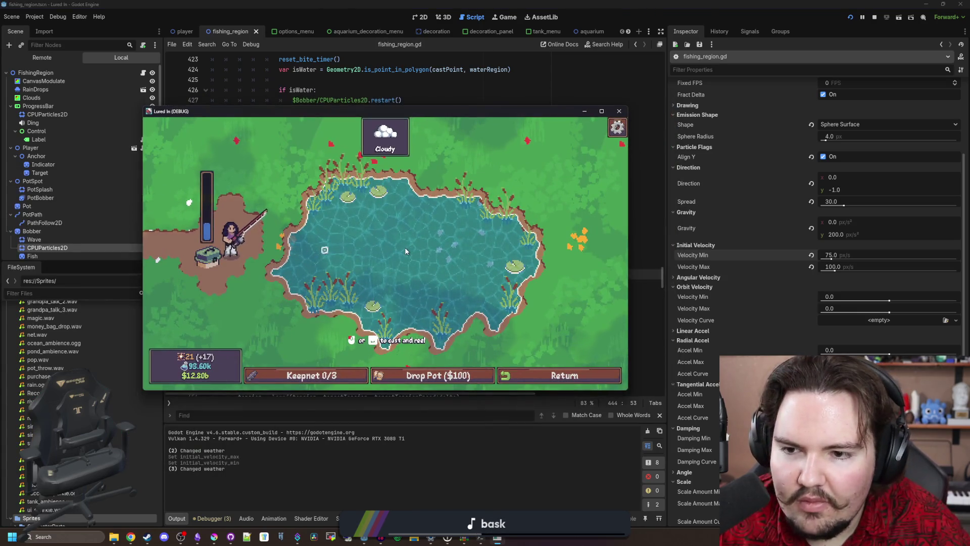
key("F11")
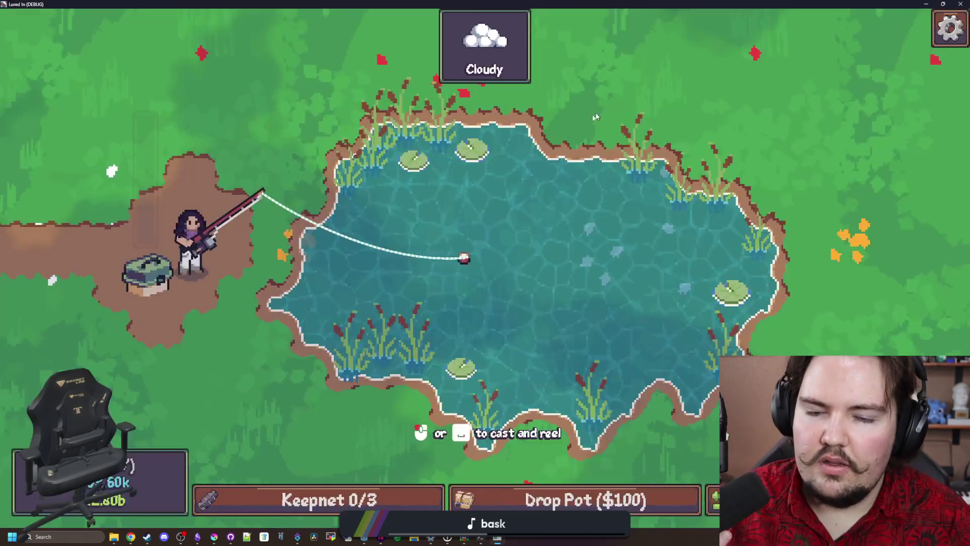
left_click(508, 253)
left_click(516, 243)
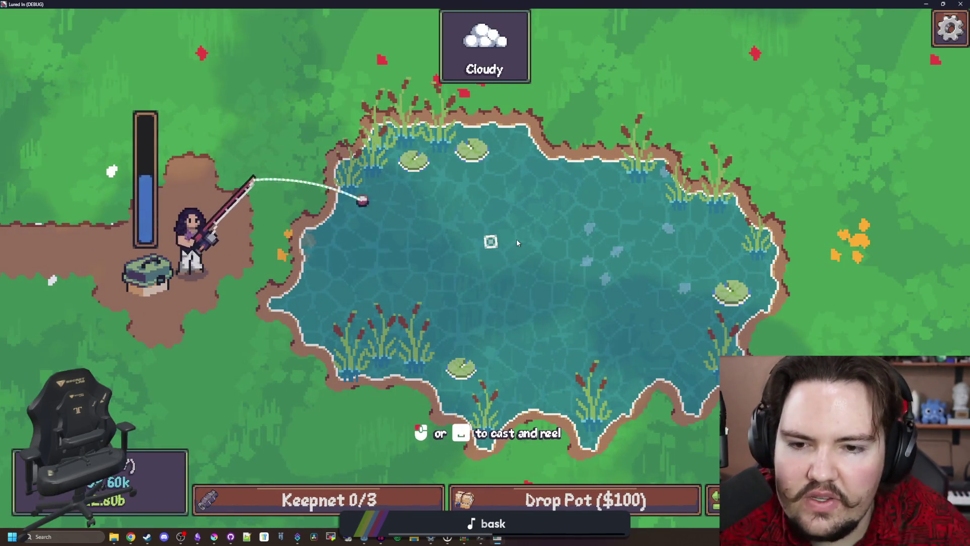
left_click(569, 236)
key("alt+F4")
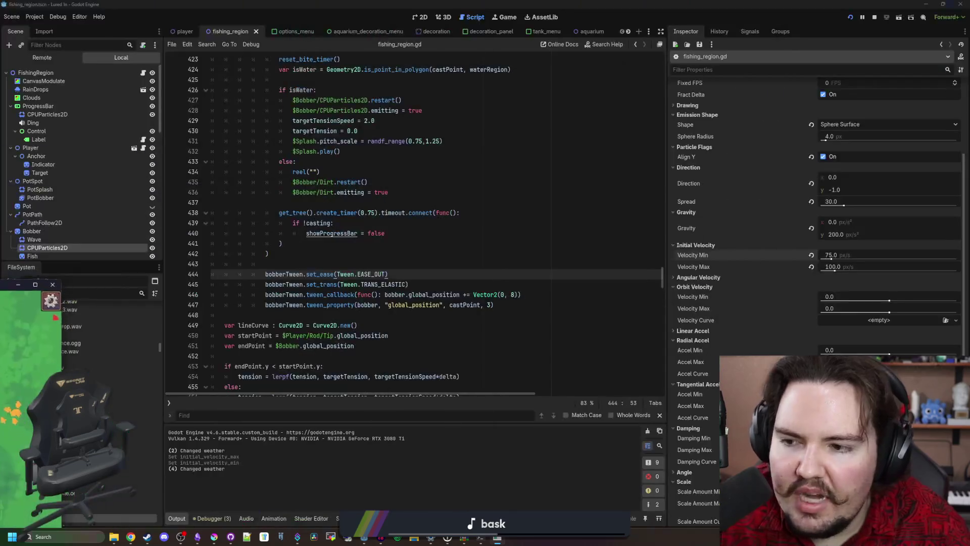
left_click(410, 273)
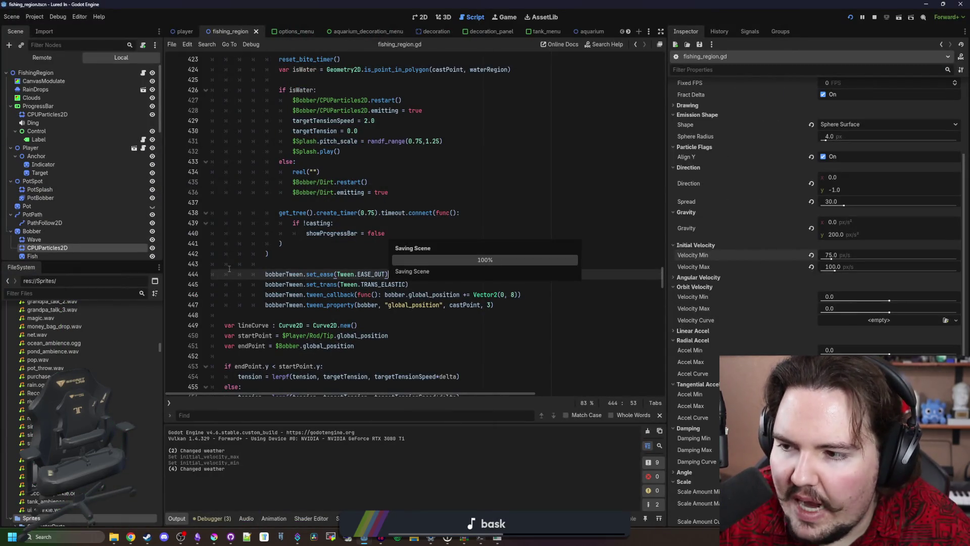
Step: Replace the callback with tween_property(bobber, "global_position", ... Vector2(0, 8), ...) on line 446
left_click(483, 223)
key("ctrl+s")
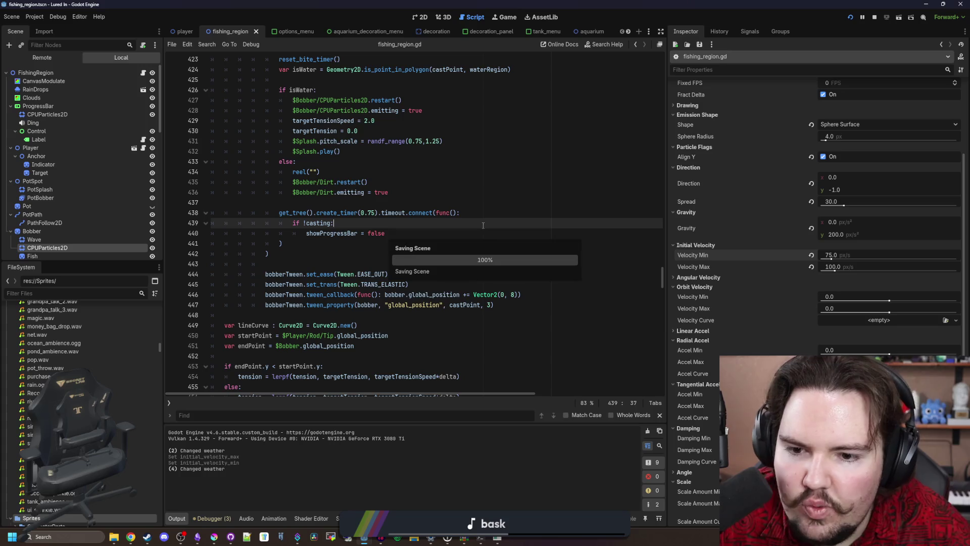
left_click(429, 267)
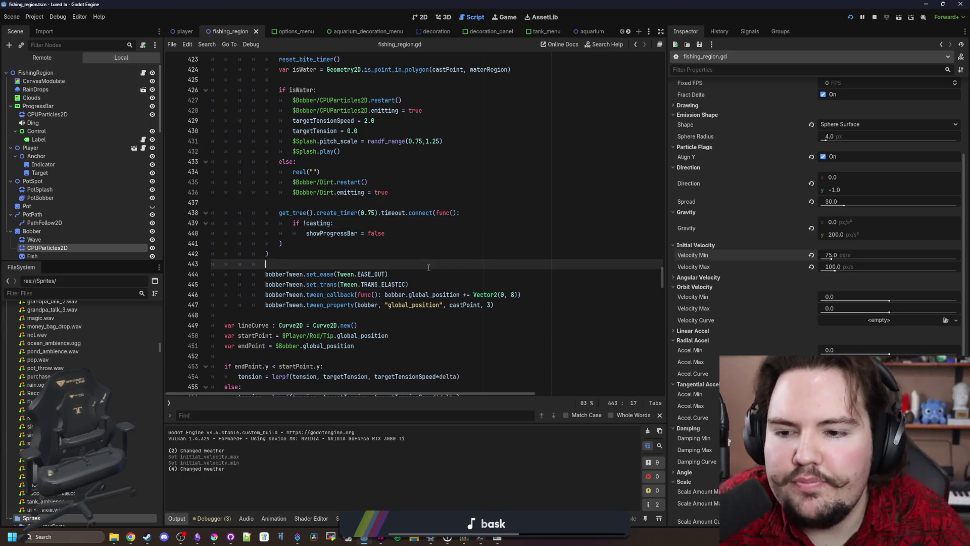
left_click(461, 284)
key("ctrl+s")
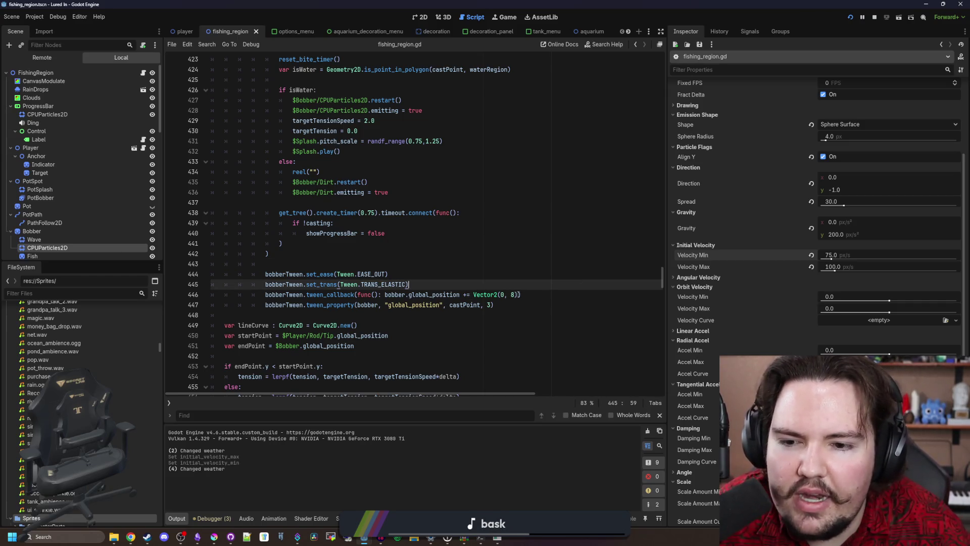
mouse_move(519, 294)
left_mouse_down()
mouse_move(267, 294)
mouse_move(358, 294)
left_mouse_up()
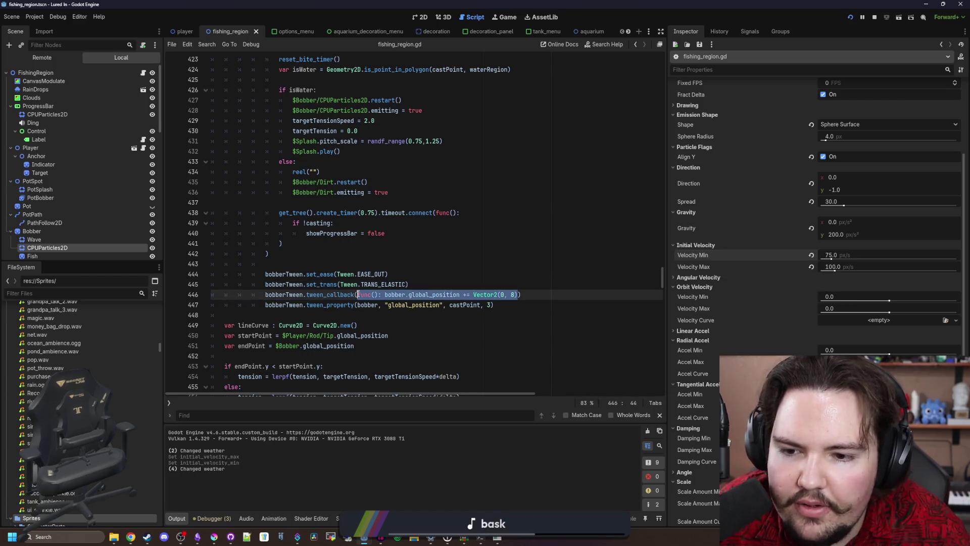
key("BackSpace")
key("BackSpace")
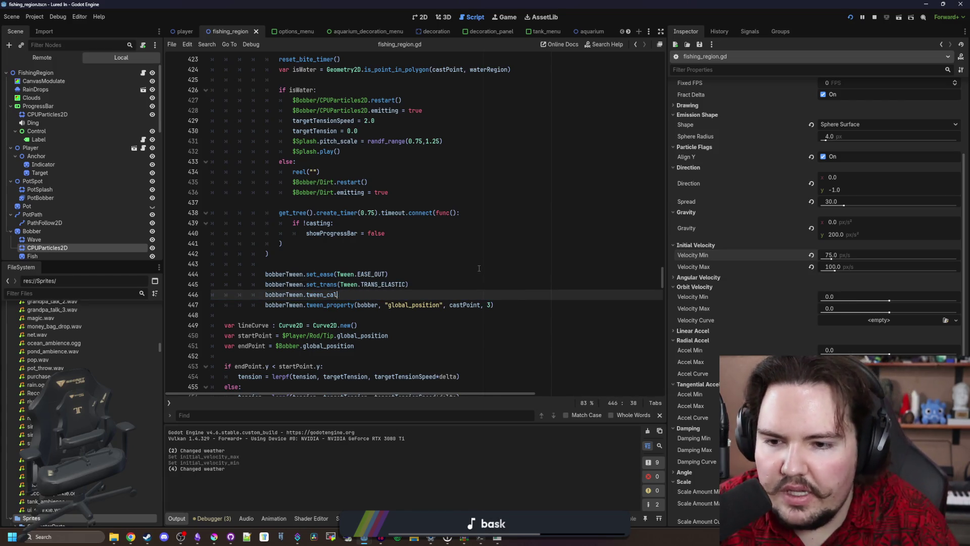
type("prop")
key("Return")
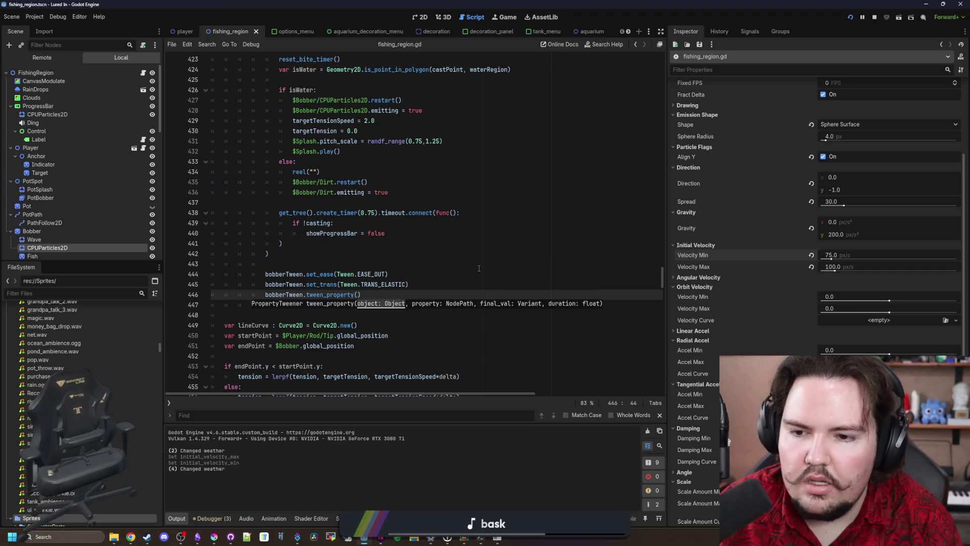
type("bobber, \"")
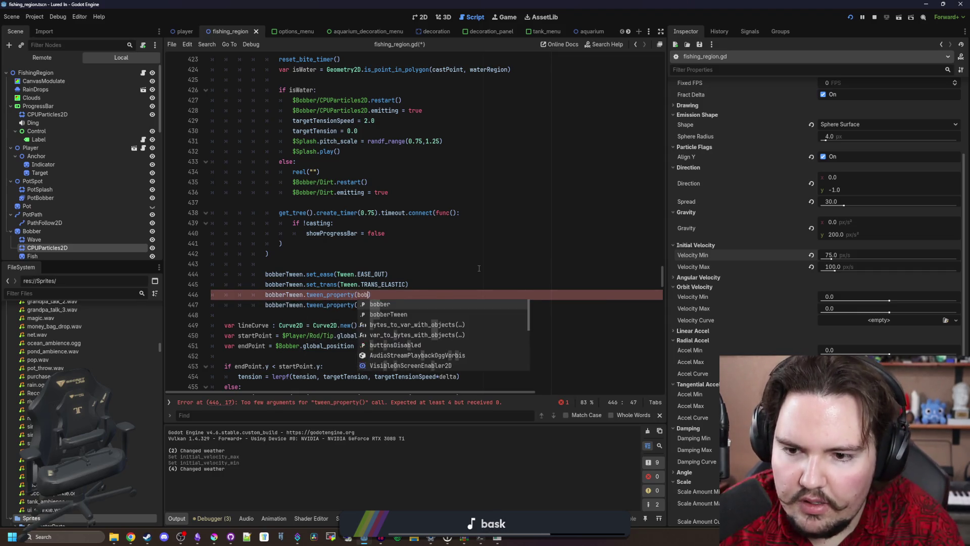
type("glob")
key("Return")
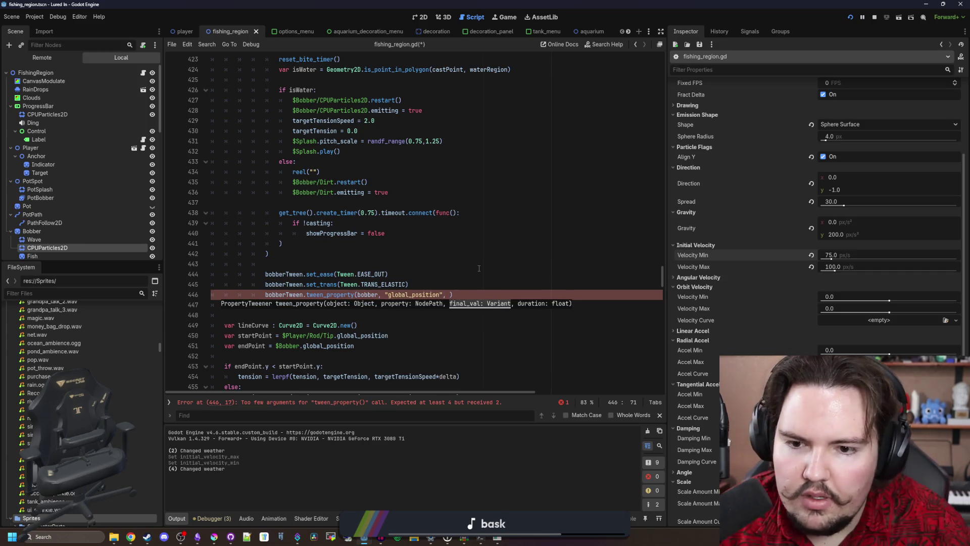
left_click(479, 268)
left_click(452, 294)
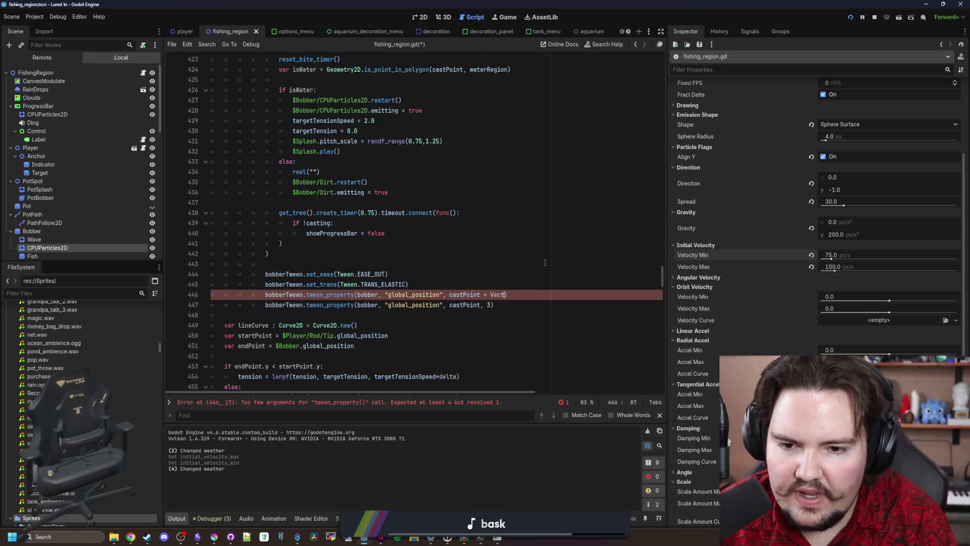
type("or2(0, 8)")
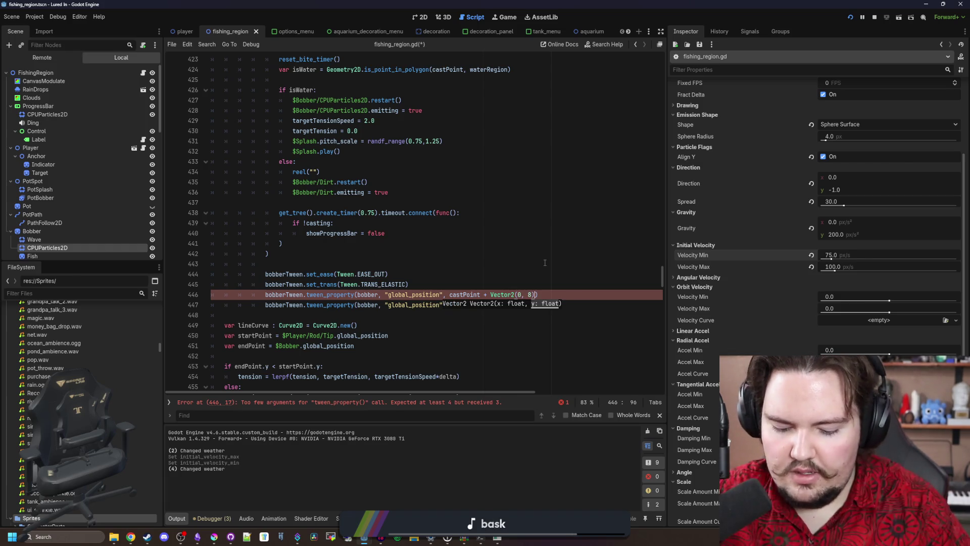
type(", 0.1)")
Step: Move the elastic set_trans call onto its own line below the first position tween
key("Home")
key("ctrl+BackSpace")
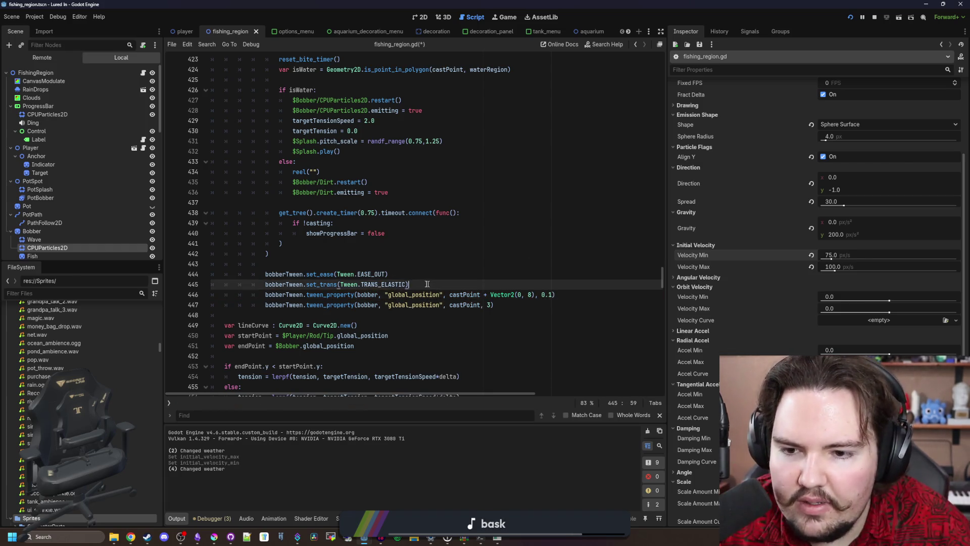
key("Return")
key("Up")
key("End")
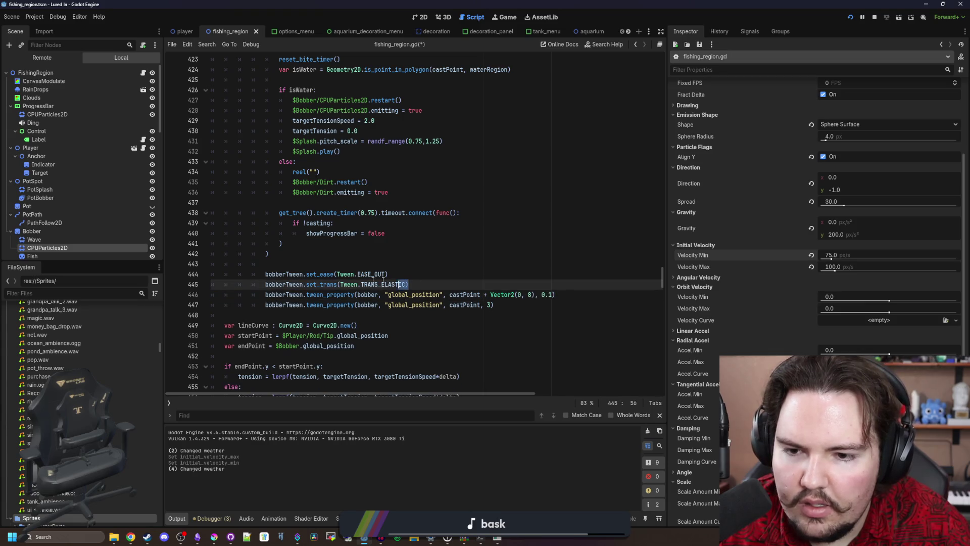
key("shift+Home")
key("ctrl+x")
key("Down")
key("End")
key("Return")
key("ctrl+v")
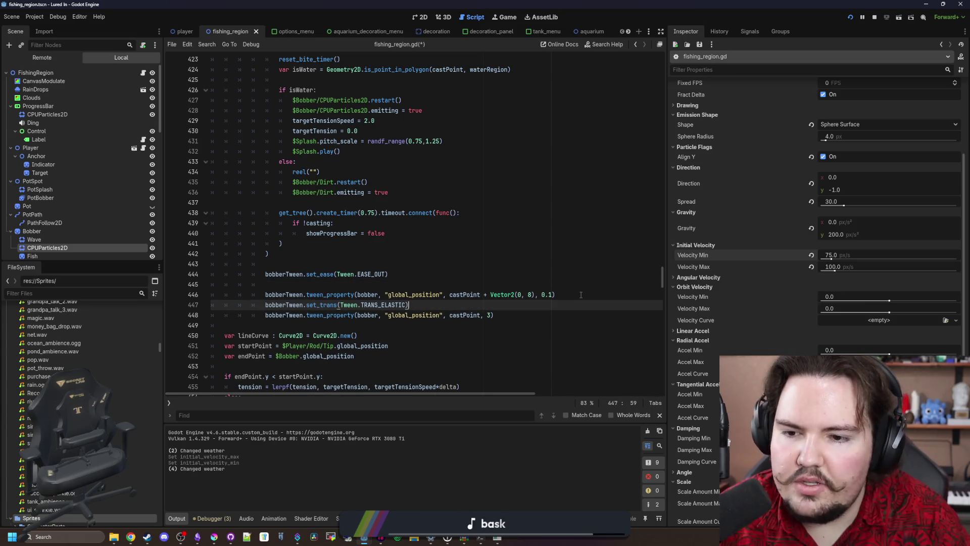
Step: Duplicate the set_ease line as line 447 with Tween.EASE_IN_OUT, and save
left_click(365, 285)
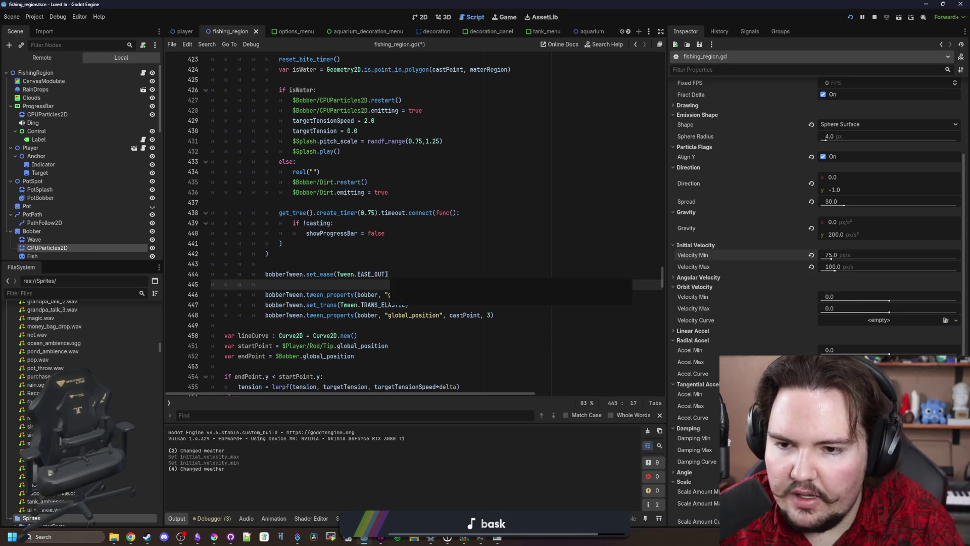
left_click_drag(388, 274, 268, 274)
left_click(285, 284)
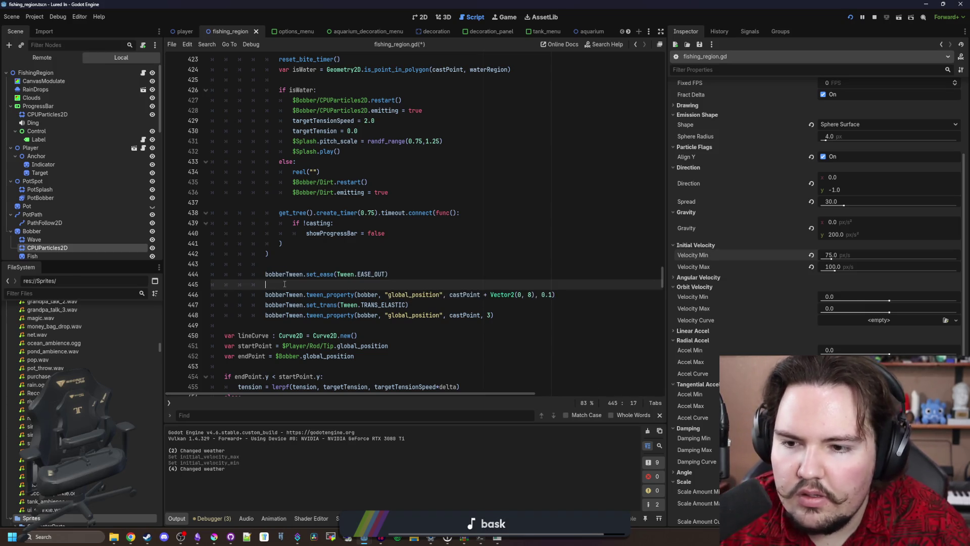
key("BackSpace")
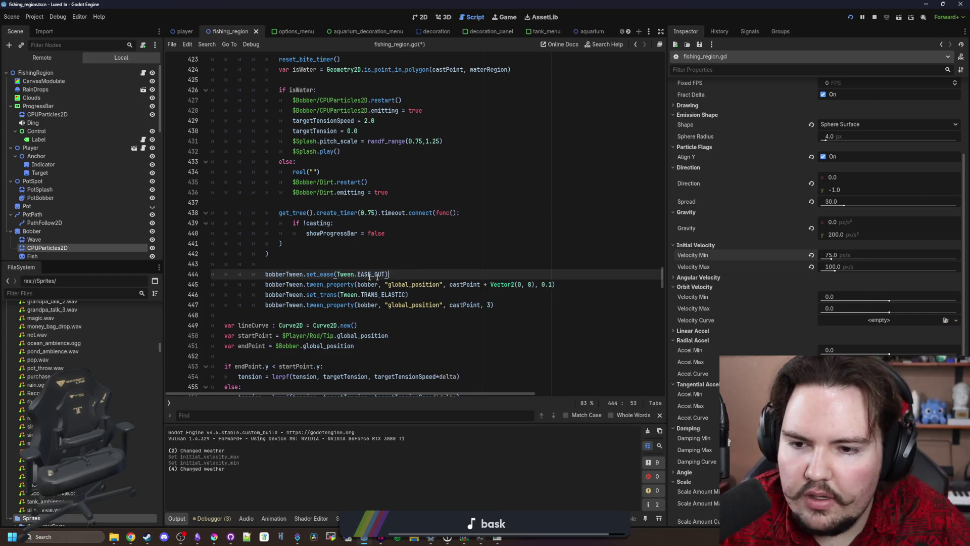
left_click(260, 276, "shift")
key("ctrl+c")
left_click(460, 295)
key("Return")
key("ctrl+v")
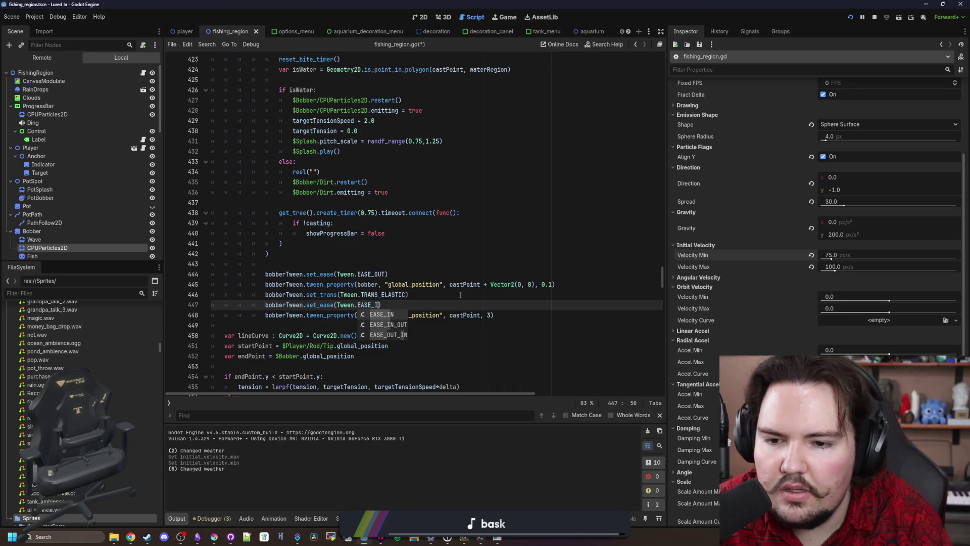
type("N")
key("Down")
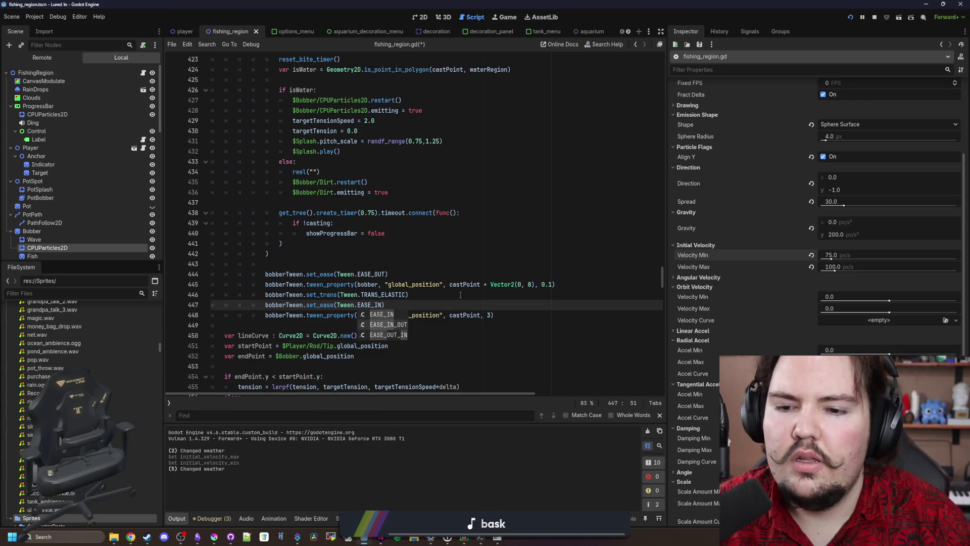
key("Return")
left_click(460, 294)
key("ctrl+s")
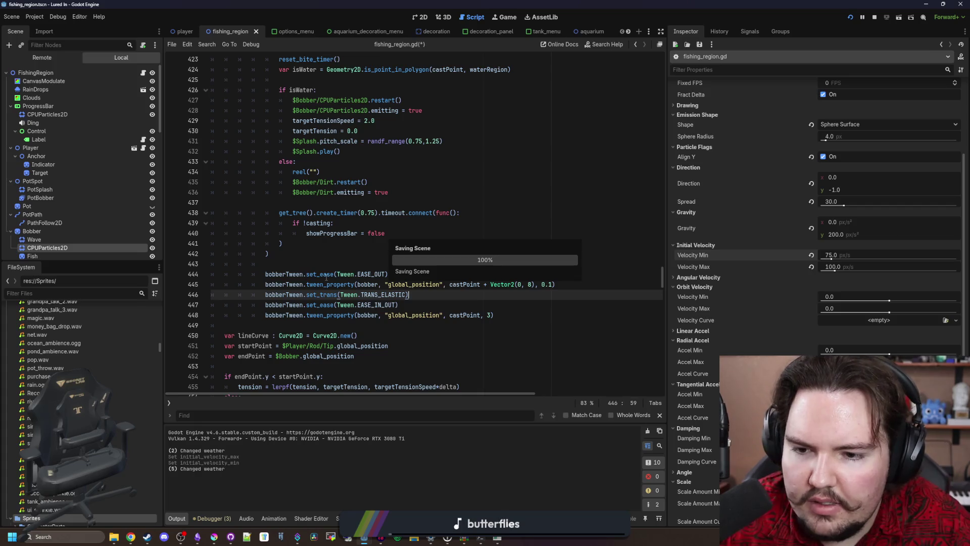
left_click(429, 275)
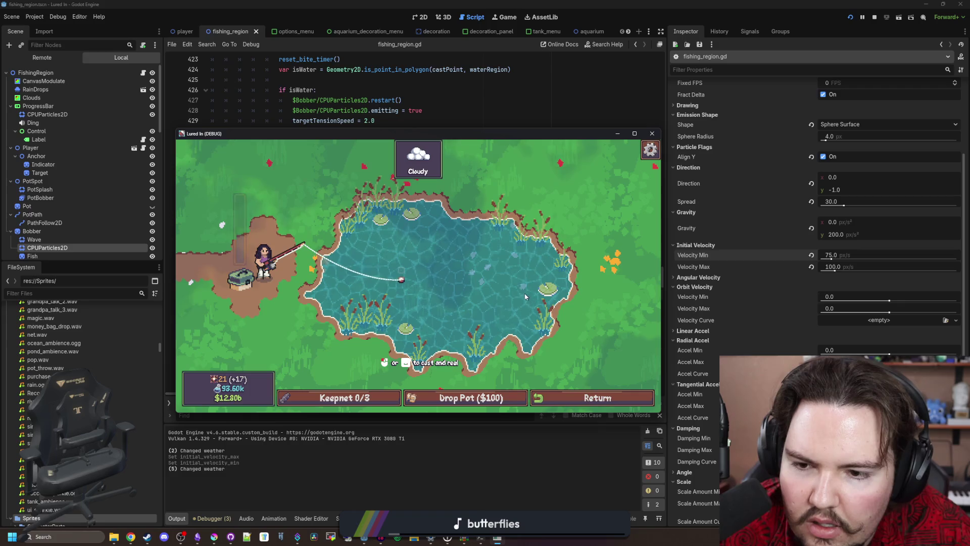
Step: Edit line 447 to Tween.EASE_OUT for the elastic return tween, and save
left_click(471, 321)
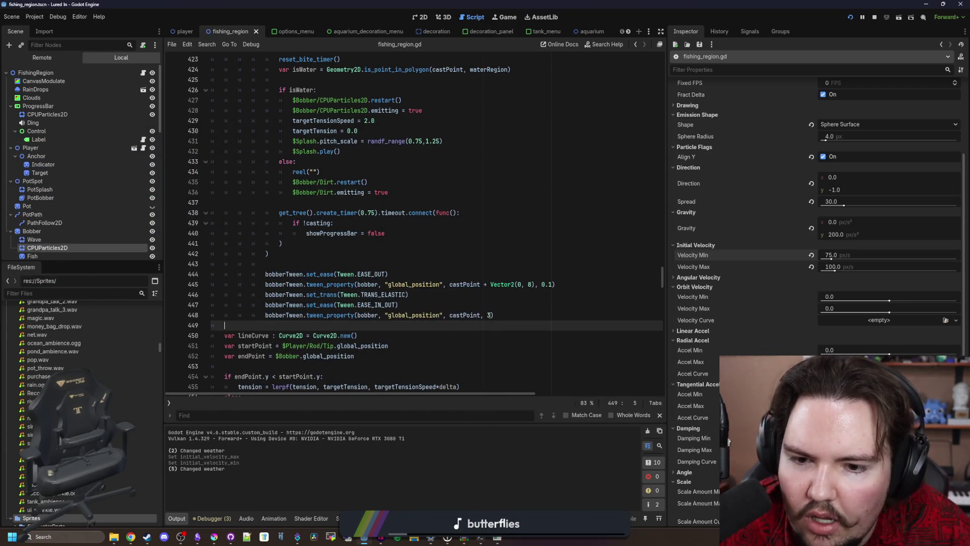
left_click(488, 315)
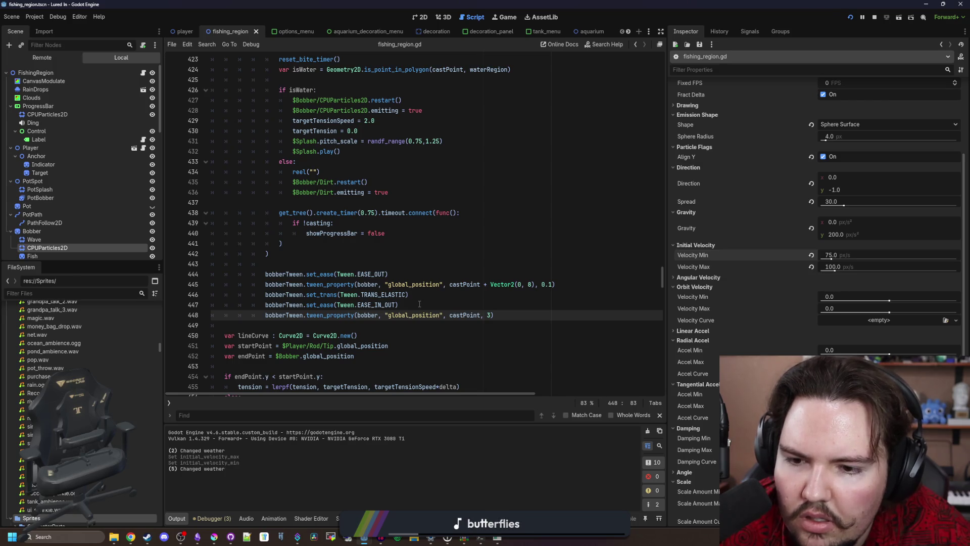
left_click(394, 305)
key("BackSpace")
key("BackSpace")
key("BackSpace")
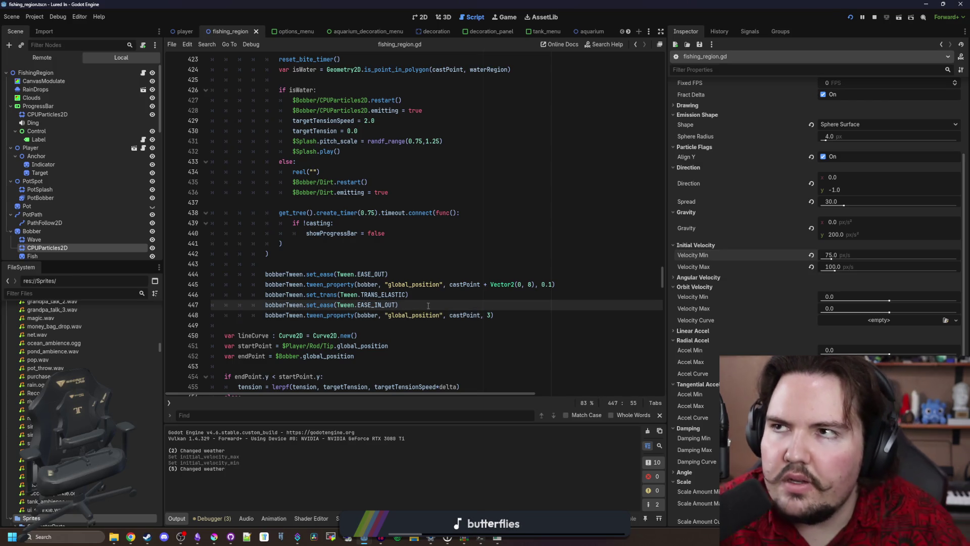
type("O")
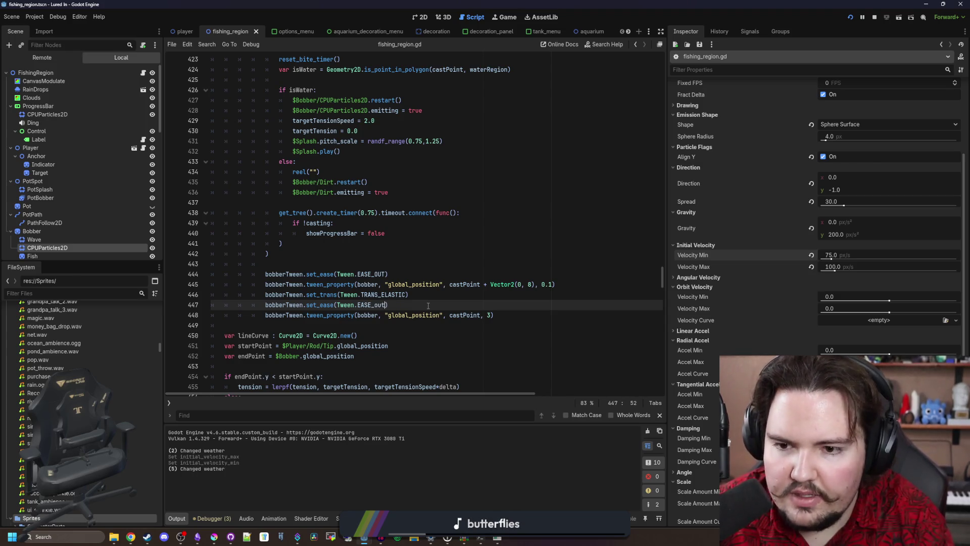
key("Return")
key("ctrl+s")
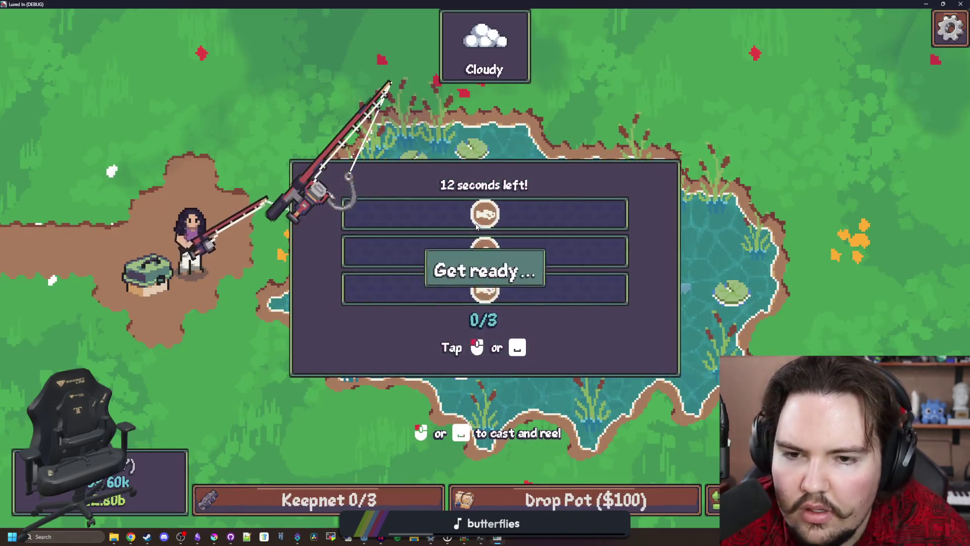
Step: Tap through the minigame, cast and reel the bobber about six times, then return and save
left_click(513, 223)
left_click(513, 225)
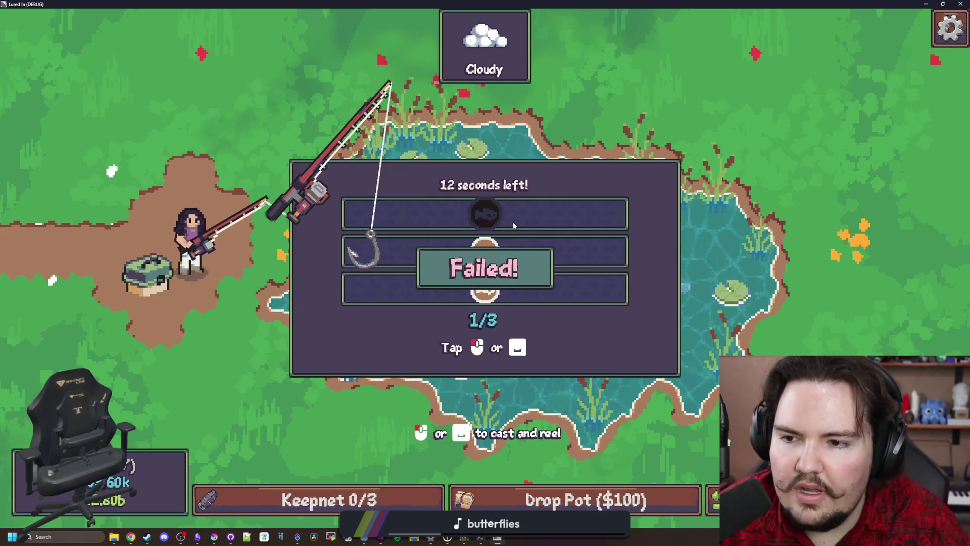
mouse_move(514, 226)
left_mouse_down()
mouse_move(536, 223)
mouse_move(528, 227)
mouse_move(613, 258)
left_mouse_up()
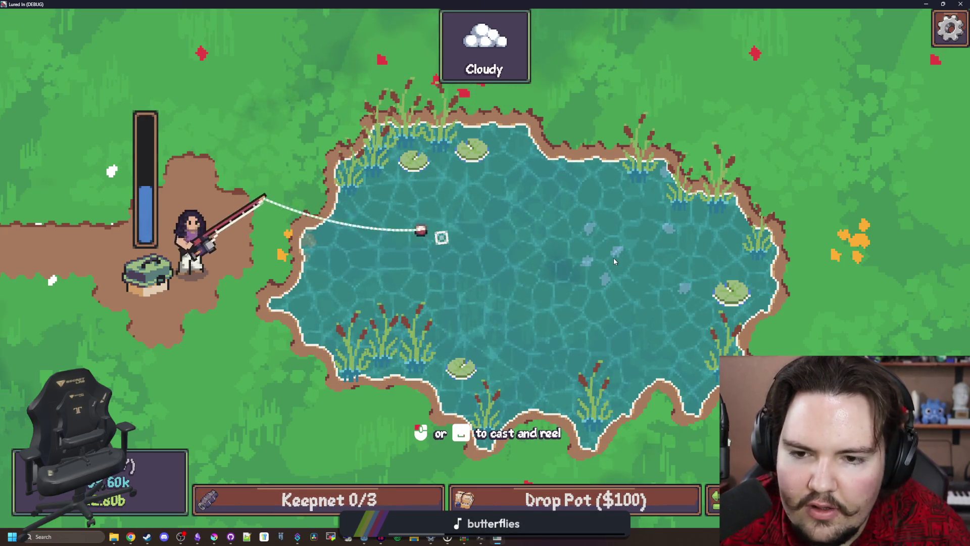
left_click(560, 250)
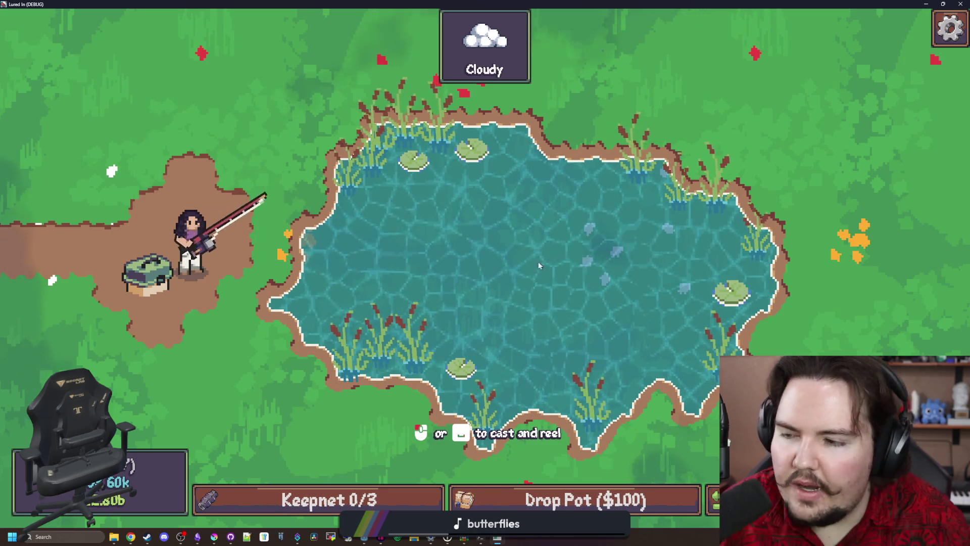
left_click_drag(535, 263, 486, 263)
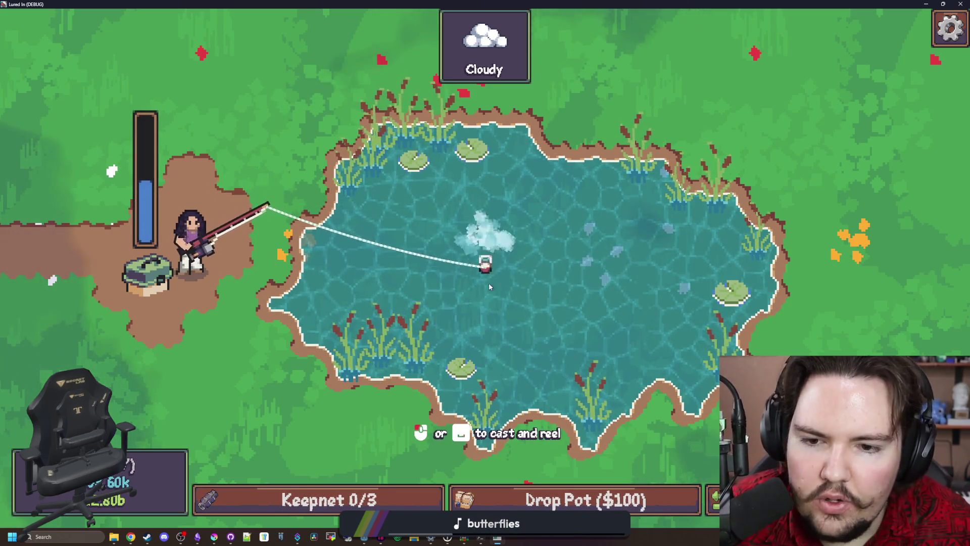
left_click(499, 243)
mouse_move(499, 243)
left_mouse_down()
mouse_move(435, 220)
mouse_move(481, 241)
mouse_move(464, 249)
left_mouse_up()
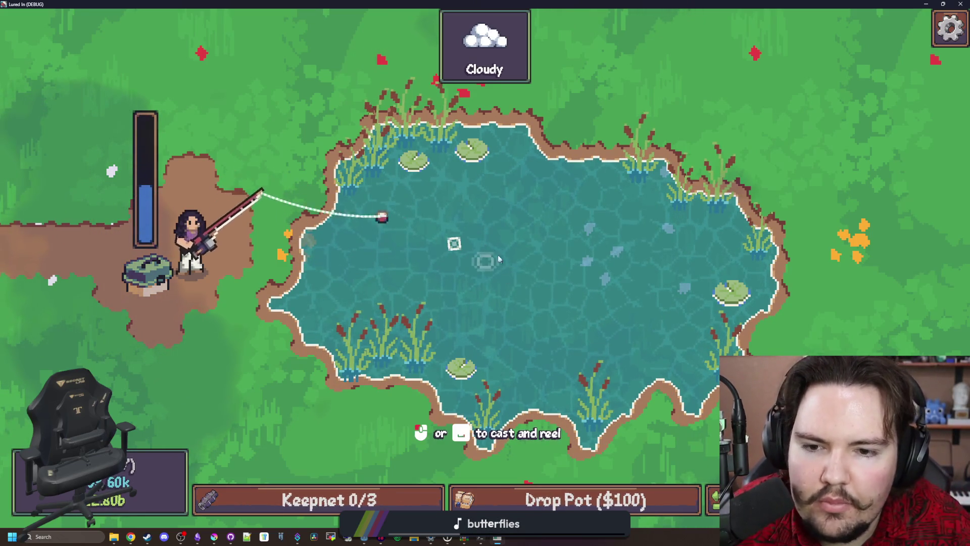
left_click(459, 257)
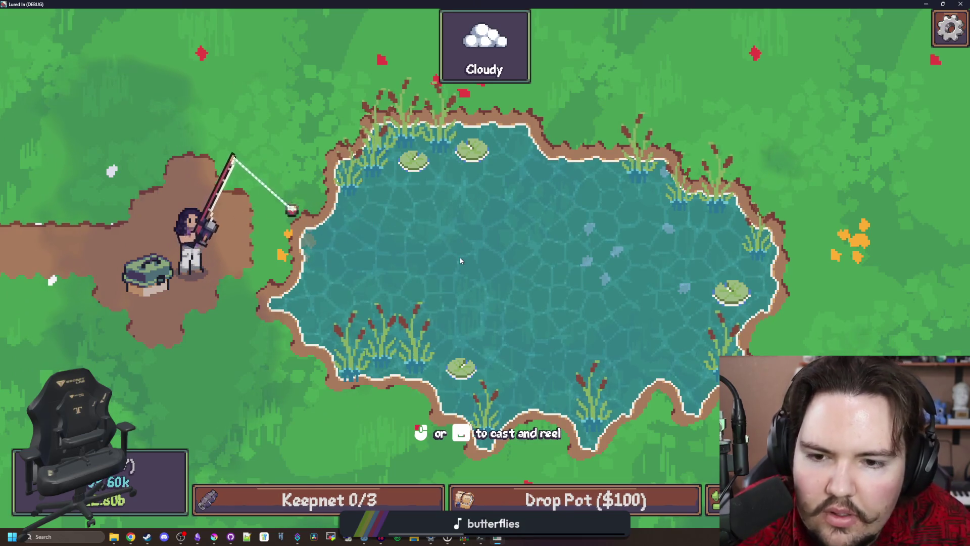
mouse_move(465, 252)
left_mouse_down()
mouse_move(526, 263)
mouse_move(560, 216)
left_mouse_up()
left_click(528, 251)
left_click(374, 255)
mouse_move(374, 255)
left_mouse_down()
mouse_move(388, 247)
mouse_move(407, 272)
left_mouse_up()
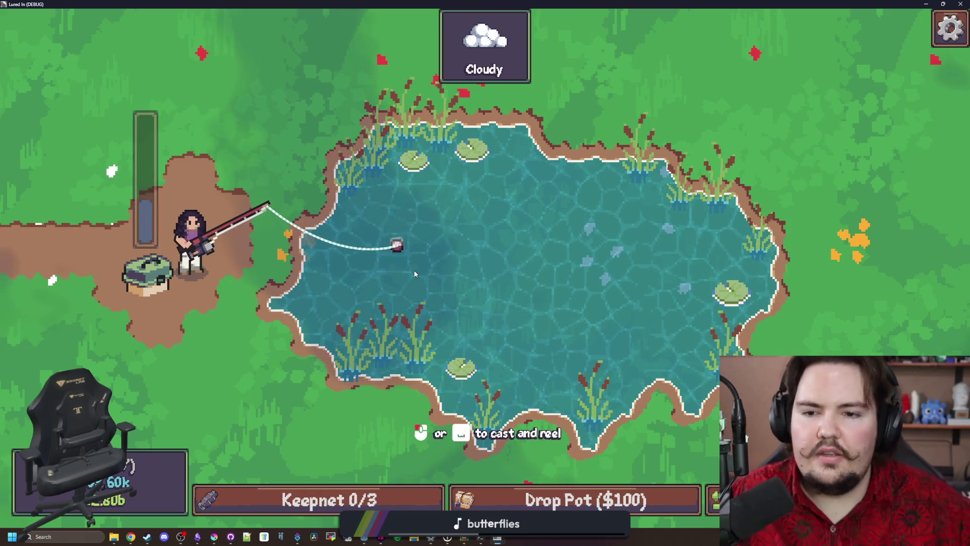
left_click(414, 271)
left_click_drag(596, 216, 605, 218)
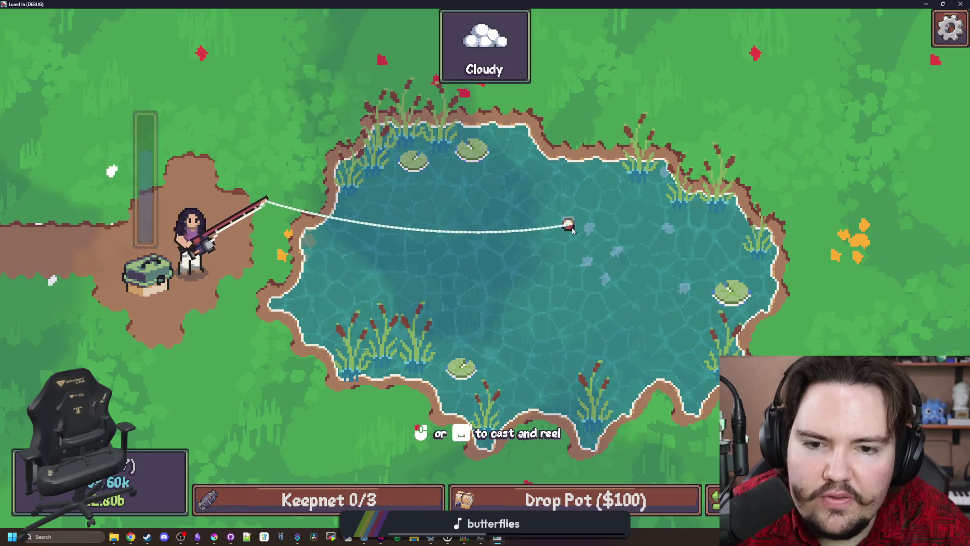
left_click(588, 220)
key("alt+Tab")
key("ctrl+s")
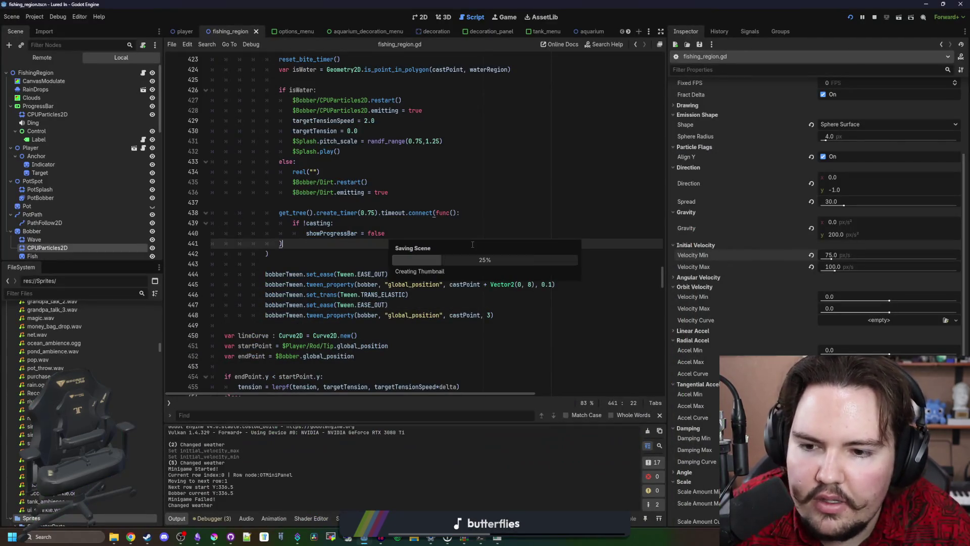
Step: Review the bobber tween lines around 443-447 and save the script
left_click(567, 304)
scroll(567, 302, "down", 5)
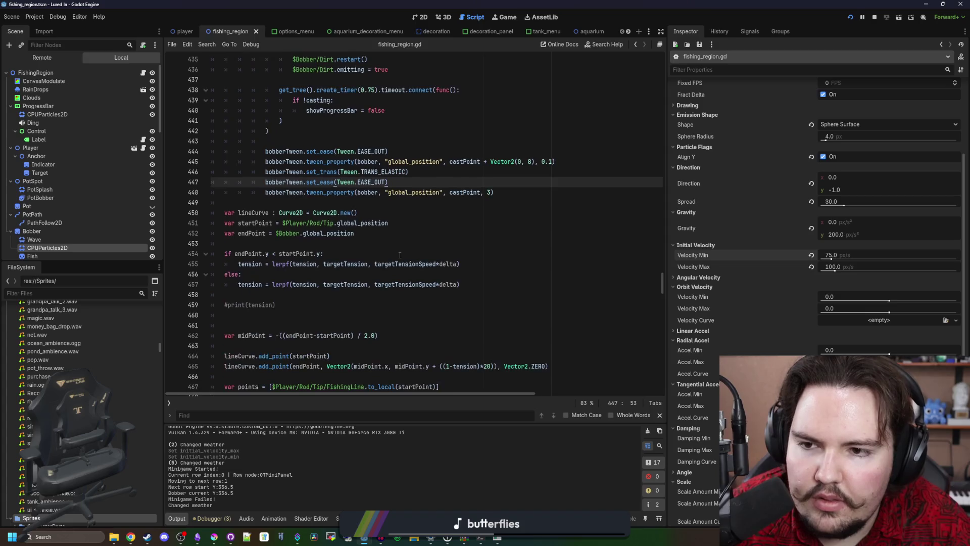
scroll(566, 302, "down", 5)
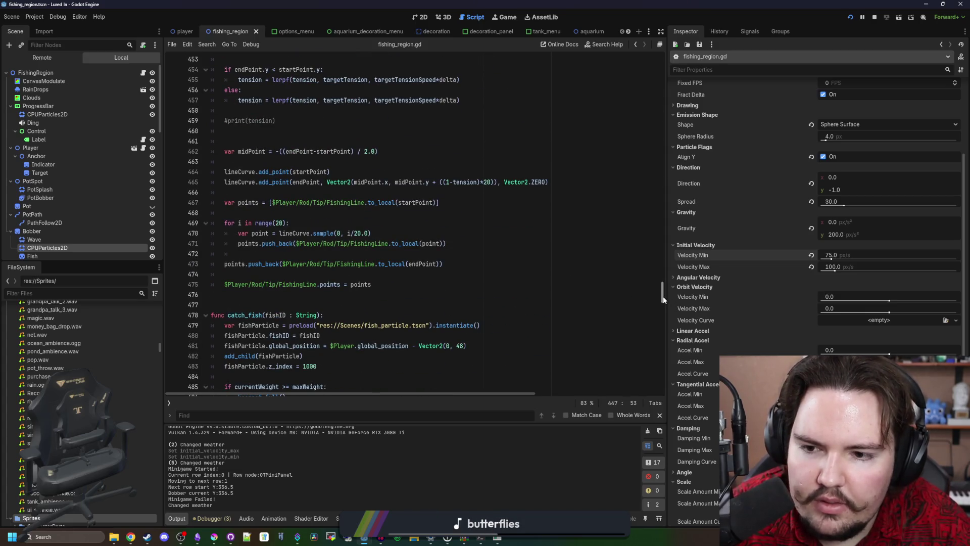
scroll(499, 221, "up", 9)
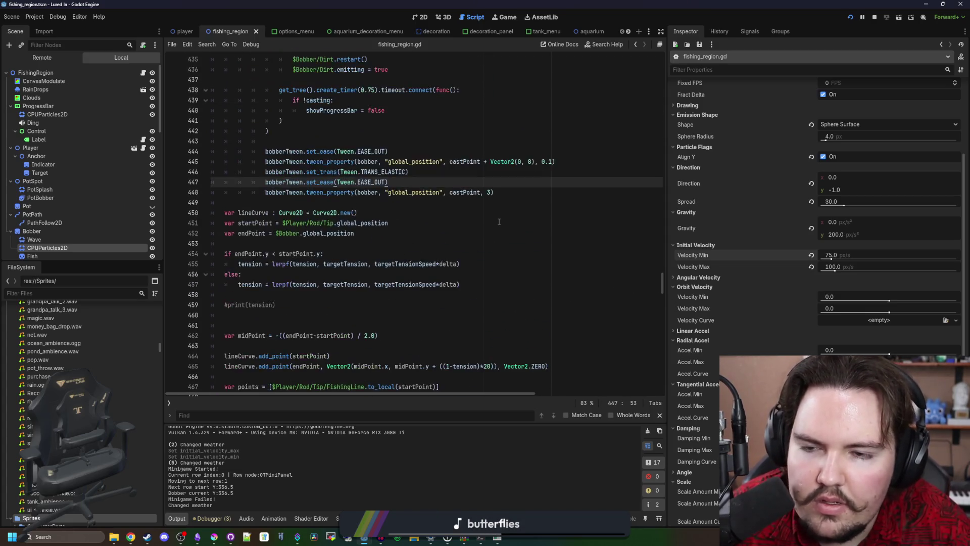
left_click(375, 233)
key("ctrl+s")
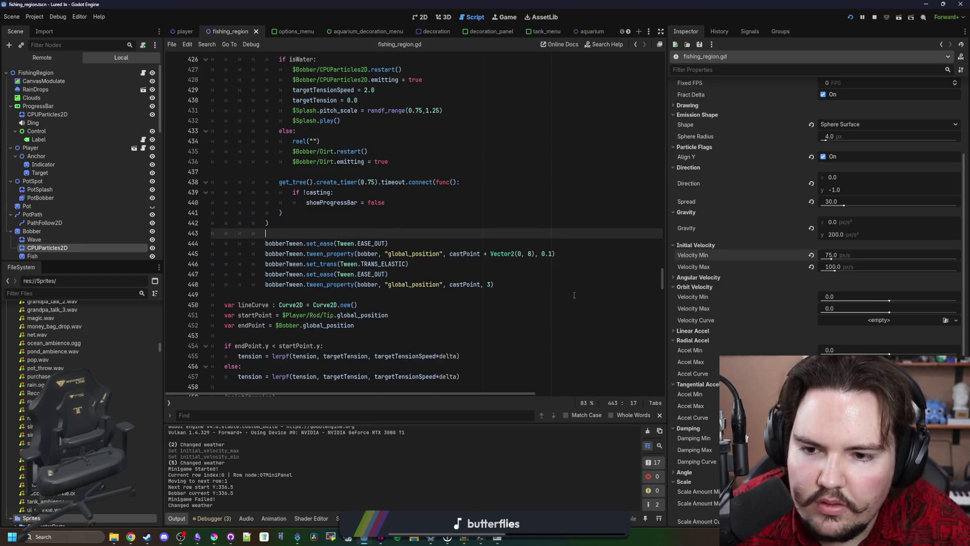
key("ctrl+s")
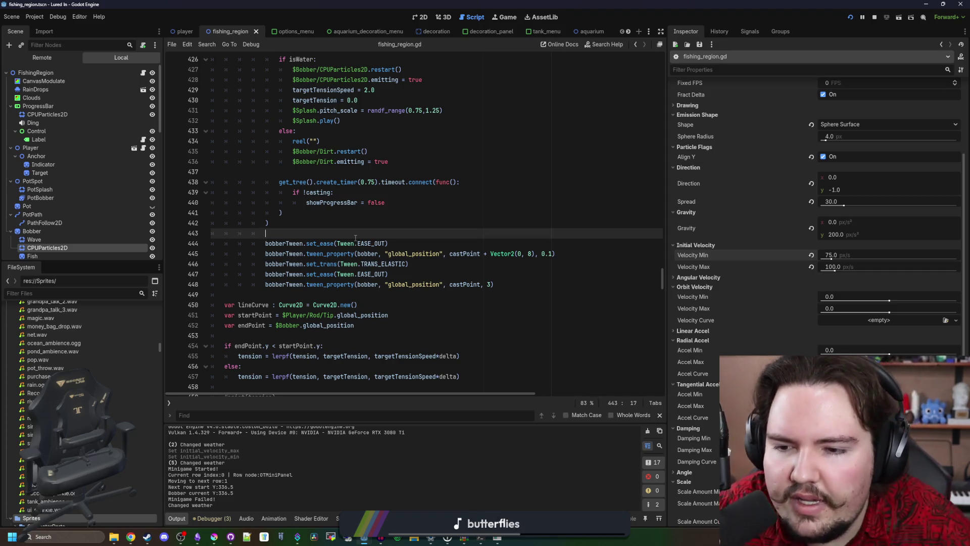
Step: Select the bobber white-reset line and search the script for 'REEL('
scroll(355, 237, "down", 10)
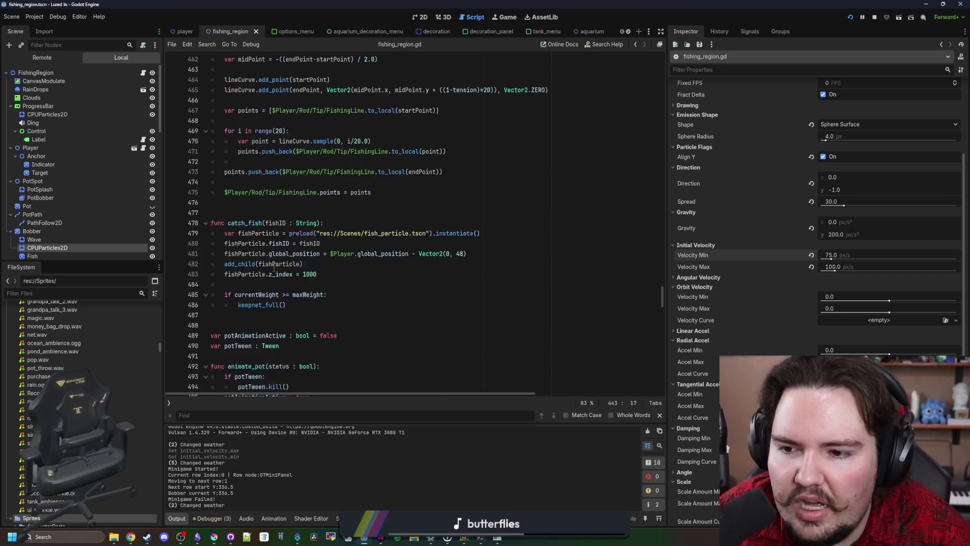
scroll(273, 268, "down", 3)
left_click(310, 229)
scroll(326, 260, "down", 9)
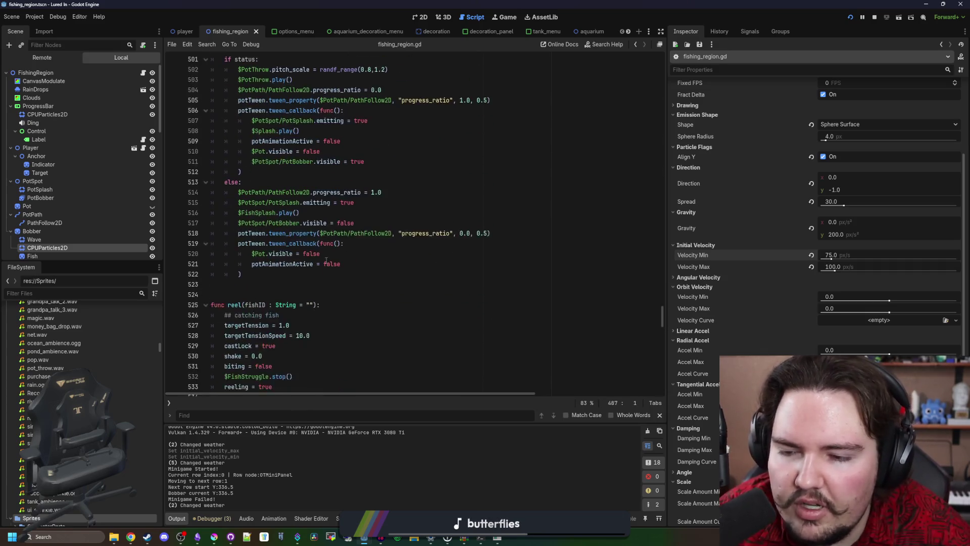
scroll(326, 260, "down", 15)
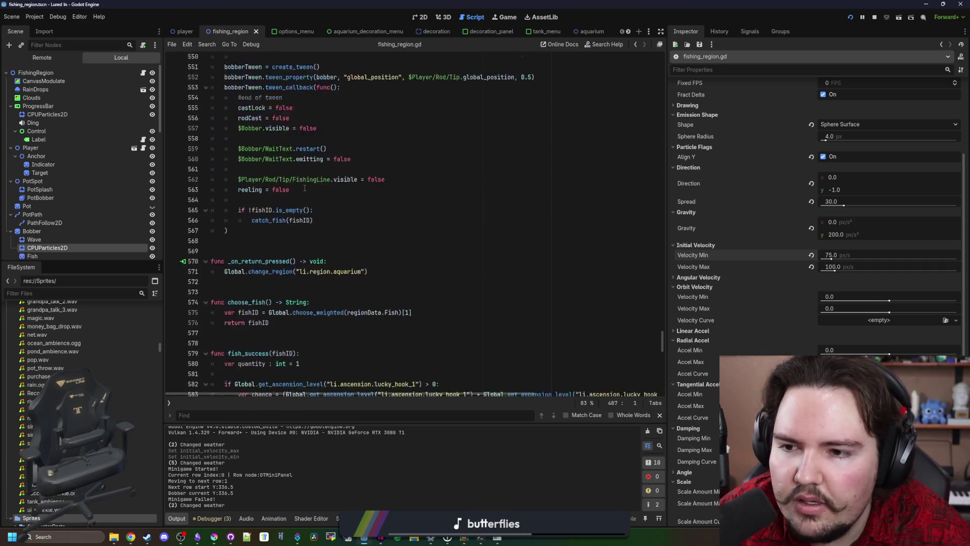
scroll(305, 188, "down", 20)
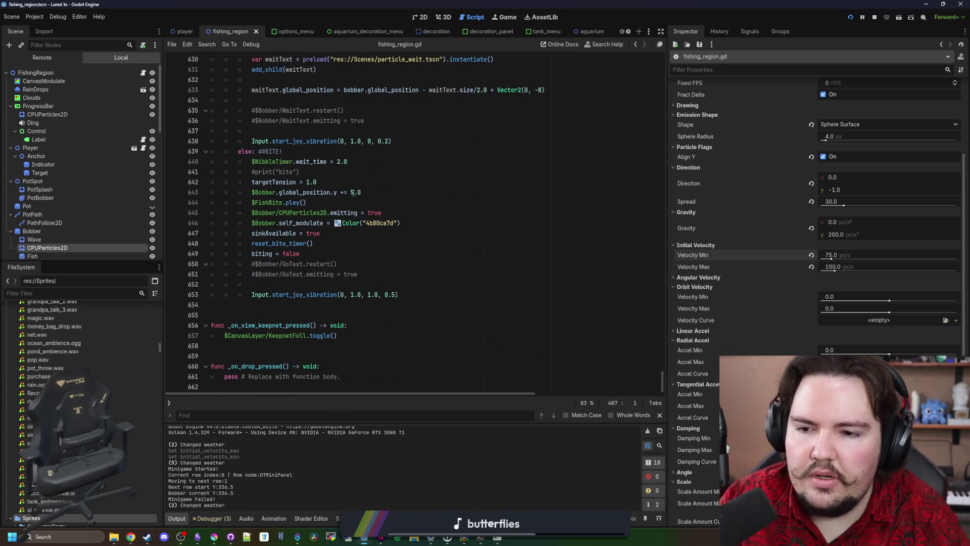
scroll(344, 177, "up", 6)
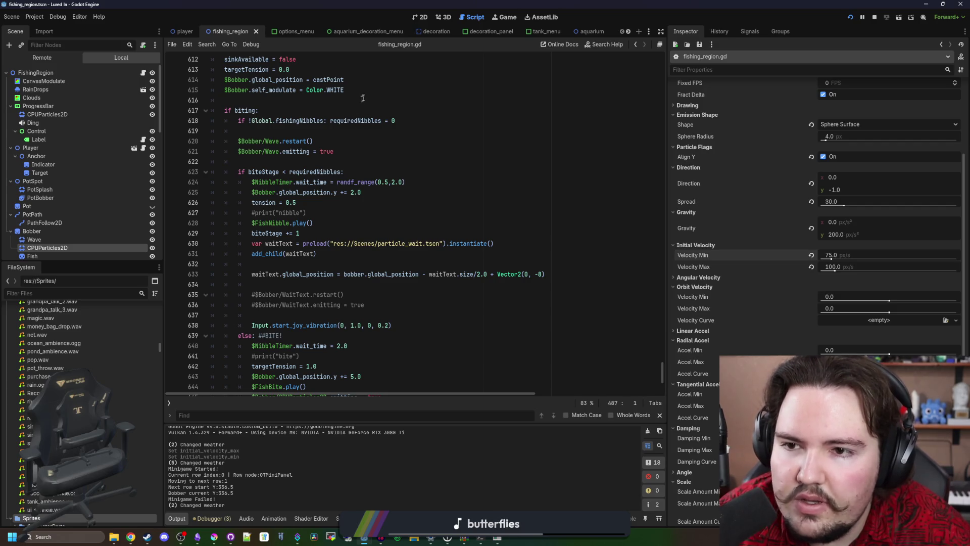
left_click_drag(356, 90, 224, 90)
key("ctrl+c")
key("ctrl+f")
type("REEL(")
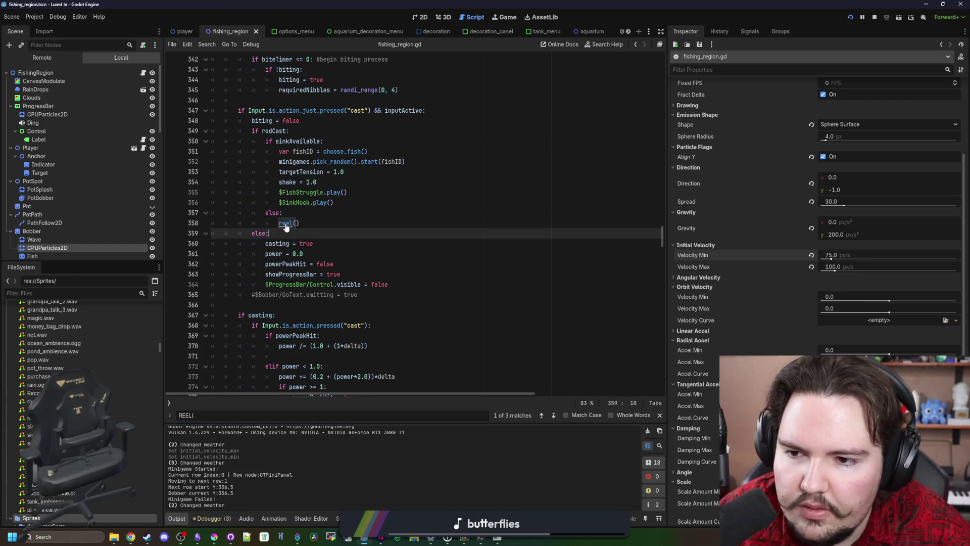
Step: Paste $Bobber.self_modulate = Color.WHITE into reel() under the comment, and save
left_click(287, 222, "ctrl")
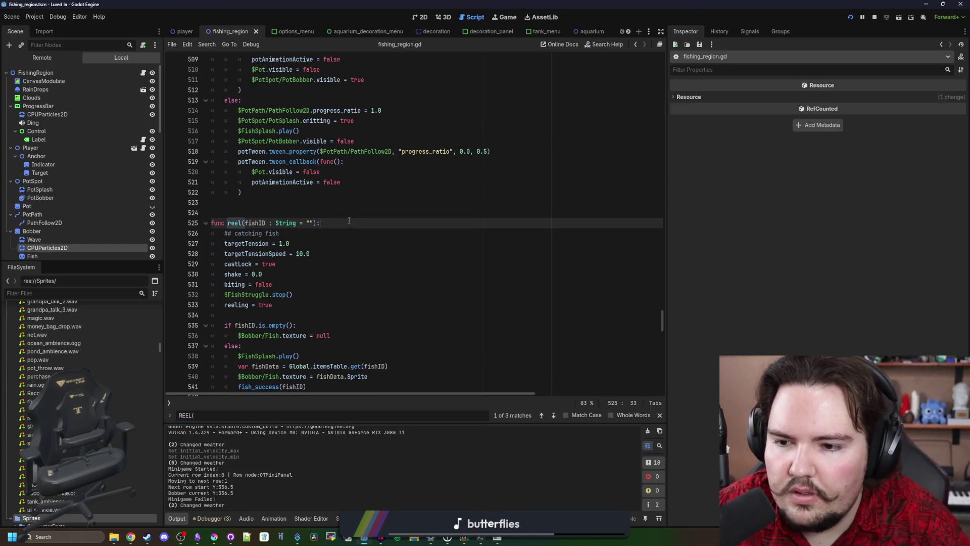
key("Down")
key("End")
key("Return")
key("ctrl+v")
key("Up")
key("Up")
key("ctrl+s")
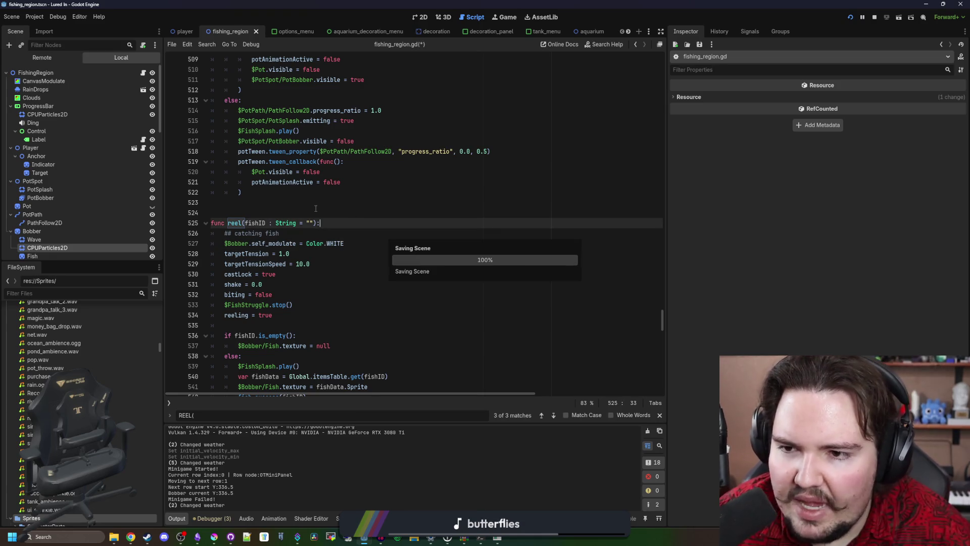
left_click_drag(295, 243, 219, 243)
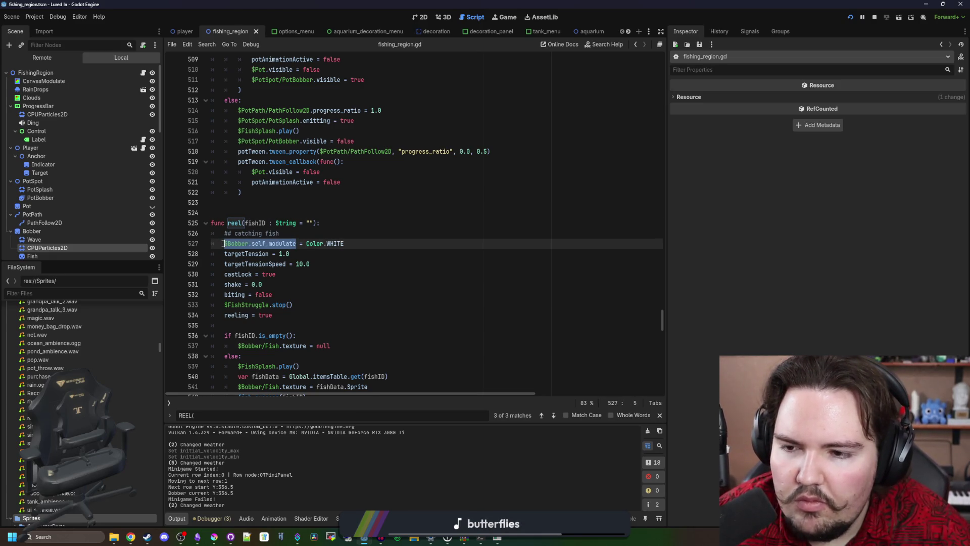
left_click(376, 204)
Step: Search for EASE_OUT and start a new line after the bobber tween's ease setting
key("ctrl+f")
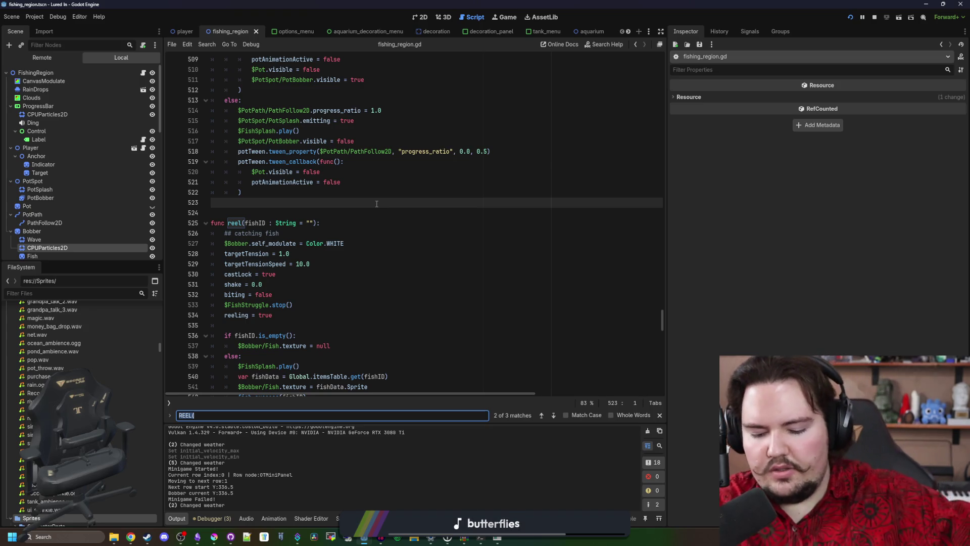
type("SPRING")
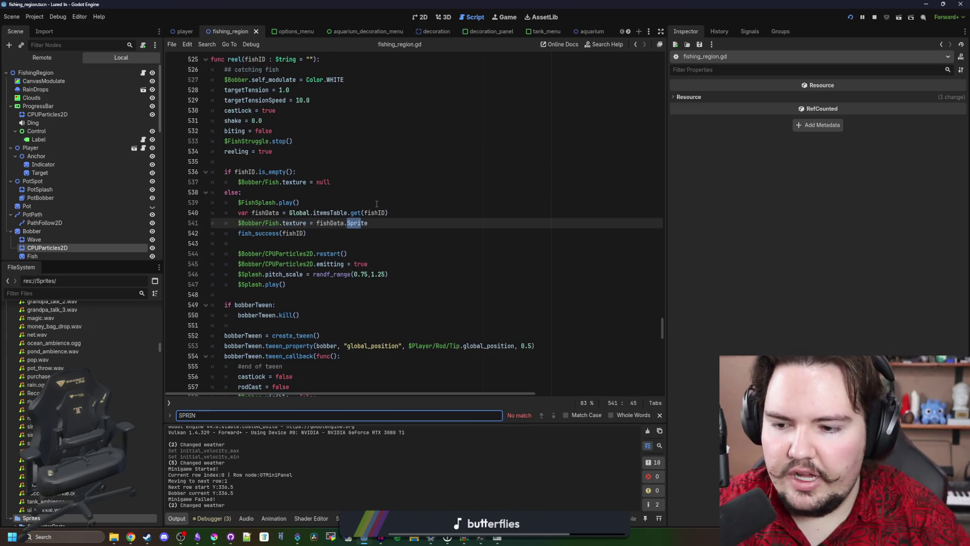
key("BackSpace")
key("BackSpace")
key("BackSpace")
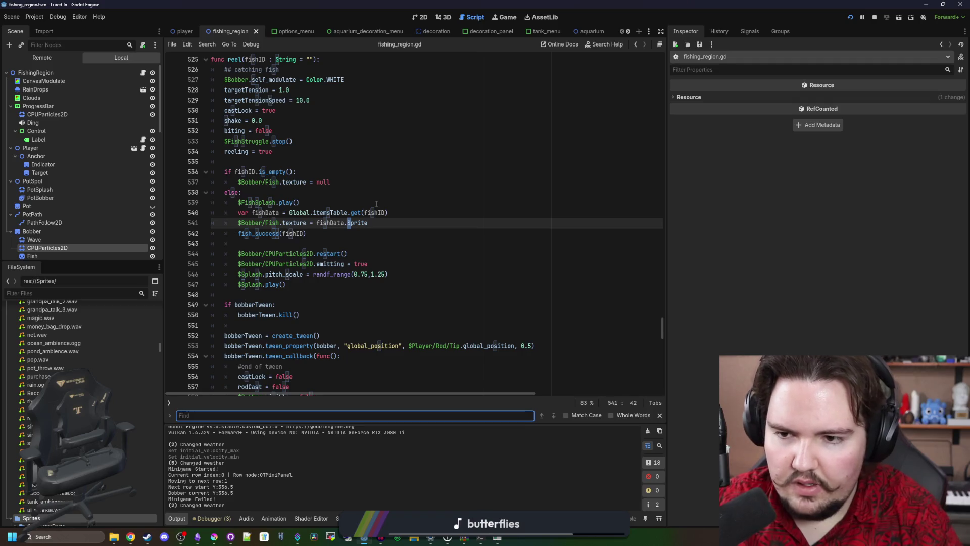
type("EASE_OUT")
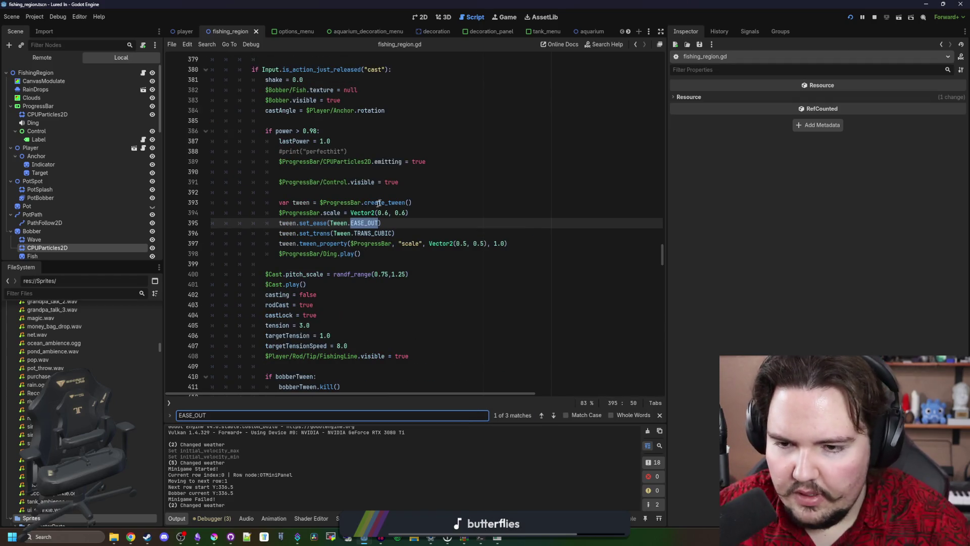
key("Return")
key("Return")
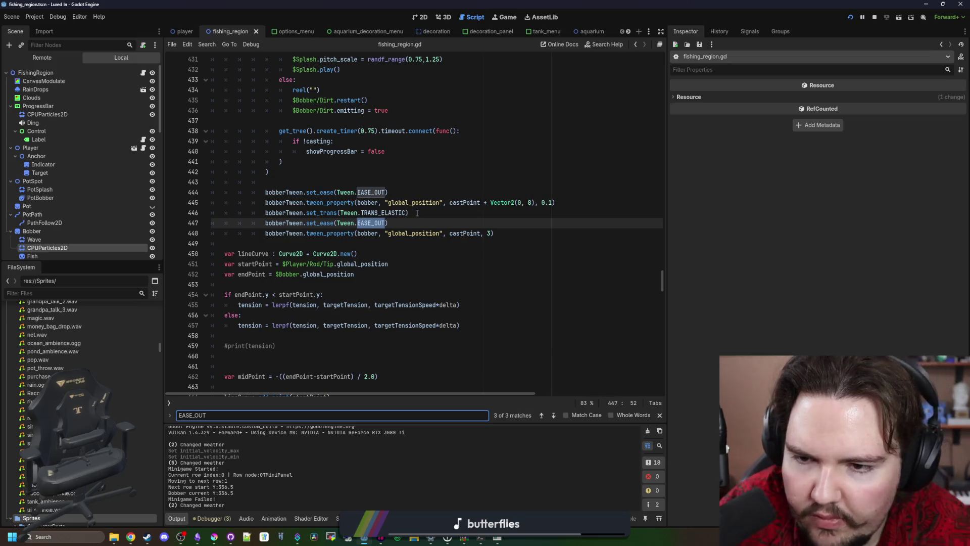
left_click(516, 207)
left_click(500, 191)
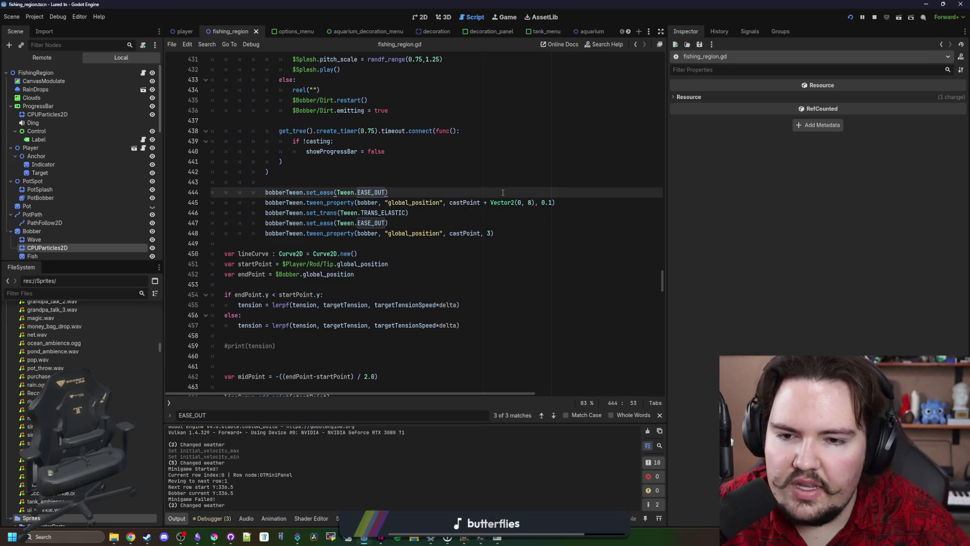
key("Return")
key("BackSpace")
type("bobberTween.tween")
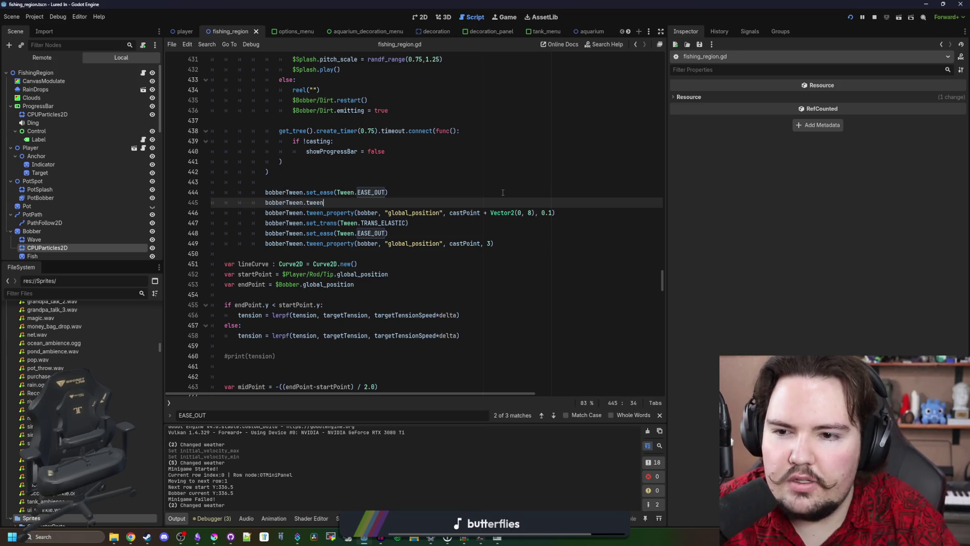
Step: Add a bobberTween.tween_callback setting $Bobber.self_modulate before the first tween_property
type("_p")
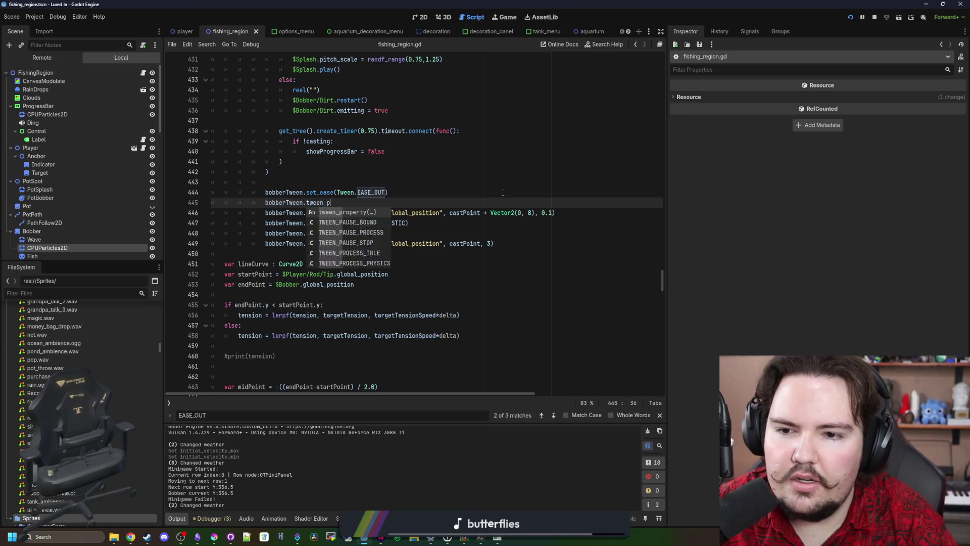
key("BackSpace")
type("ca")
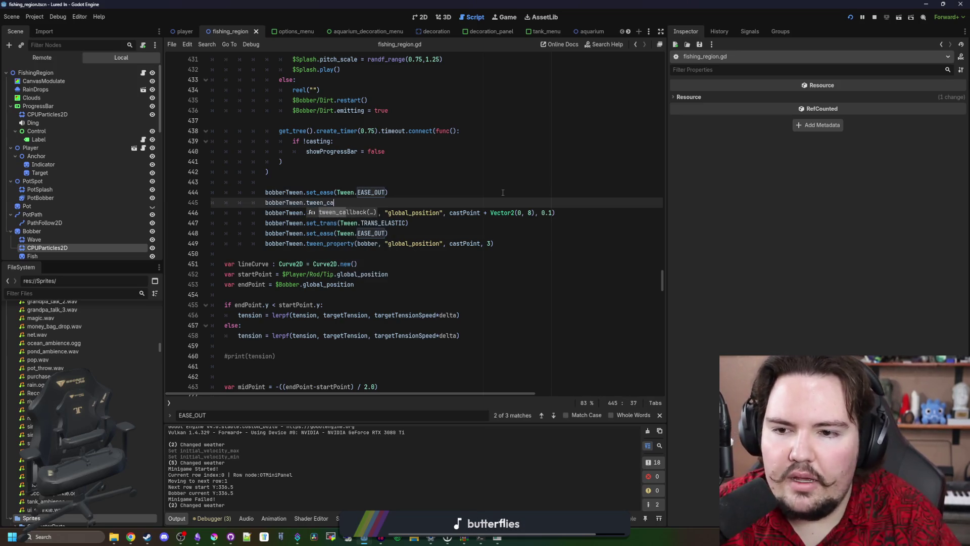
key("Return")
type("c(): $Bobber.self_modulate")
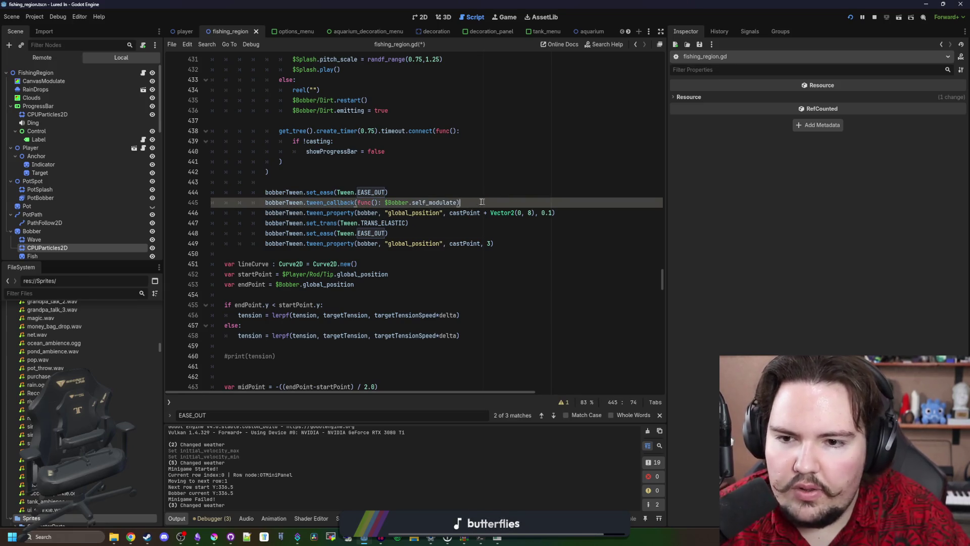
key("Down")
key("Down")
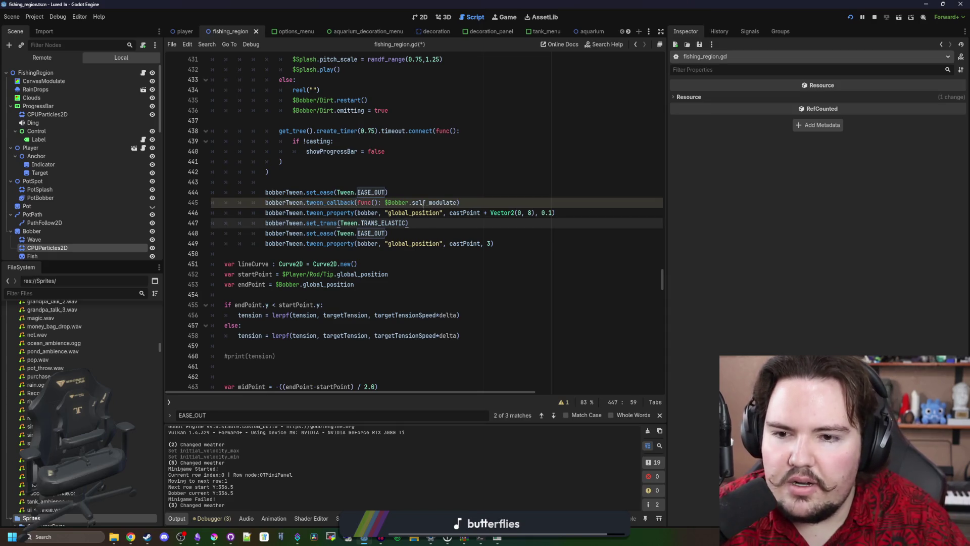
Step: Add a second tween_callback after the short cast move that sets $Bobber.self_modulate to Color.WHITE
left_click(572, 213)
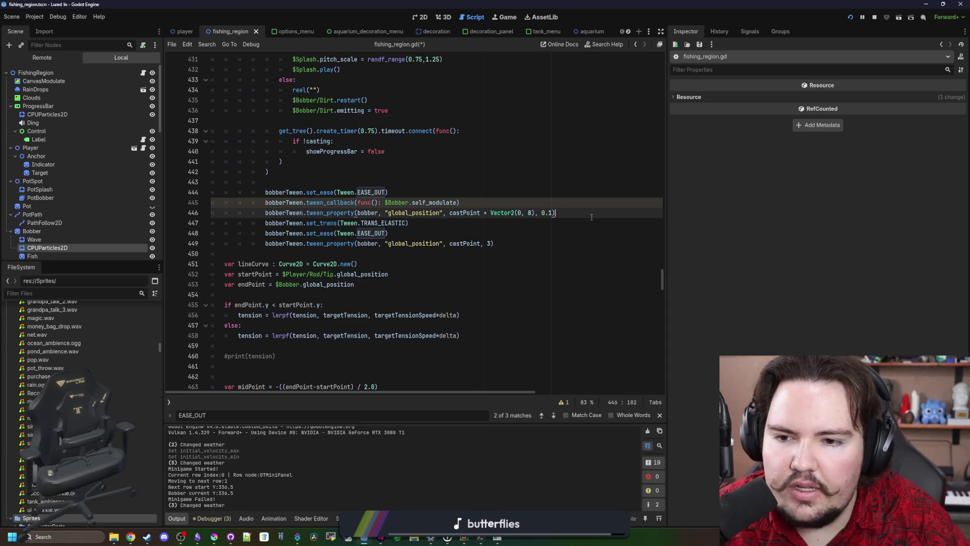
key("Return")
type("bobber.")
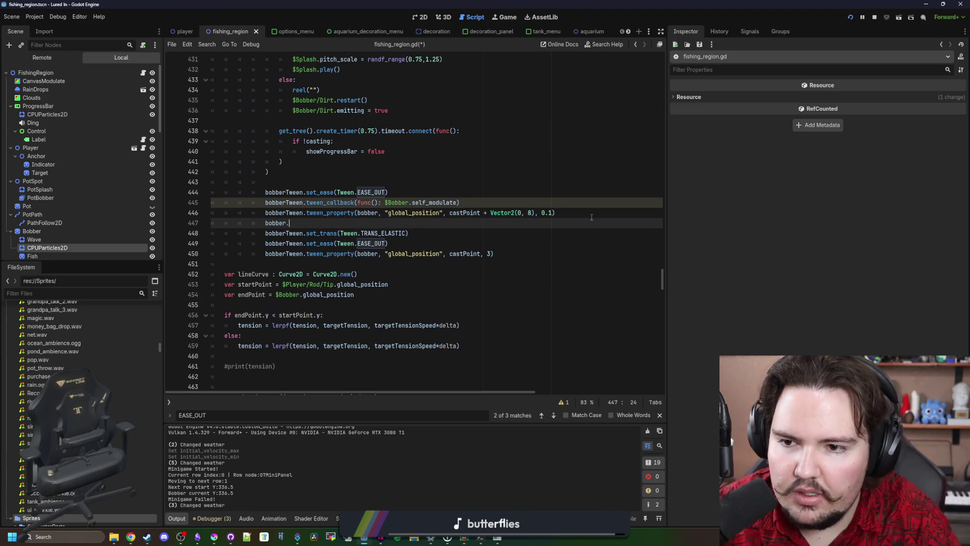
key("BackSpace")
type("Tween")
key("Return")
key("ctrl+v")
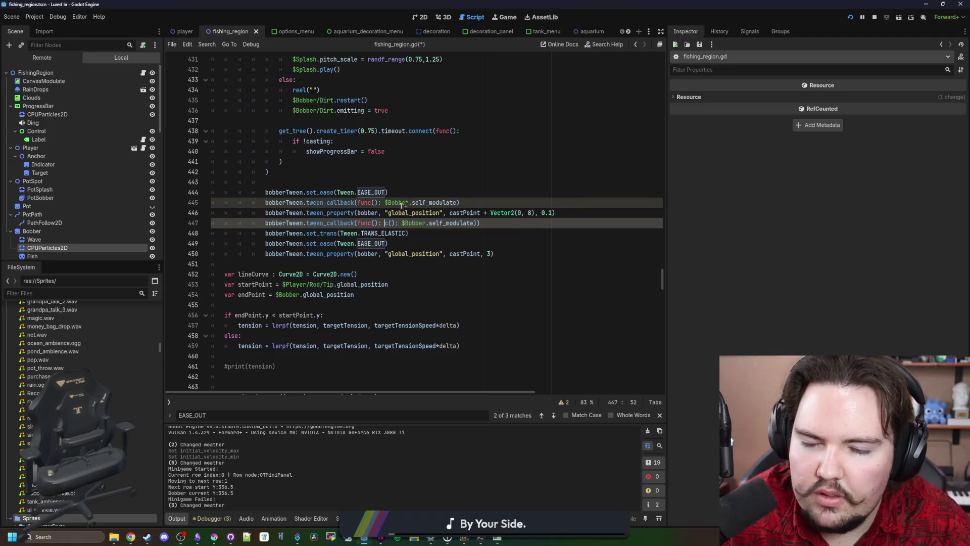
key("Delete")
key("Delete")
key("Delete")
key("BackSpace")
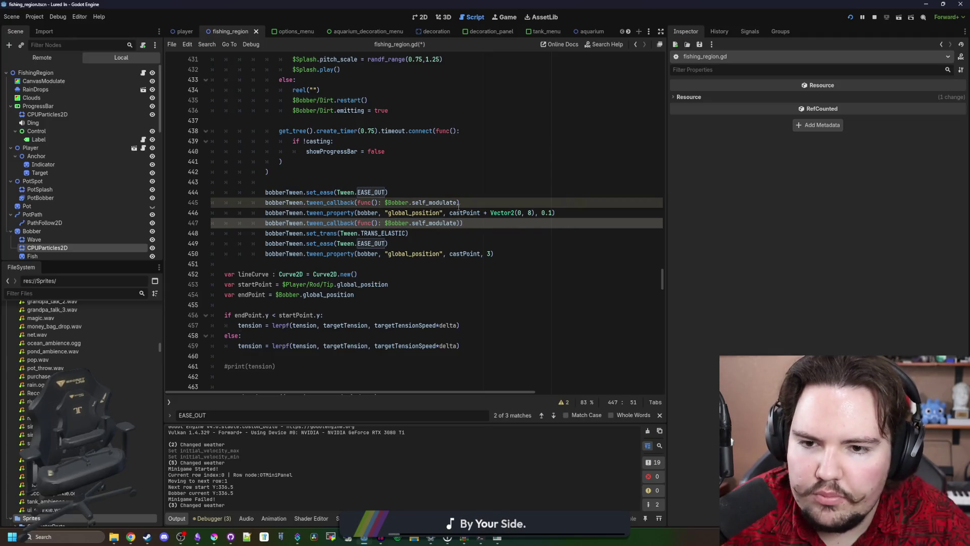
left_click(473, 223)
left_click(458, 203)
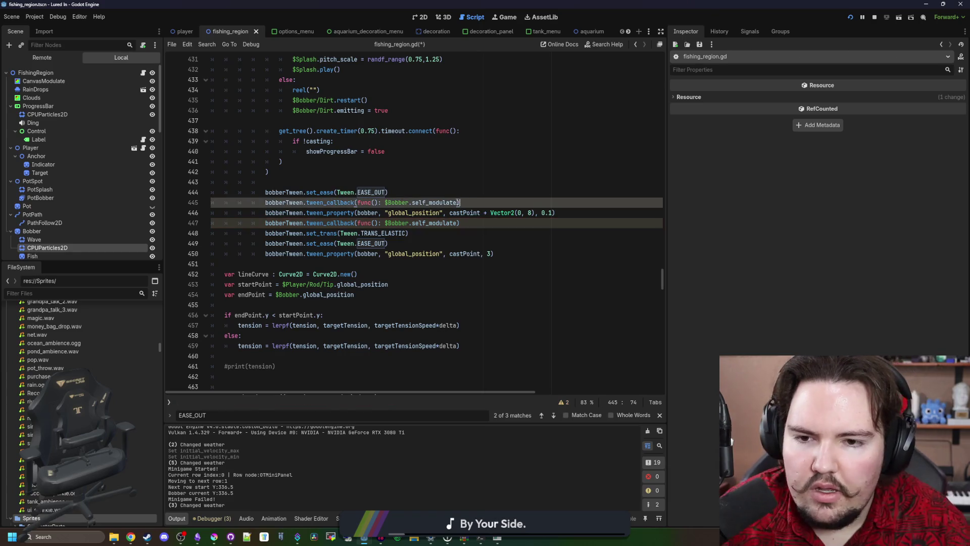
left_click(457, 223)
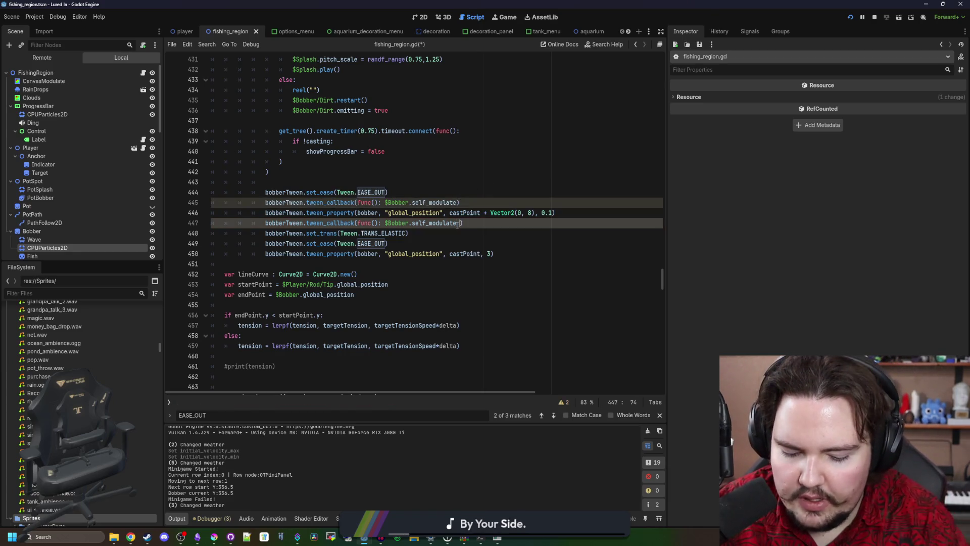
type("= Color.")
key("BackSpace")
key("BackSpace")
key("BackSpace")
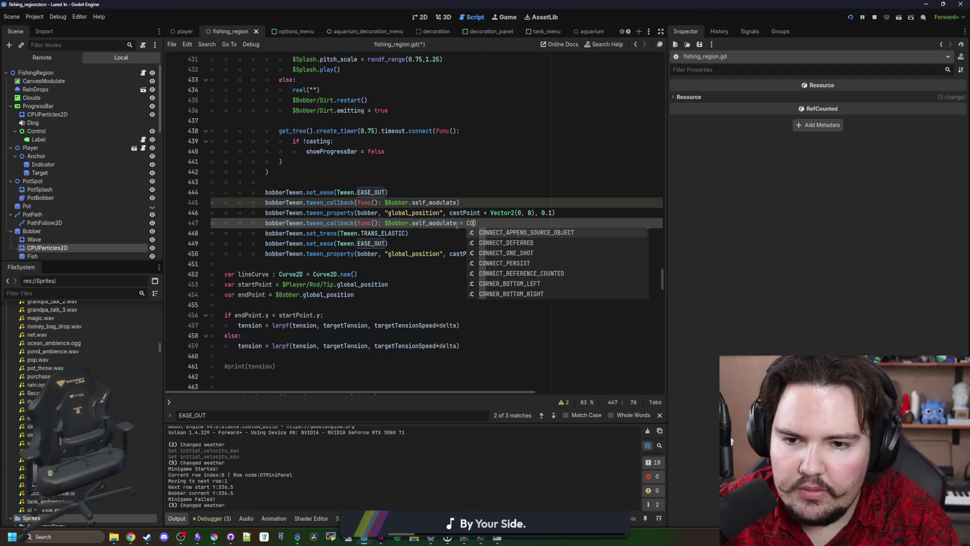
type("lor.WHITE")
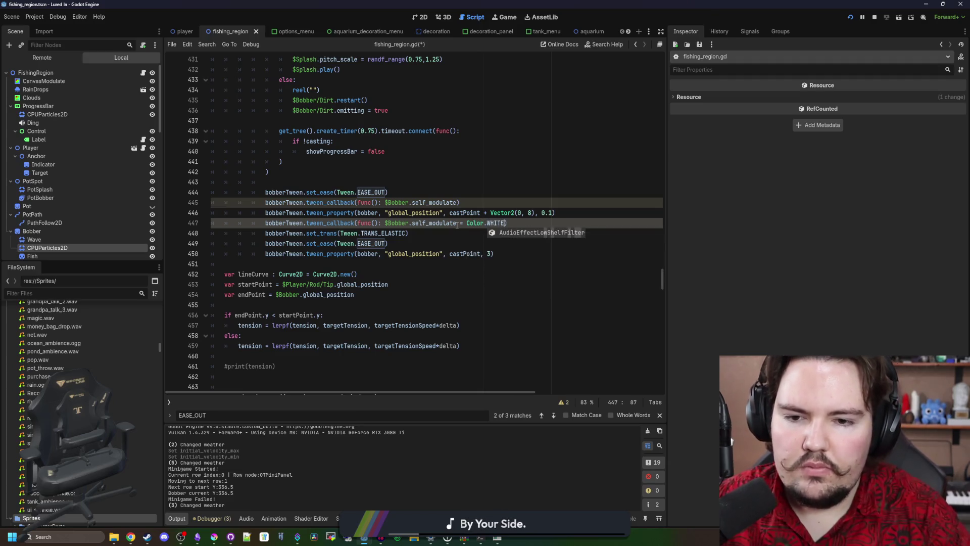
left_click(478, 201)
left_click_drag(663, 286, 657, 404)
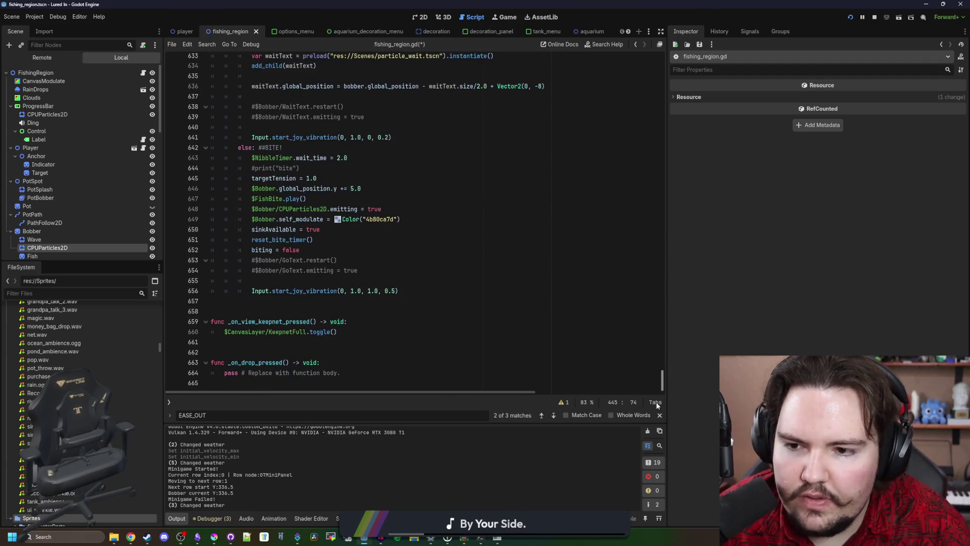
Step: Replace the hard-coded colour with bobberUnderwaterColor in the self_modulate callback on line 445
left_click_drag(401, 219, 334, 220)
key("BackSpace")
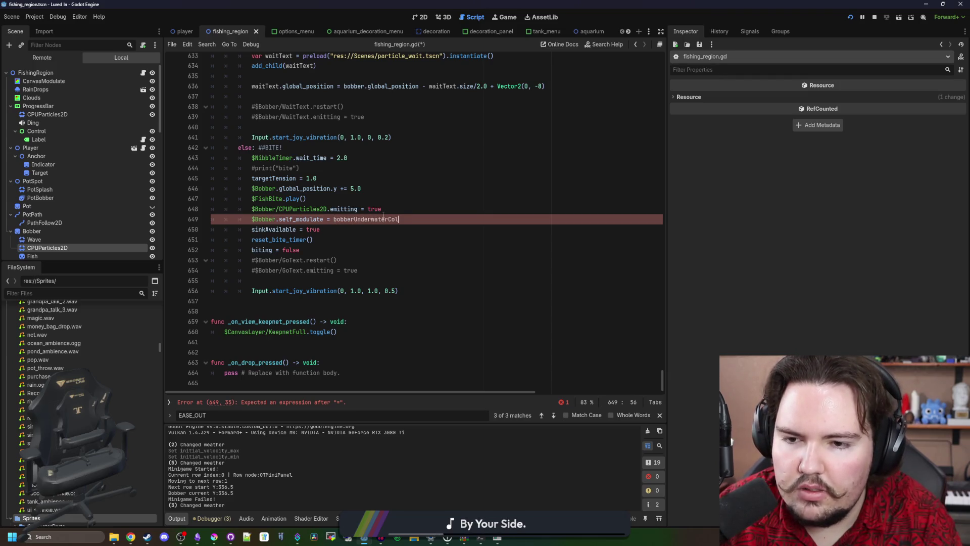
scroll(382, 215, "up", 20)
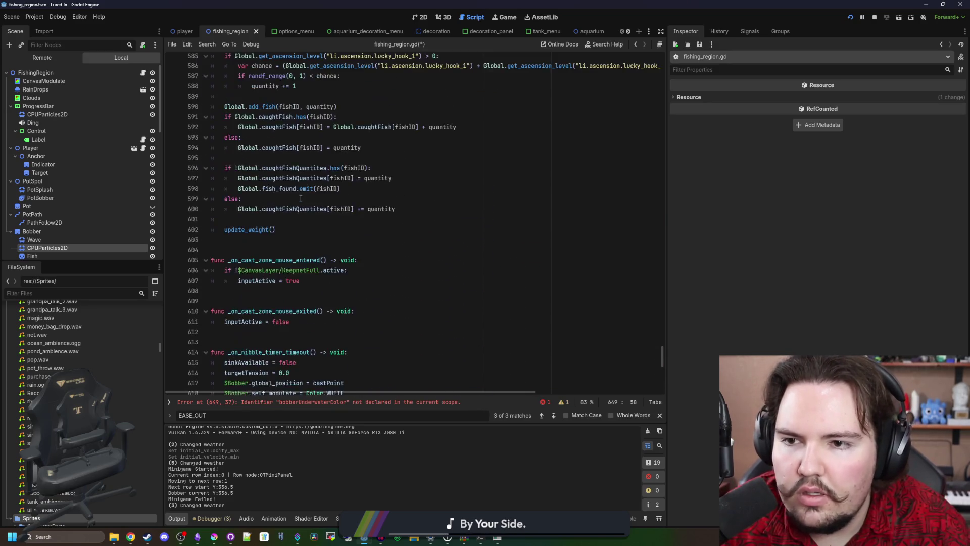
left_click(427, 402)
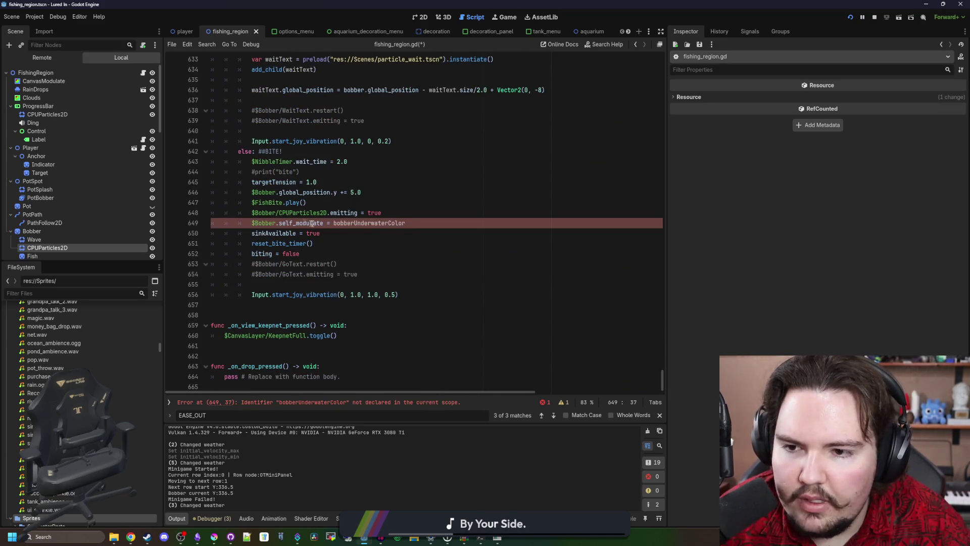
scroll(317, 204, "up", 11)
left_click(517, 240)
key("ctrl+f")
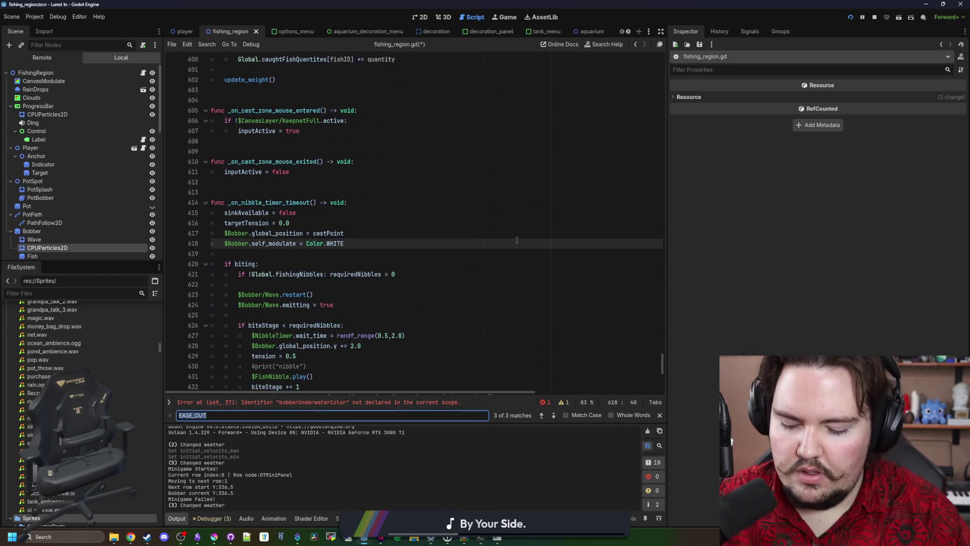
type("func():")
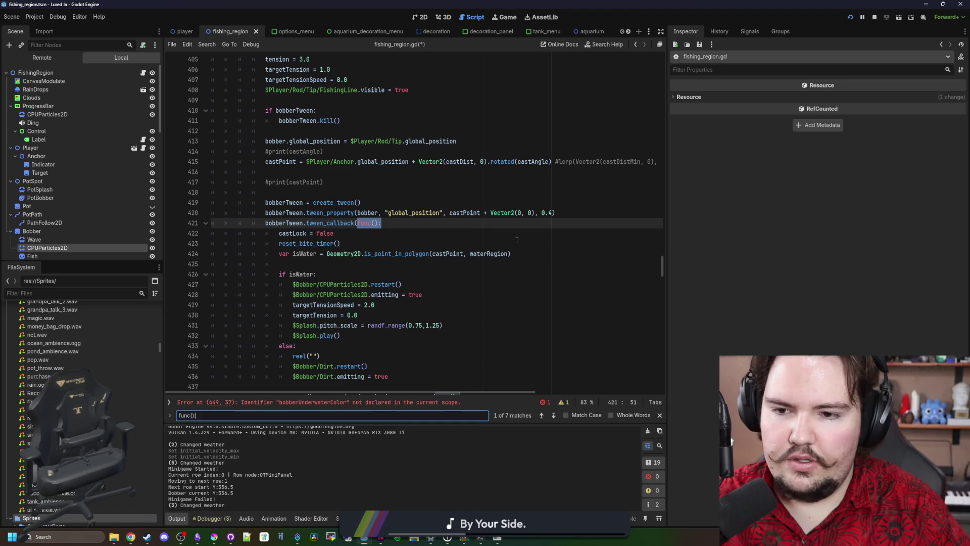
key("Return")
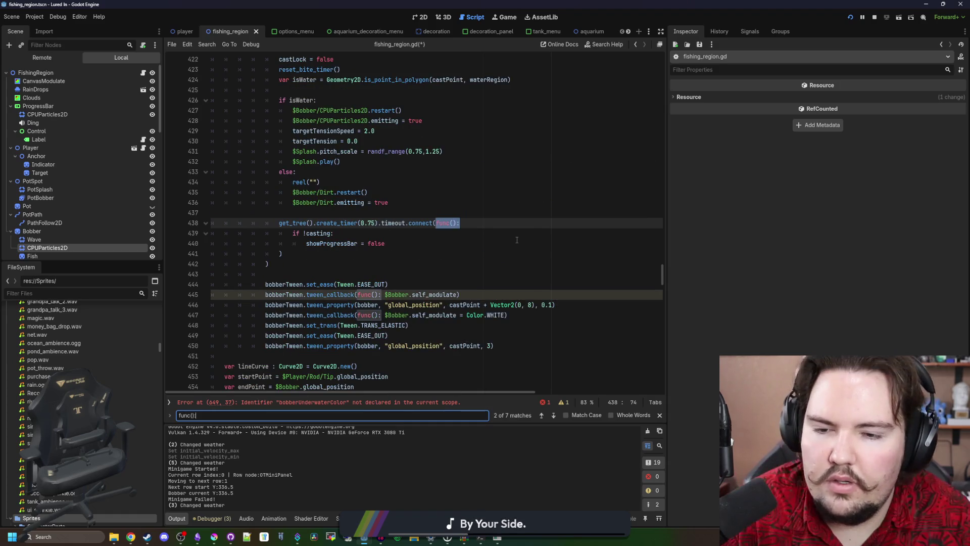
key("Return")
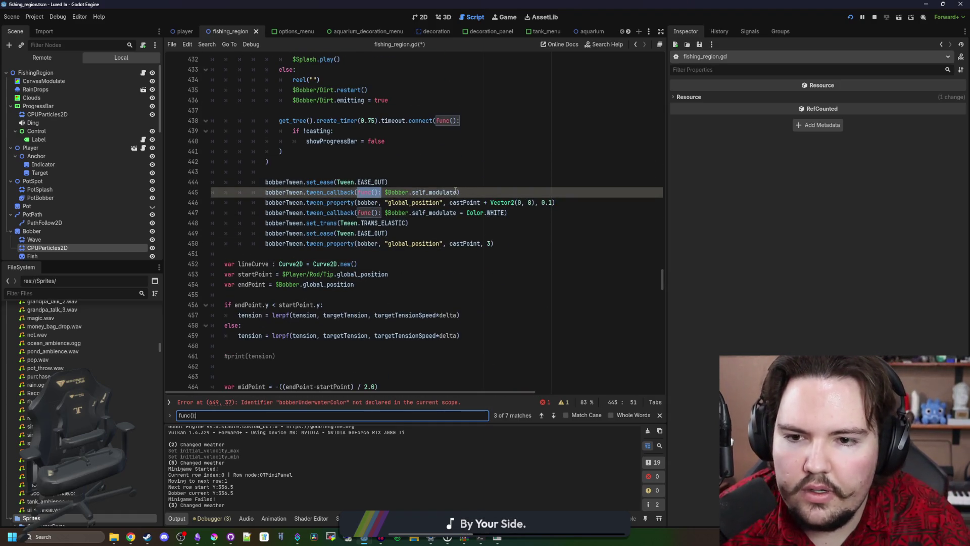
left_click(456, 192)
type("bobberUnderwaterColor")
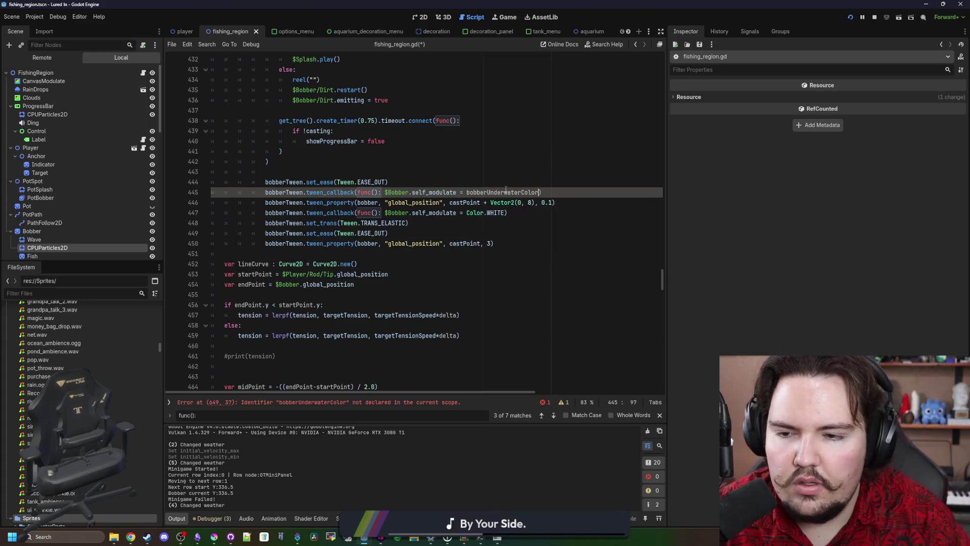
Step: Declare var bobberUnderwaterColor = Color("4b80ca7d") below controllerRotation and save the script
scroll(506, 189, "up", 20)
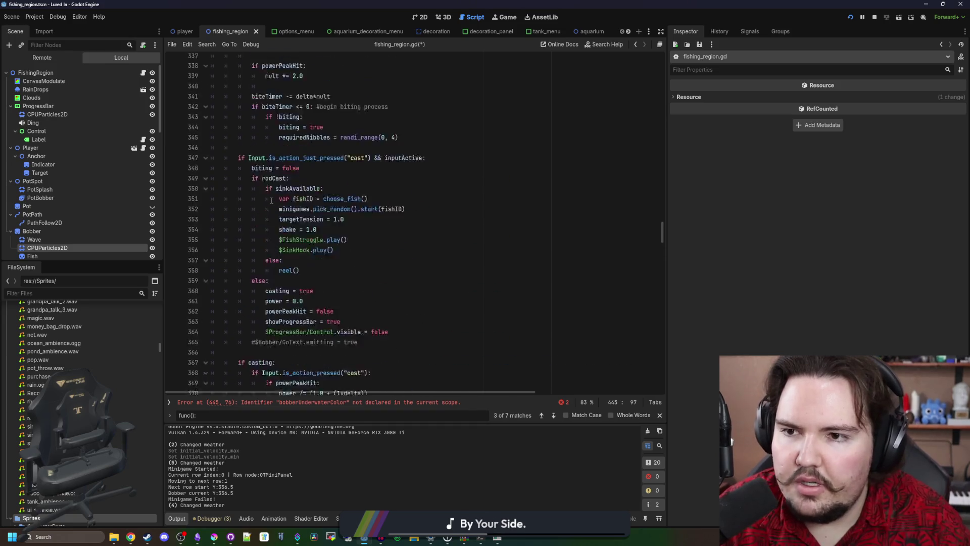
scroll(272, 201, "up", 20)
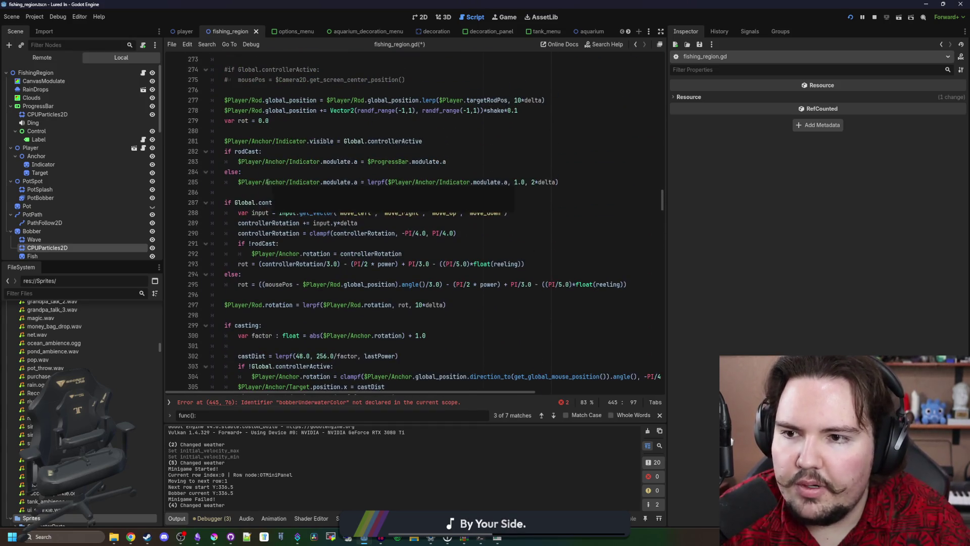
scroll(267, 183, "up", 6)
left_click(239, 206)
key("End")
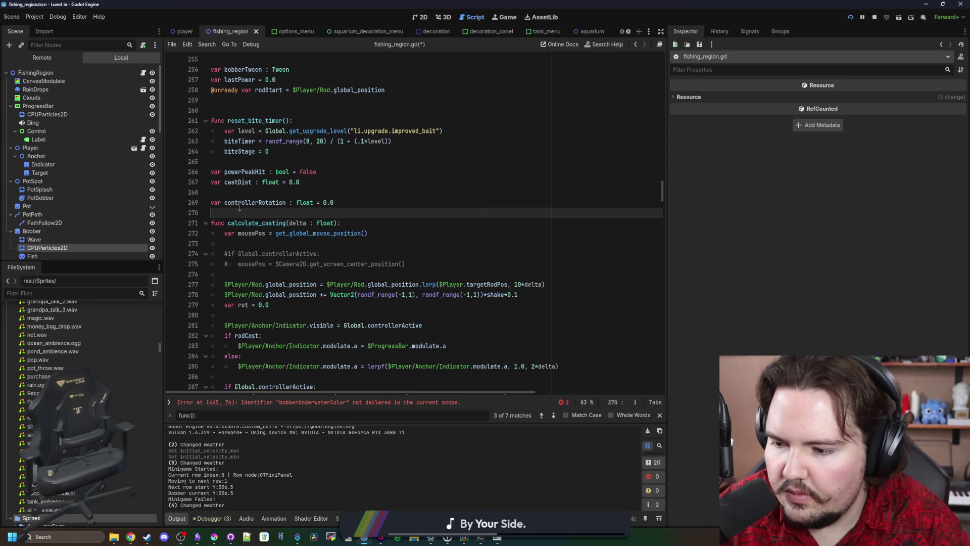
key("Return")
type("var bobberUnderwater")
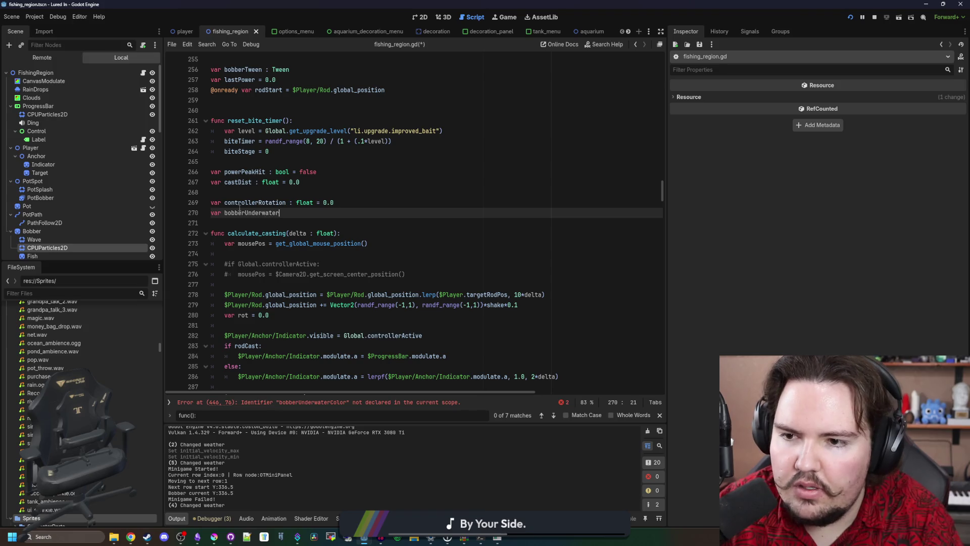
type(" =")
type("Color(\"4b80ca7d\")")
left_click(314, 193)
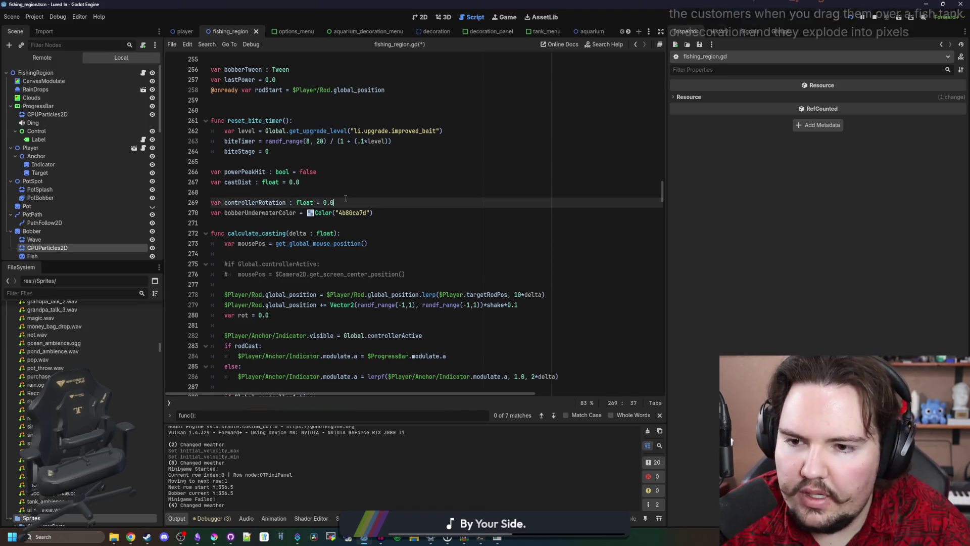
key("ctrl+s")
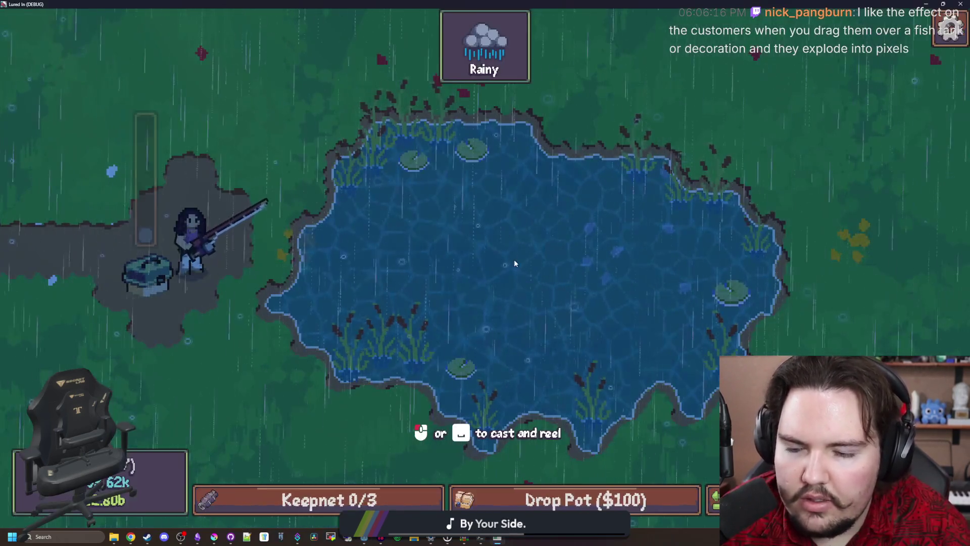
Step: Replace $Bobber with bobber in the callbacks on lines 446 and 448, then save
left_click(515, 263)
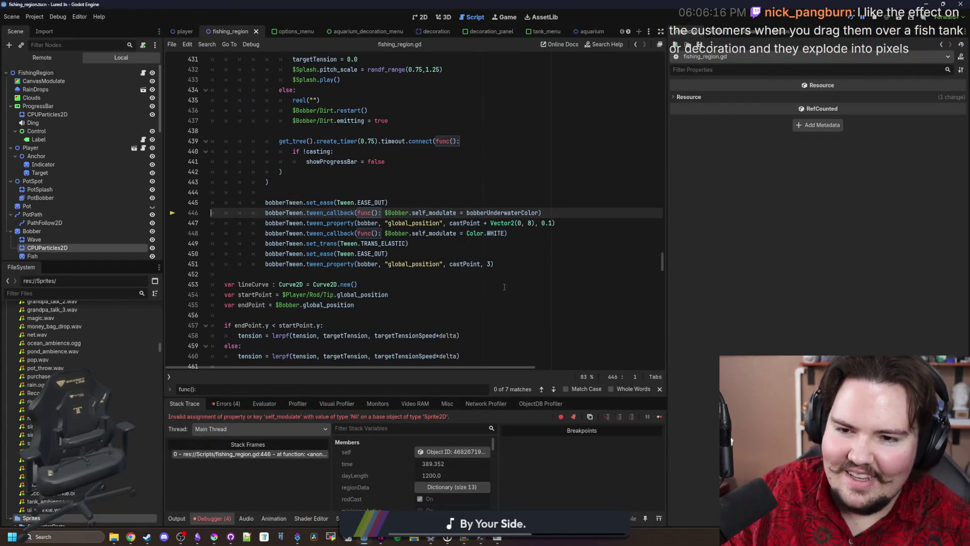
key("BackSpace")
key("BackSpace")
key("BackSpace")
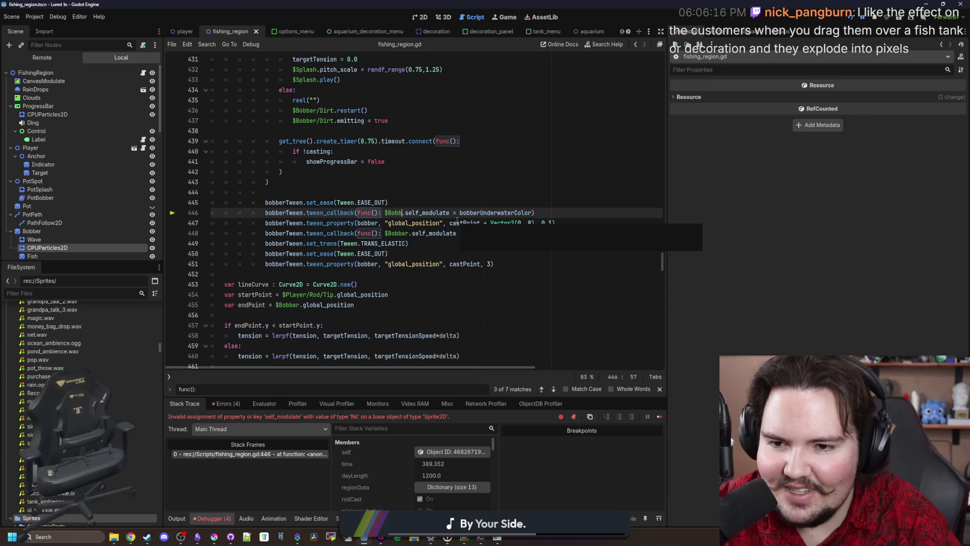
type("bobber")
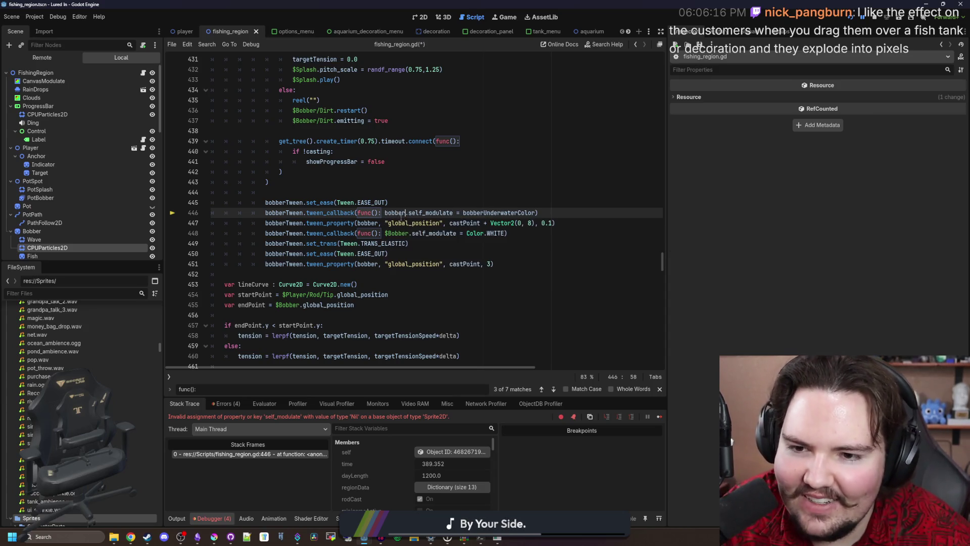
left_click(409, 233)
key("BackSpace")
key("BackSpace")
key("BackSpace")
type("bobber")
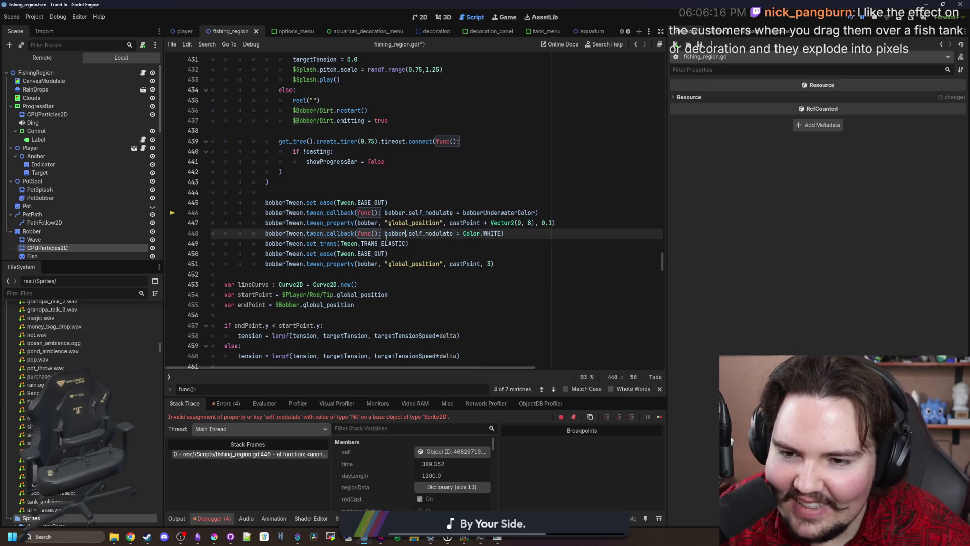
key("Up")
key("Up")
key("Up")
key("ctrl+s")
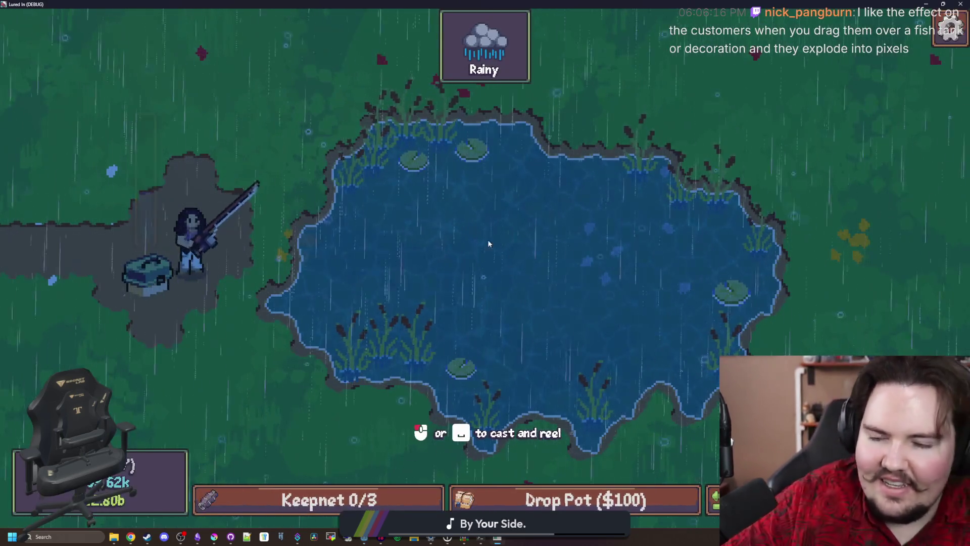
Step: Test the cast in game, check the bobber declaration, and resave the script
left_click_drag(488, 244, 498, 256)
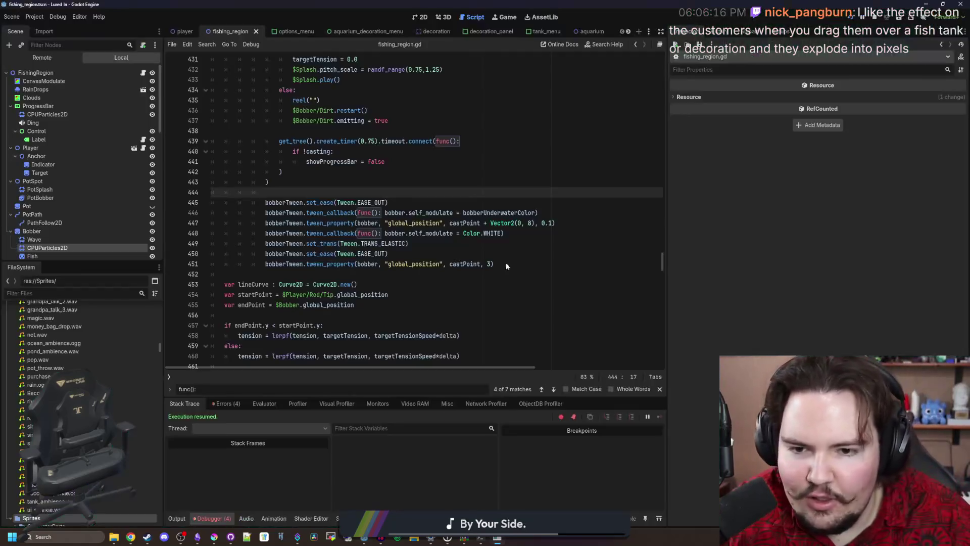
left_click(440, 185)
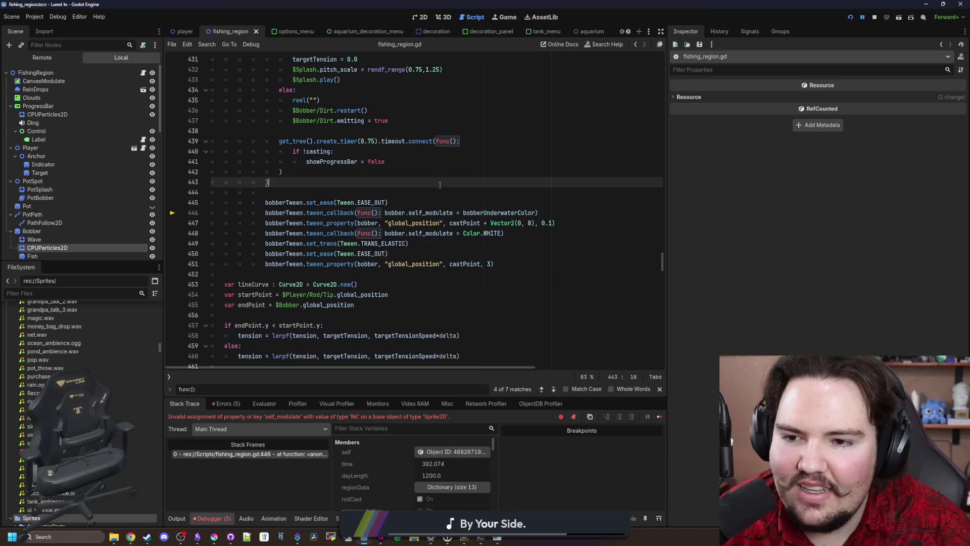
left_click(398, 213, "ctrl")
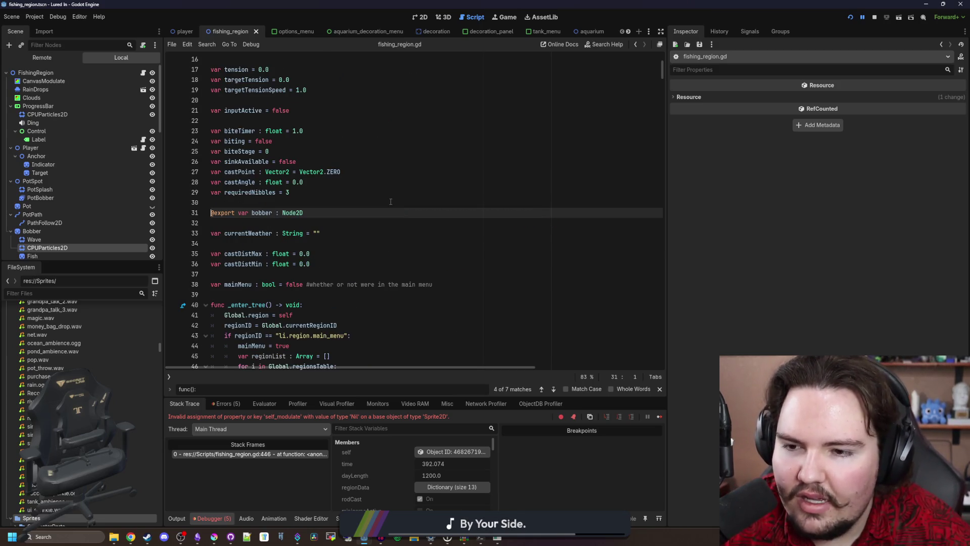
key("alt+Left")
left_click(391, 202)
key("ctrl+s")
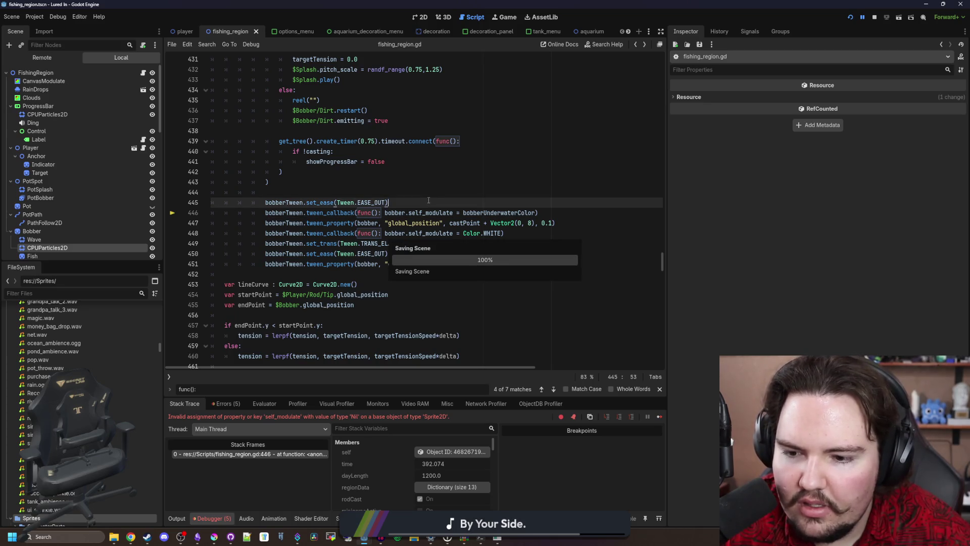
Step: Try a self_modulate line on blank line 444 above the tween code and save
key("Up")
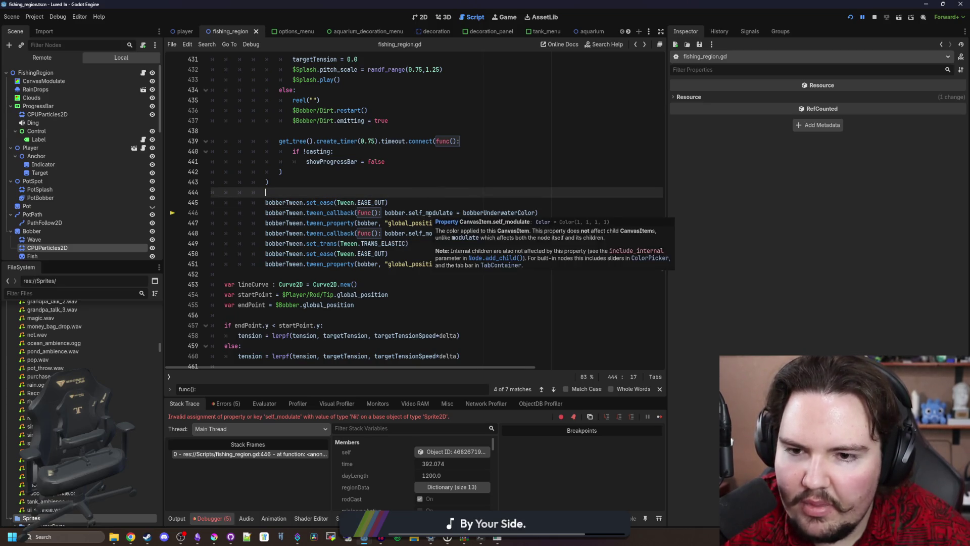
left_click(433, 185)
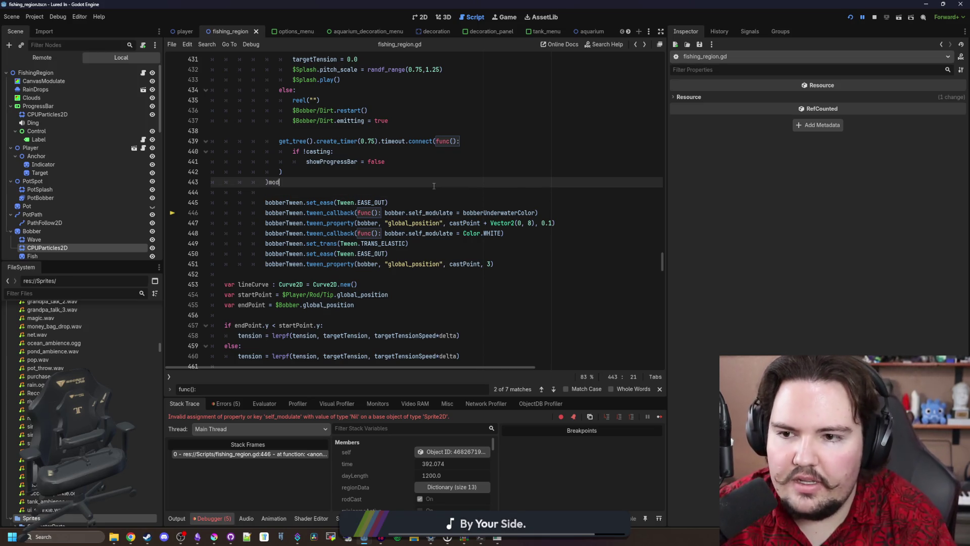
key("Down")
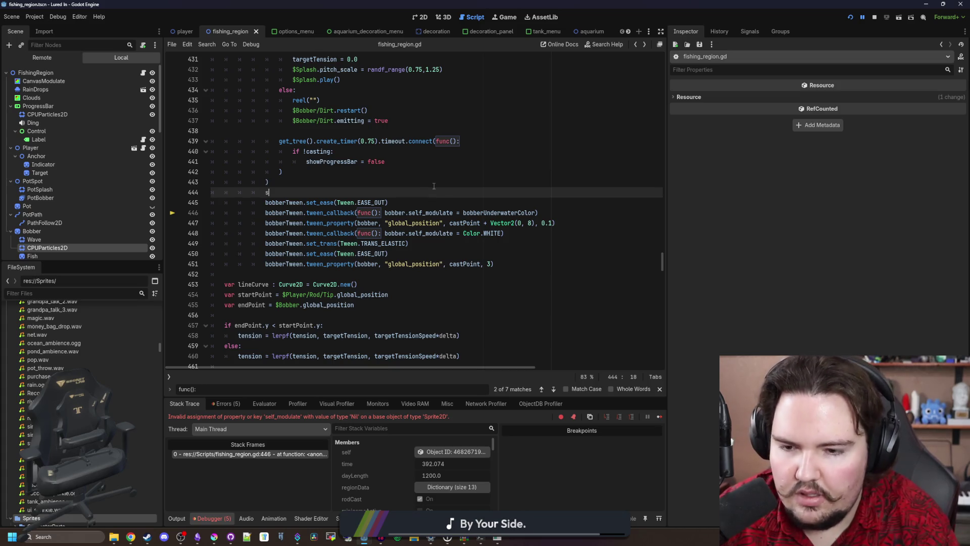
type("elf")
key("Return")
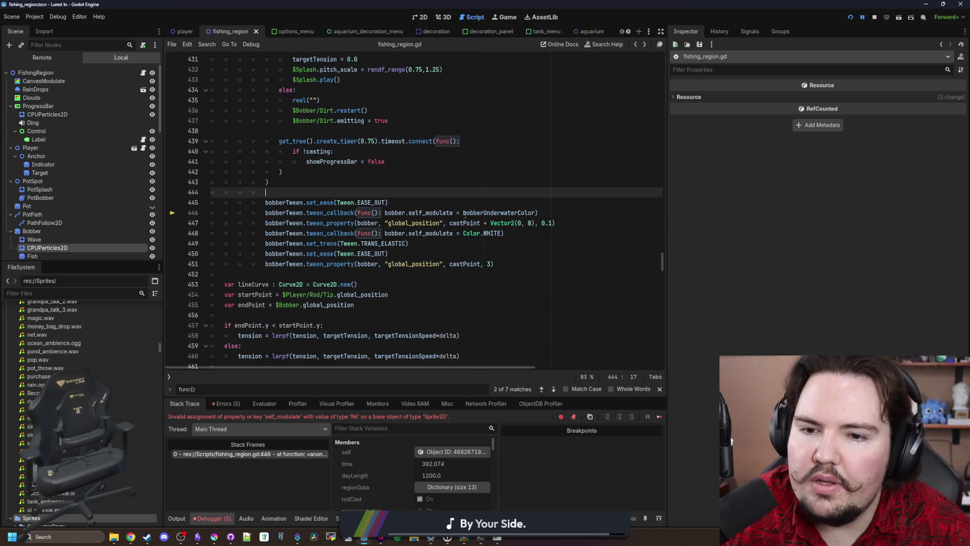
key("Up")
key("Up")
key("Up")
key("End")
key("ctrl+s")
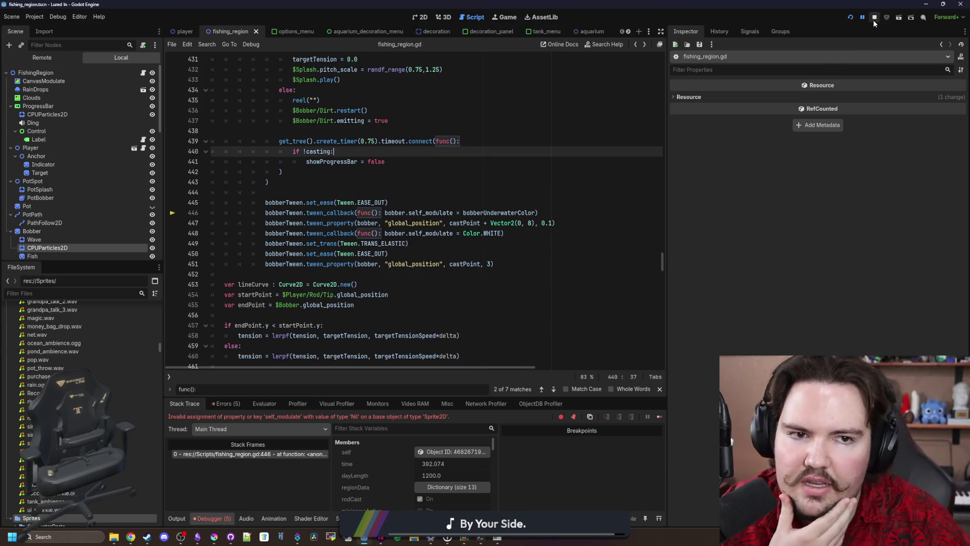
Step: Restart Lured In with the fixed script, dismiss the Feedback popup, and maximize the game window
left_click(850, 18)
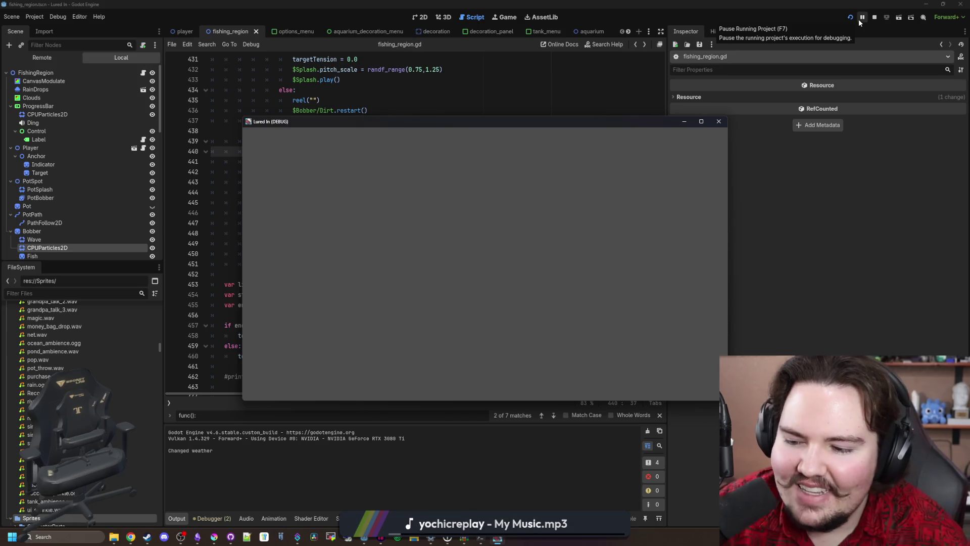
left_click(416, 222)
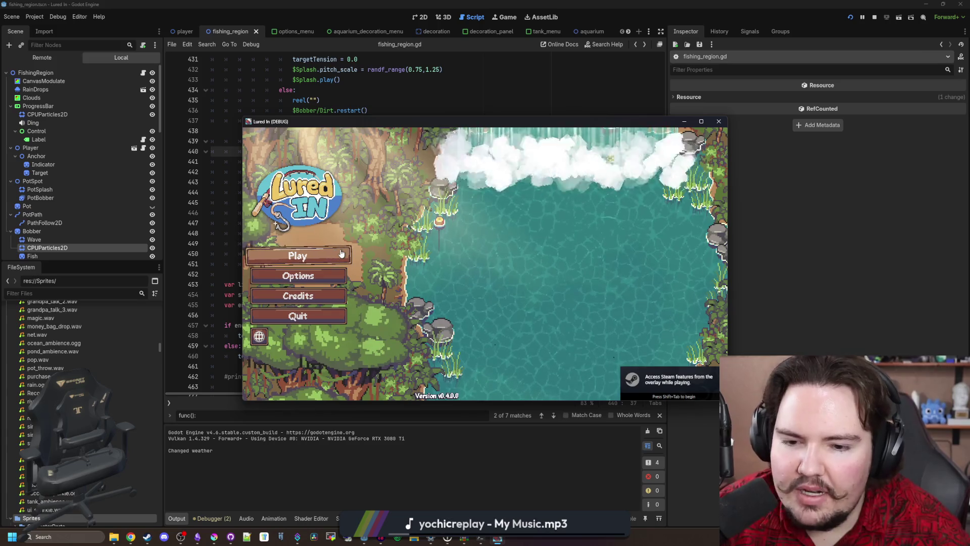
left_click(702, 121)
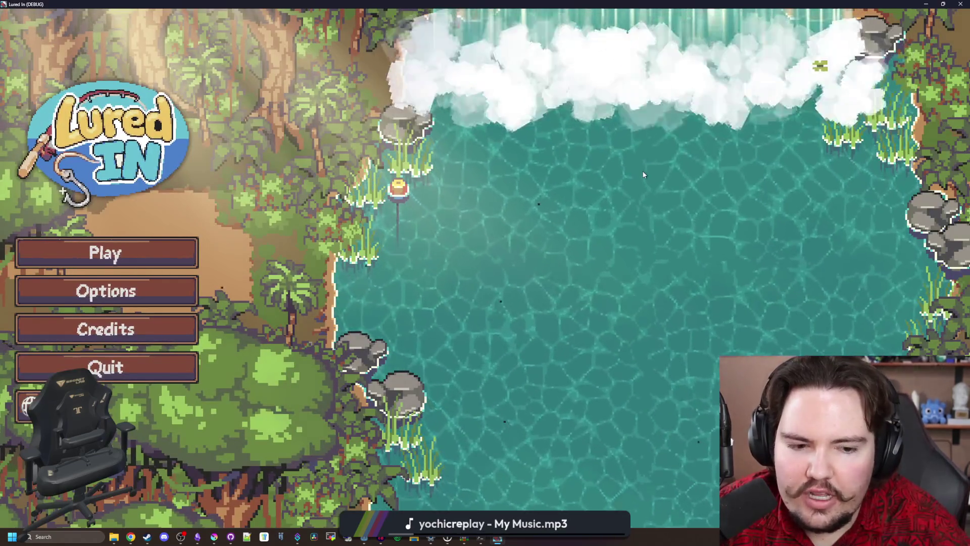
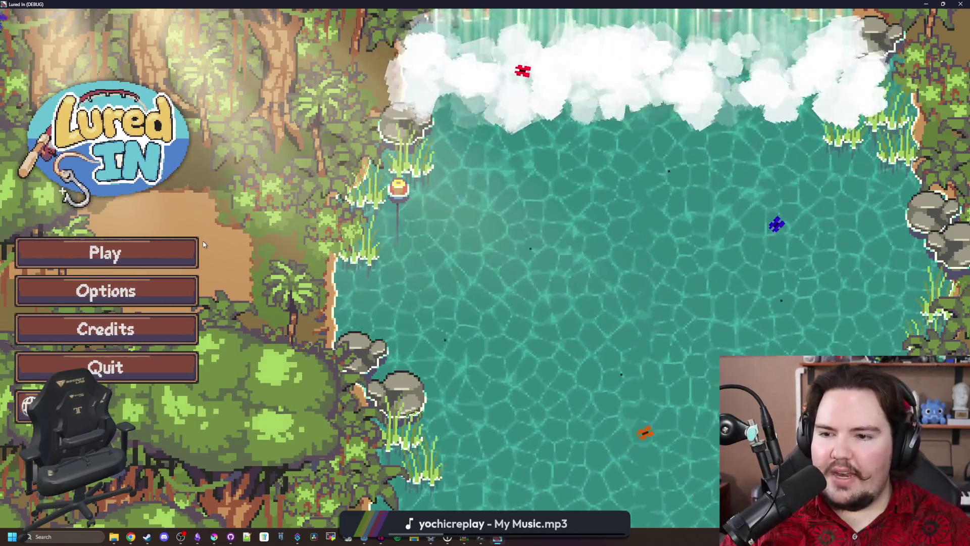
Step: Start Lured In from the title screen and dismiss the Welcome Back message with Nice!
left_click(187, 252)
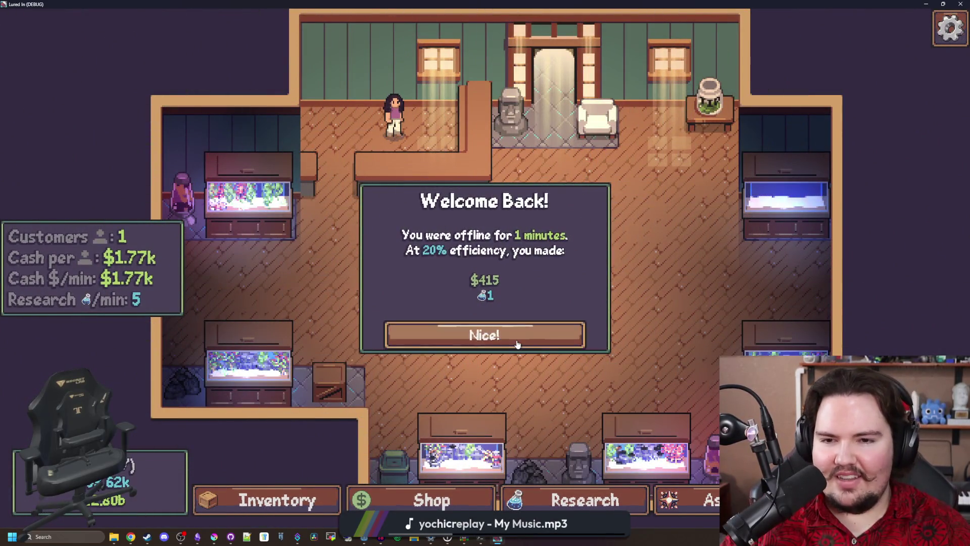
left_click(484, 334)
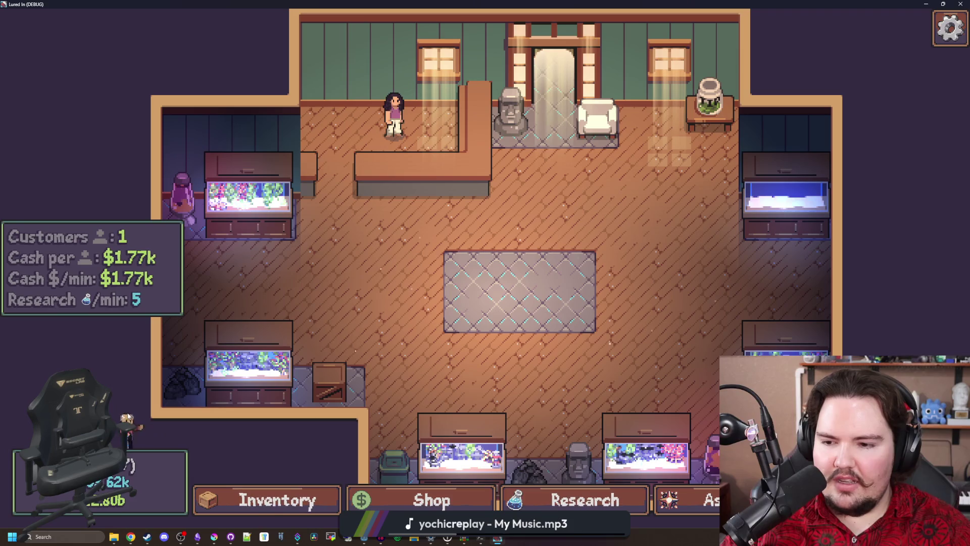
left_click_drag(396, 357, 542, 306)
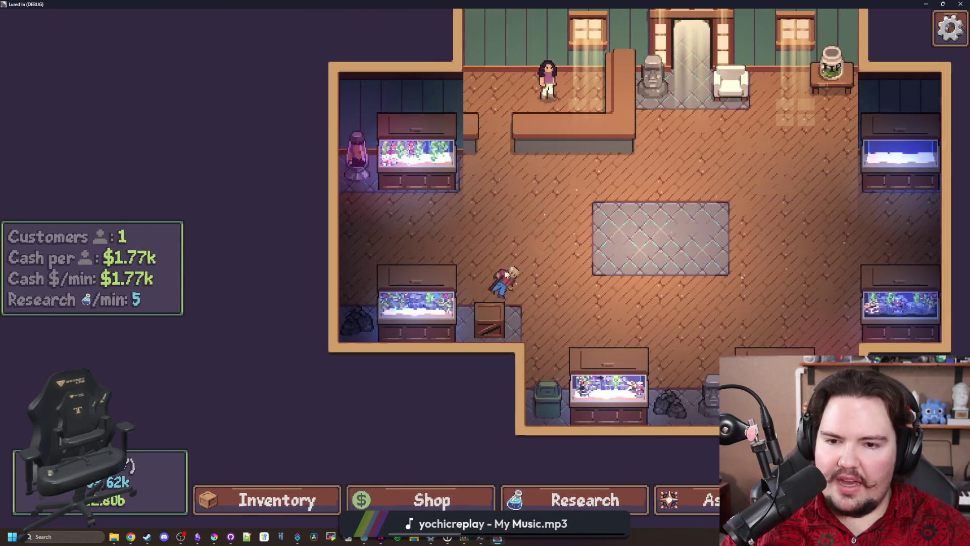
scroll(485, 273, "up", 2)
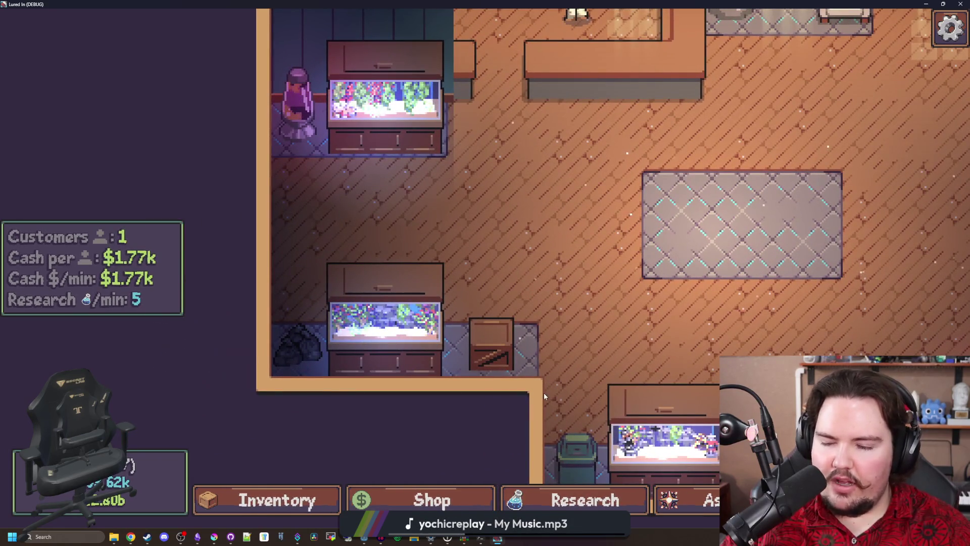
Step: Travel to the Pond for free, cast the line into the water and reel it in
left_click(788, 500)
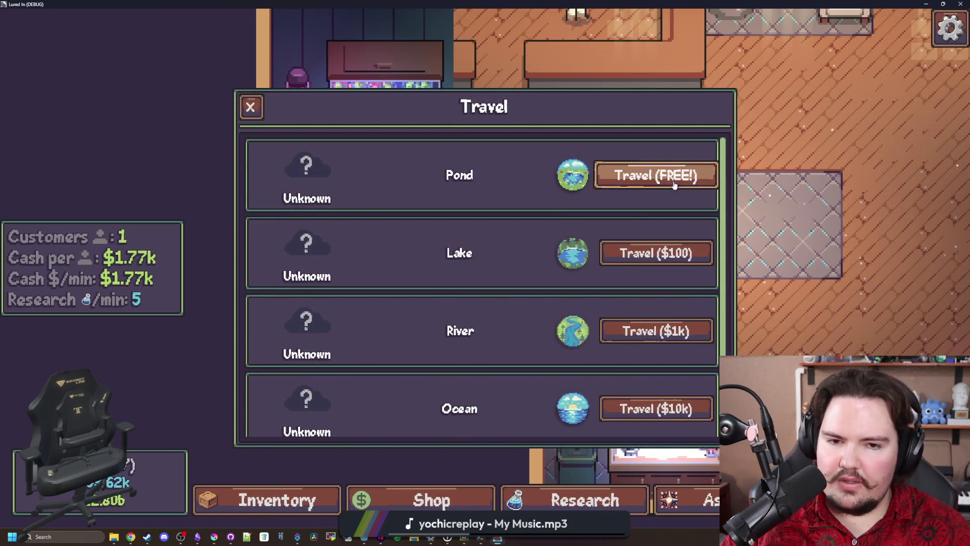
left_click(673, 179)
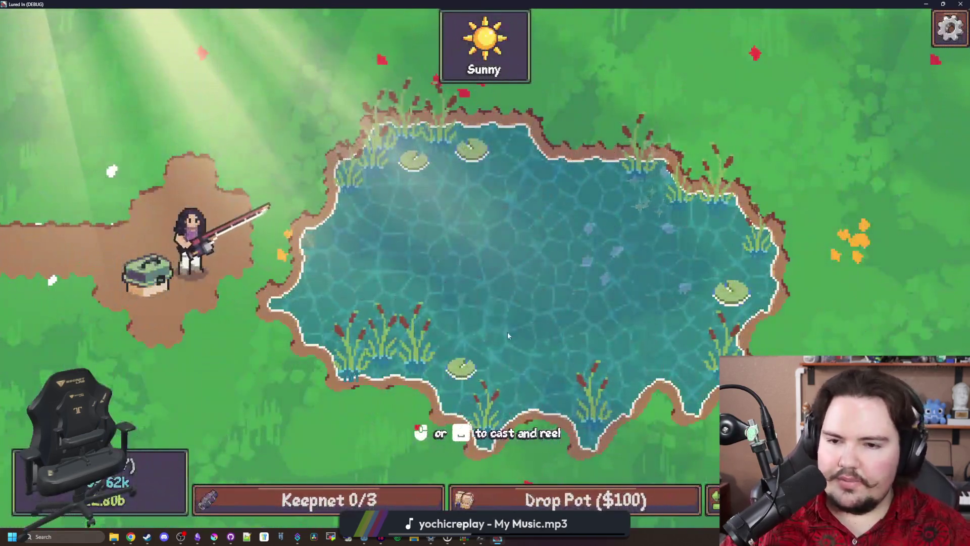
left_click_drag(507, 332, 522, 228)
left_click(568, 274)
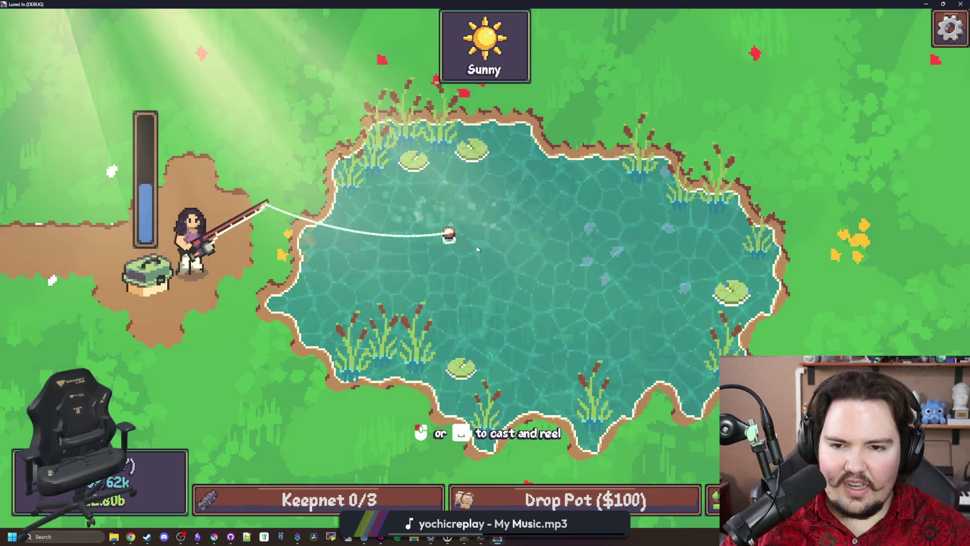
key("alt+Tab")
Step: Search fishing_region.gd for bobberUnderwaterColor to review the bobber tween code
left_click(502, 199)
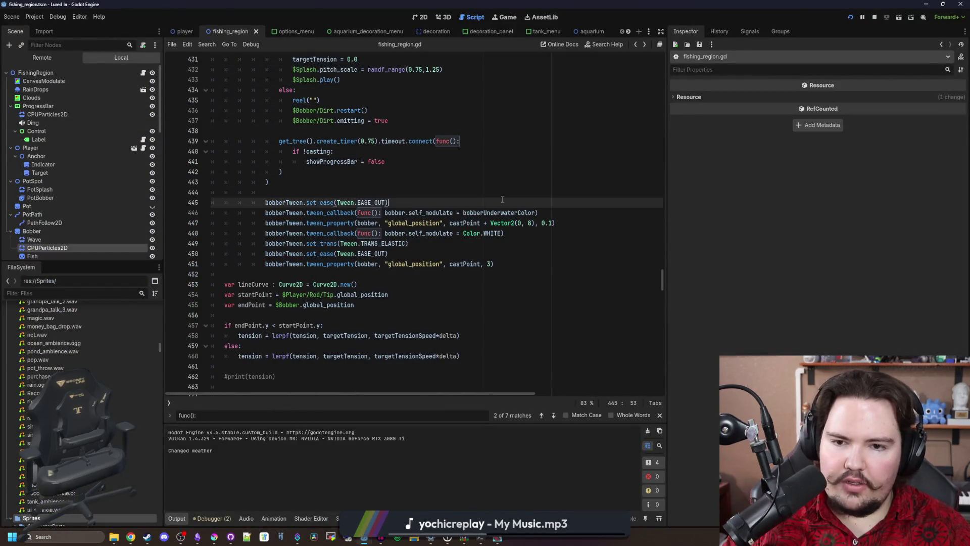
left_click(453, 194)
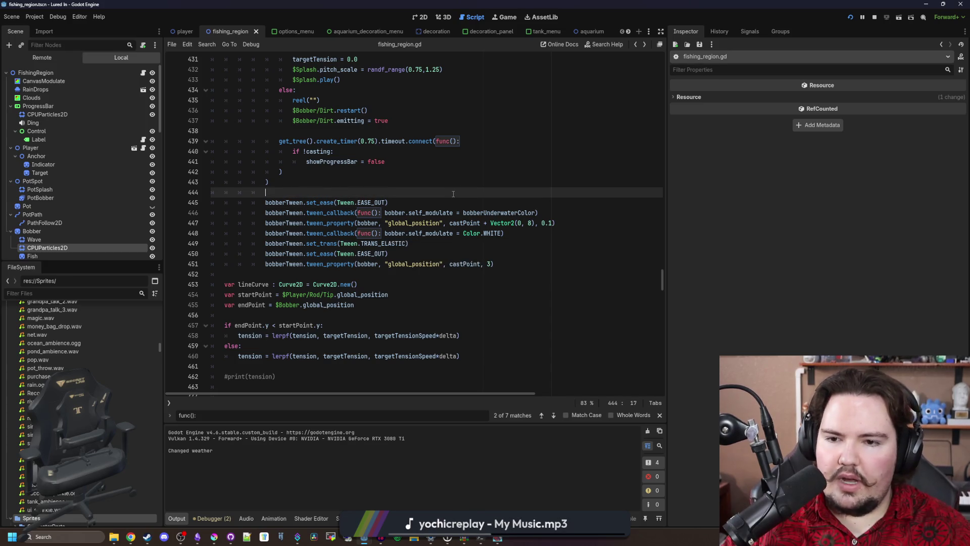
left_click(489, 215, "ctrl")
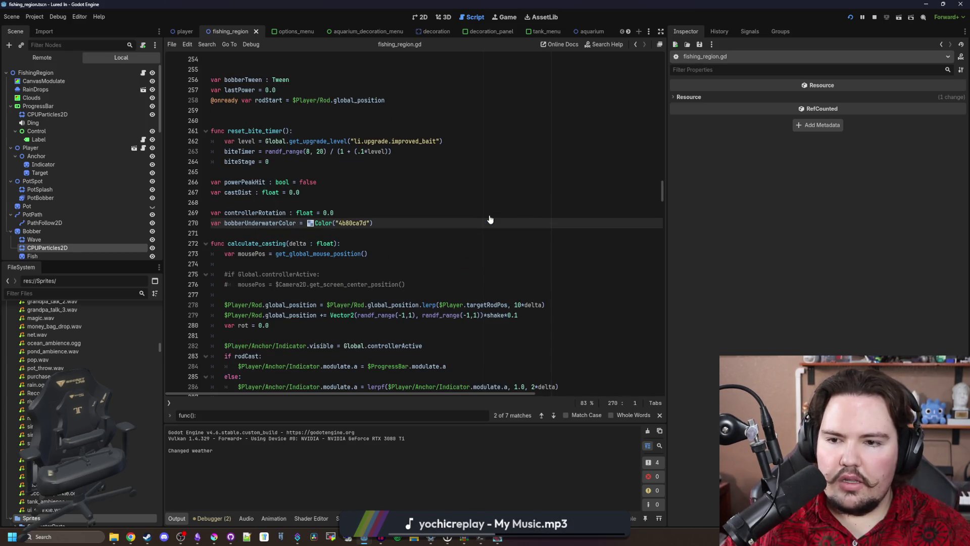
left_click(262, 231)
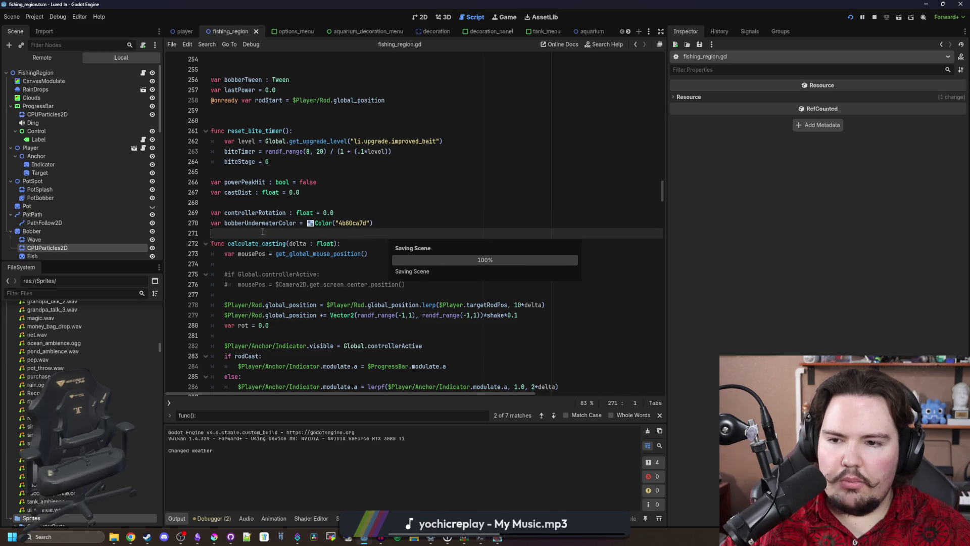
key("ctrl+f")
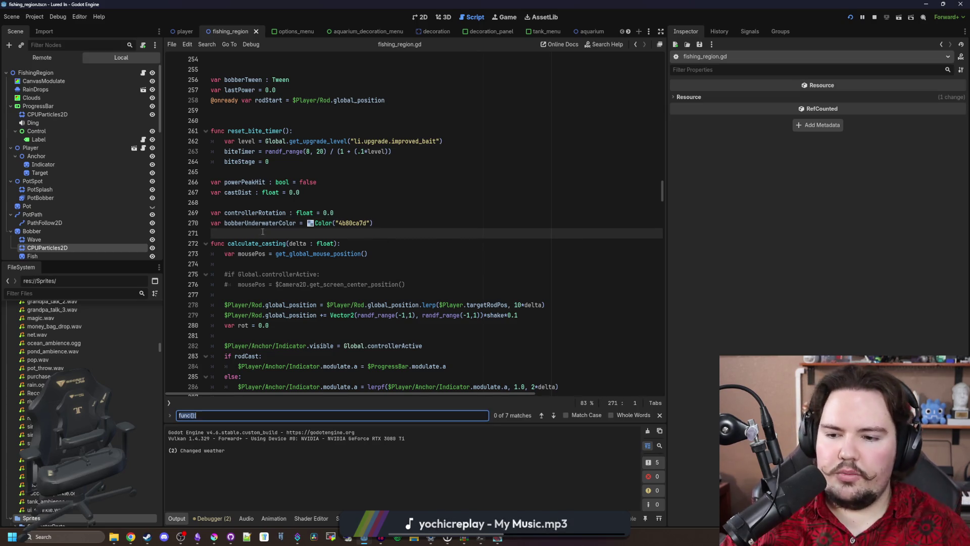
type("bobberUnderwater")
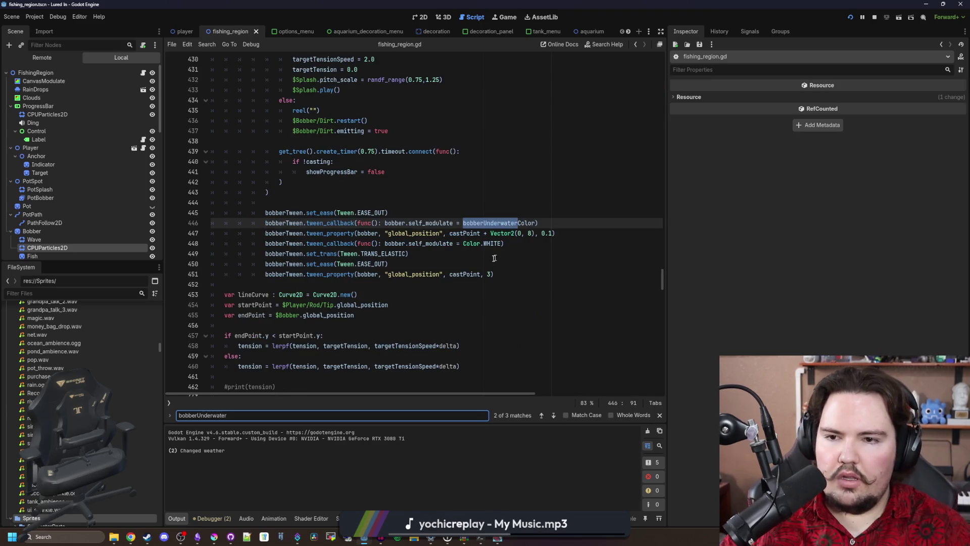
scroll(494, 258, "up", 6)
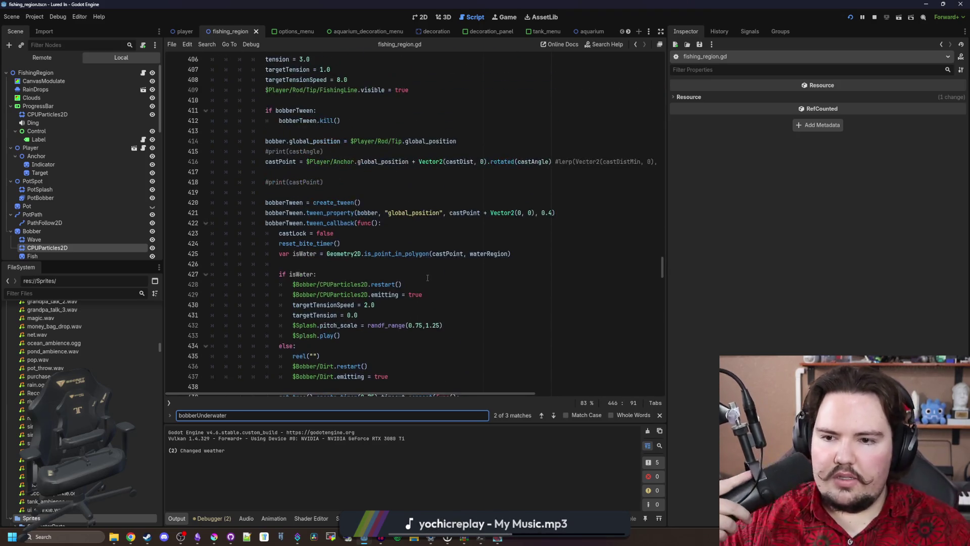
scroll(427, 278, "down", 5)
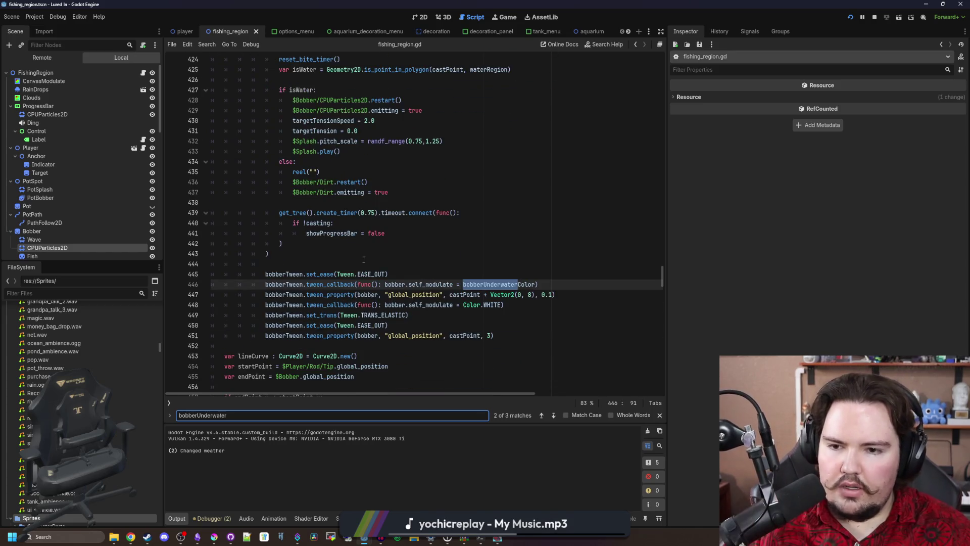
left_click(365, 233)
key("ctrl+s")
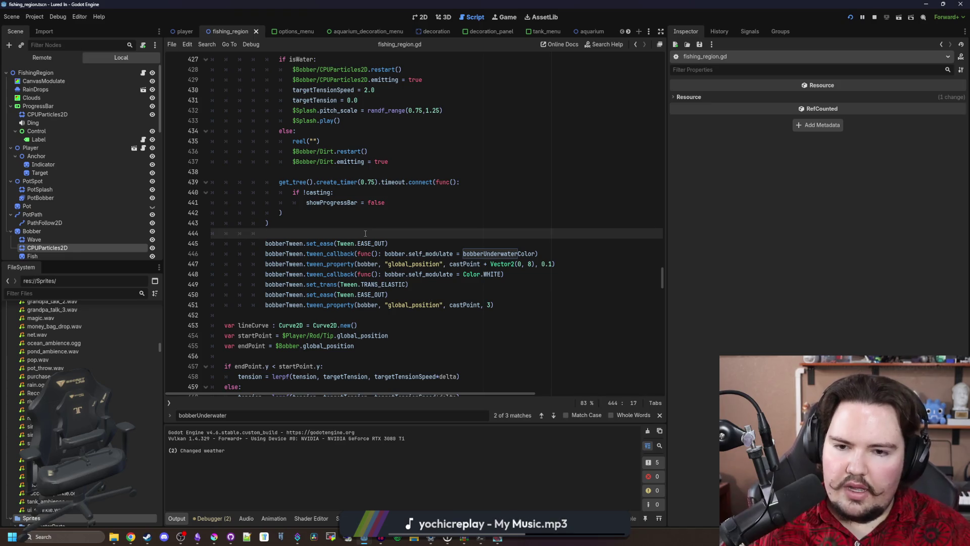
Step: Cut the Color.WHITE tween_callback line from below the 0.1 dip tween
left_click(554, 264)
left_click(521, 271)
key("ctrl+s")
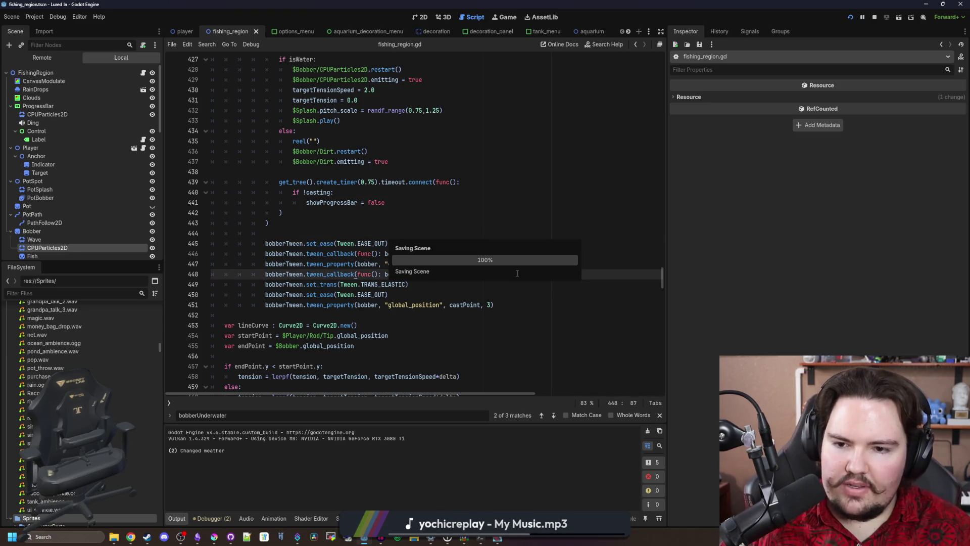
scroll(498, 253, "down", 1)
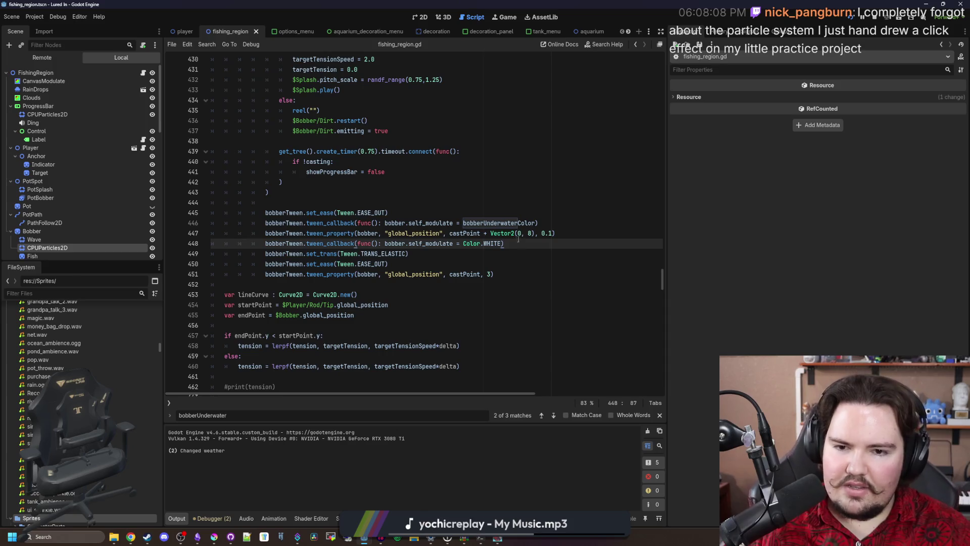
left_click_drag(512, 245, 266, 245)
key("ctrl+c")
key("BackSpace")
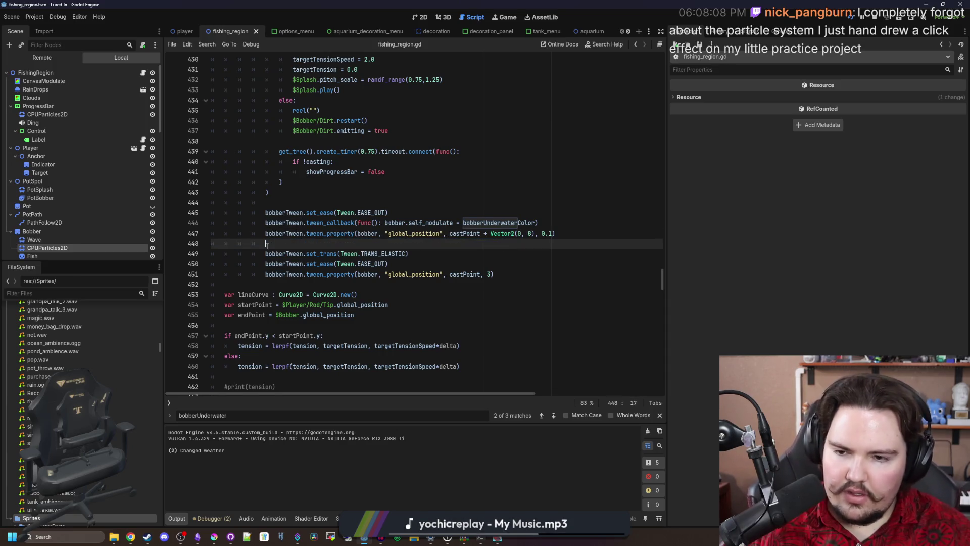
key("BackSpace")
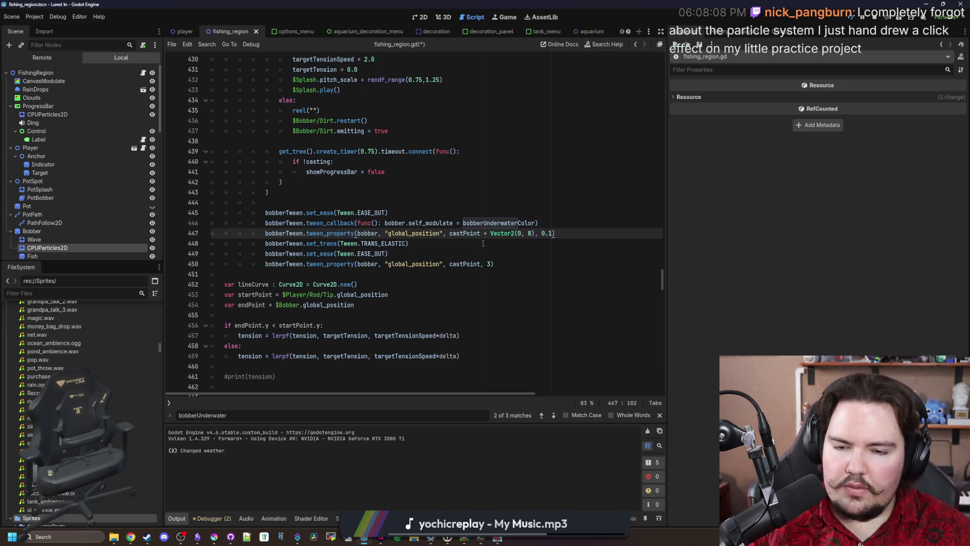
Step: Paste the white colour reset callback after the 3-second return tween and save
left_click(522, 259)
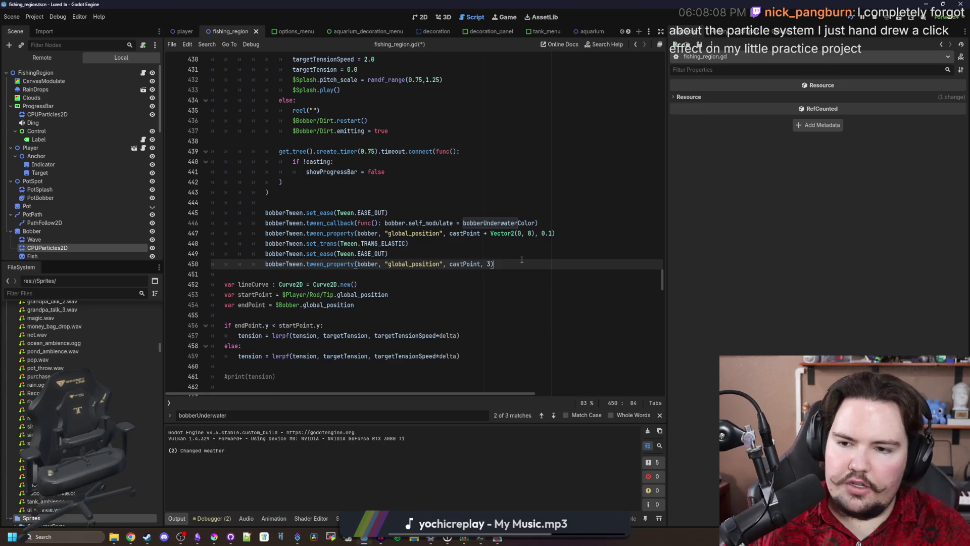
key("Return")
key("ctrl+v")
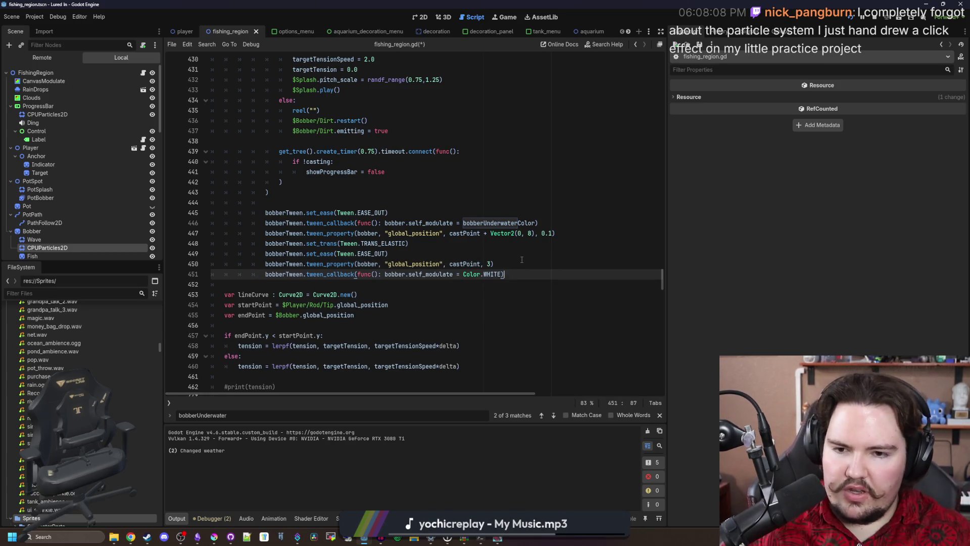
left_click(522, 259)
key("ctrl+s")
Step: Run the game with F5 and cast into the middle of the pond
key("F5")
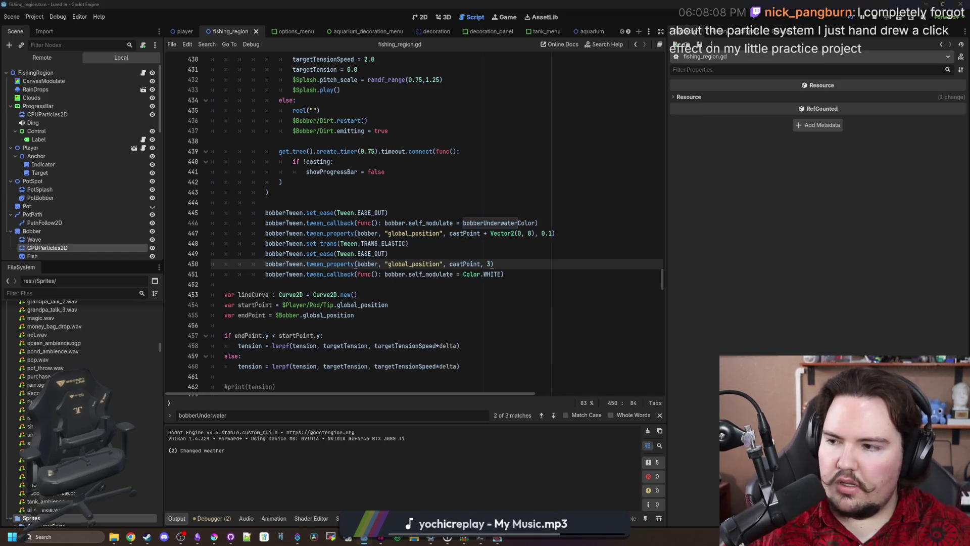
left_click(510, 222)
mouse_move(509, 222)
left_mouse_down()
mouse_move(537, 273)
mouse_move(484, 251)
left_mouse_up()
Step: Cast and reel in once more at the Pond, then minimise the game
left_click(516, 264)
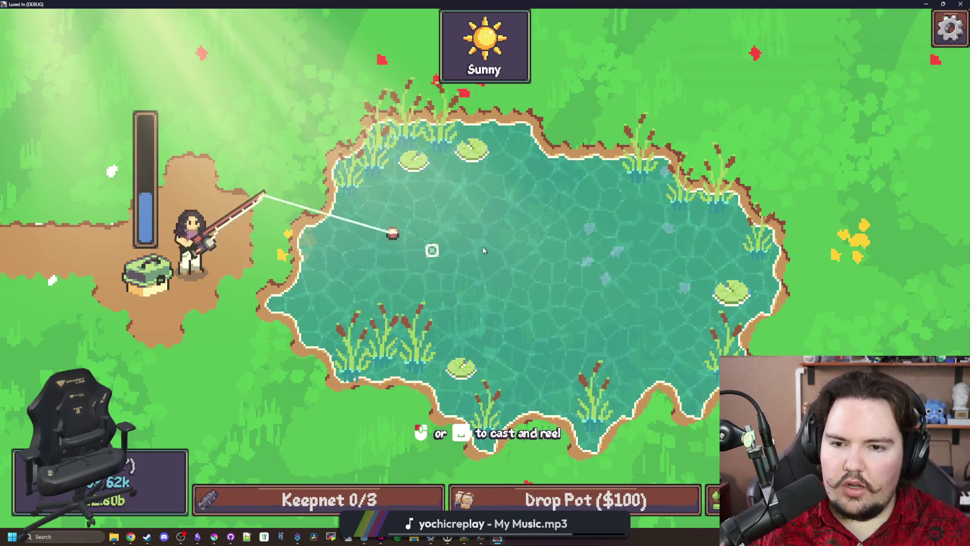
left_click(484, 251)
left_click(926, 3)
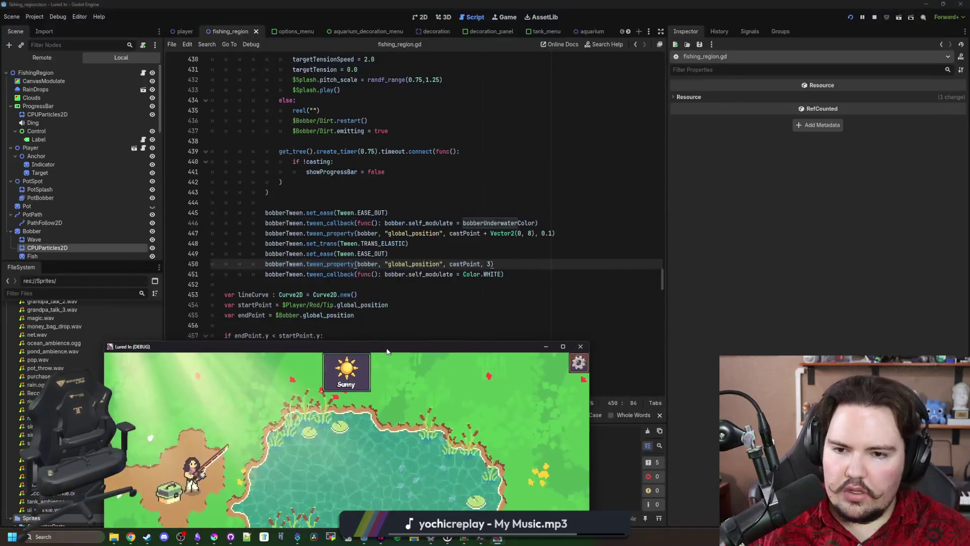
Step: Move the Color.WHITE callback from line 451 back below the 0.1 dip tween, save and rerun
left_click_drag(523, 271, 266, 274)
key("BackSpace")
left_click(448, 240)
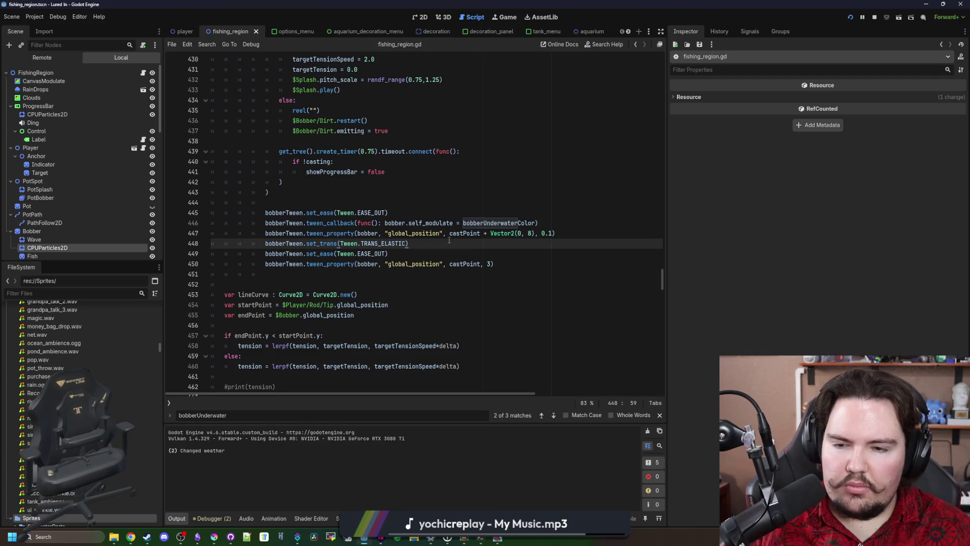
left_click(581, 233)
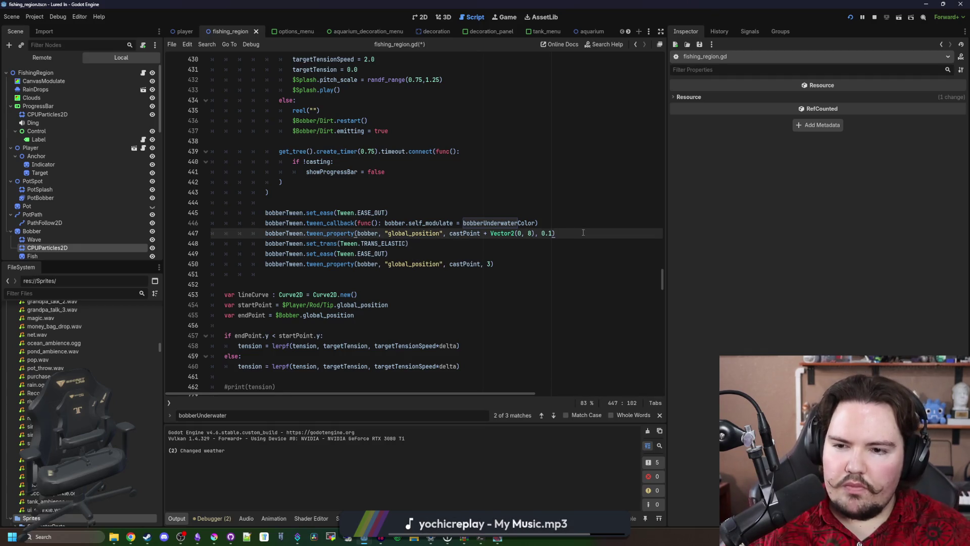
key("ctrl+v")
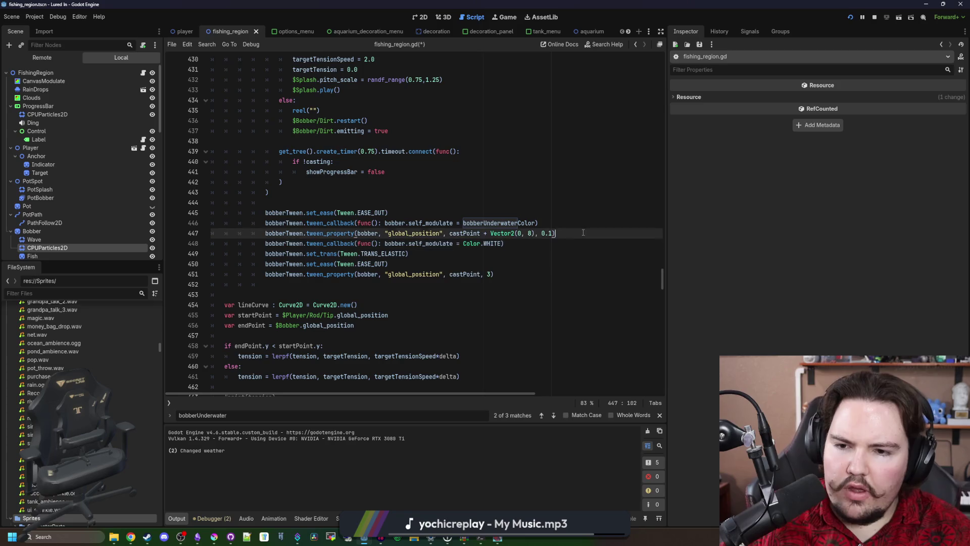
key("ctrl+s")
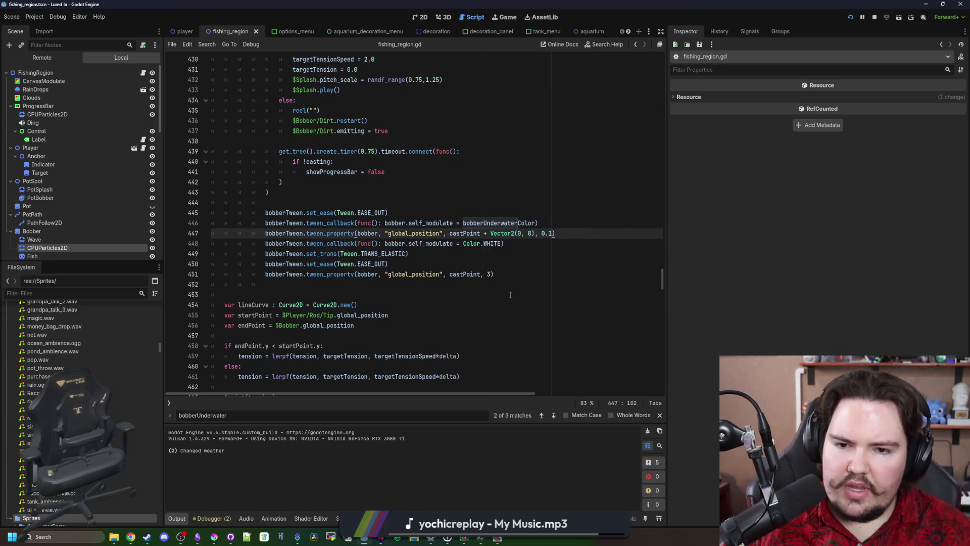
key("F5")
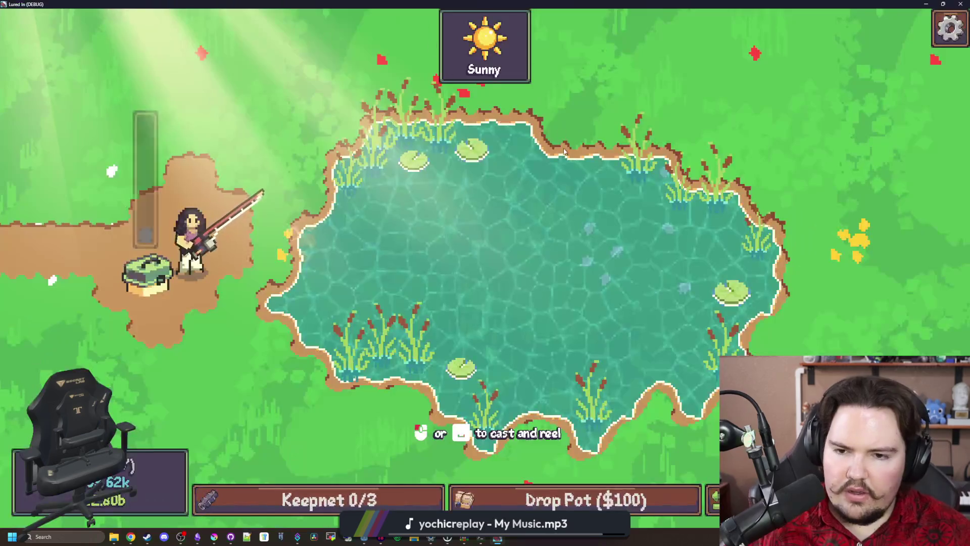
Step: Cast the lure into the pond twice to watch the bobber, then stop the game with F8
left_click(534, 228)
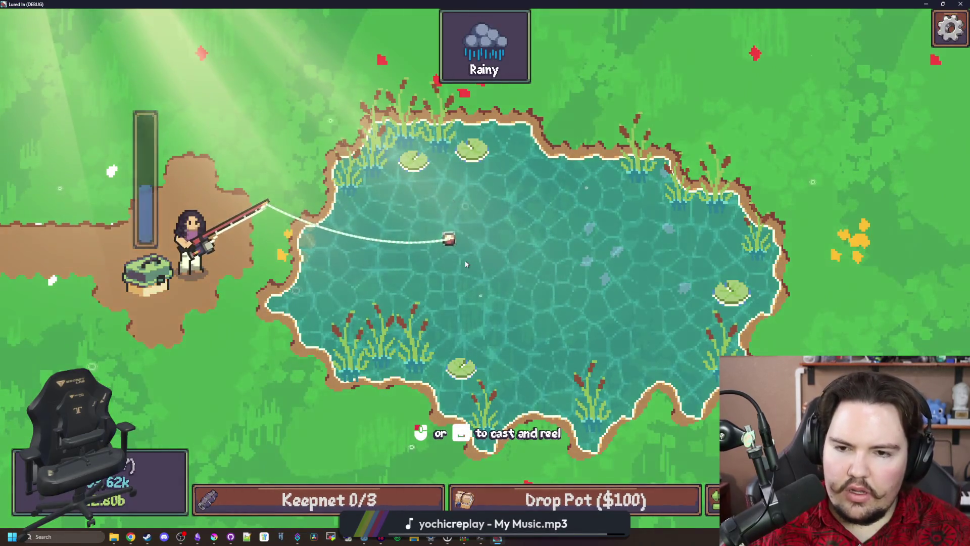
left_click(552, 92)
left_click(490, 232)
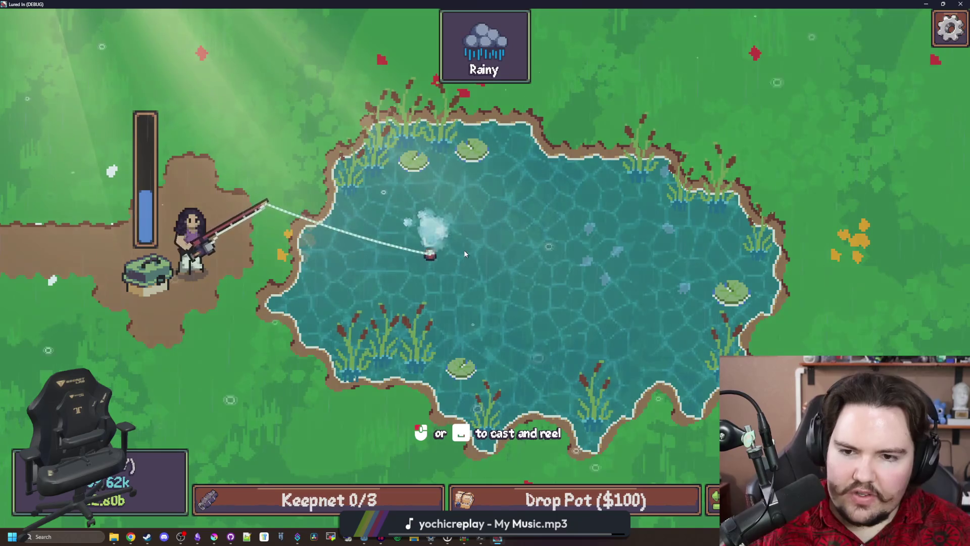
key("F8")
key("ctrl+s")
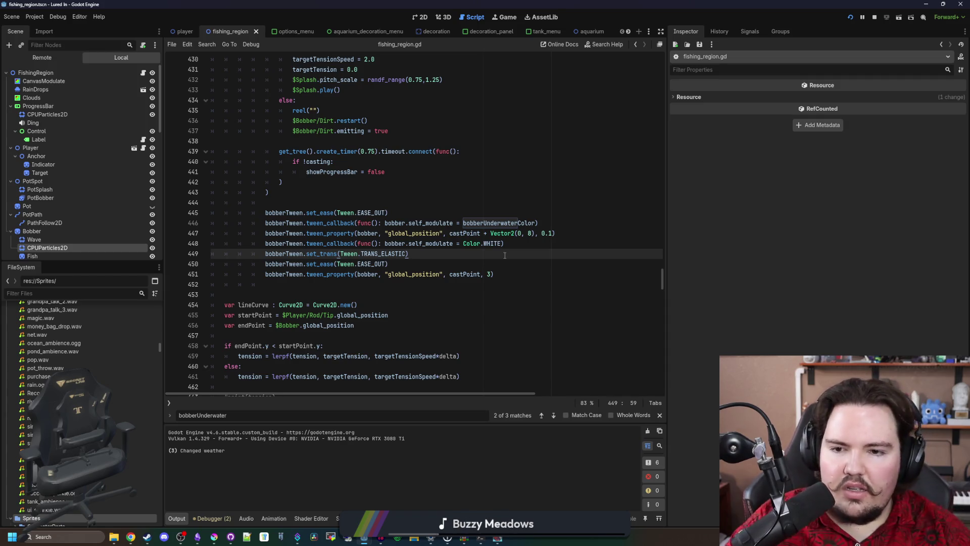
Step: Add a bobberTween.tween_interval(1.0) line below the white-colour callback
key("ctrl+s")
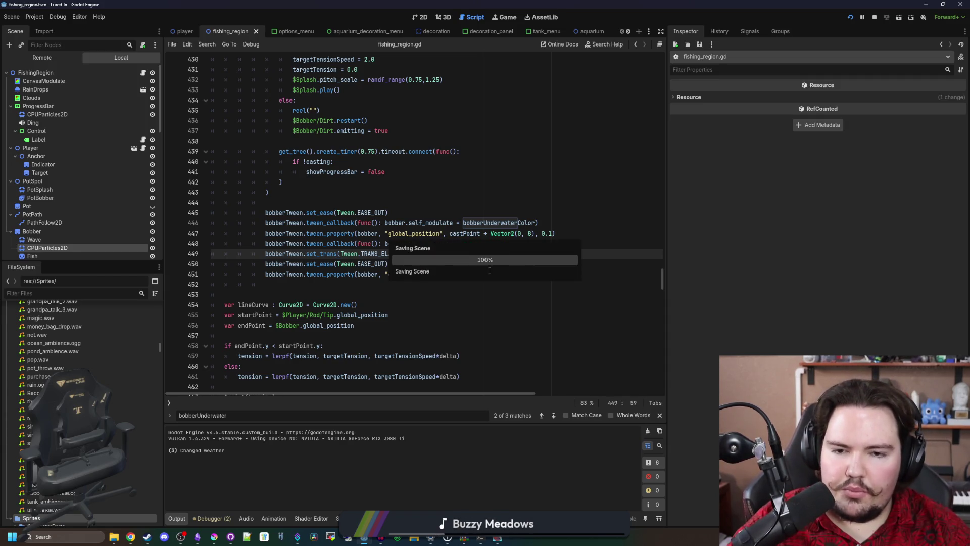
left_click(510, 248)
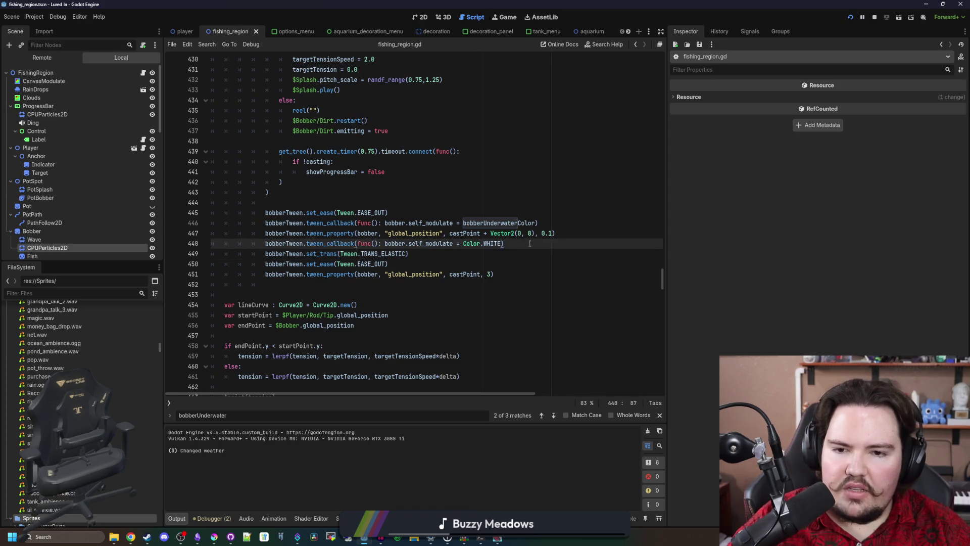
key("Return")
type("bobber")
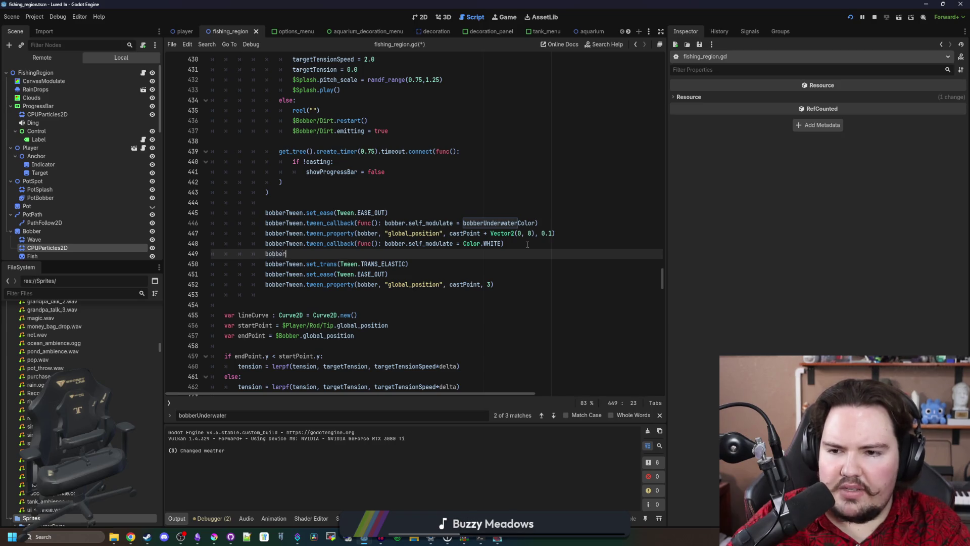
type("Tween.")
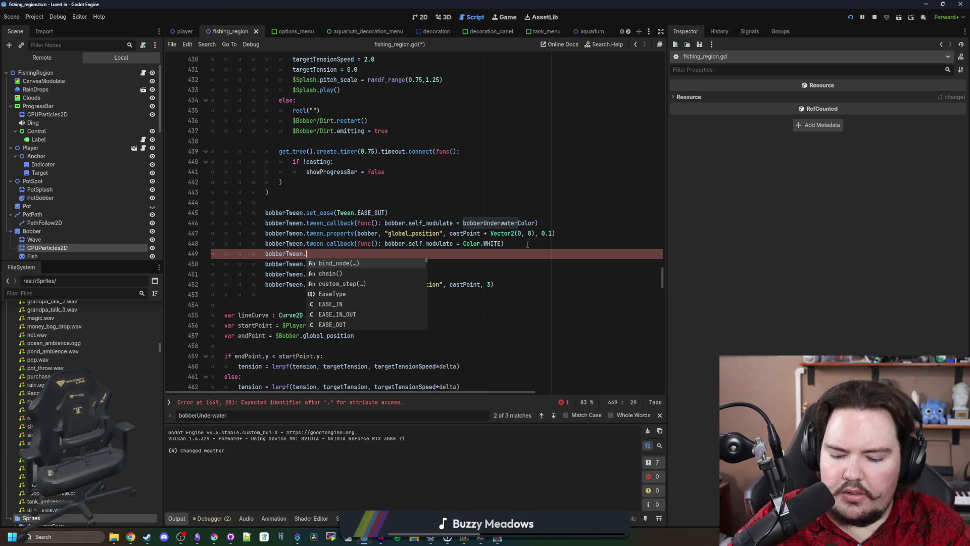
type("tween_interval(1.0")
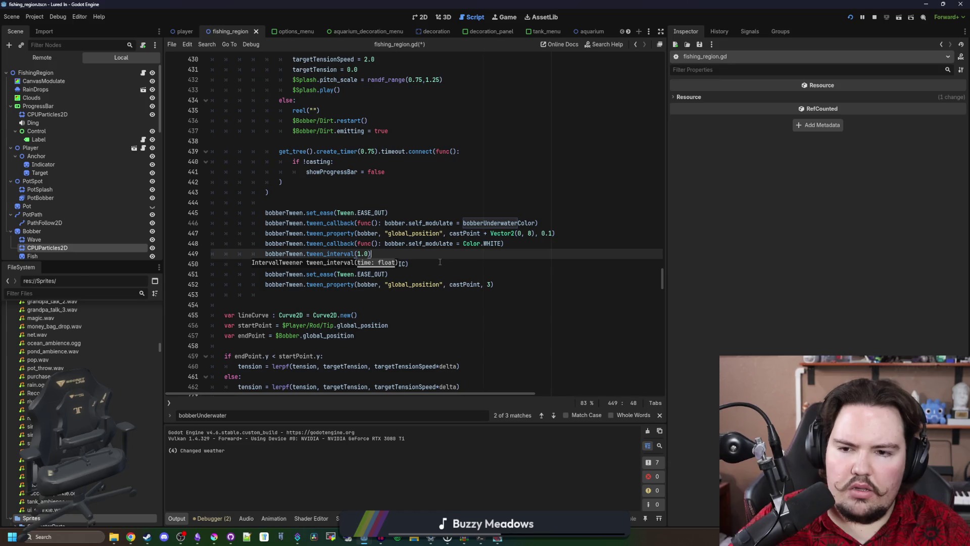
left_click(460, 255)
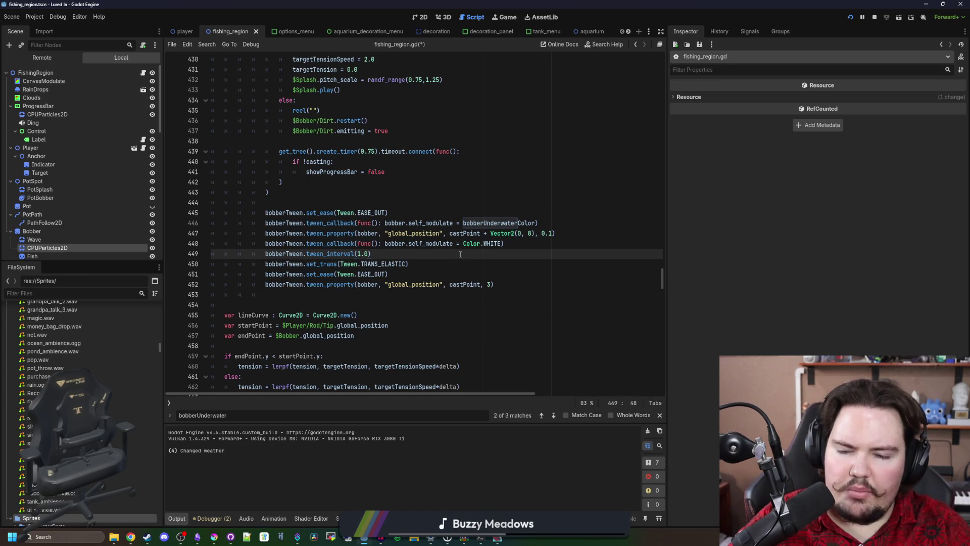
Step: Cut the white-colour callback and prefix the final move tween with chain()
left_click_drag(503, 244, 265, 243)
key("ctrl+c")
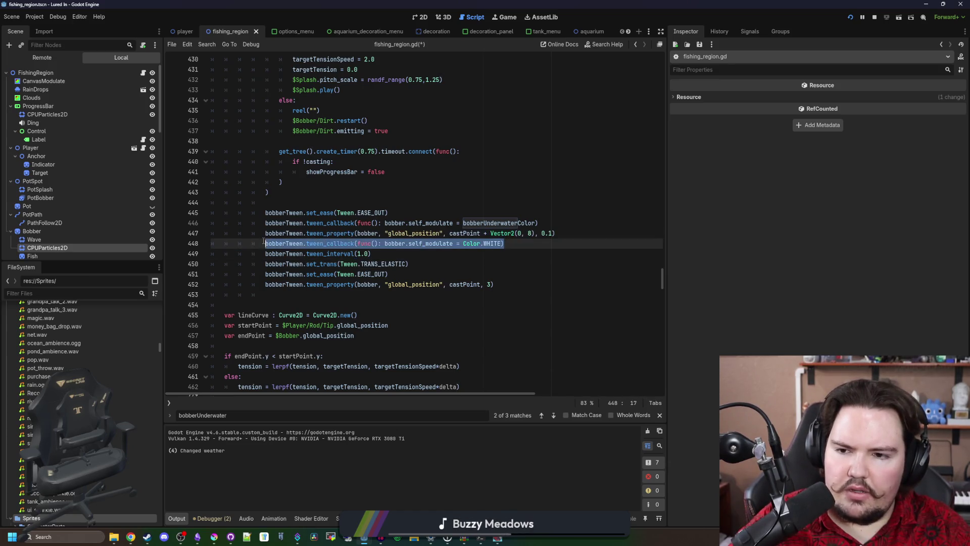
key("BackSpace")
key("Delete")
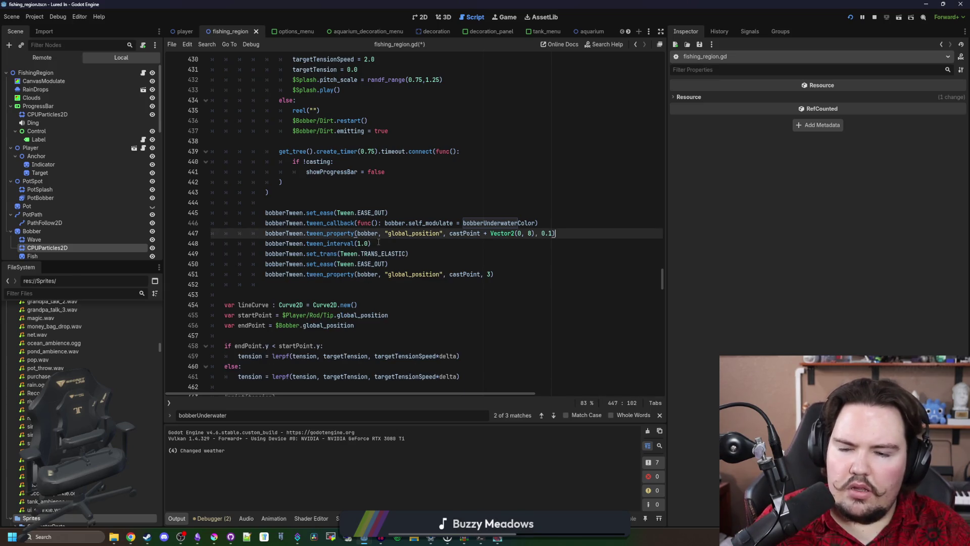
left_click(378, 243)
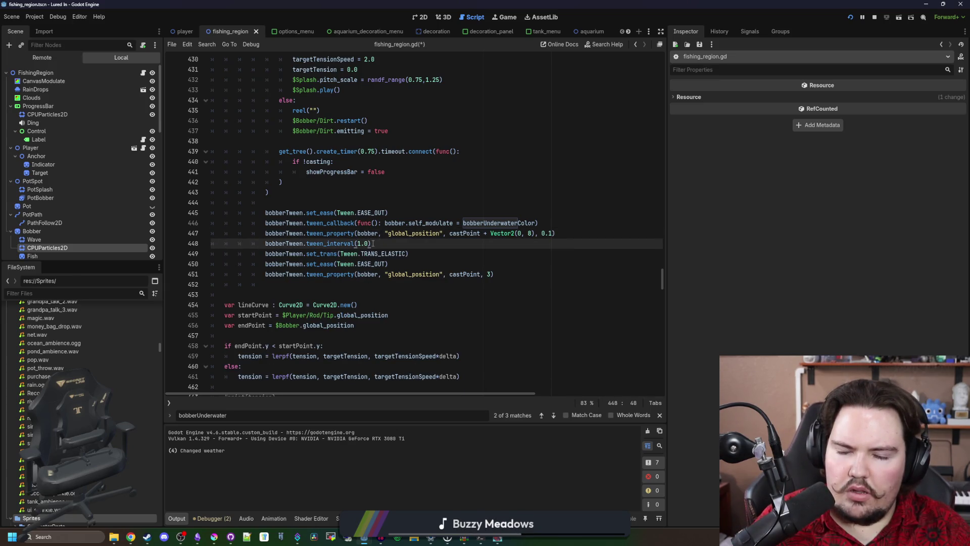
left_click_drag(388, 244, 261, 243)
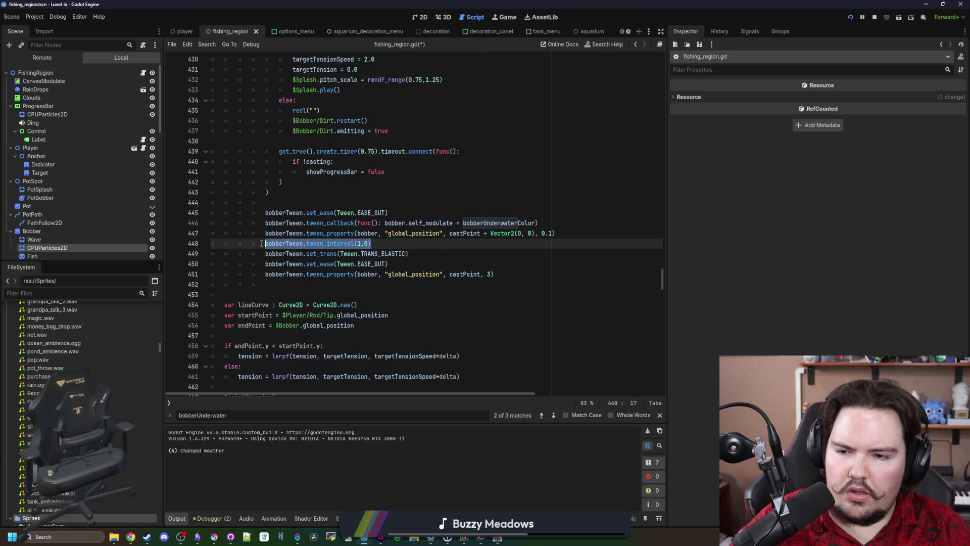
left_click(373, 243)
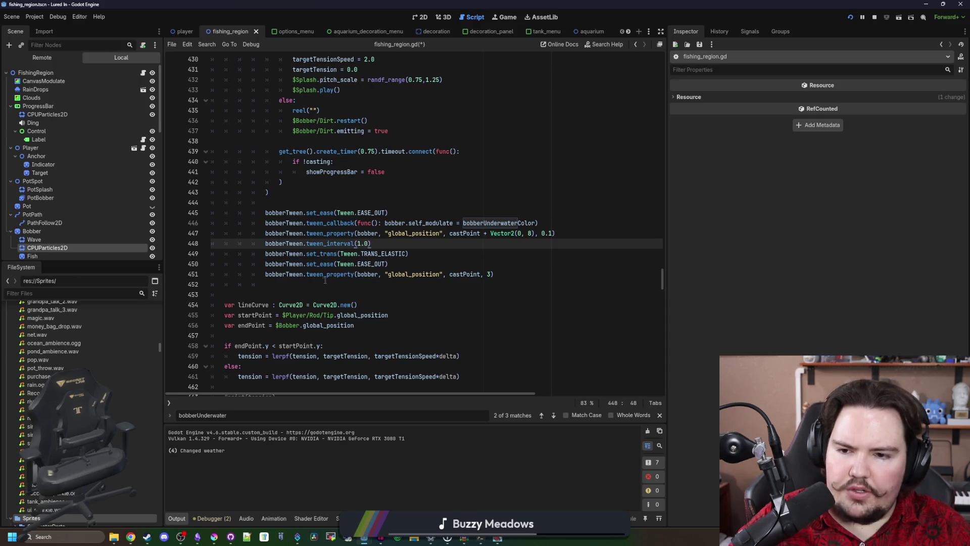
left_click(306, 274)
type("chain()")
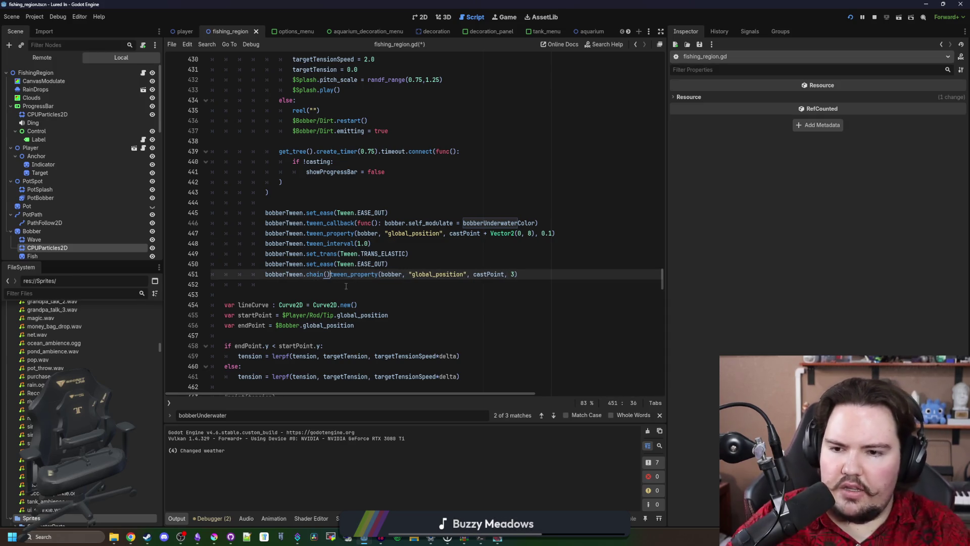
type(".")
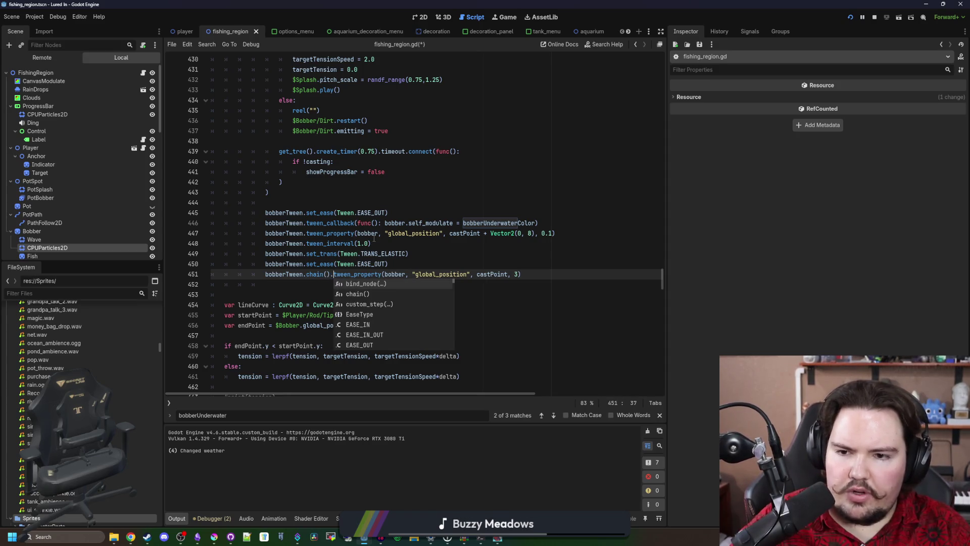
left_click(375, 237)
Step: Paste the white-colour callback below the 1.0 interval line
left_click(383, 244)
key("Return")
key("ctrl+v")
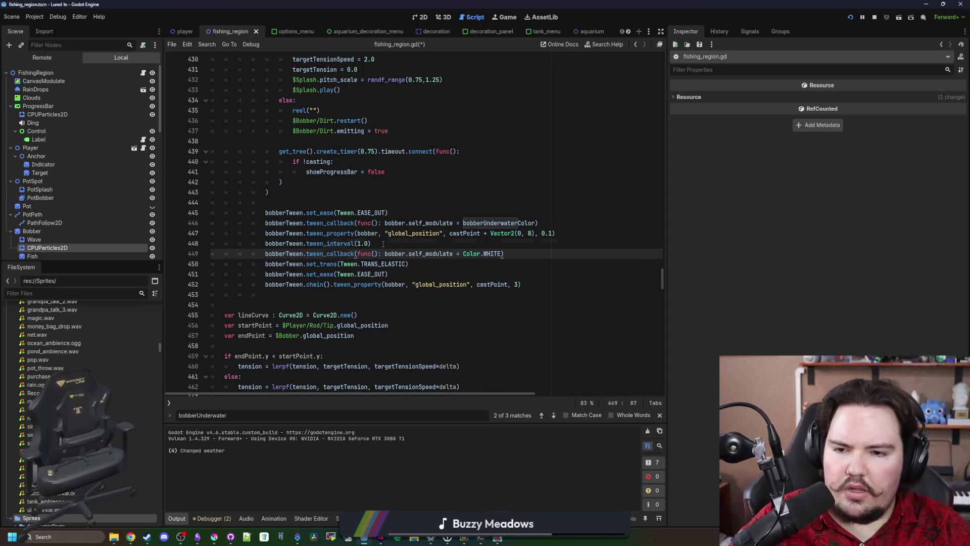
left_click(383, 244)
left_click(524, 251)
key("Return")
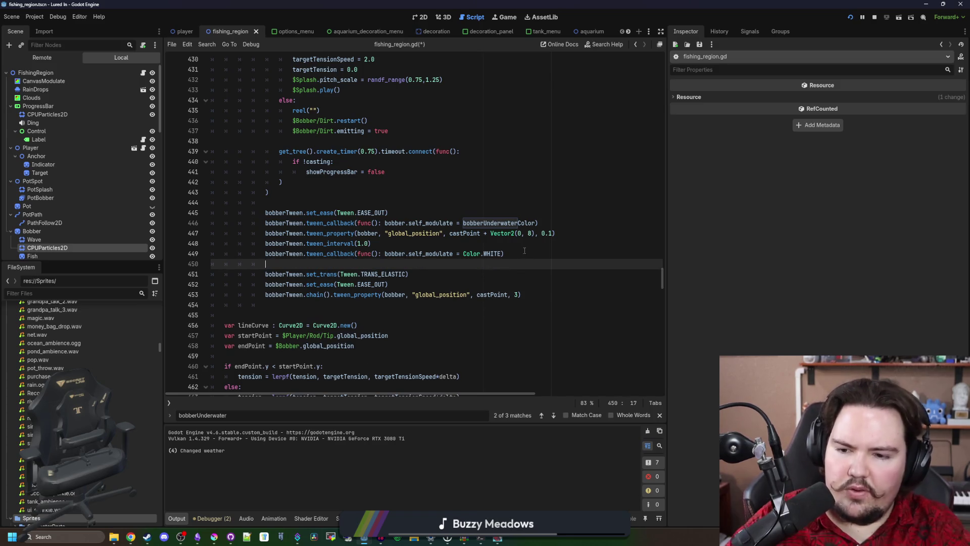
type("bo")
key("BackSpace")
key("BackSpace")
key("BackSpace")
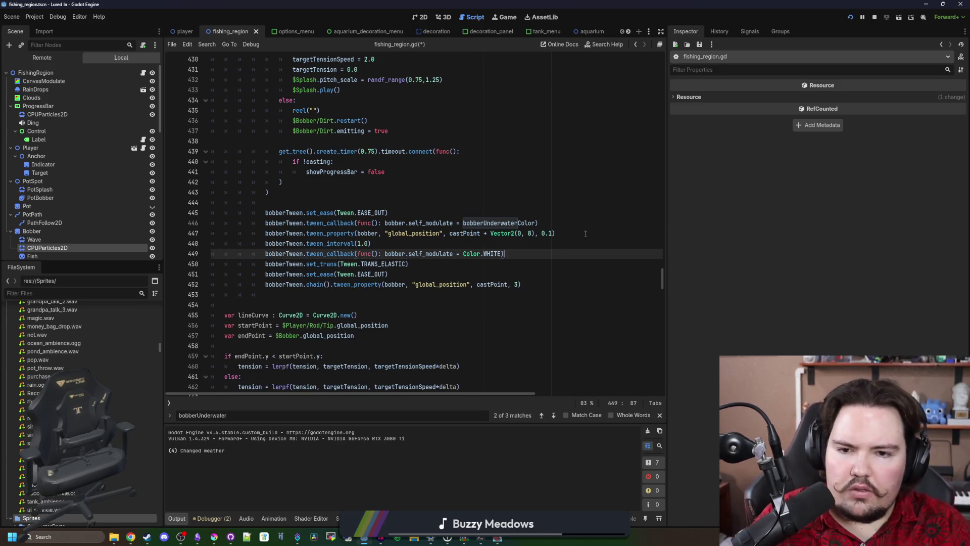
Step: Add set_parallel(true) after the line 447 dip tween, save and maximise the launched game
left_click(586, 233)
key("Return")
type("bobberTw")
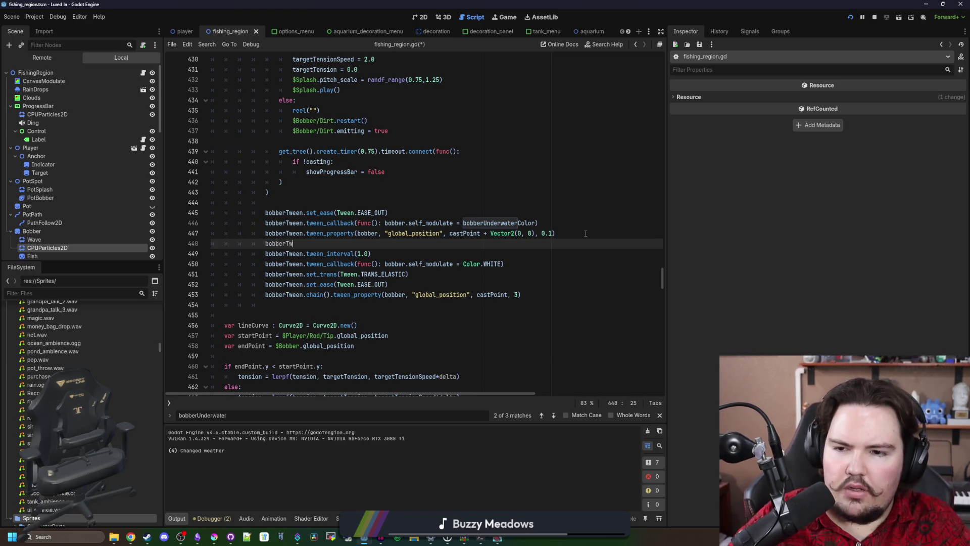
type("een.set_par")
key("Return")
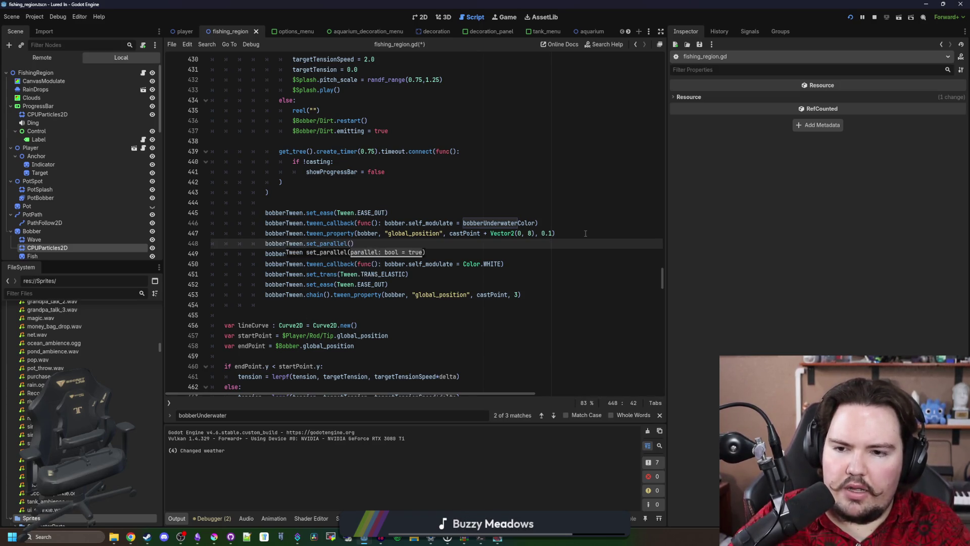
type("true")
left_click(585, 233)
key("ctrl+s")
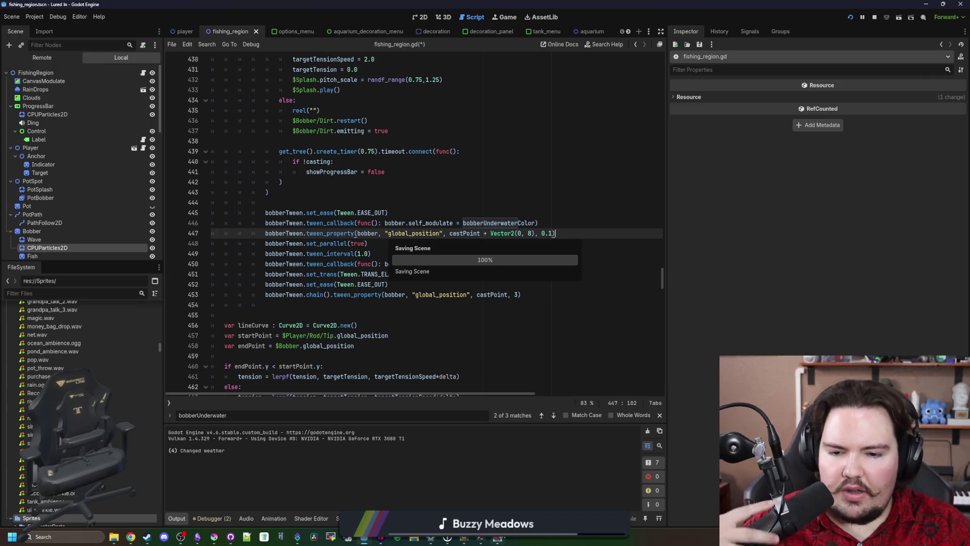
left_click_drag(384, 352, 494, 4)
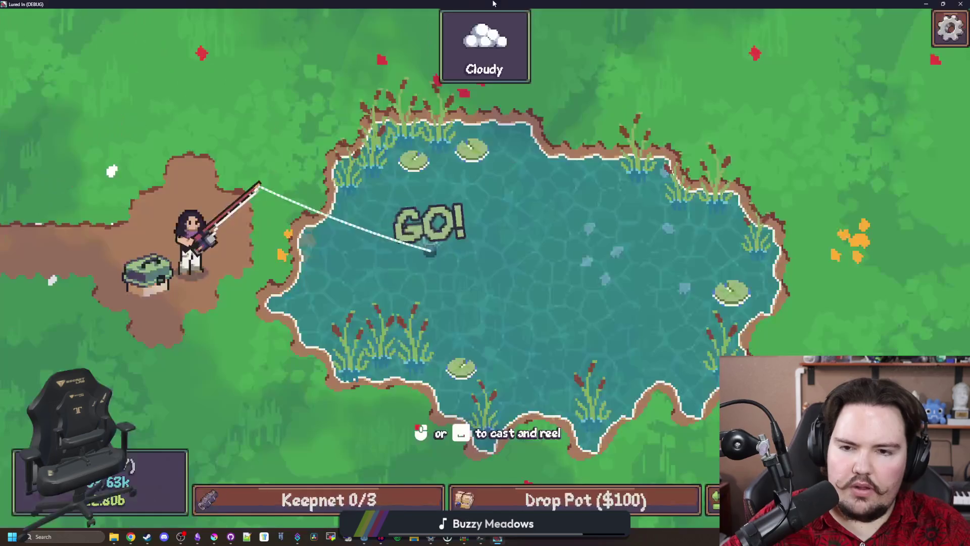
Step: Cast and reel in at the Pond, then close the game with F8
left_click(523, 239)
left_click_drag(533, 241, 565, 282)
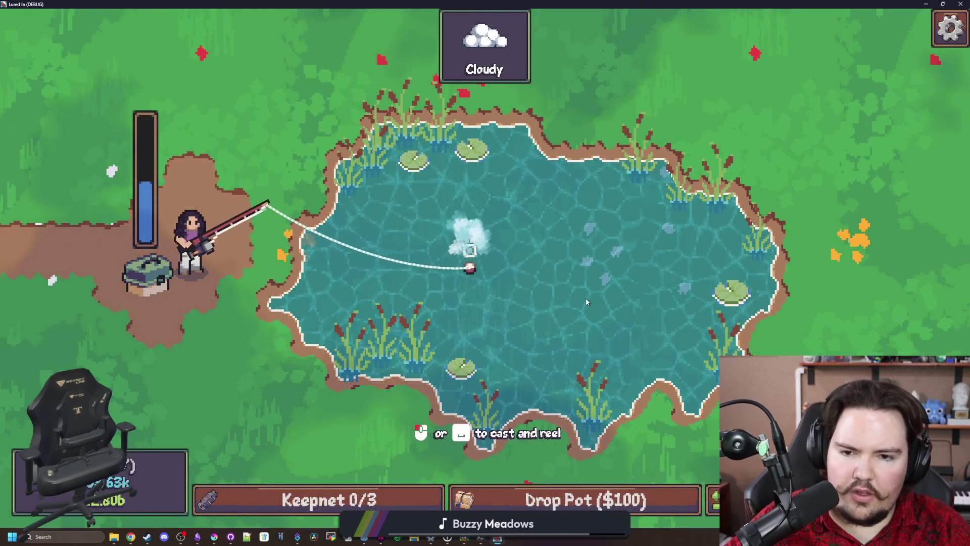
left_click(559, 275)
key("F8")
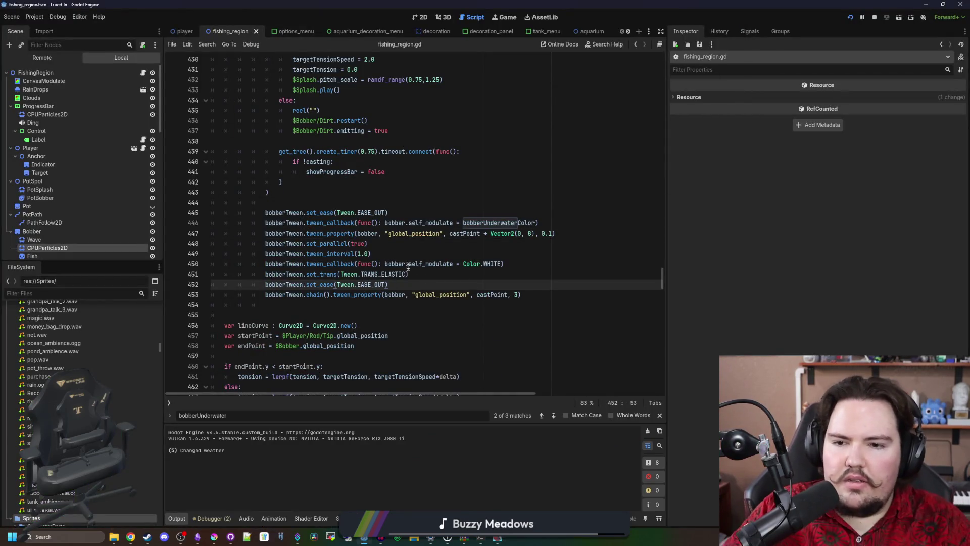
Step: Remove chain() from the final move tween on line 453 and save
left_click(408, 273)
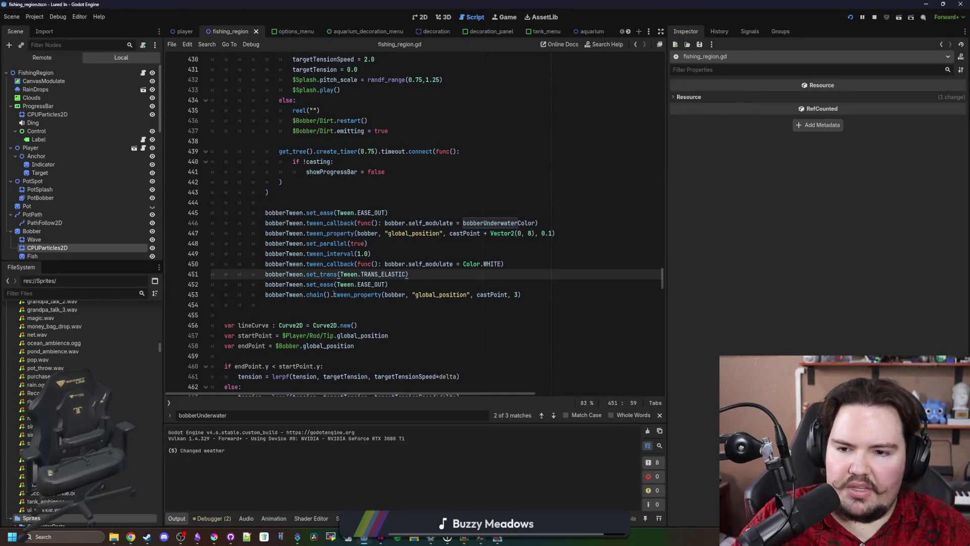
left_click(334, 295)
key("BackSpace")
key("BackSpace")
key("BackSpace")
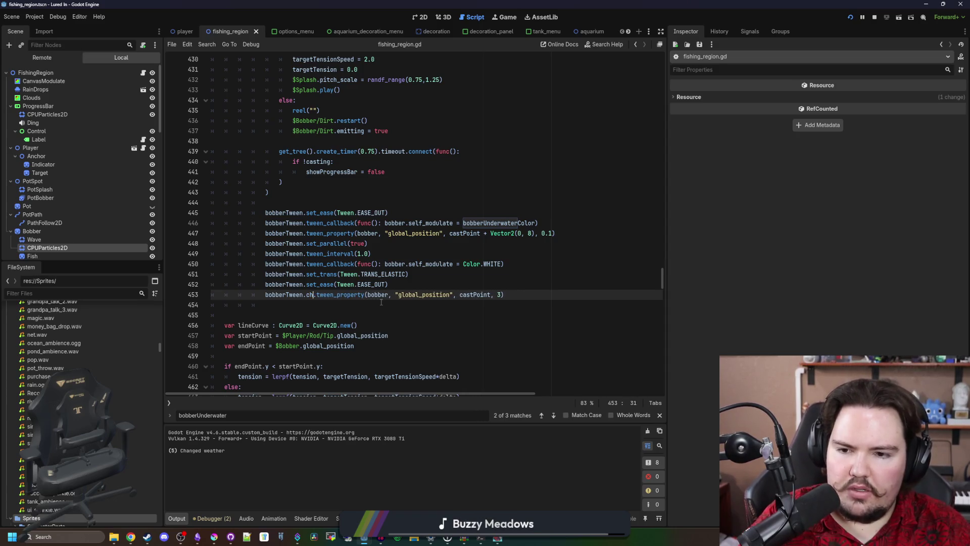
left_click(424, 273)
key("ctrl+s")
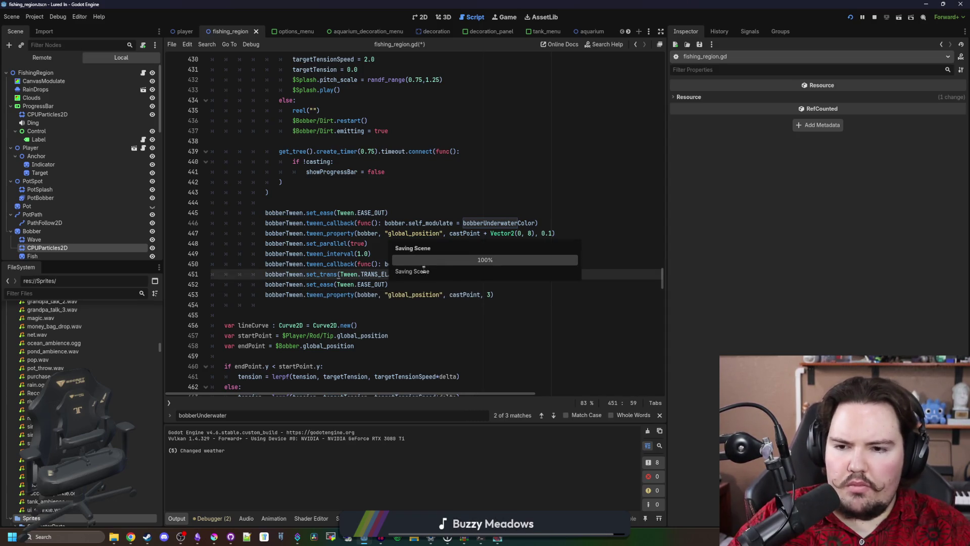
Step: Insert chain(). before the white colour tween_callback on line 450 and save
left_click(371, 253)
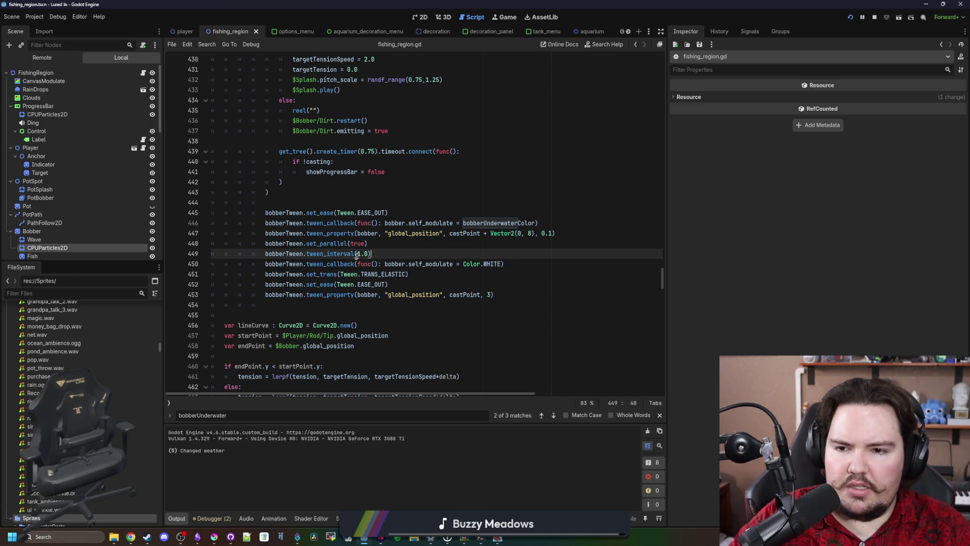
left_click(352, 264)
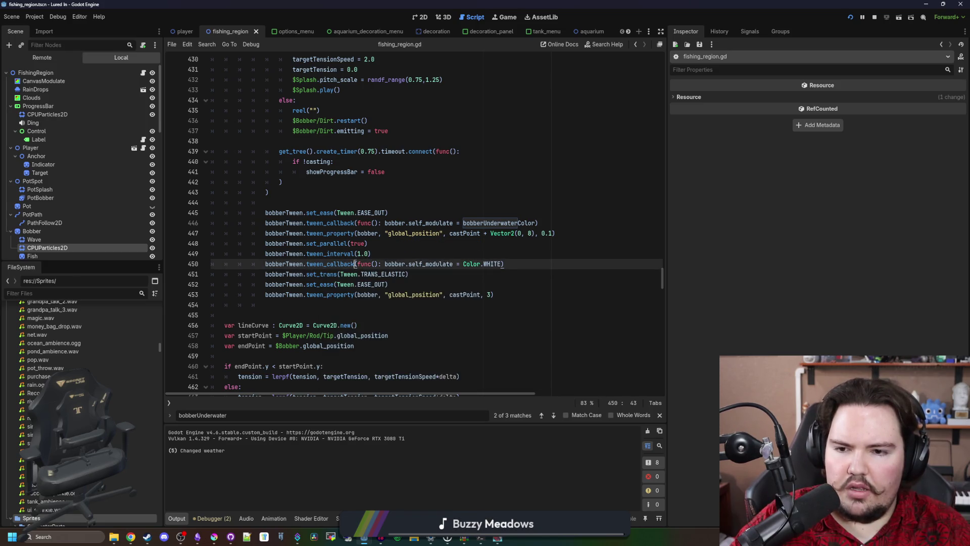
key("Left")
key("Left")
key("Left")
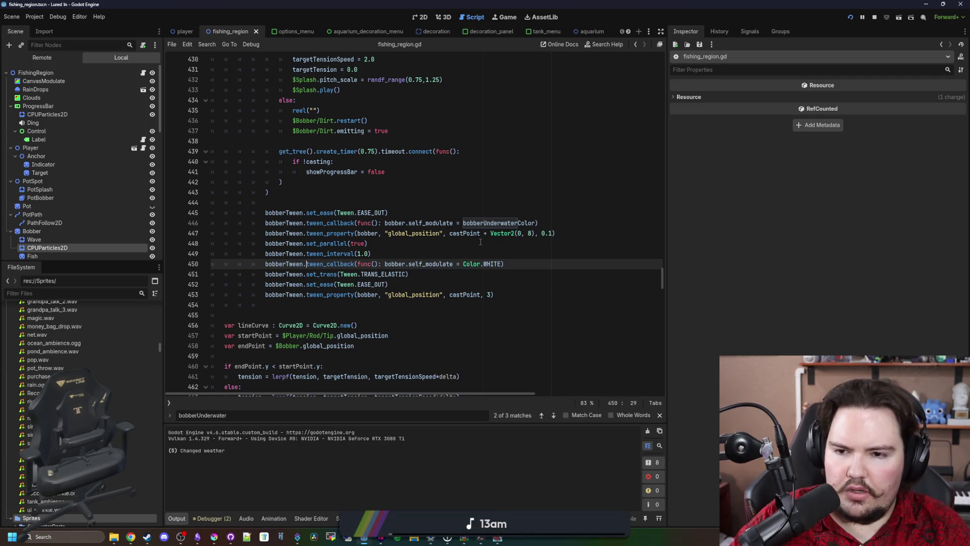
type("chain().")
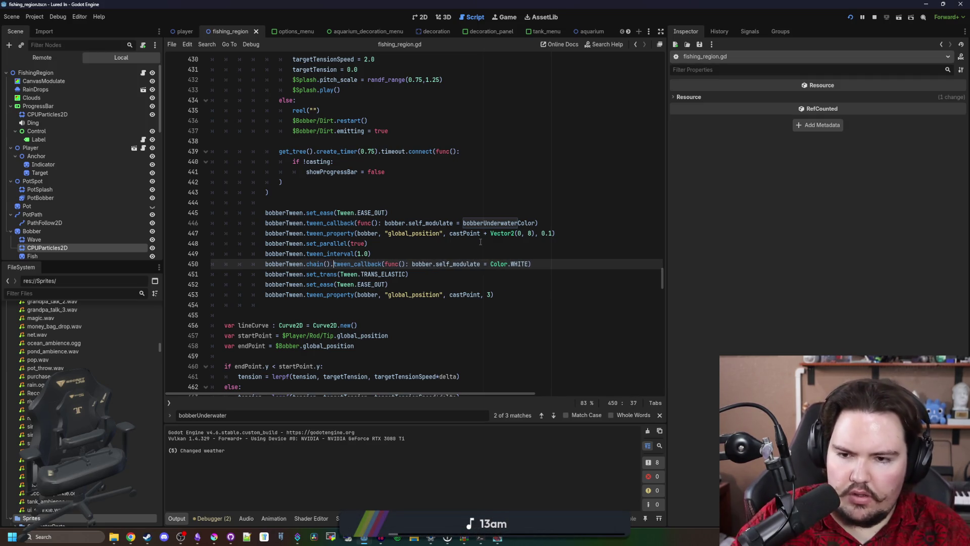
left_click(480, 242)
key("ctrl+s")
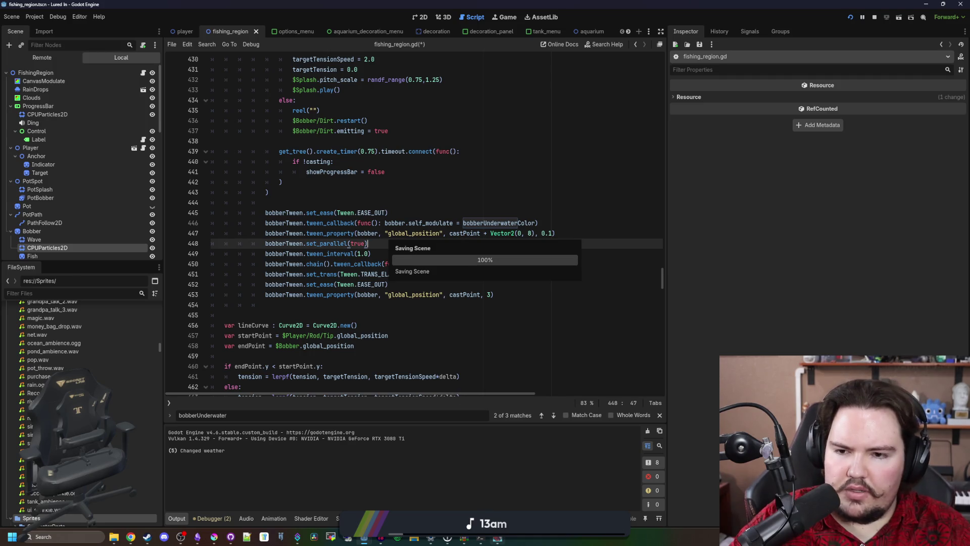
Step: Test a cast in the enlarged game window, then select the interval and colour reset lines
double_click(461, 408)
left_click_drag(463, 237, 517, 256)
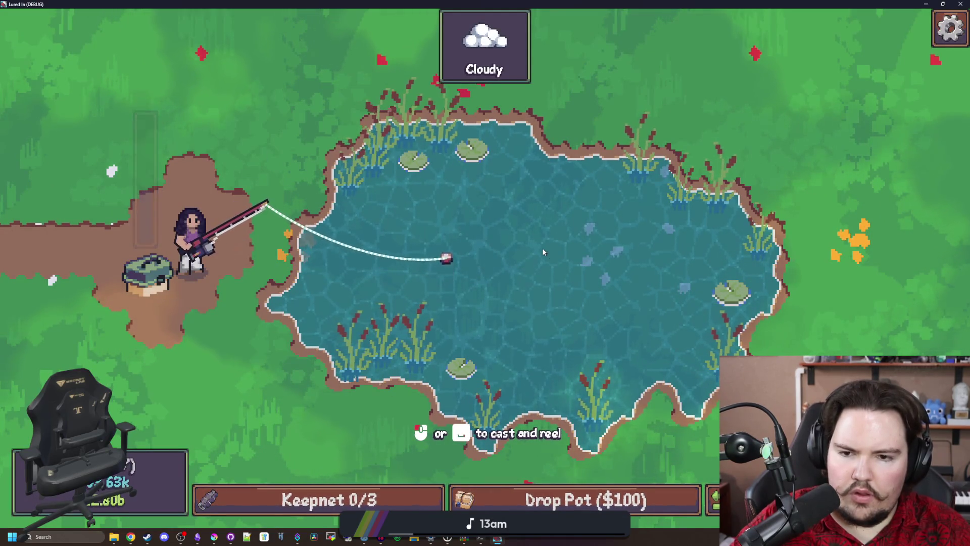
key("super+Down")
left_click(421, 254)
key("ctrl+s")
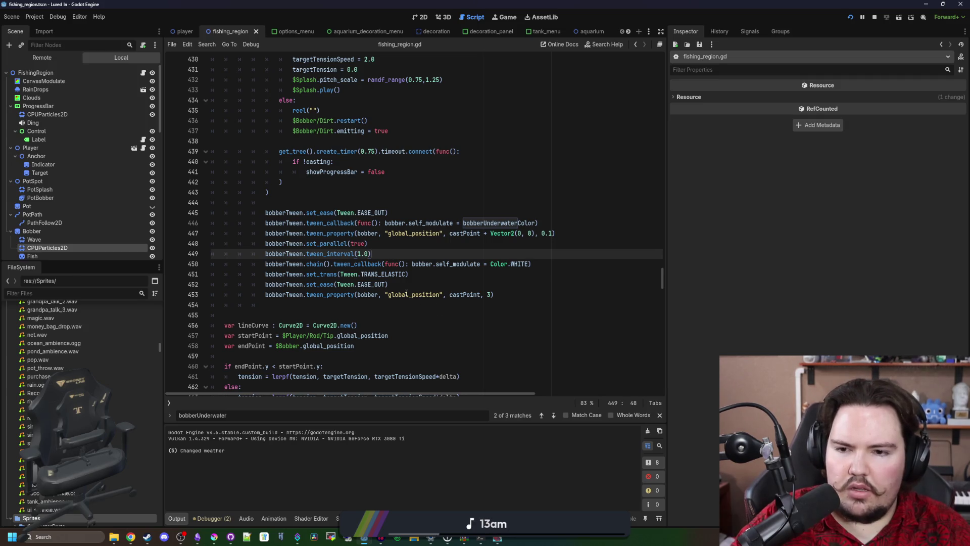
left_click_drag(544, 266, 212, 253)
key("ctrl+c")
Step: Move the 1.0 interval and chained white reset below the final tween_property line and save
key("BackSpace")
key("BackSpace")
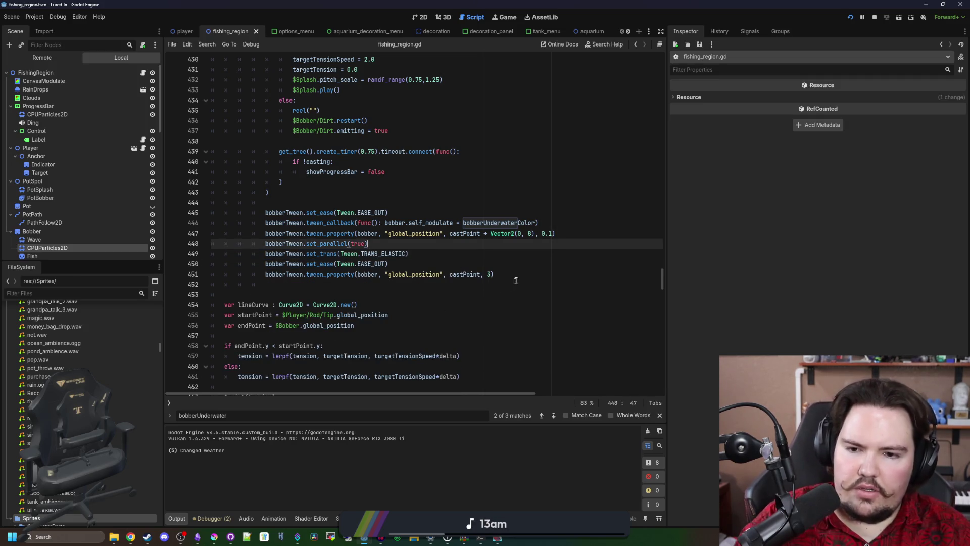
left_click(518, 279)
key("ctrl+v")
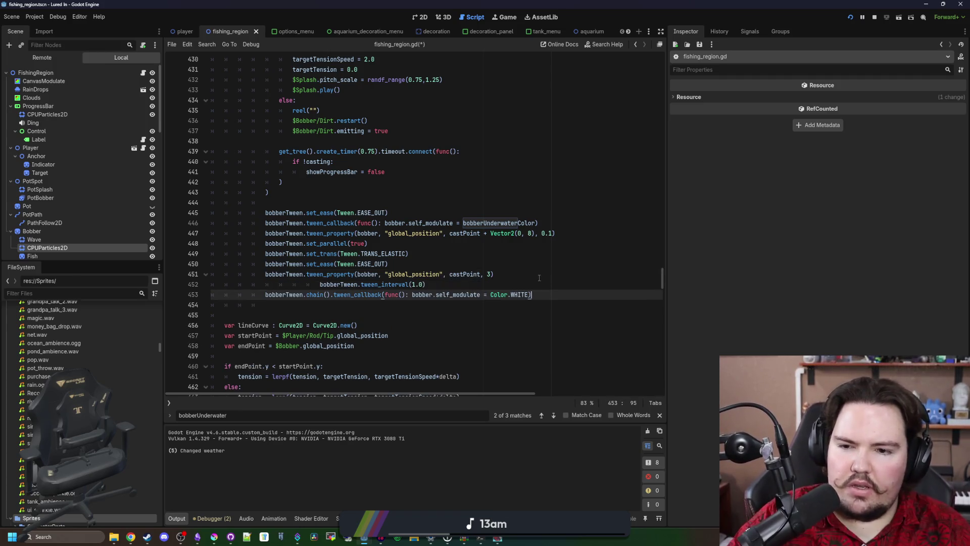
left_click(319, 285)
key("BackSpace")
key("BackSpace")
key("BackSpace")
key("Up")
key("End")
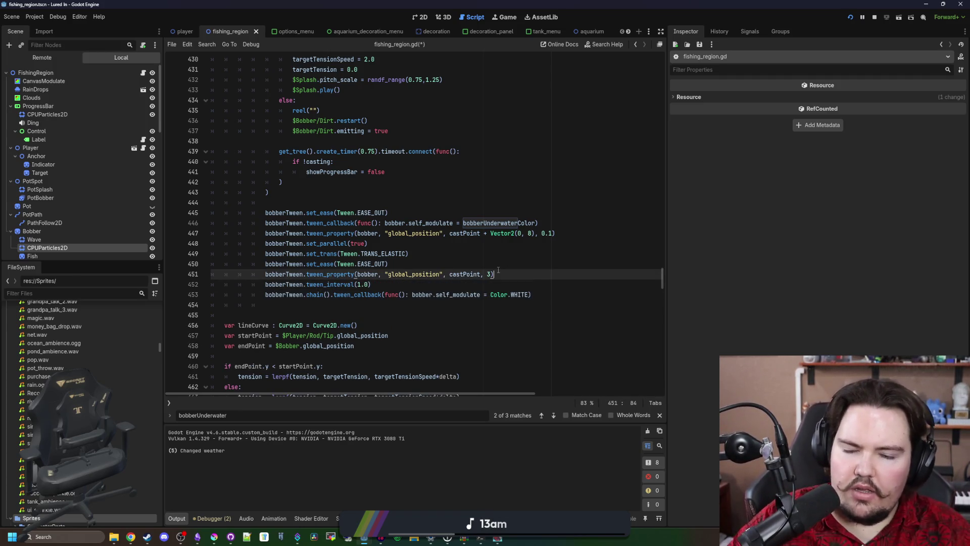
key("ctrl+s")
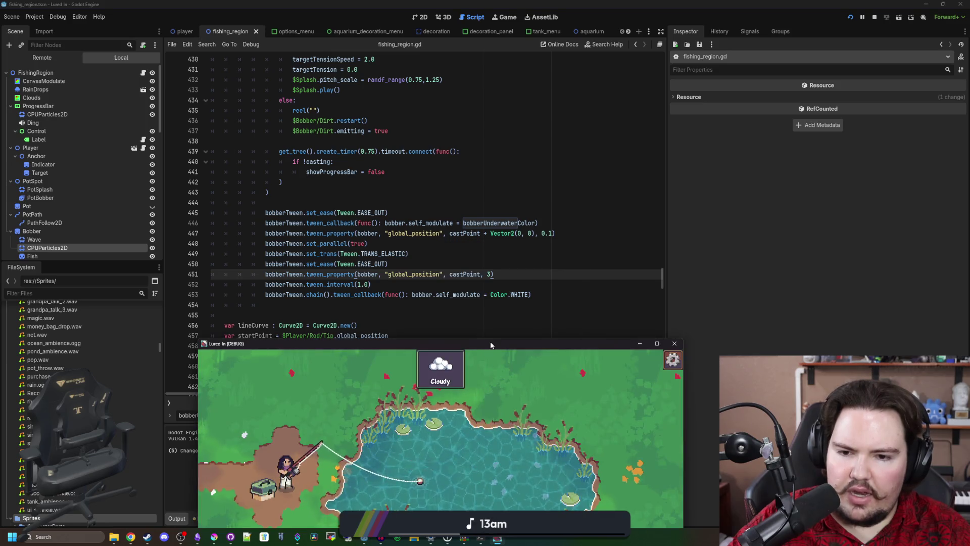
Step: Cast into the pond again in the enlarged game, stop it with F8 and select set_parallel
double_click(490, 341)
left_click(493, 269)
mouse_move(493, 268)
left_mouse_down()
mouse_move(517, 252)
mouse_move(563, 280)
left_mouse_up()
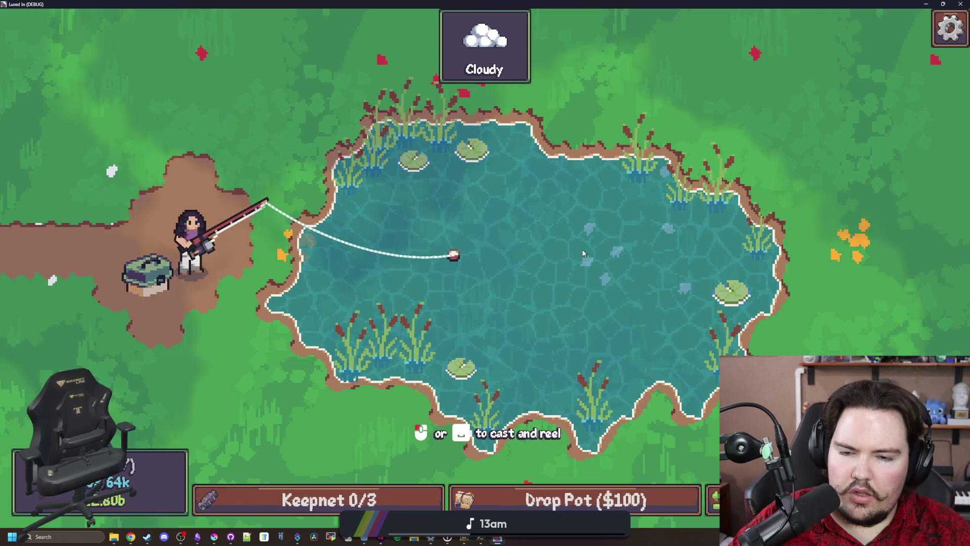
key("F8")
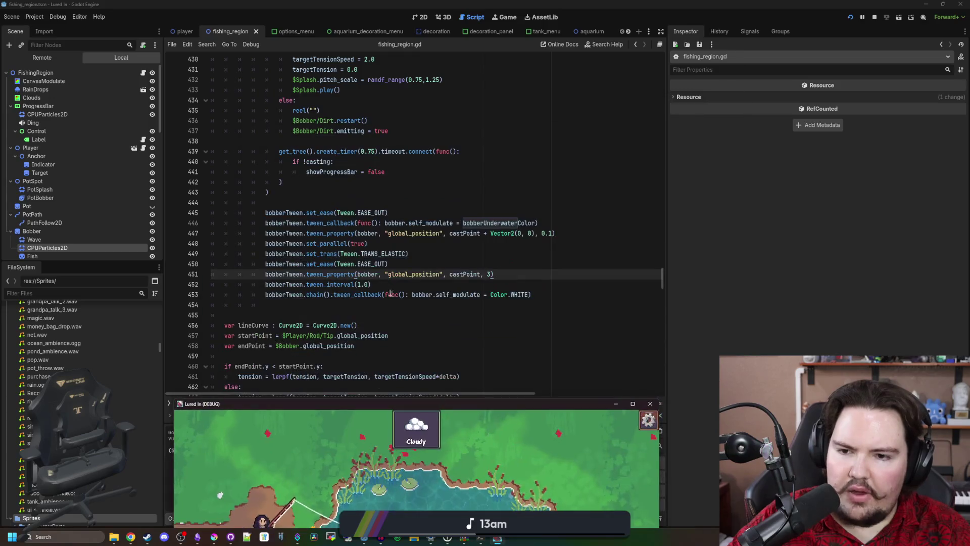
left_click_drag(378, 243, 206, 241)
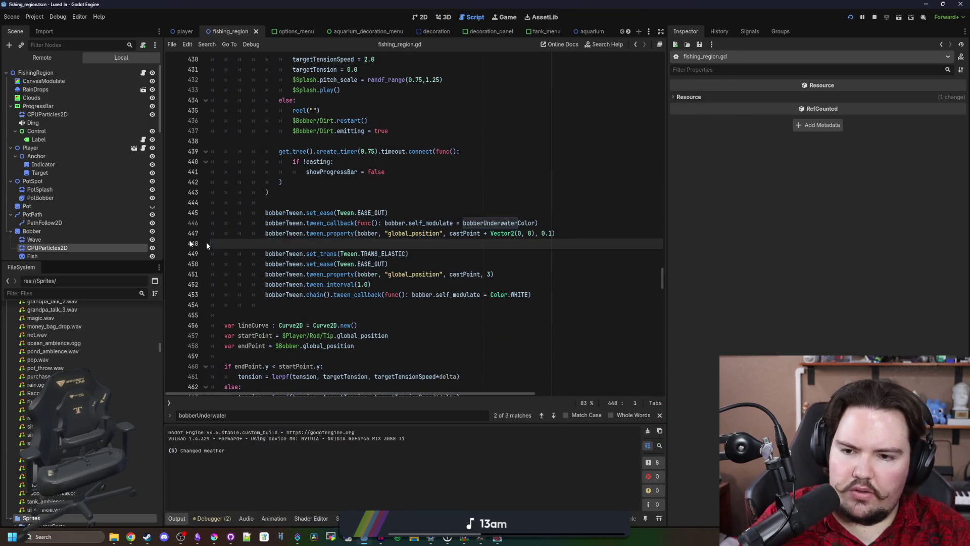
Step: Delete the set_parallel and tween_interval lines and move the chained white reset under the dip tween
key("BackSpace")
key("BackSpace")
left_click_drag(372, 273, 306, 264)
left_click(298, 273)
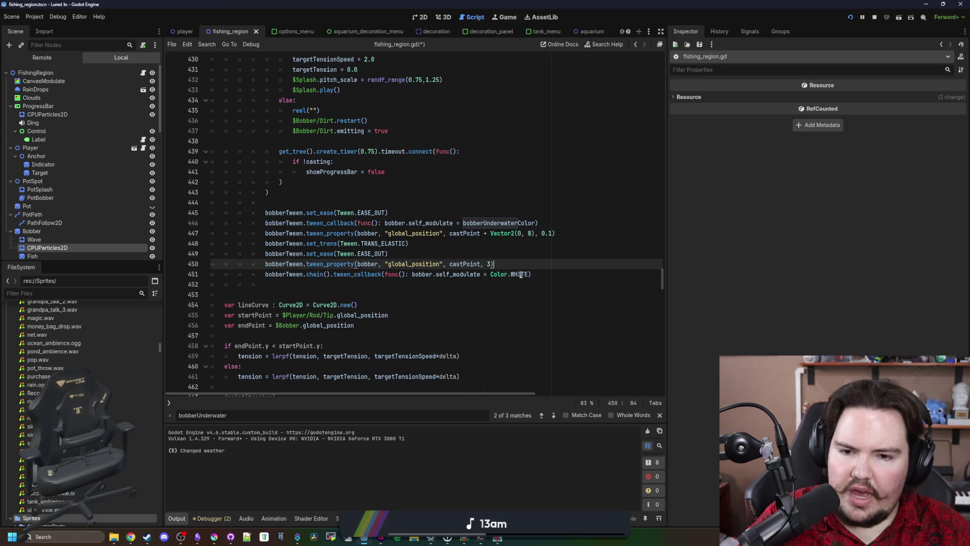
key("ctrl+shift+k")
left_click_drag(531, 274, 268, 274)
key("ctrl+x")
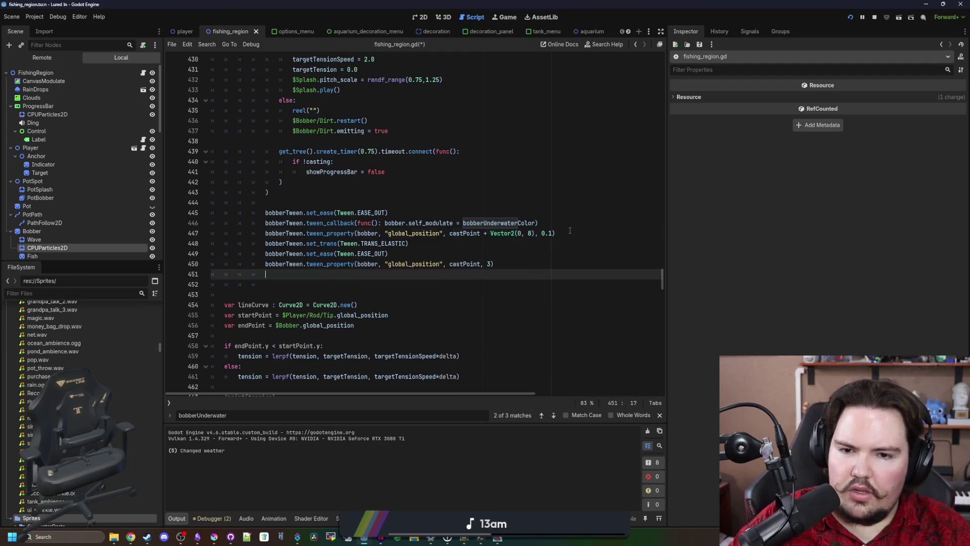
left_click(579, 232)
key("Return")
key("ctrl+v")
left_click(293, 295)
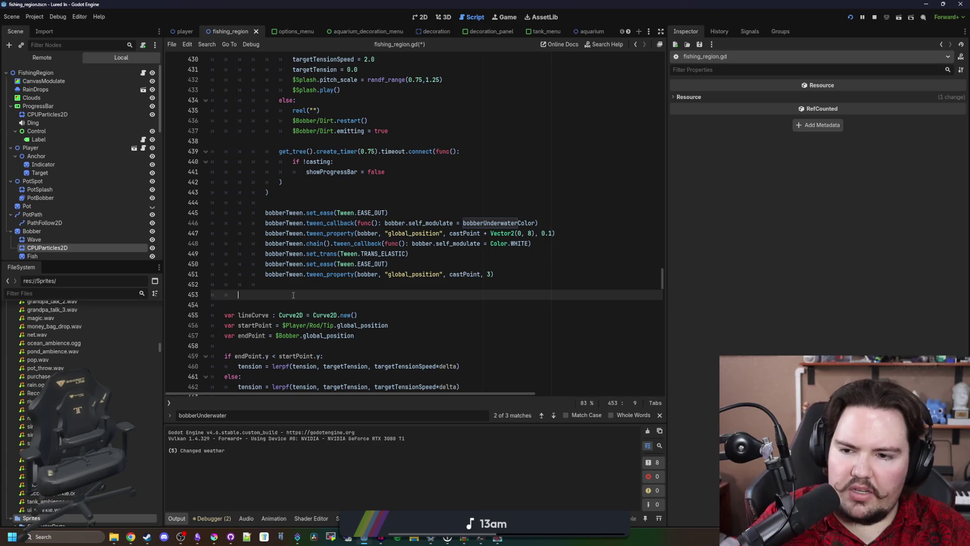
key("BackSpace")
key("BackSpace")
key("BackSpace")
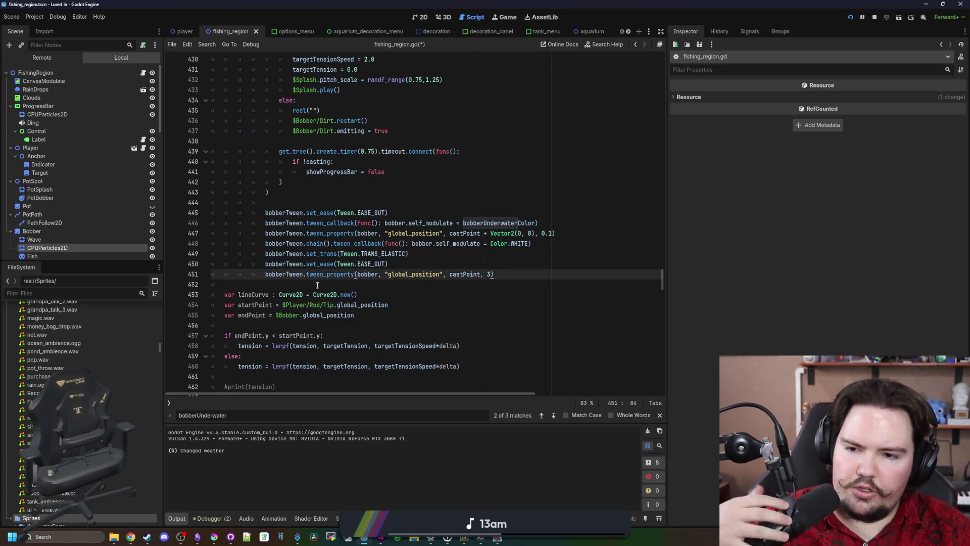
Step: Wrap the colour reset in get_tree().create_timer(0.5).timeout.connect(func(): ...) and save
left_click(318, 284)
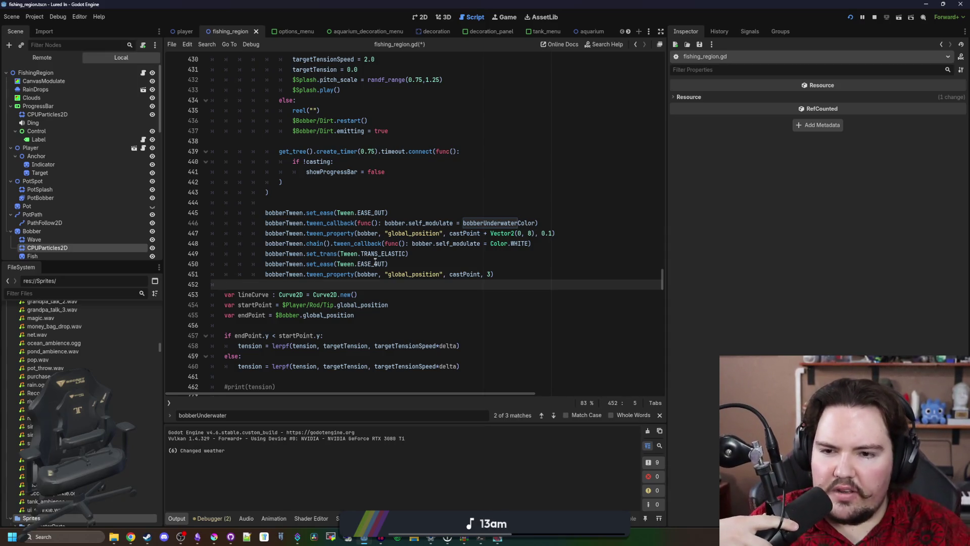
left_click(419, 263)
left_click(458, 256)
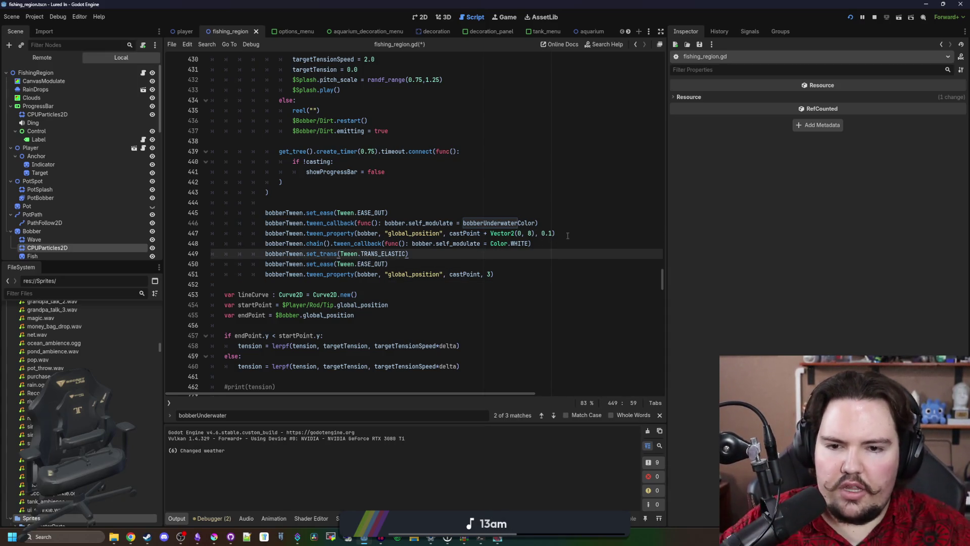
left_click(545, 234)
left_click(412, 243)
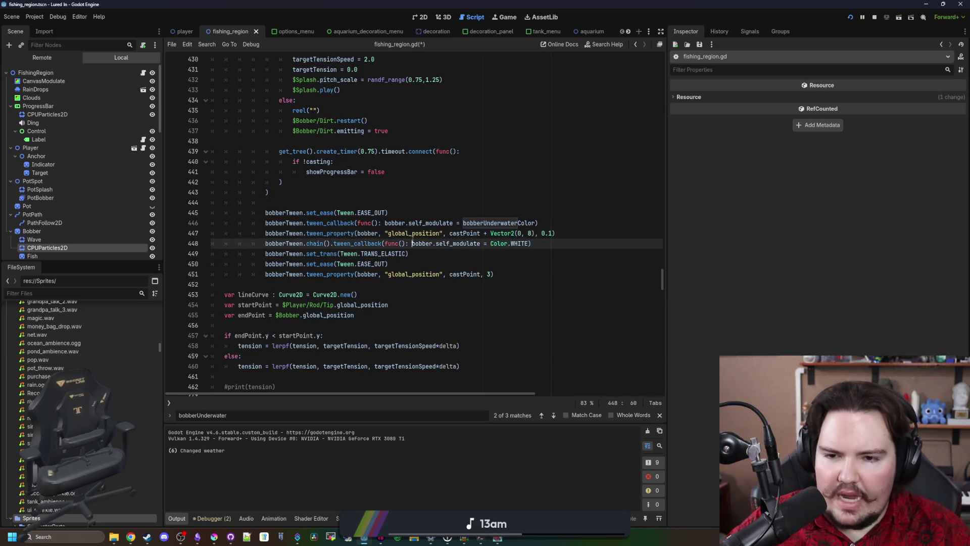
mouse_move(516, 223)
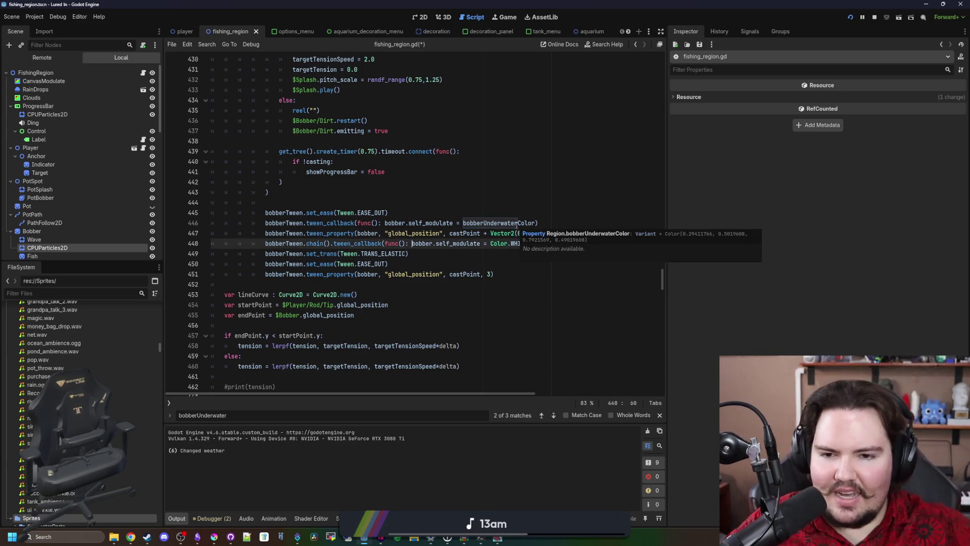
type("get_tree(")
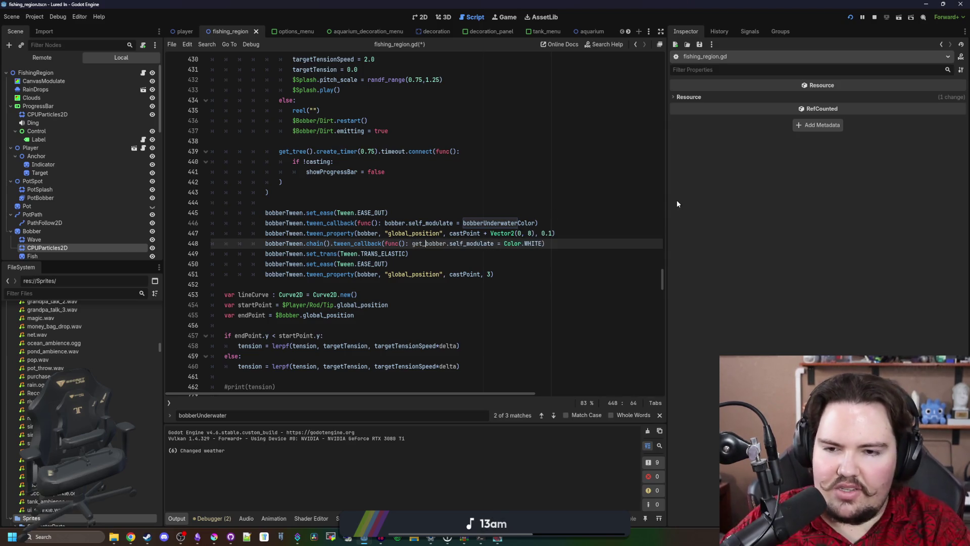
type(").create_ti")
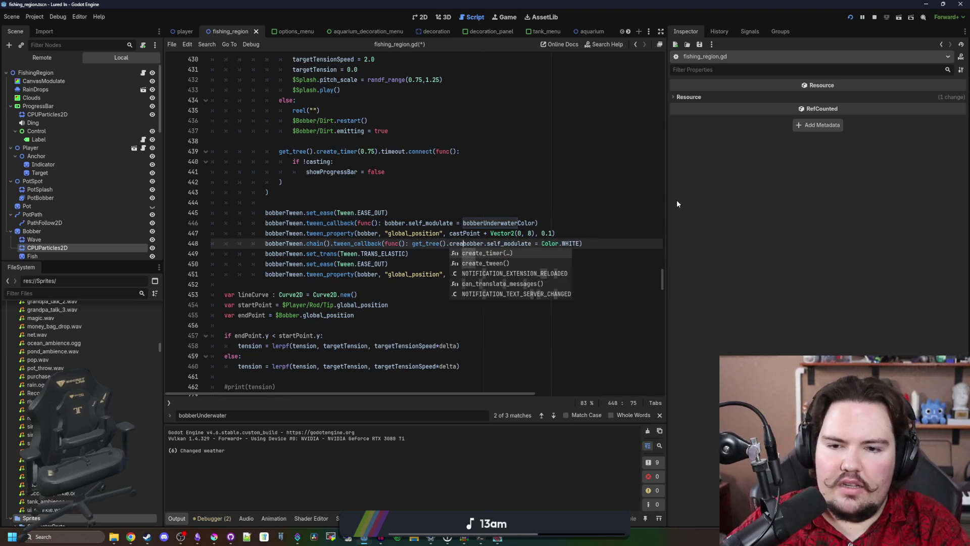
key("Return")
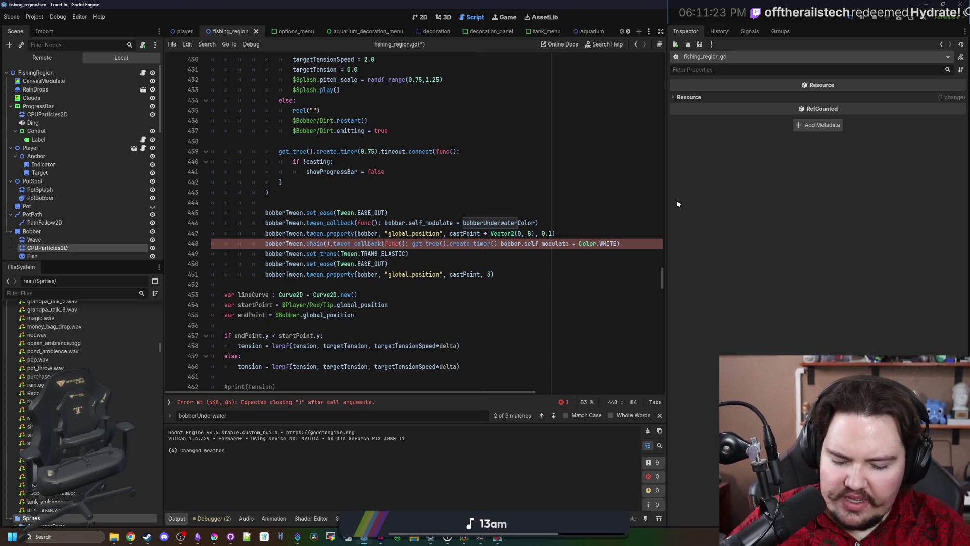
type("0.6")
type(").timeout")
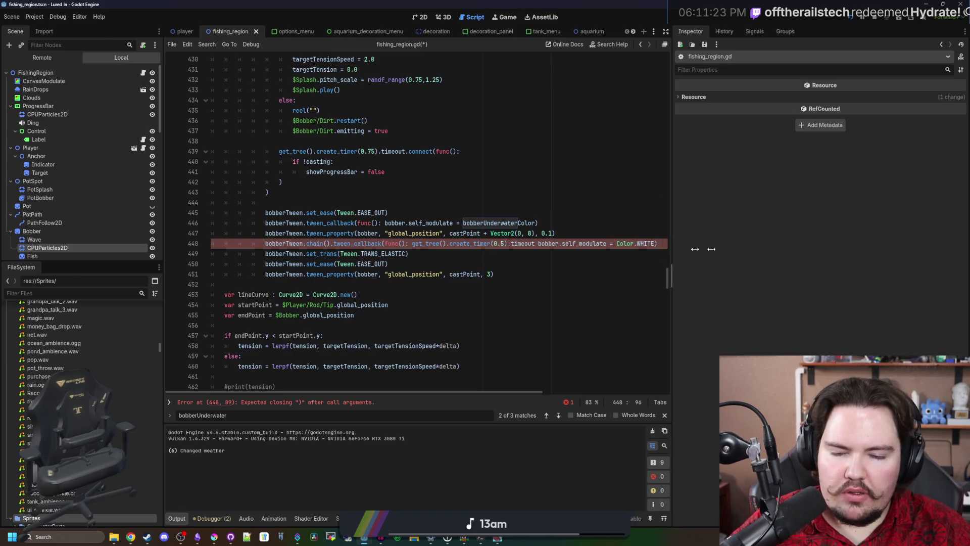
left_click(668, 249)
type("ect(func()")
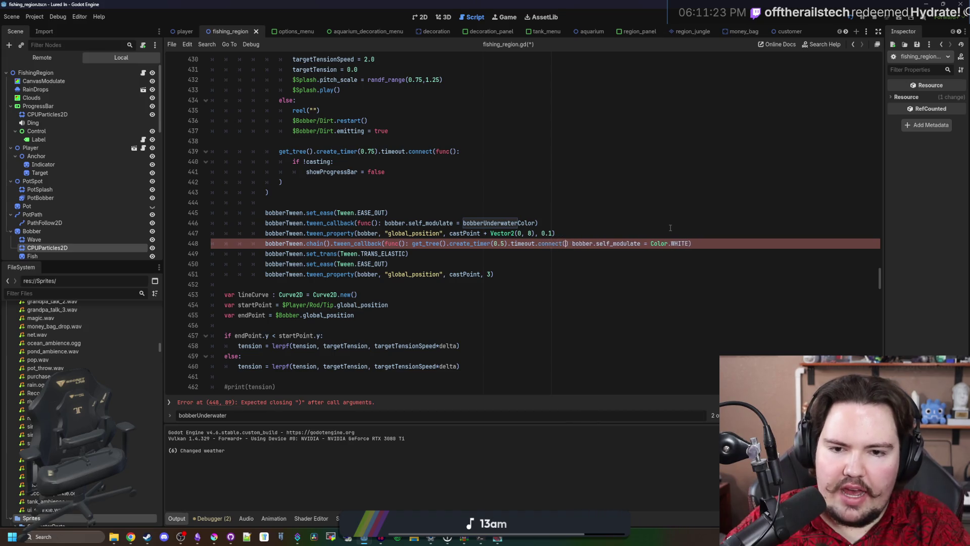
type(":")
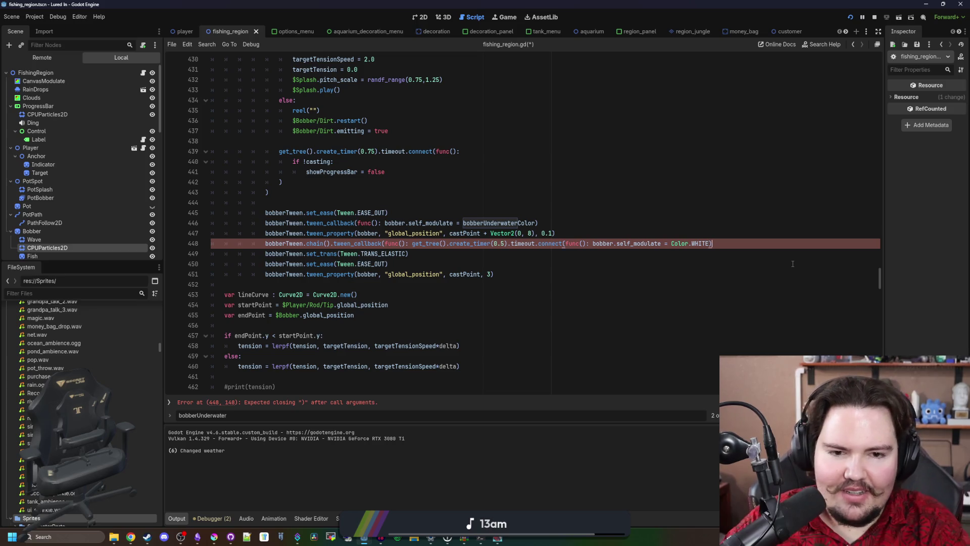
type(")")
left_click(614, 213)
key("ctrl+s")
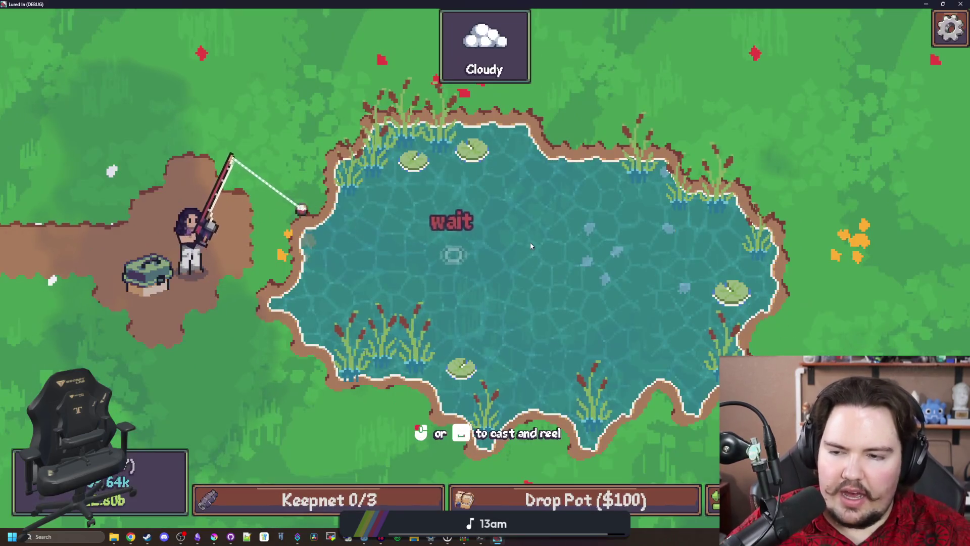
Step: Cast and reel the line repeatedly in the running game, watching the bobber
left_click(529, 242)
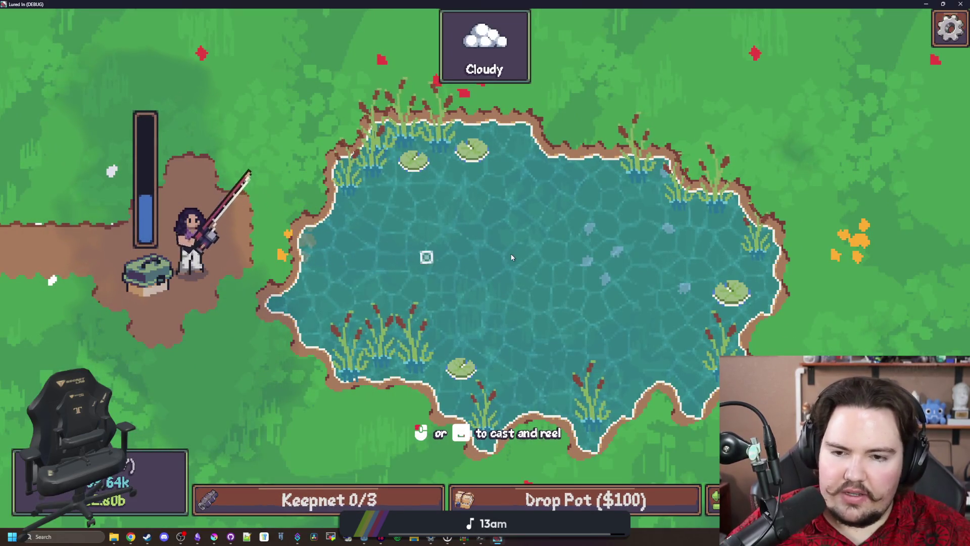
left_click(547, 253)
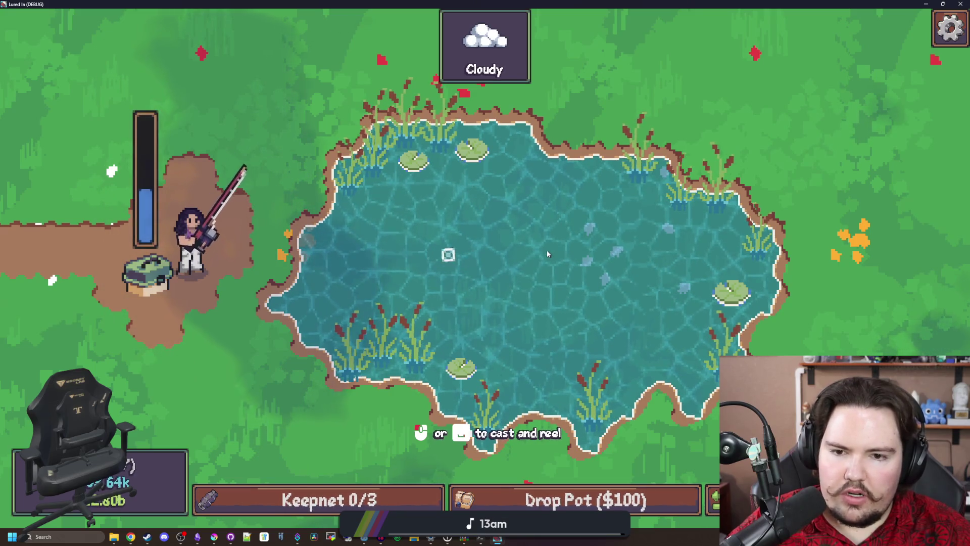
left_click(546, 250)
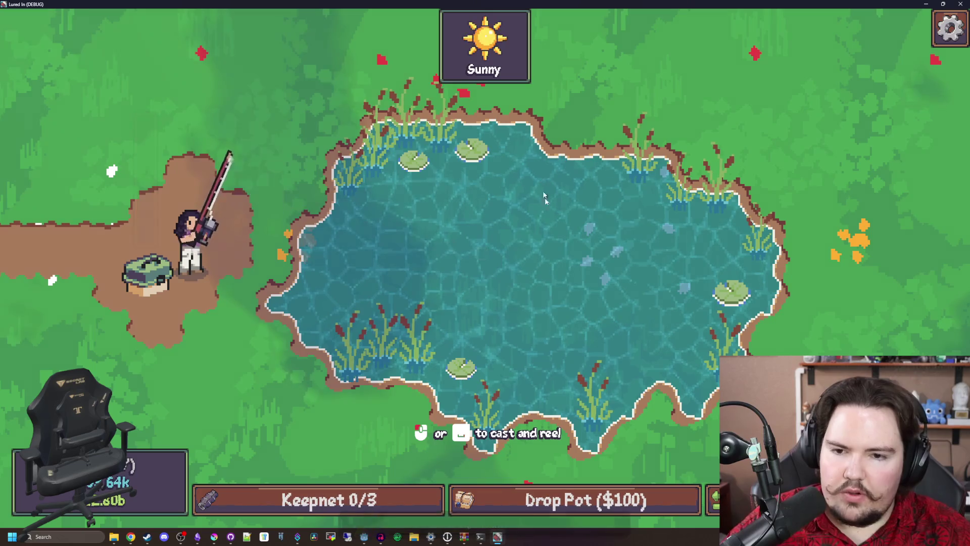
left_click(533, 252)
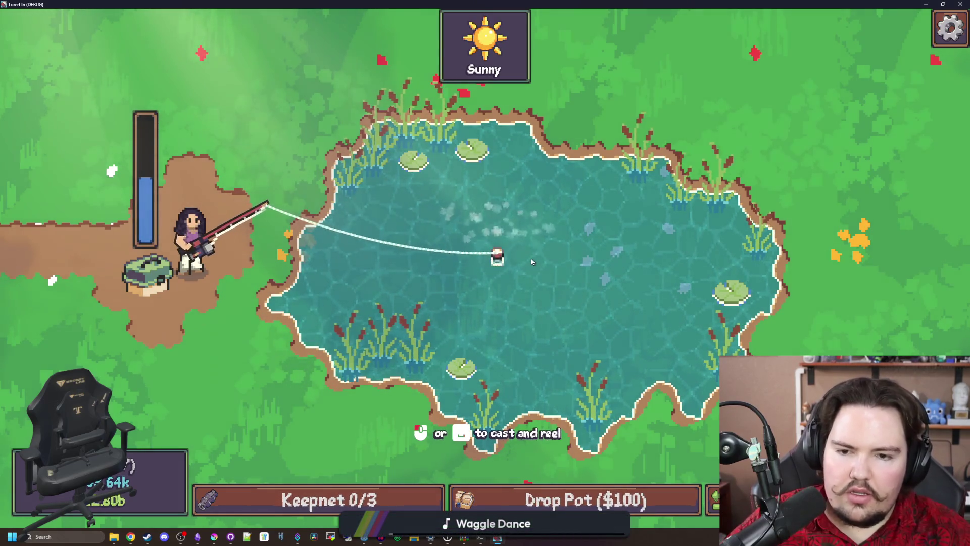
left_click(531, 261)
left_click(536, 260)
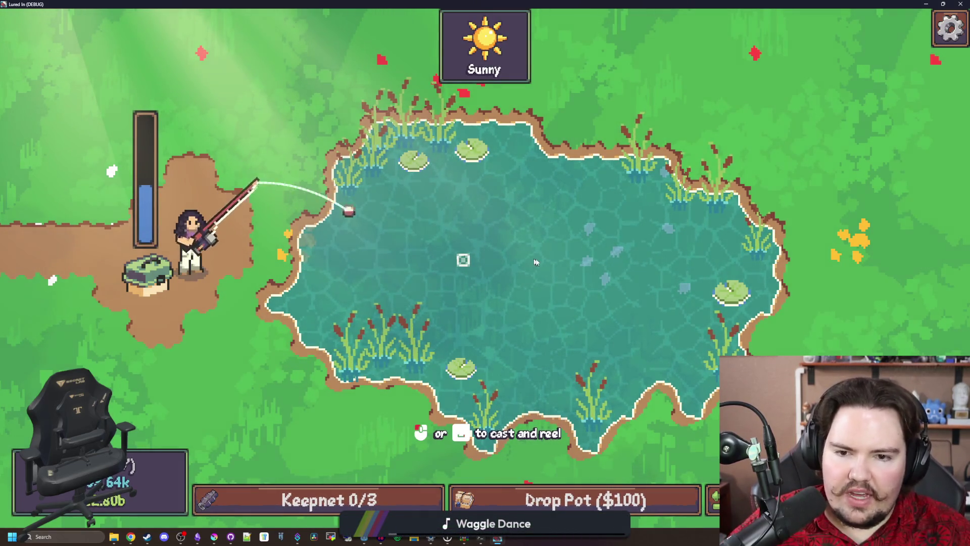
left_click(538, 262)
left_click(541, 261)
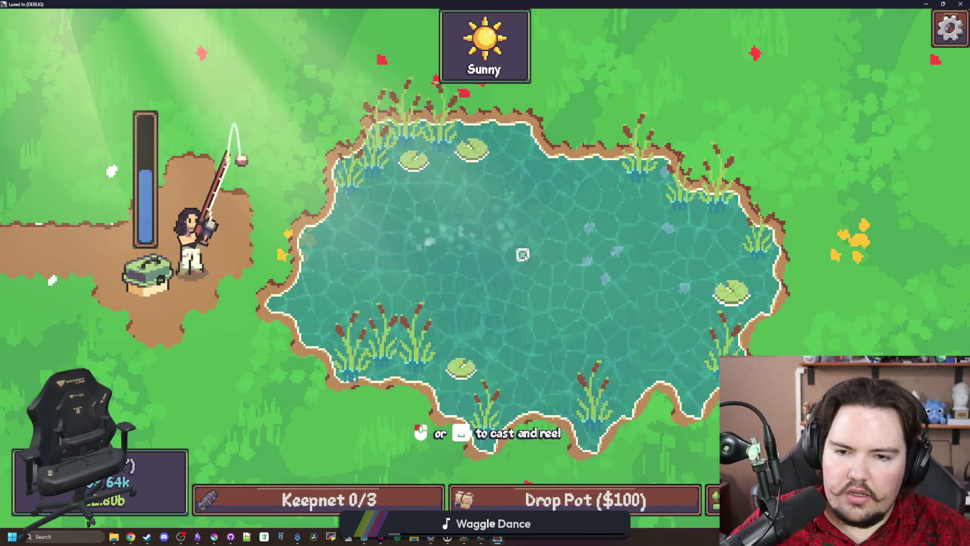
left_click(543, 262)
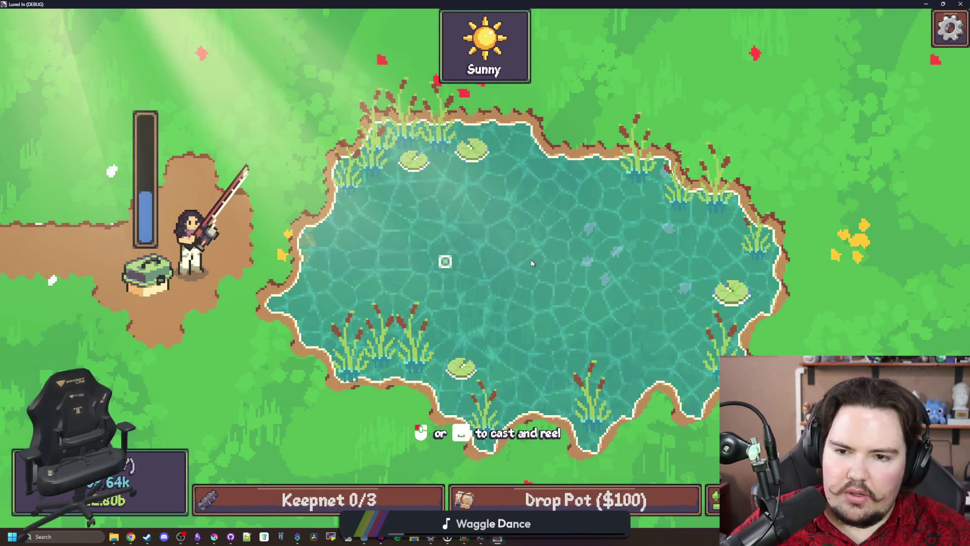
left_click(532, 263)
left_click(532, 263)
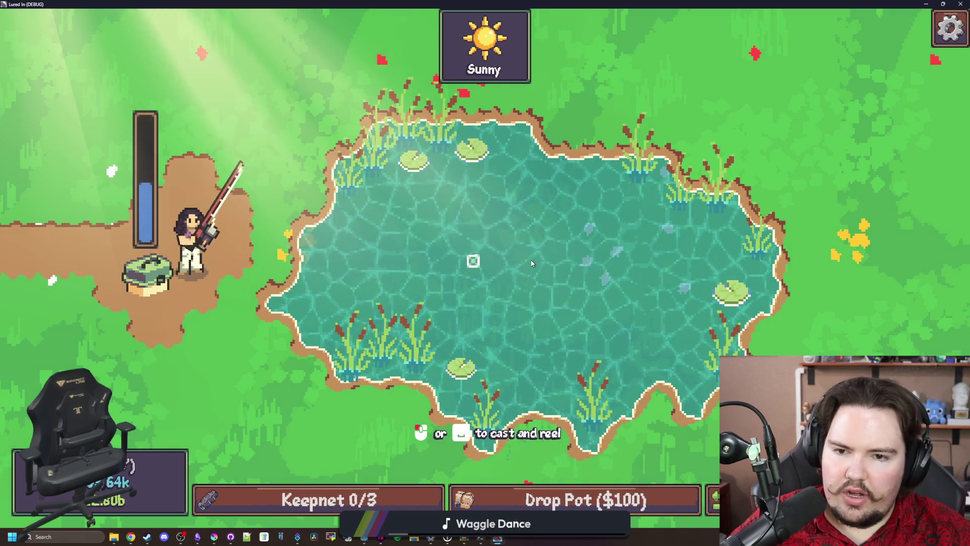
left_click(532, 263)
left_click(532, 263)
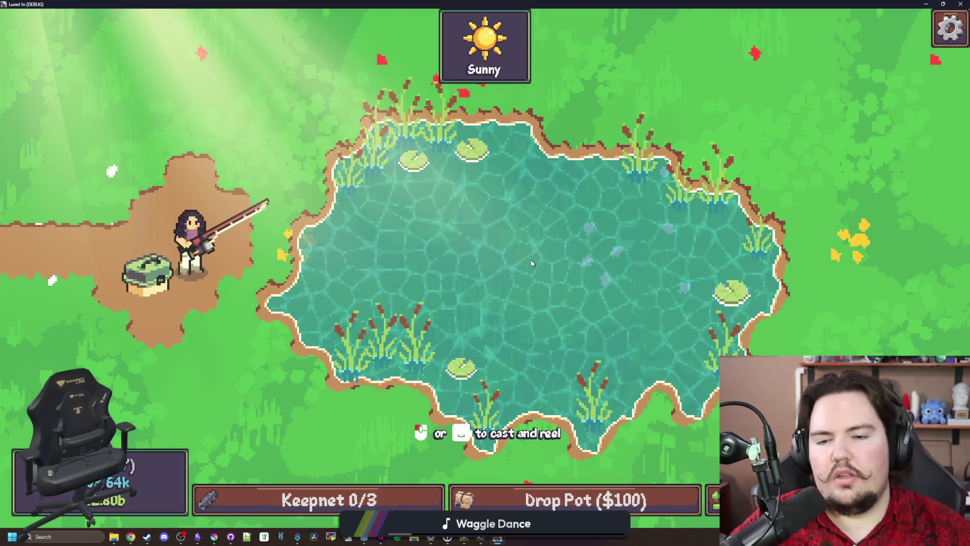
Step: Run another series of test casts, then shrink the game window to reveal fishing_region.gd
left_click(531, 263)
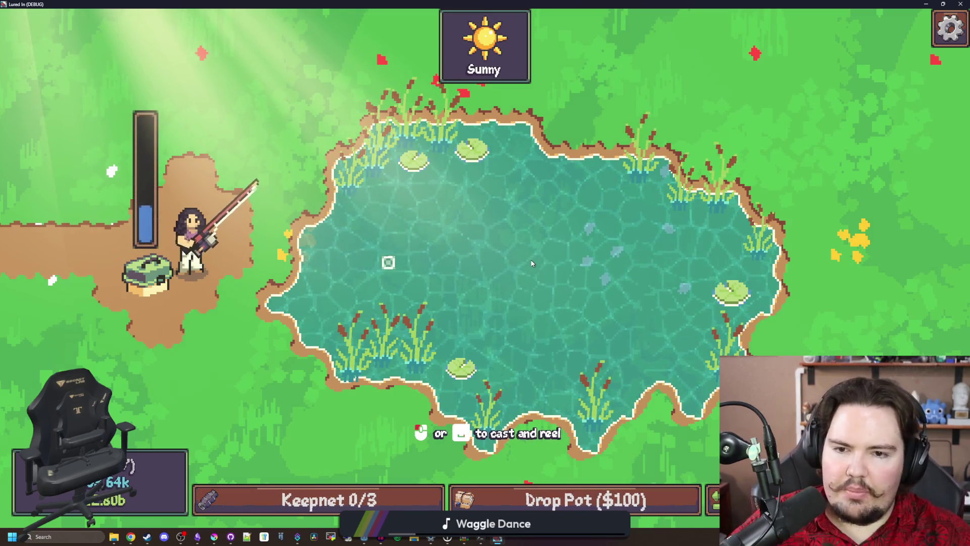
left_click(531, 263)
left_click(500, 255)
left_click(469, 246)
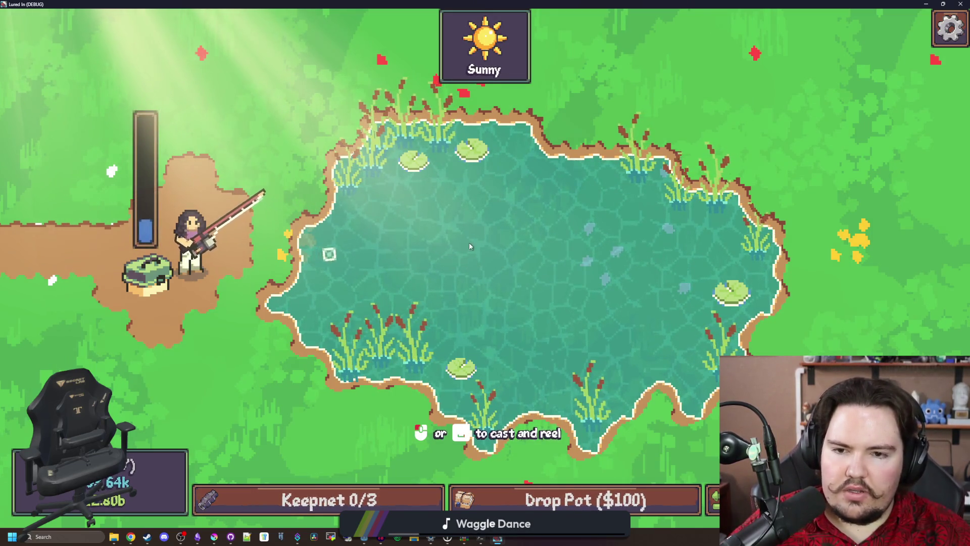
left_click(505, 256)
left_click(513, 259)
left_click(515, 251)
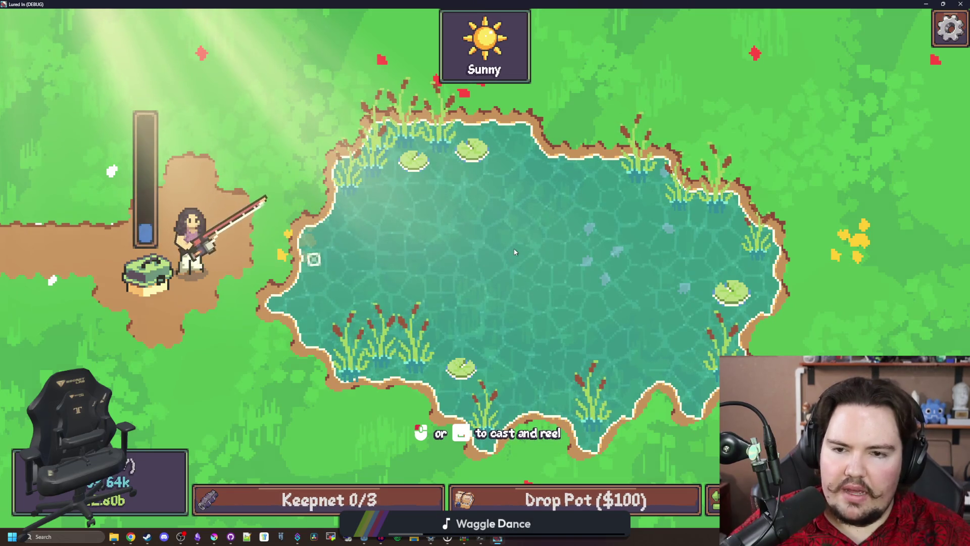
left_click(532, 238)
left_click(492, 247)
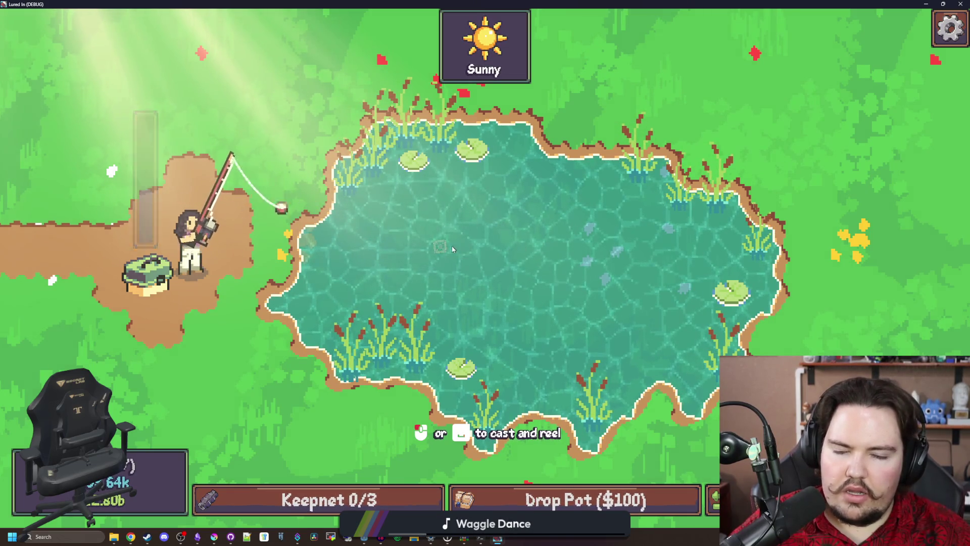
left_click(498, 248)
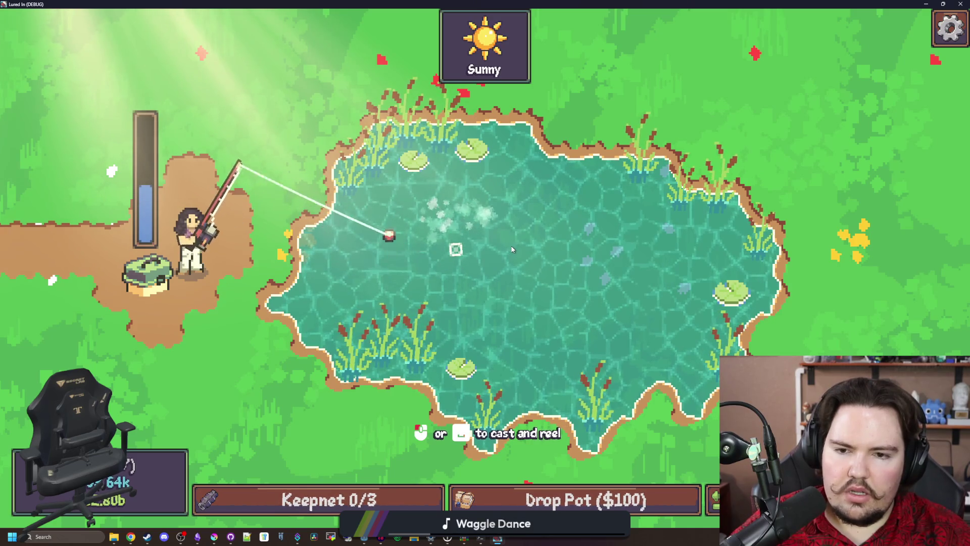
left_click(511, 249)
left_click(510, 251)
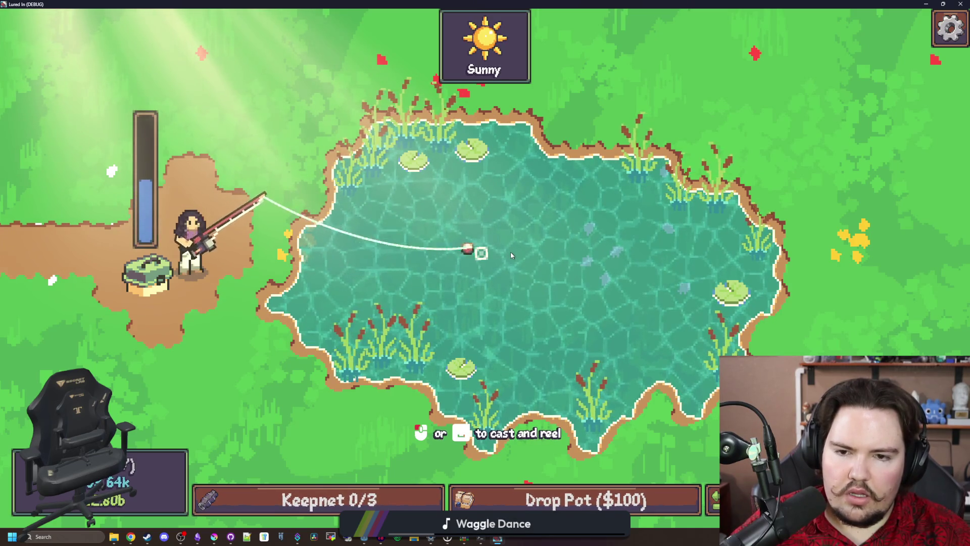
left_click(510, 252)
key("super+Down")
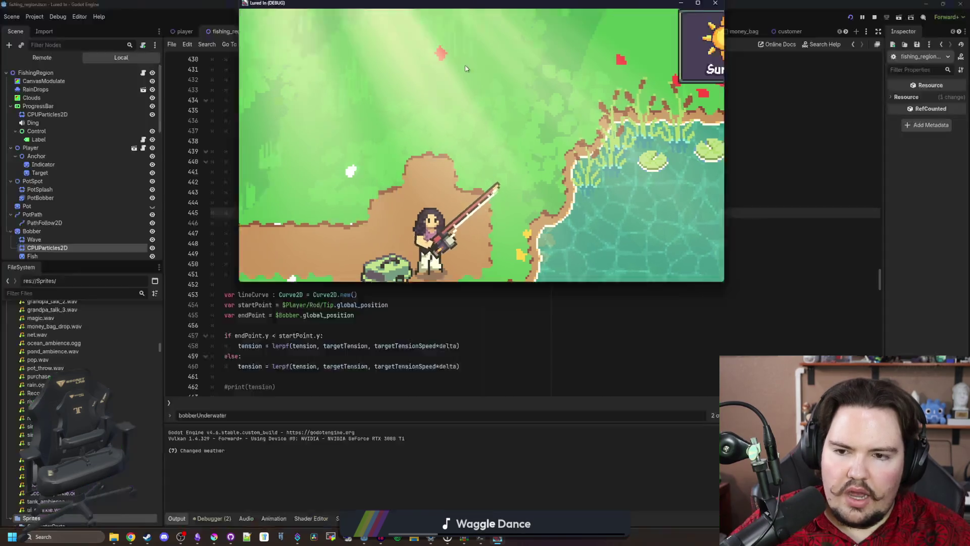
Step: Save fishing_region.gd and the scene, then relaunch Lured In at the sunny Pond
key("super+Down")
left_click(377, 197)
key("ctrl+s")
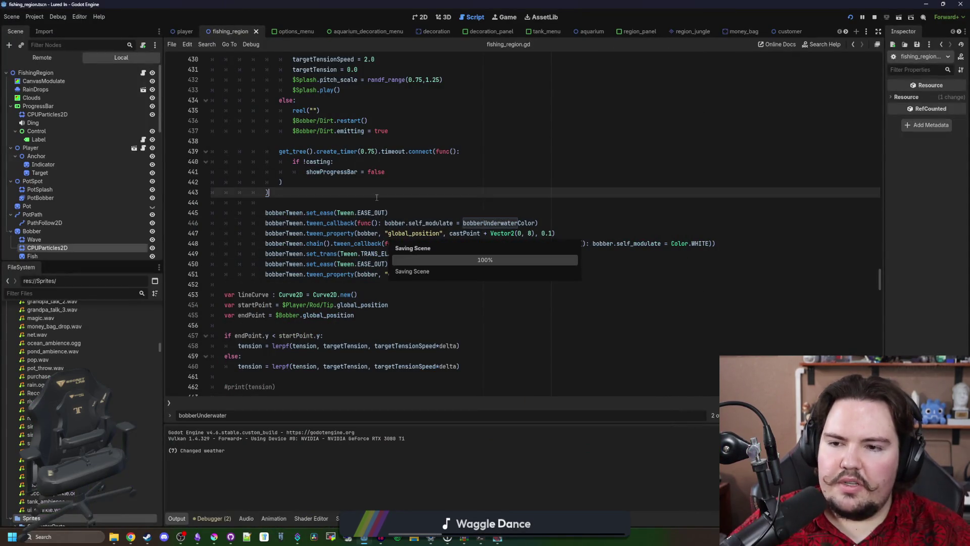
left_click(352, 202)
key("ctrl+s")
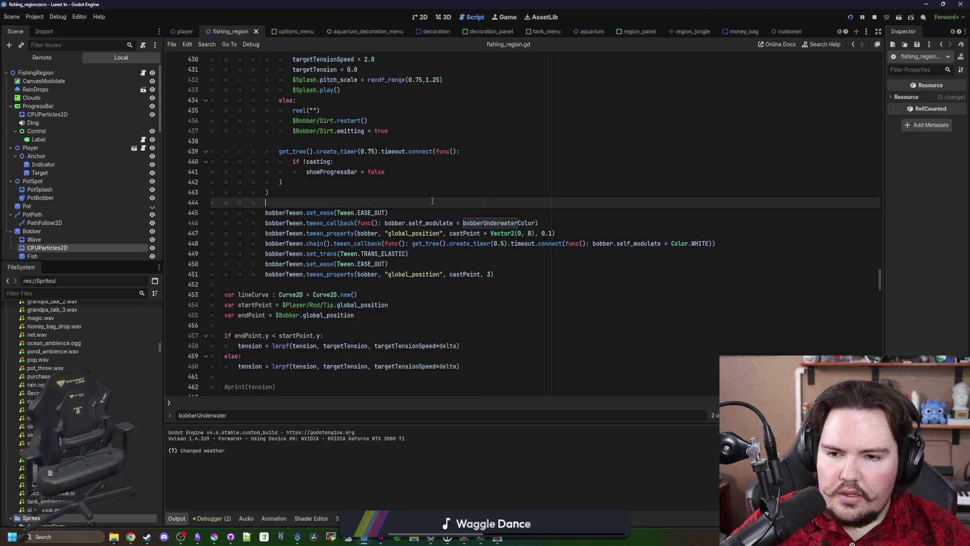
key("ctrl+s")
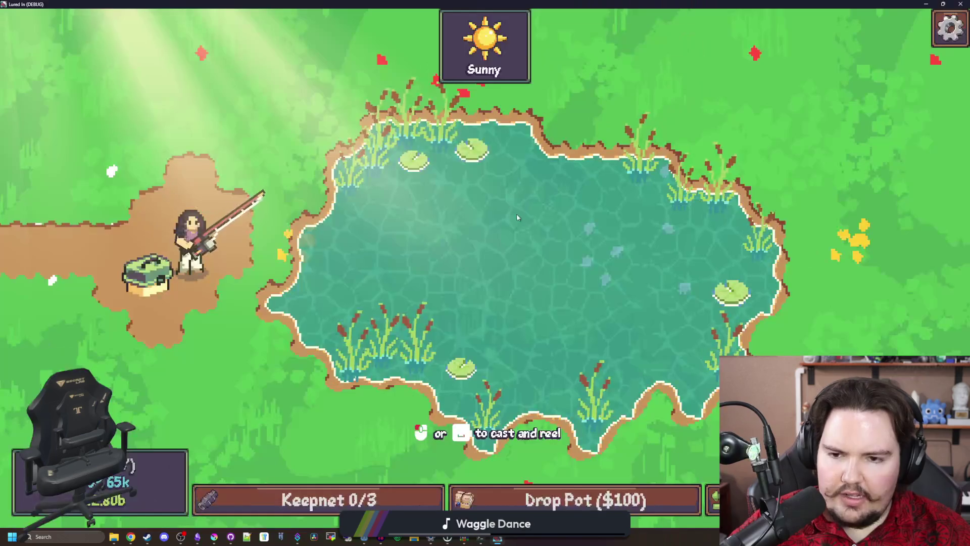
Step: Make a few Cloudy-weather test casts, then stop the game with F8 and save the scene
left_click(516, 217)
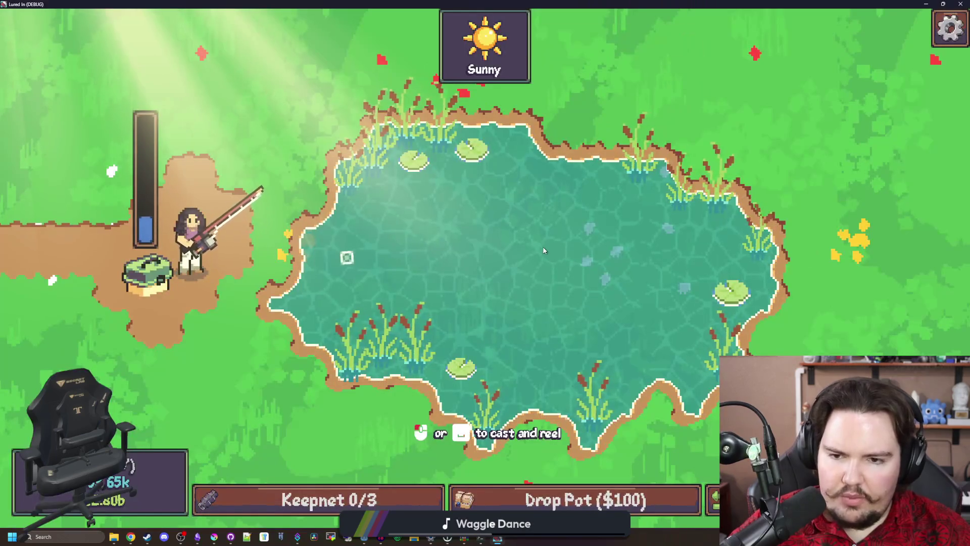
left_click(508, 265)
left_click(508, 265)
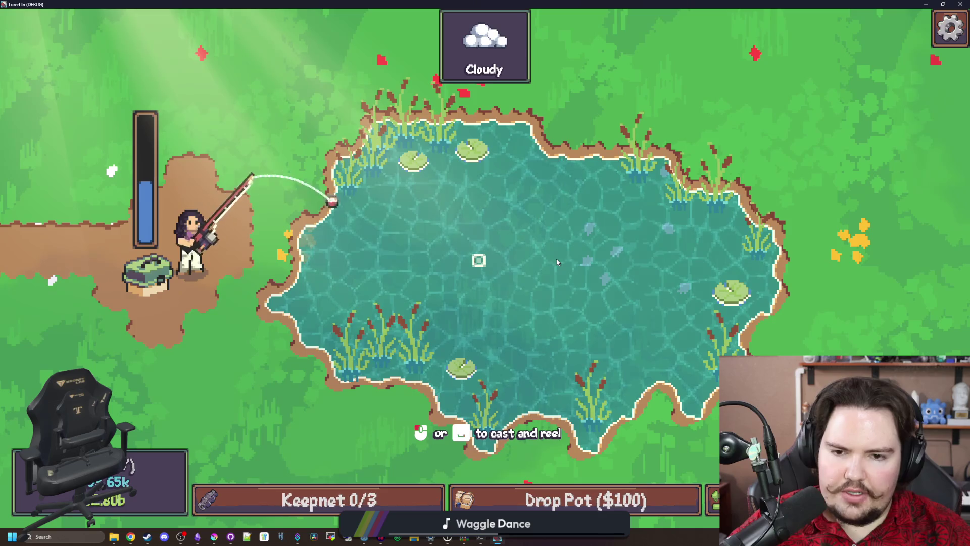
left_click(557, 262)
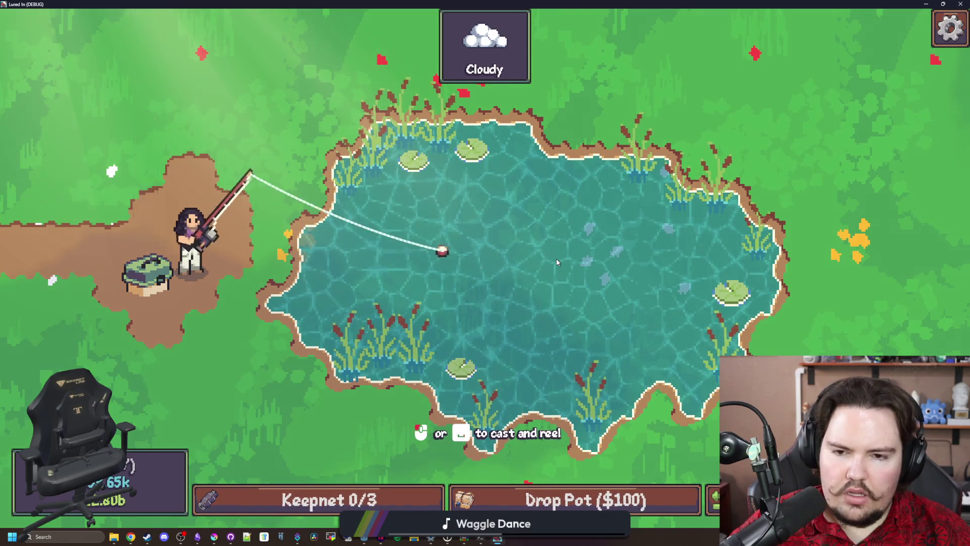
key("F8")
key("ctrl+s")
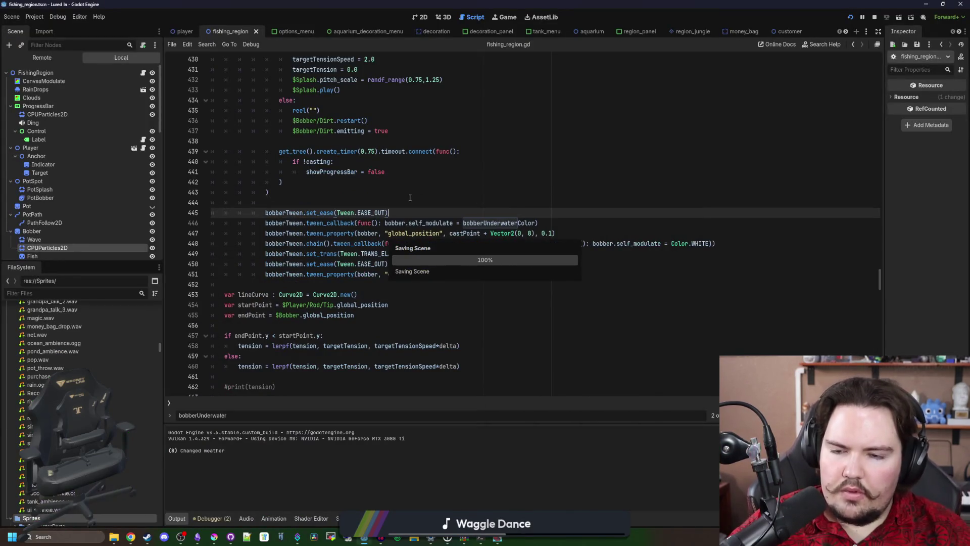
Step: Find the 'bobber.visible = false' line 76 in _ready and change it to $Bobber.modulate.a = 0.0
key("ctrl+f")
type("bobber.")
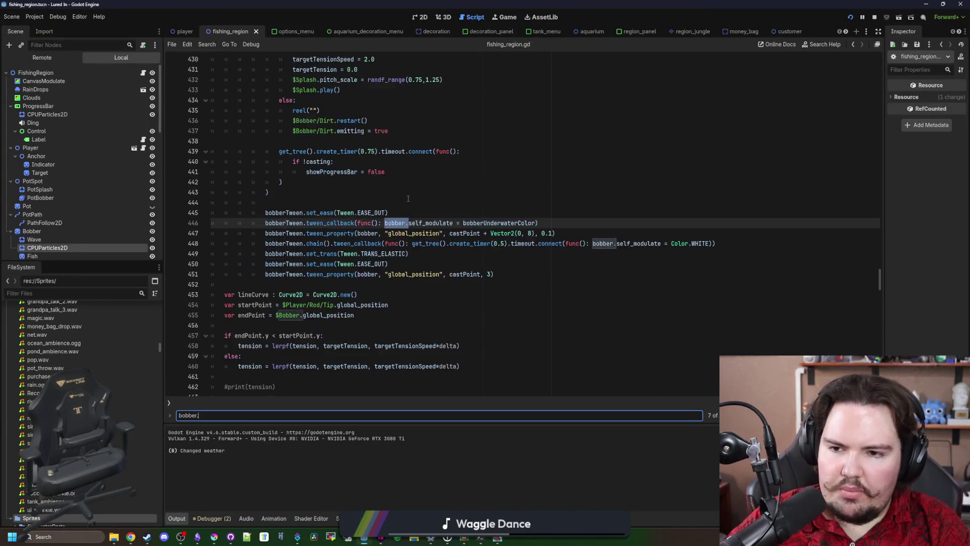
type("vis")
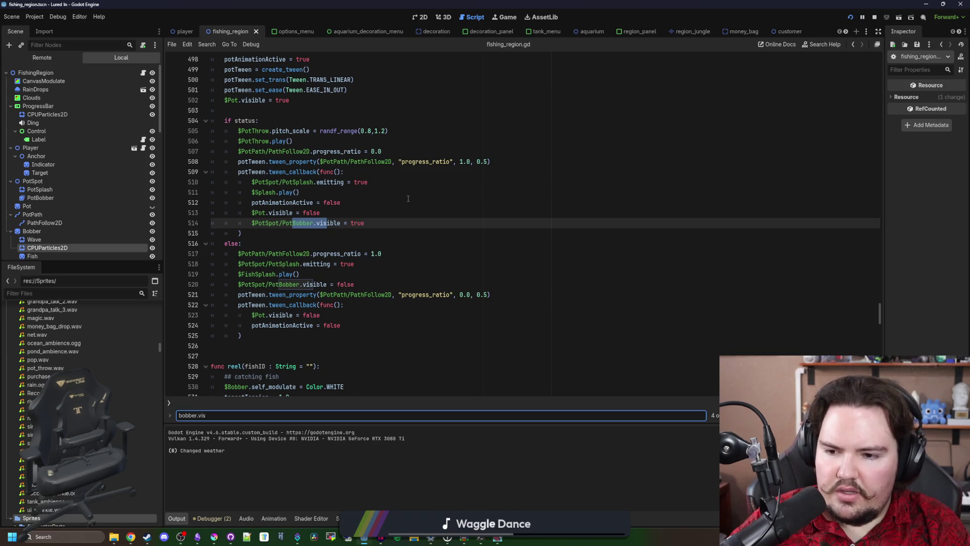
type("ible = false")
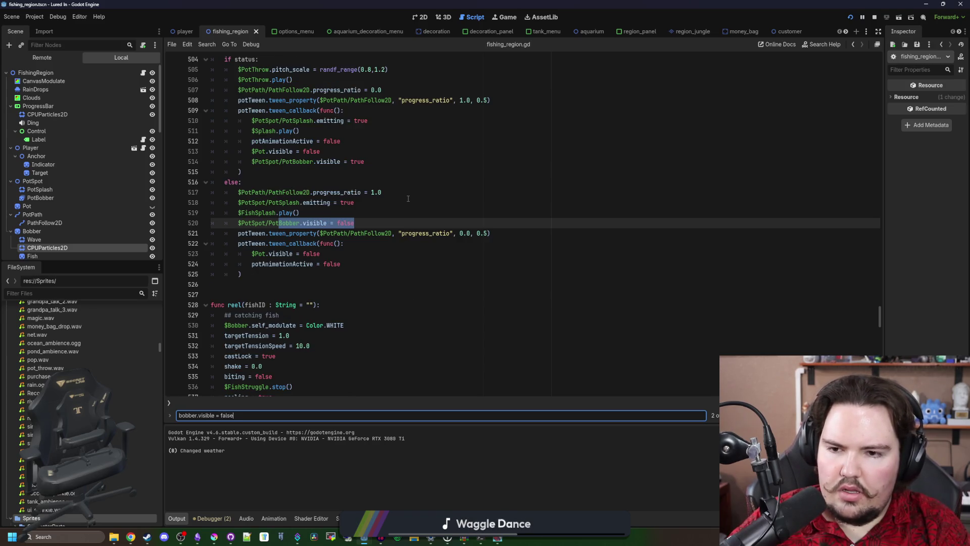
key("Return")
key("Return")
key("Return")
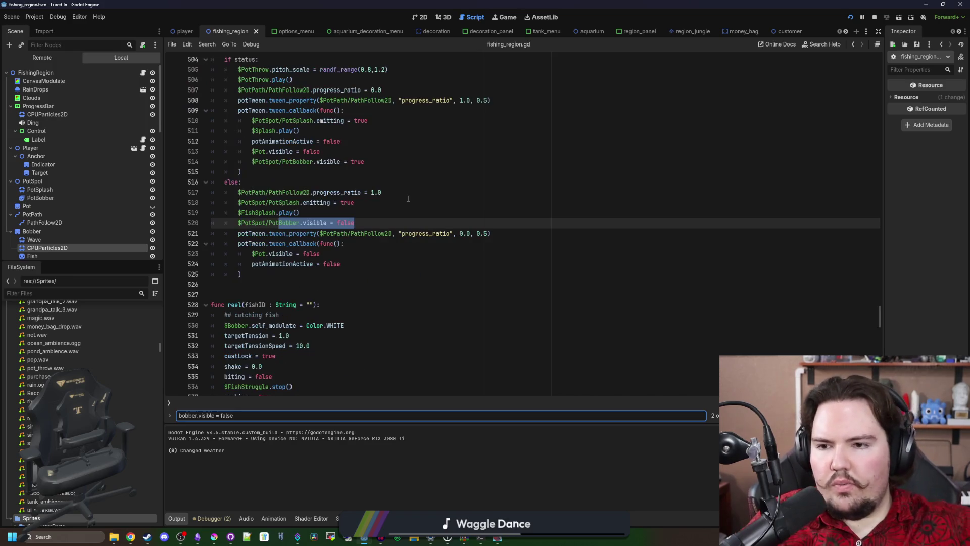
key("Return")
key("Return")
key("Return")
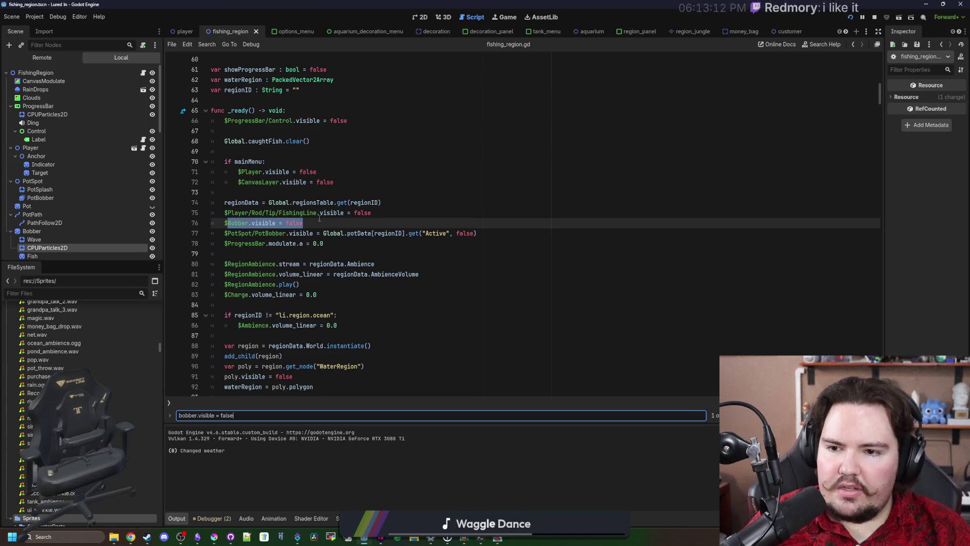
left_click(308, 223)
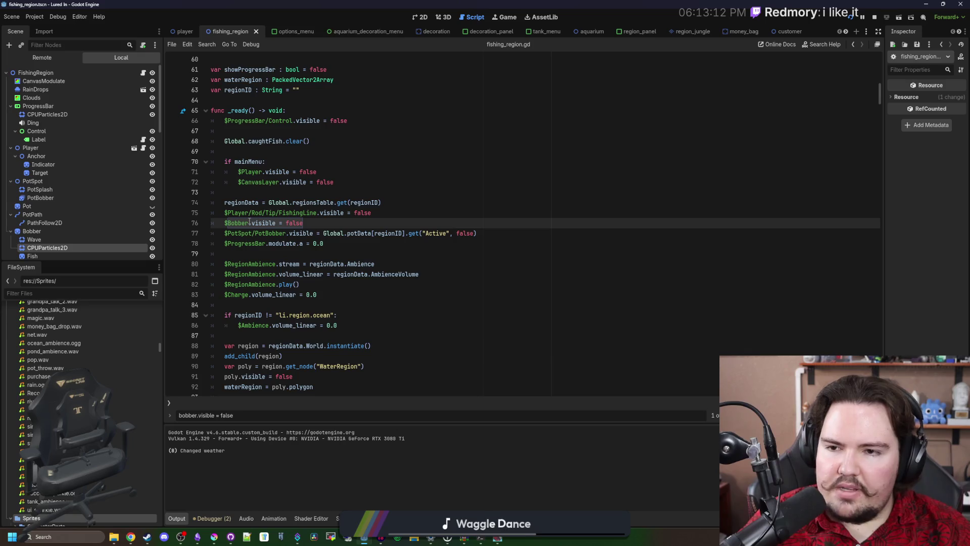
key("BackSpace")
key("BackSpace")
key("BackSpace")
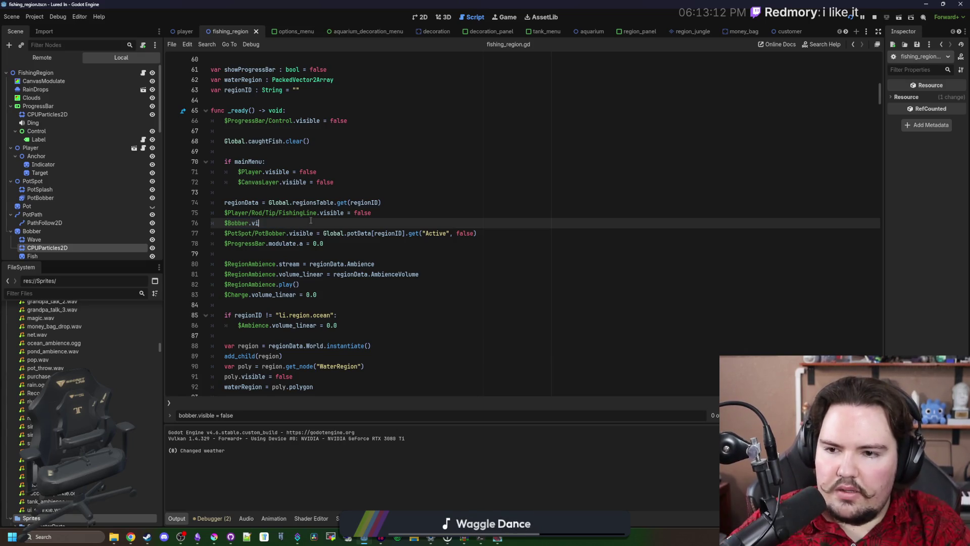
type("modulate.a = 0.0")
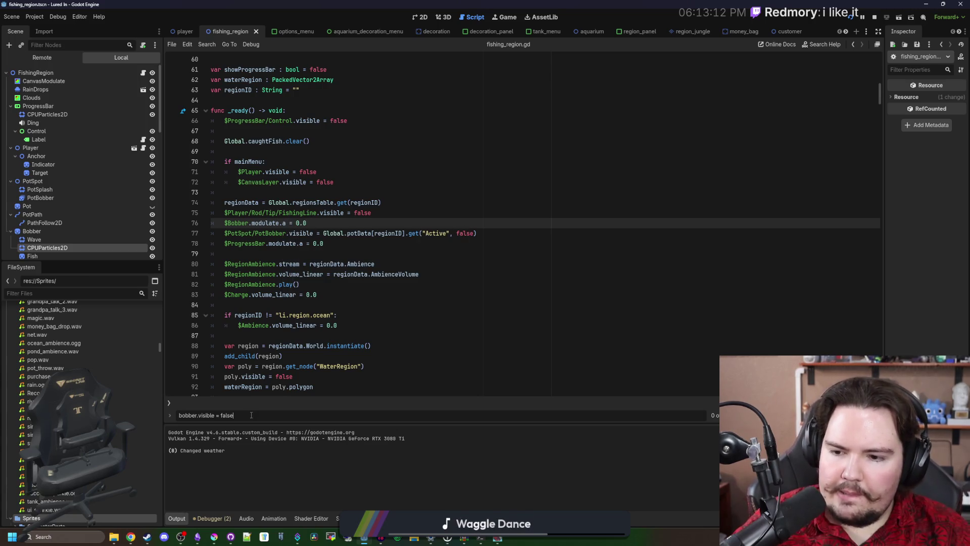
Step: Broaden the search to 'bobber.visible =' and step through the matches to line 384
key("Return")
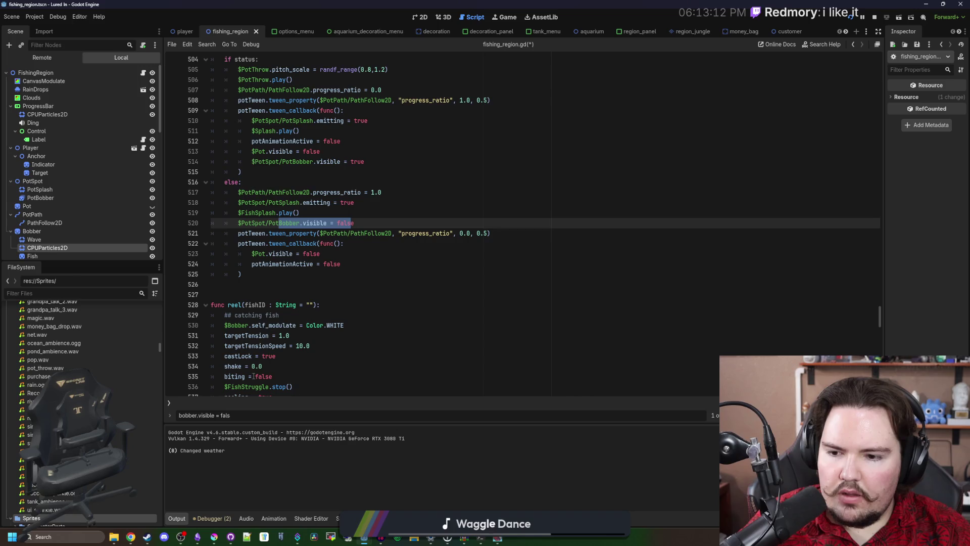
key("BackSpace")
key("BackSpace")
key("BackSpace")
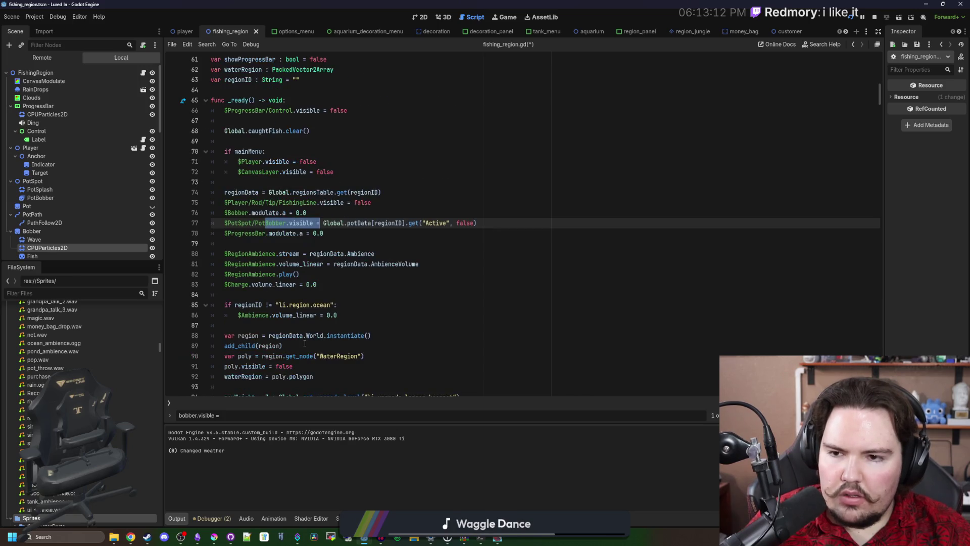
key("Return")
key("Return")
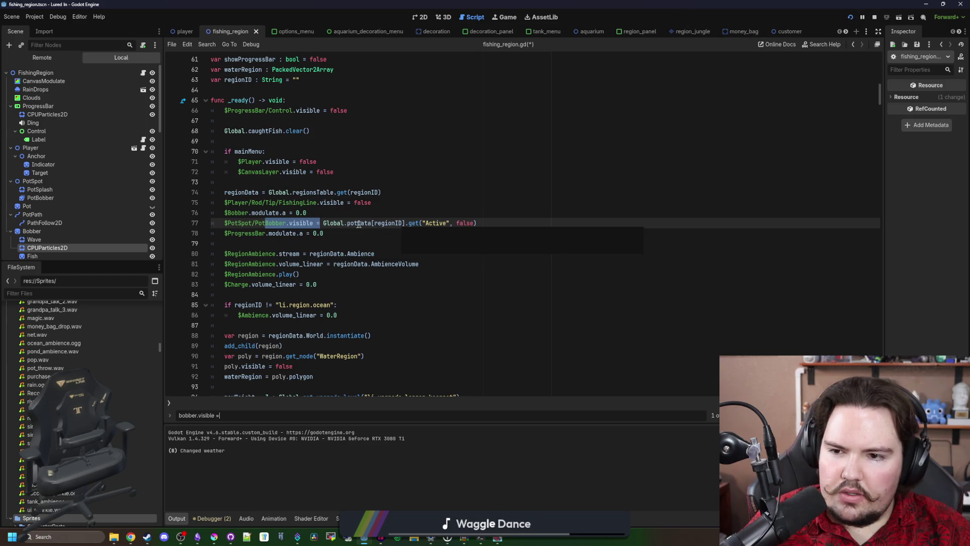
key("Return")
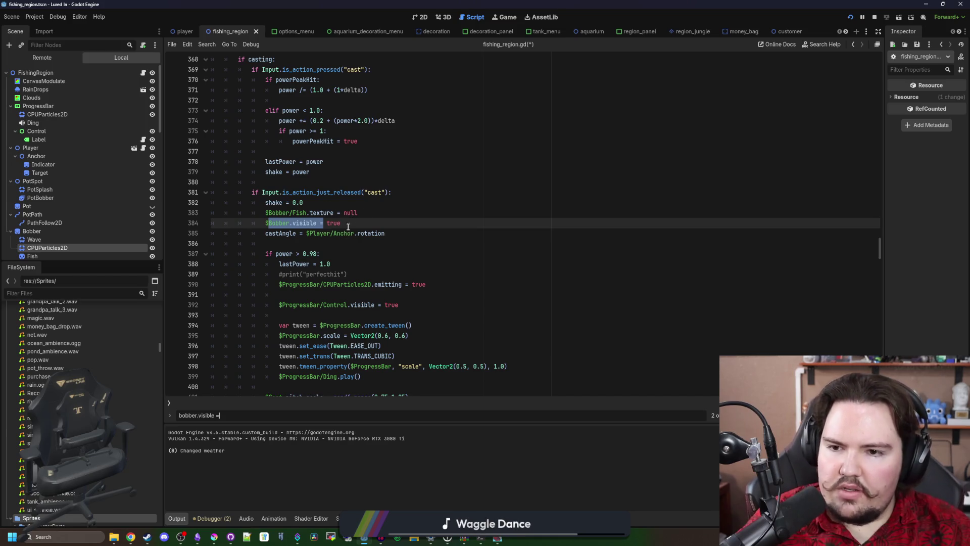
Step: Change the cast-release line 384 to $Bobber.modulate.a = 1.0 and save
left_click(351, 223)
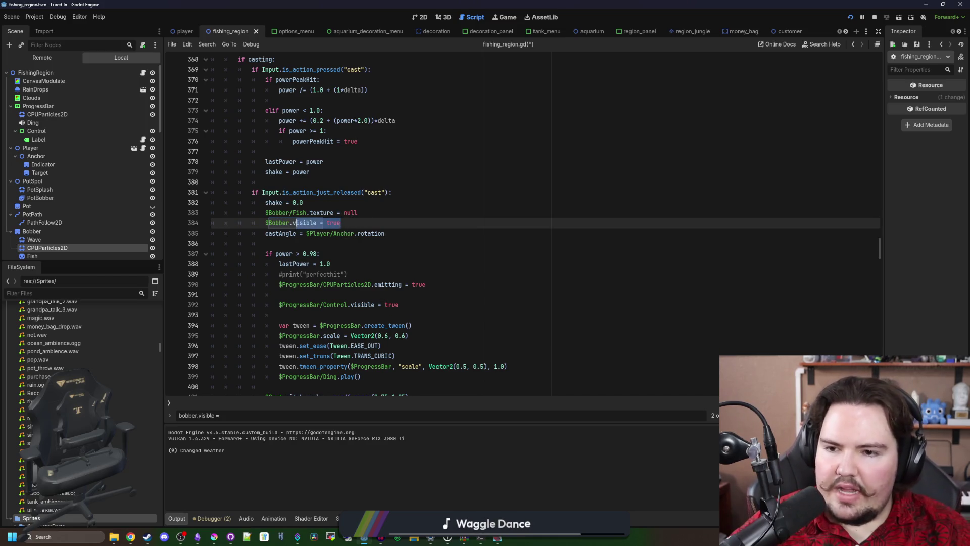
type("modulate.a")
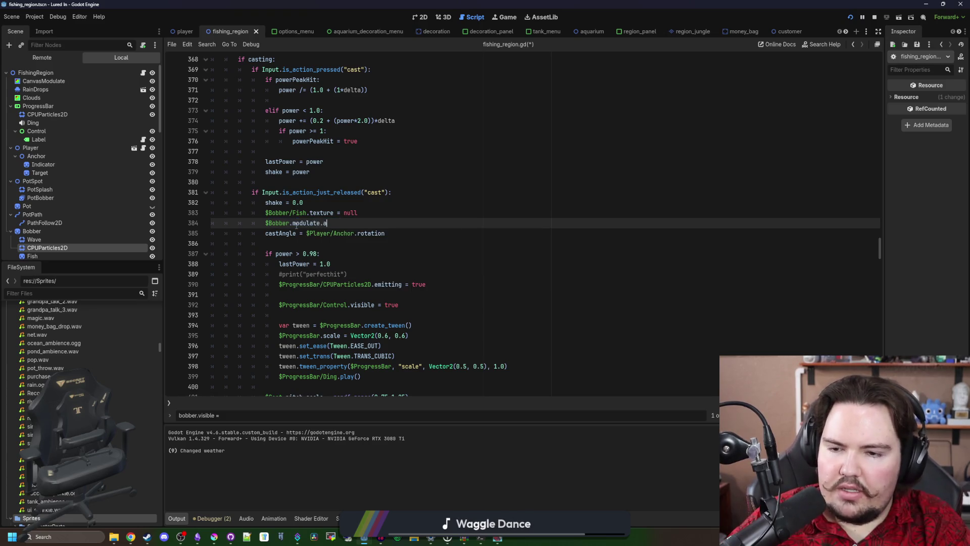
type(" = 1.0")
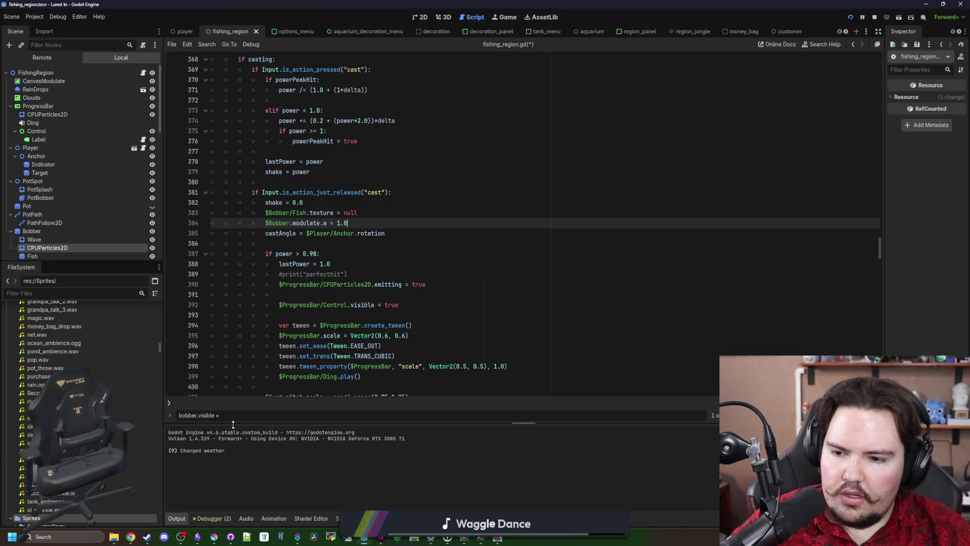
key("Return")
key("Return")
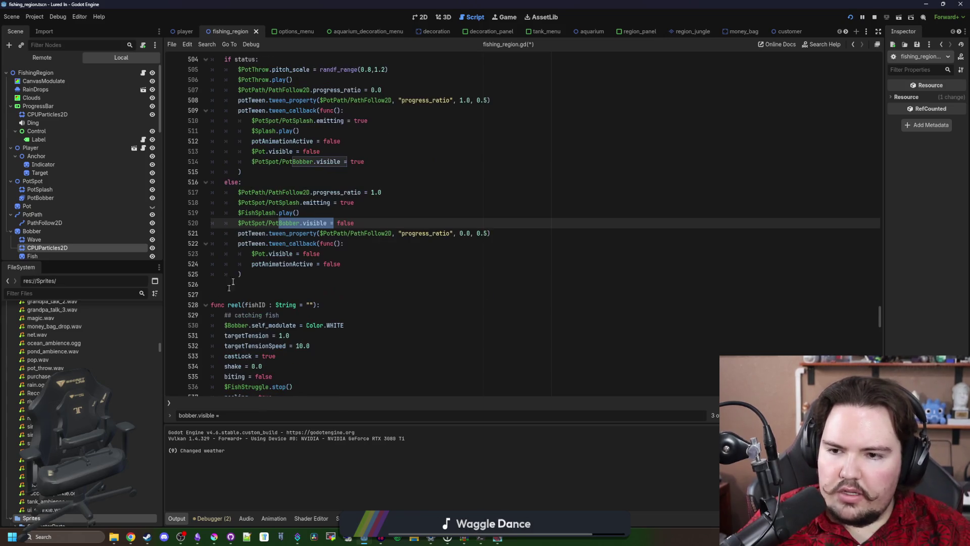
key("Return")
key("Return")
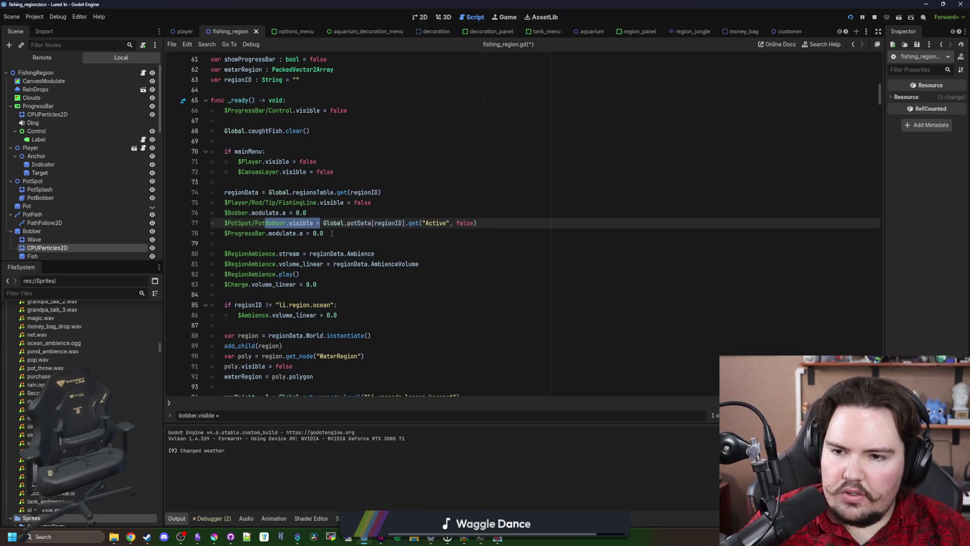
key("Return")
left_click(414, 224)
key("ctrl+s")
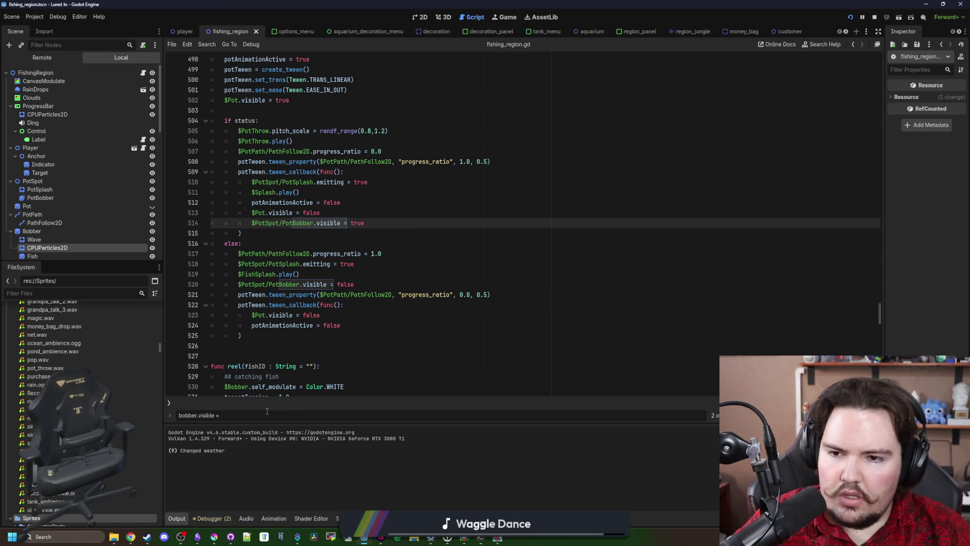
Step: Change end-of-reel line 561 to $Bobber.modulate.a = 0.0, then save and launch the game
key("Return")
key("Return")
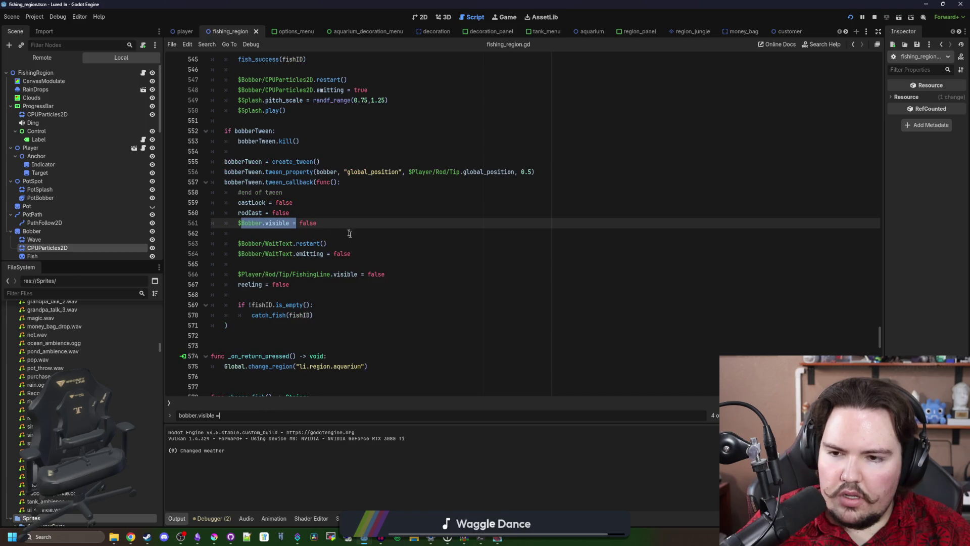
left_click(329, 222)
key("BackSpace")
key("BackSpace")
key("BackSpace")
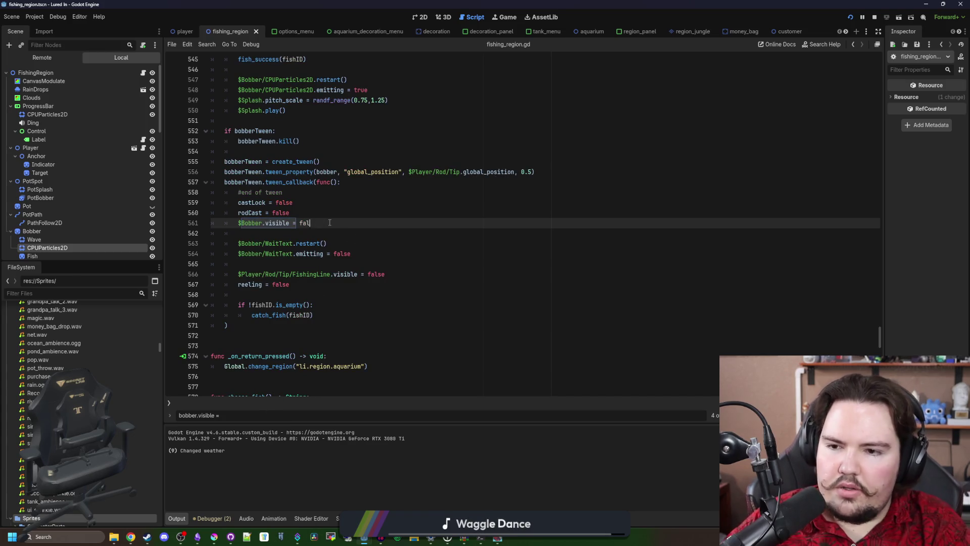
type("late.a")
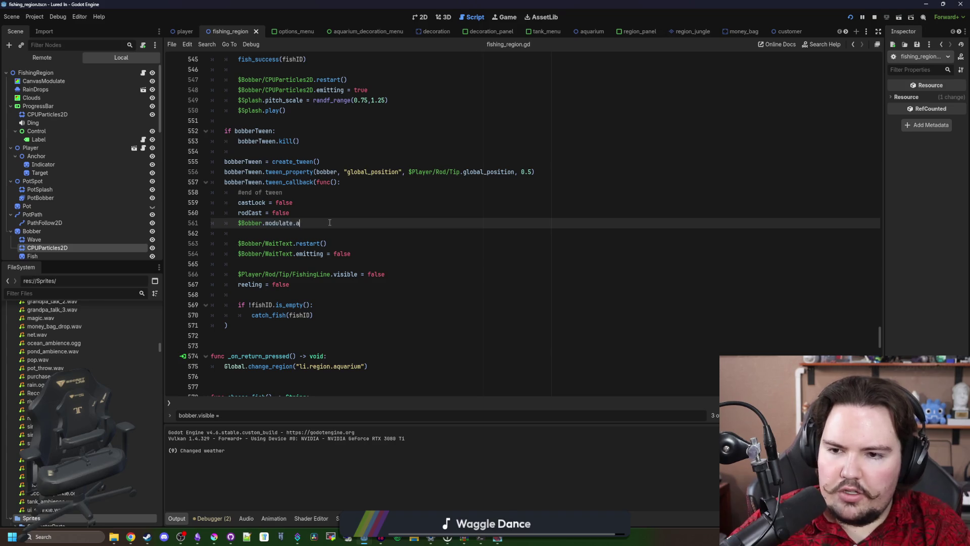
left_click(370, 208)
key("ctrl+s")
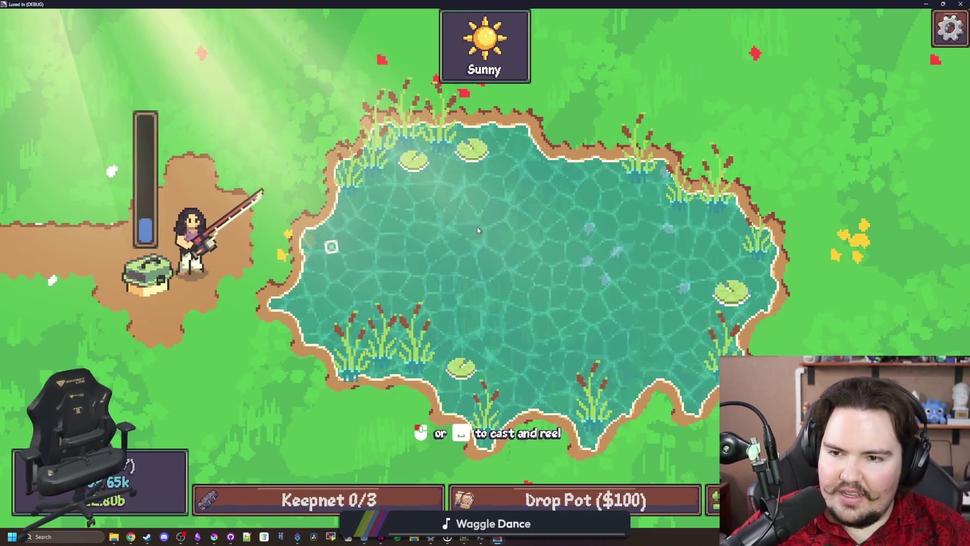
Step: Go back to the main menu, press Play and choose Travel (FREE) to the Pond
left_click(476, 231)
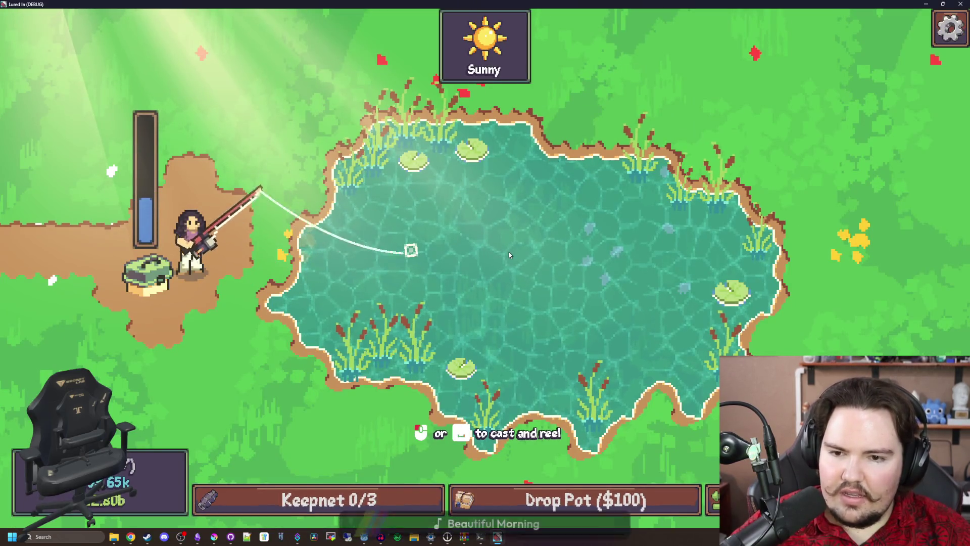
key("Escape")
left_click(485, 303)
left_click(134, 254)
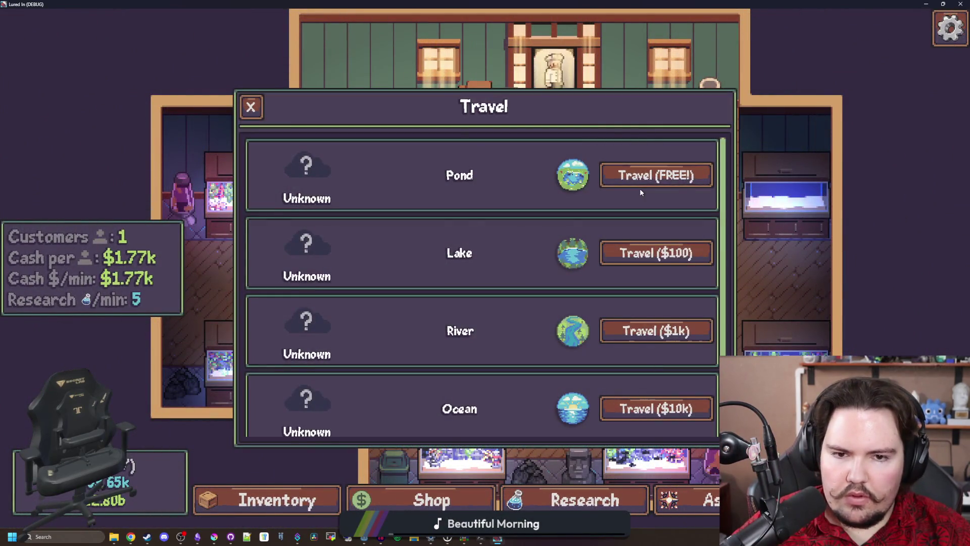
left_click(677, 174)
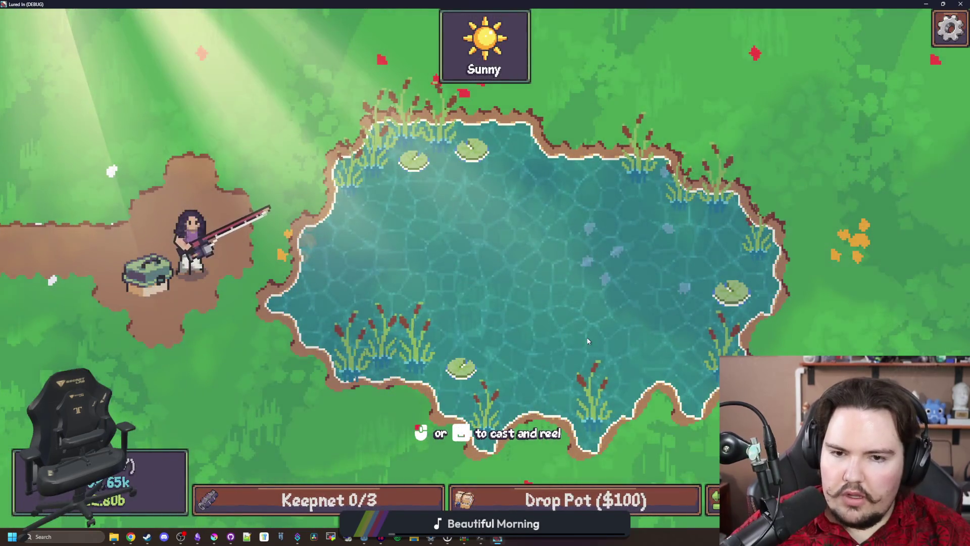
Step: Cast and reel the bobber repeatedly at the Pond, then stop the game with F8
left_click(552, 262)
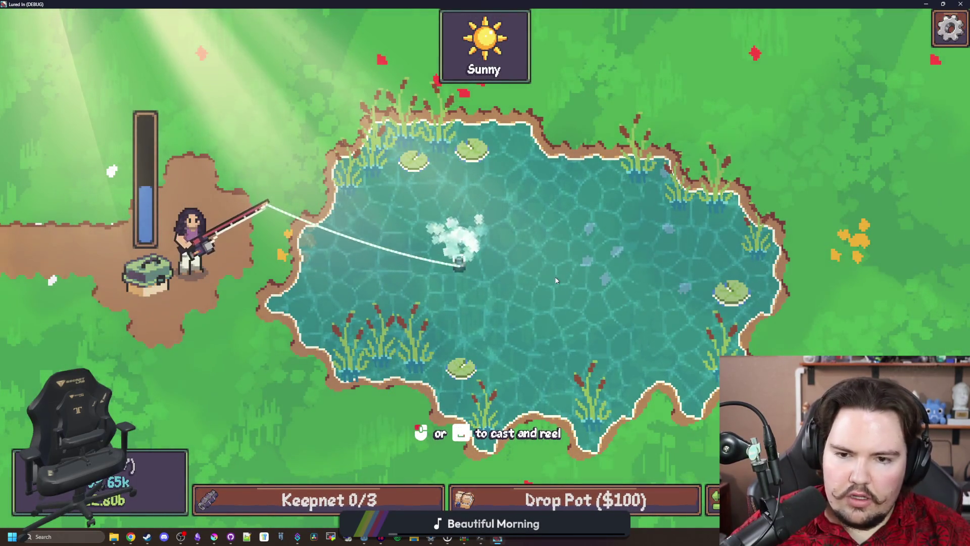
left_click(469, 265)
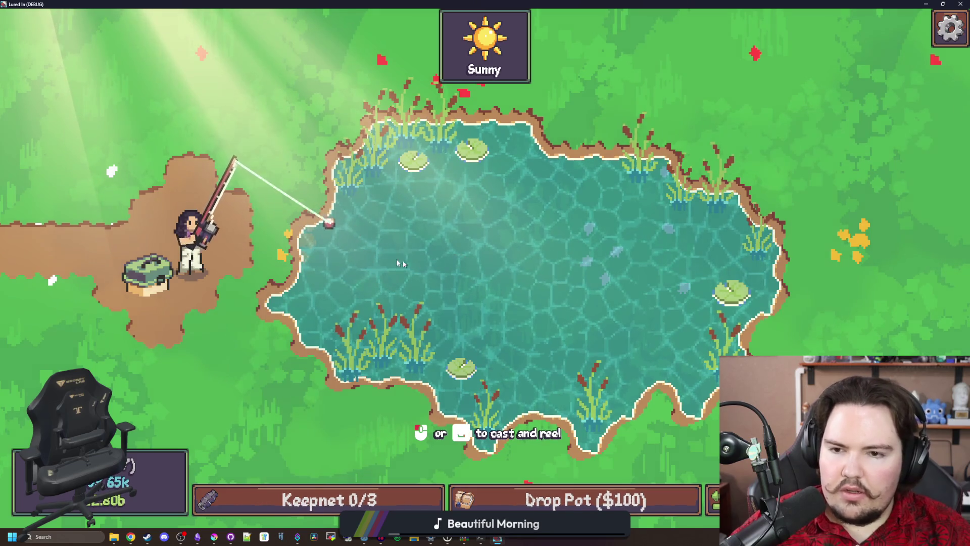
left_click(434, 239)
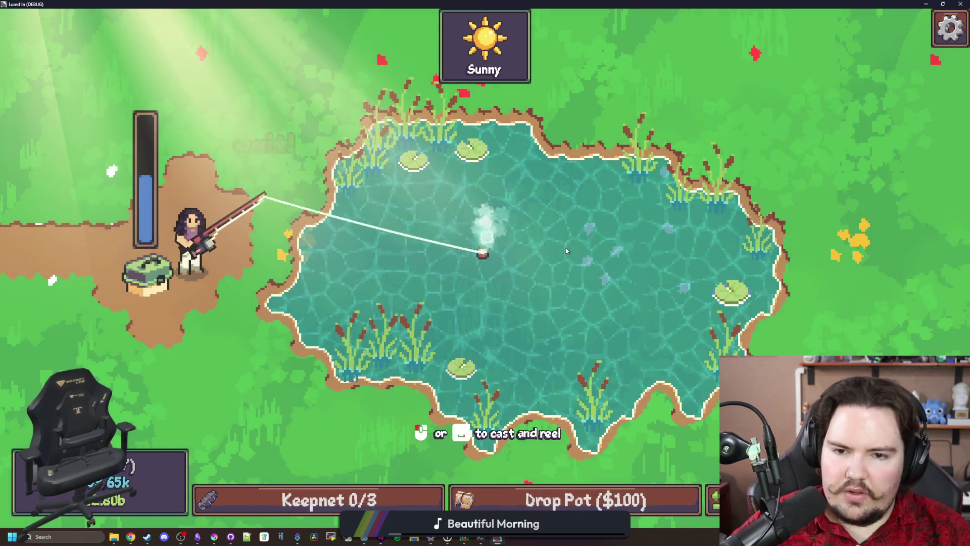
left_click(487, 234)
left_click(487, 233)
left_click(523, 261)
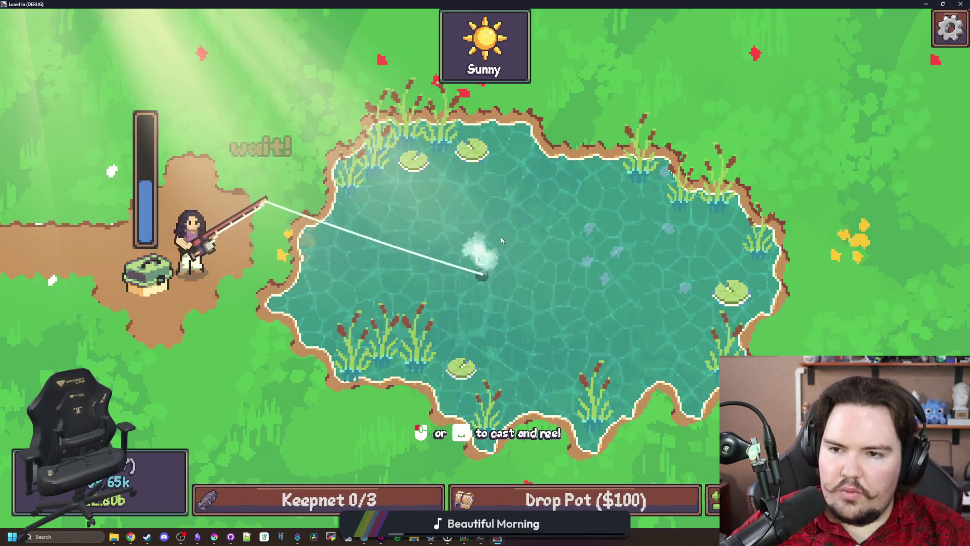
left_click(428, 222)
left_click(472, 255)
left_click(472, 255)
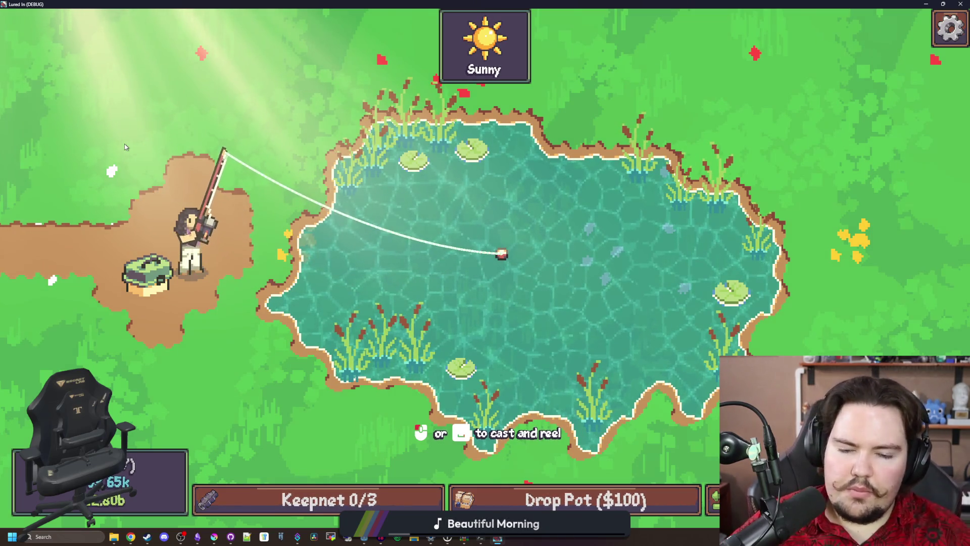
left_click(504, 232)
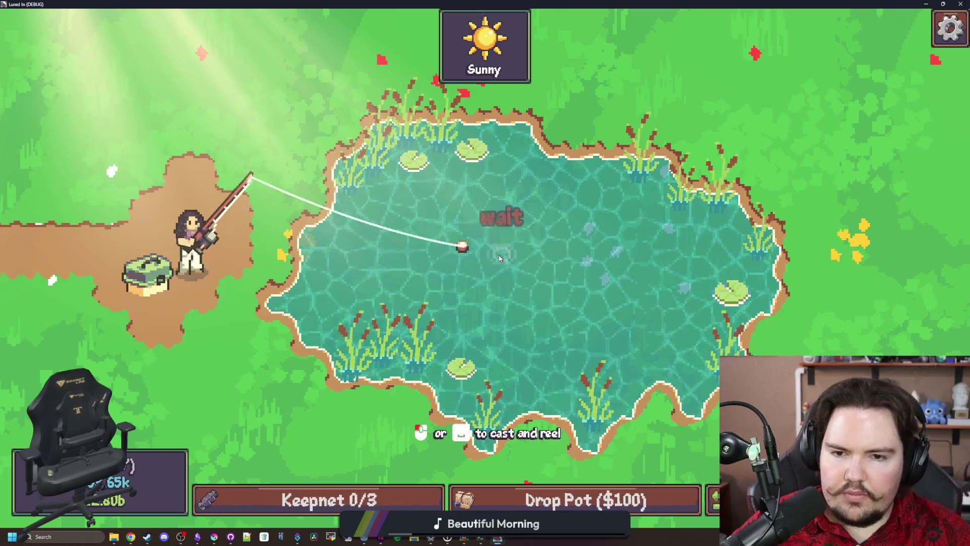
left_click(508, 219)
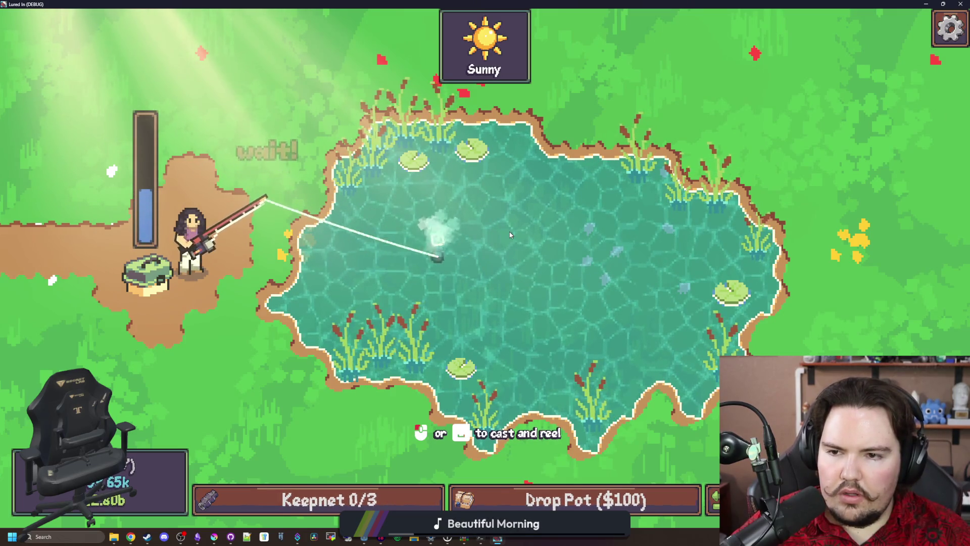
left_click(511, 222)
left_click(510, 232)
left_click(510, 235)
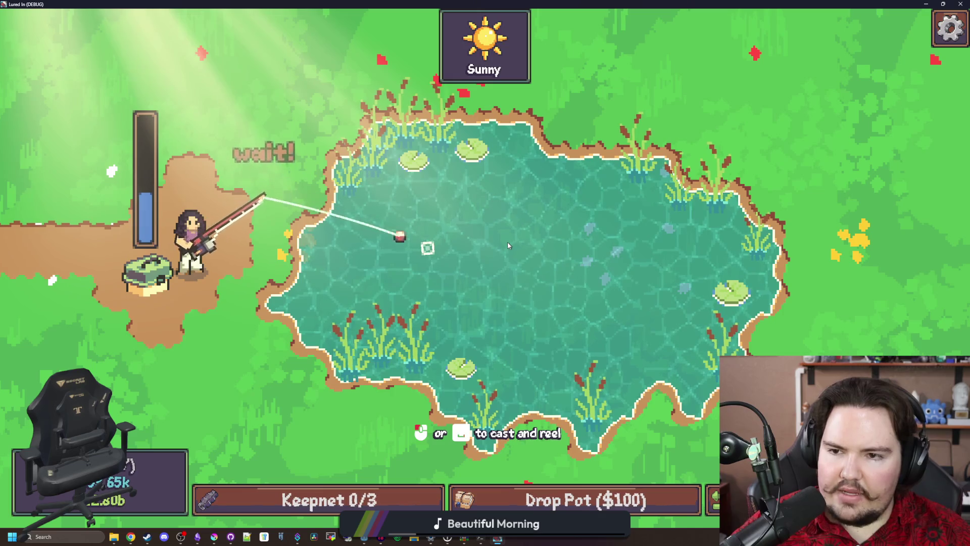
left_click(507, 241)
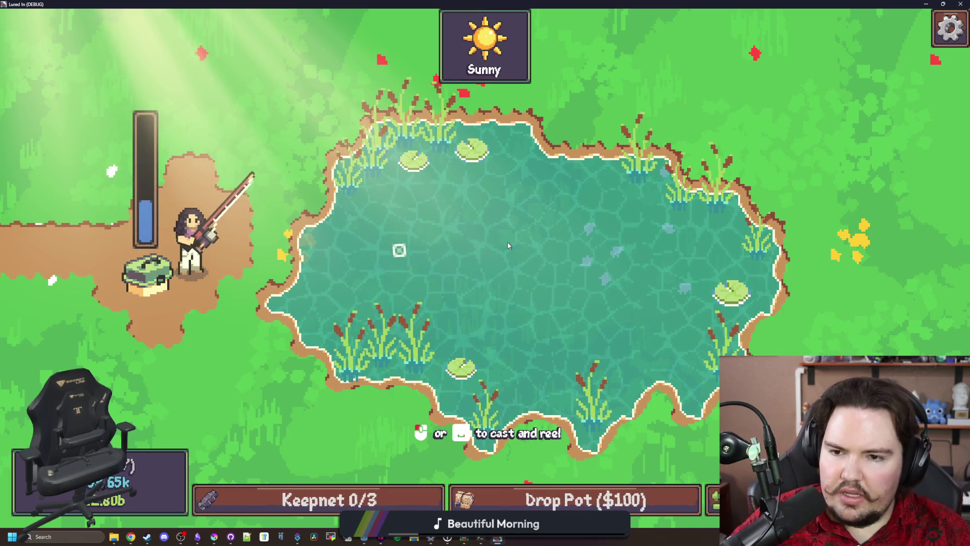
left_click(507, 241)
key("F8")
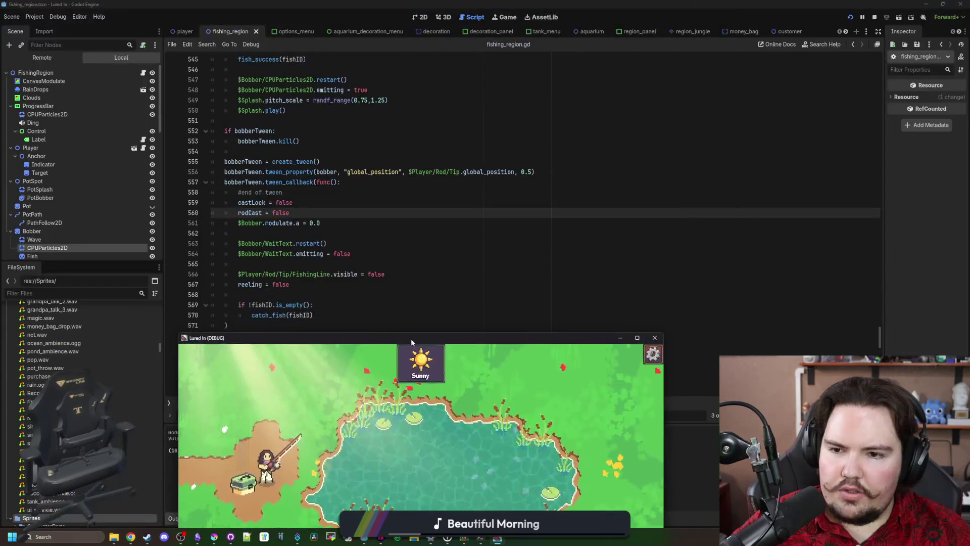
Step: Comment out WaitText restart and emitting lines 563–564 with Ctrl+K, then save and run
left_click(291, 236)
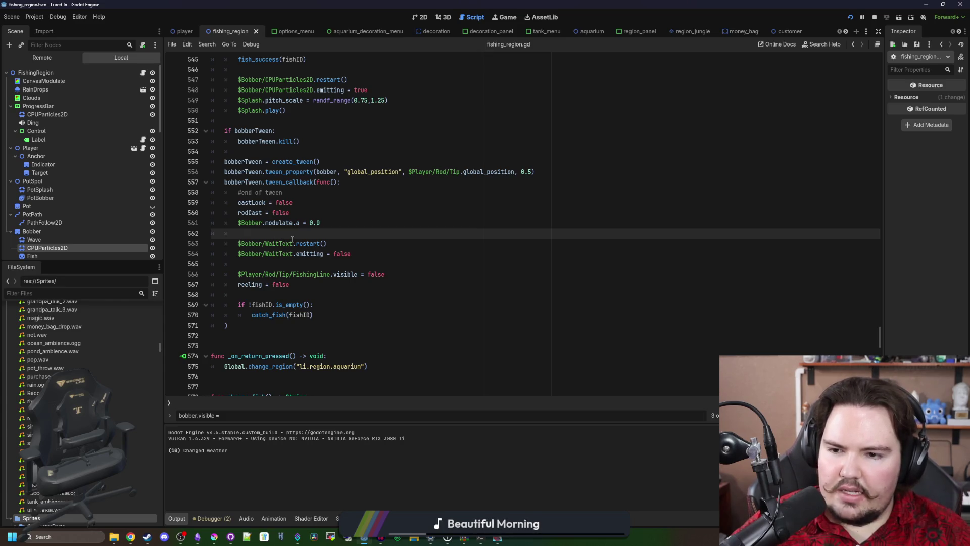
left_click(233, 243)
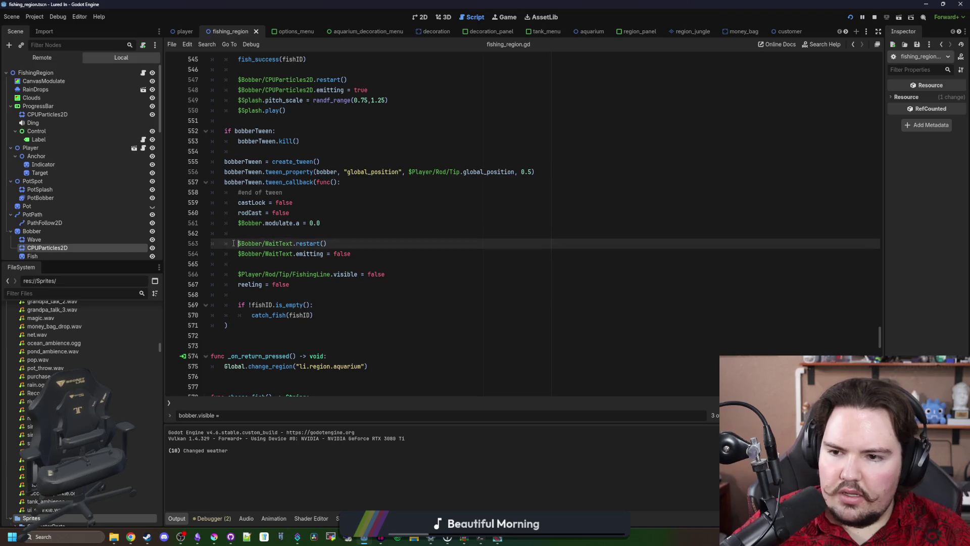
type("#")
left_click(235, 253)
key("ctrl+k")
key("Up")
key("Up")
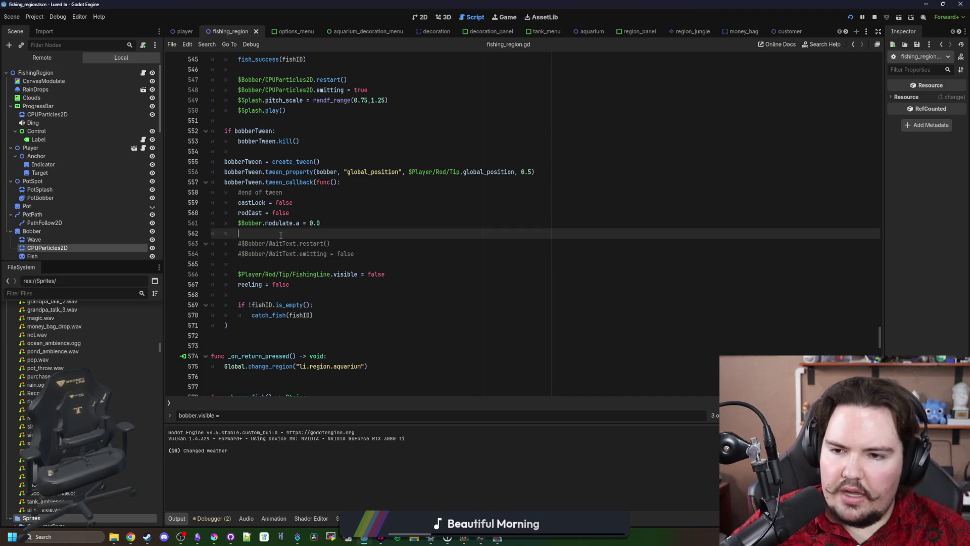
key("ctrl+s")
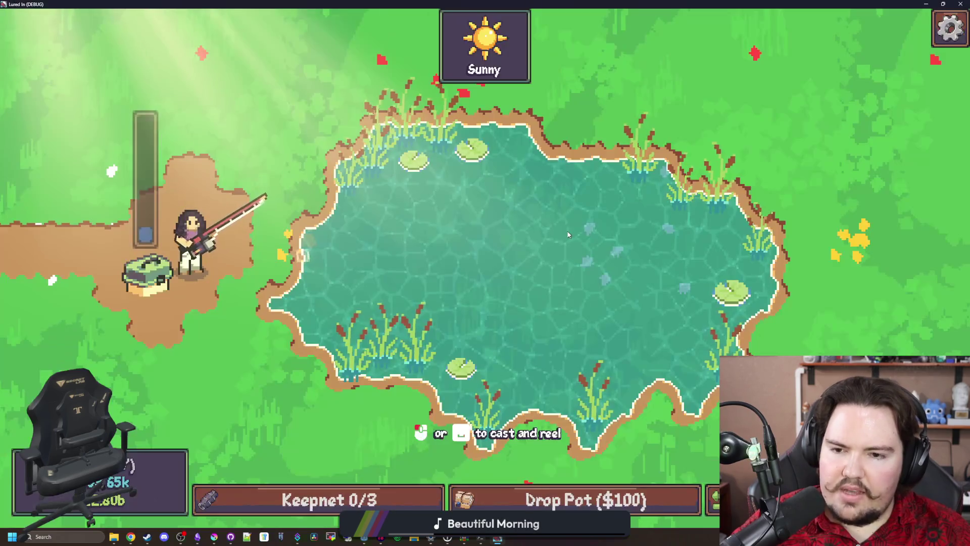
Step: Charge, cast and reel the line several times in the running Pond game
left_click(566, 261)
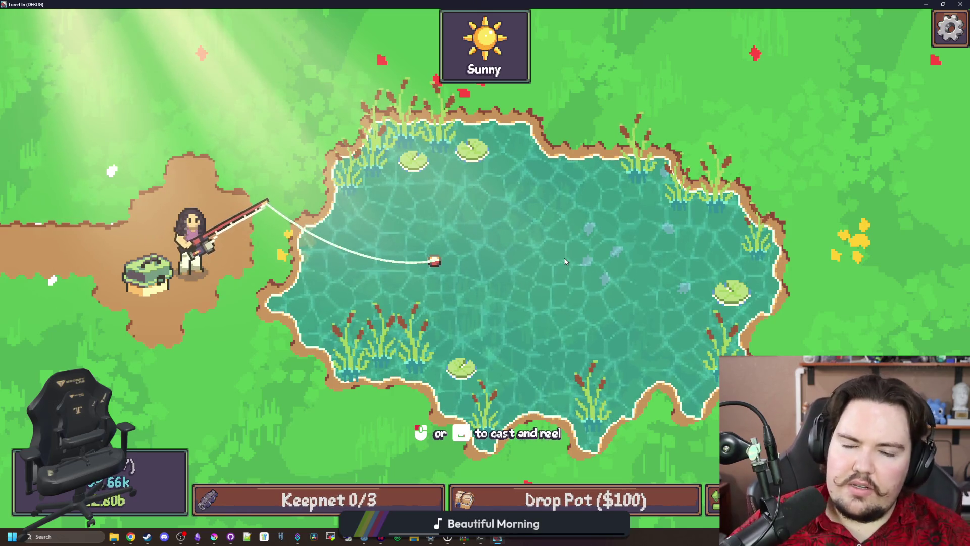
left_click(565, 261)
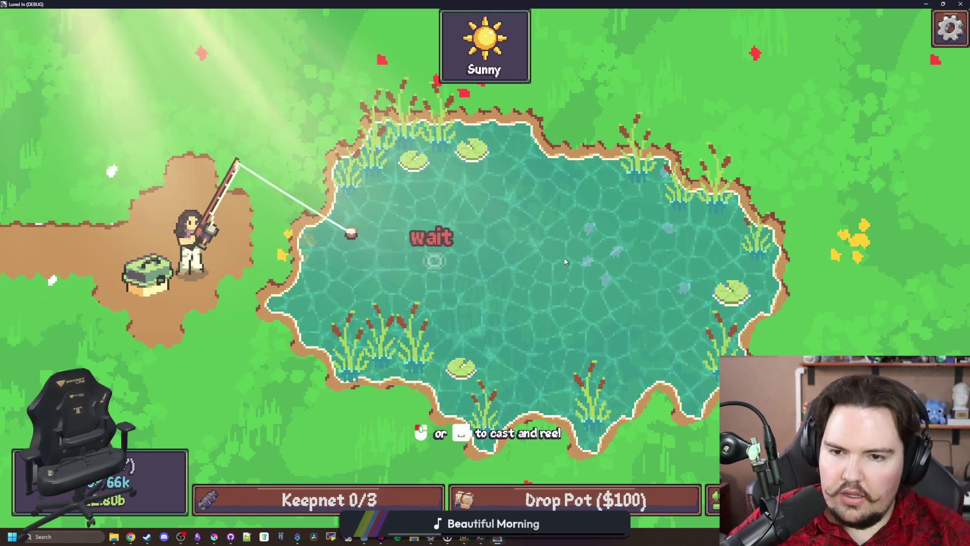
left_click(566, 261)
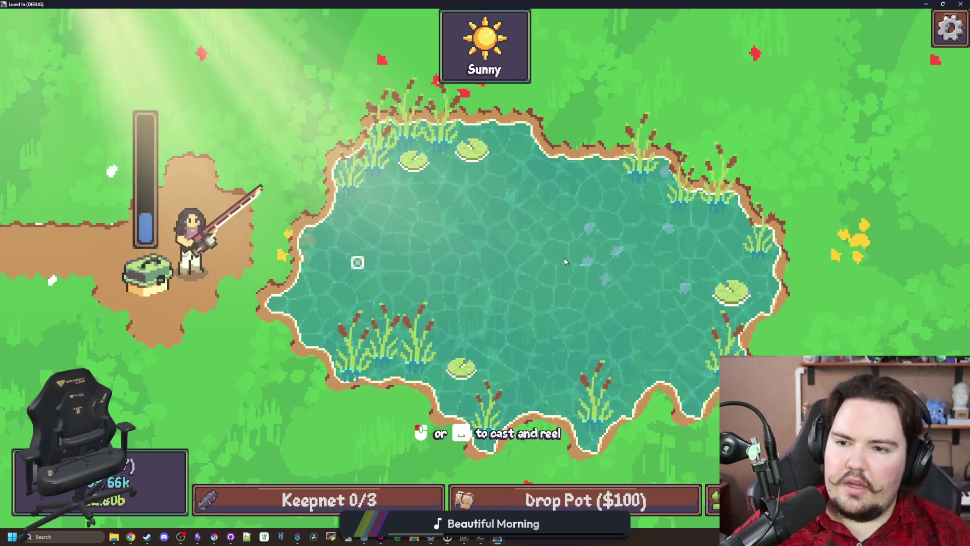
left_click(563, 258)
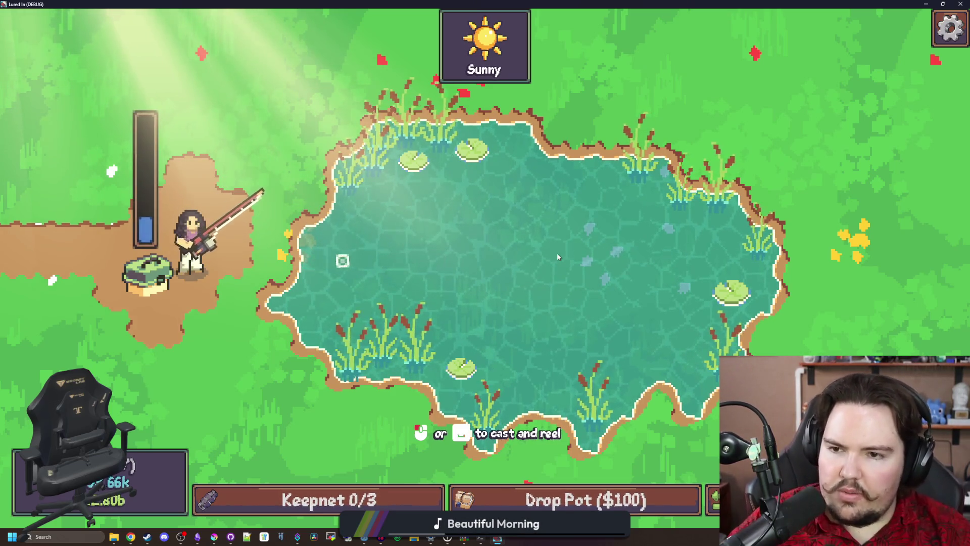
left_click(558, 257)
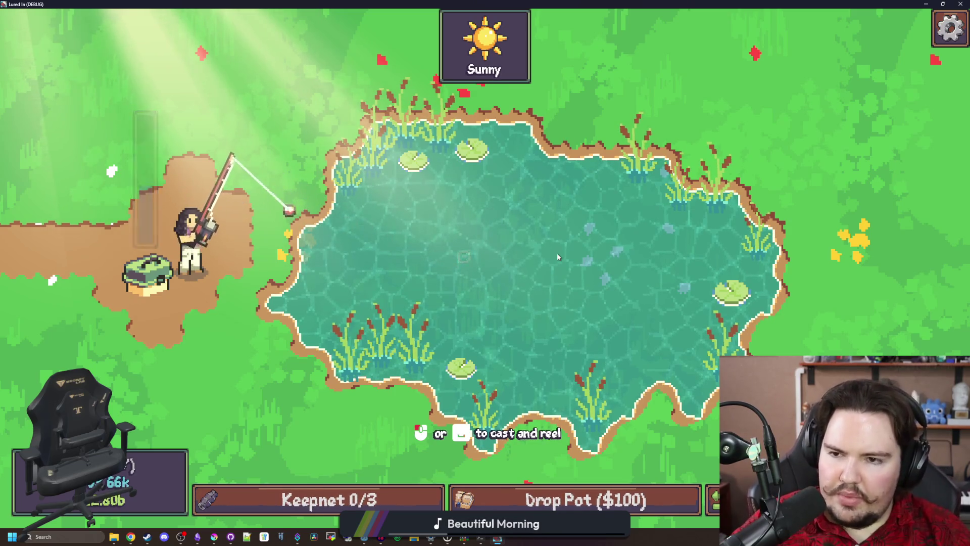
left_click(558, 257)
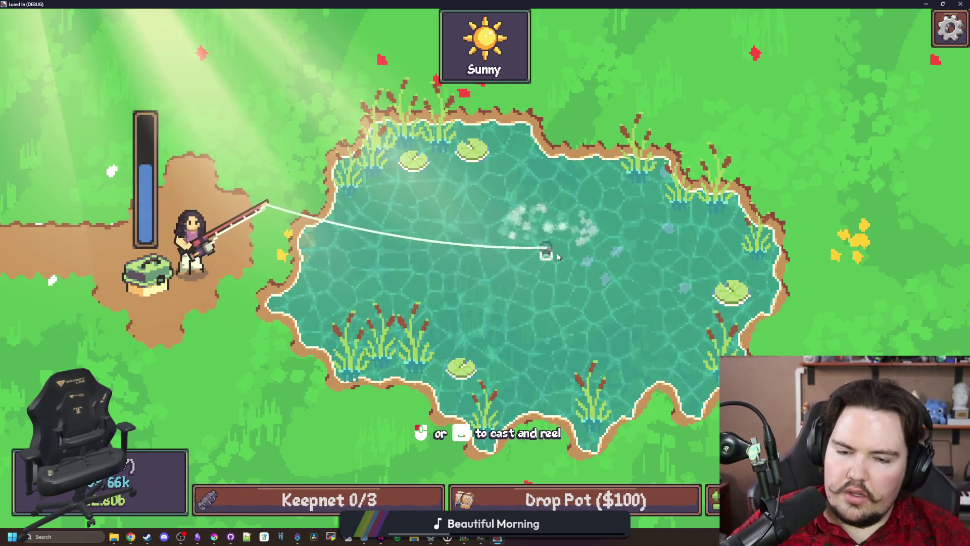
left_click(568, 219)
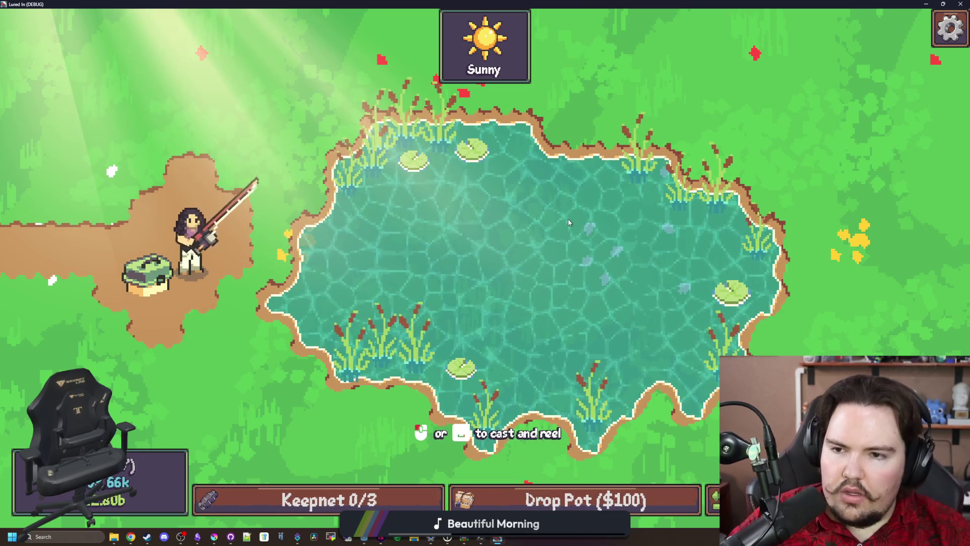
mouse_move(567, 219)
left_mouse_down()
mouse_move(354, 244)
mouse_move(507, 244)
mouse_move(464, 249)
left_mouse_up()
left_click(485, 245)
left_click(420, 251)
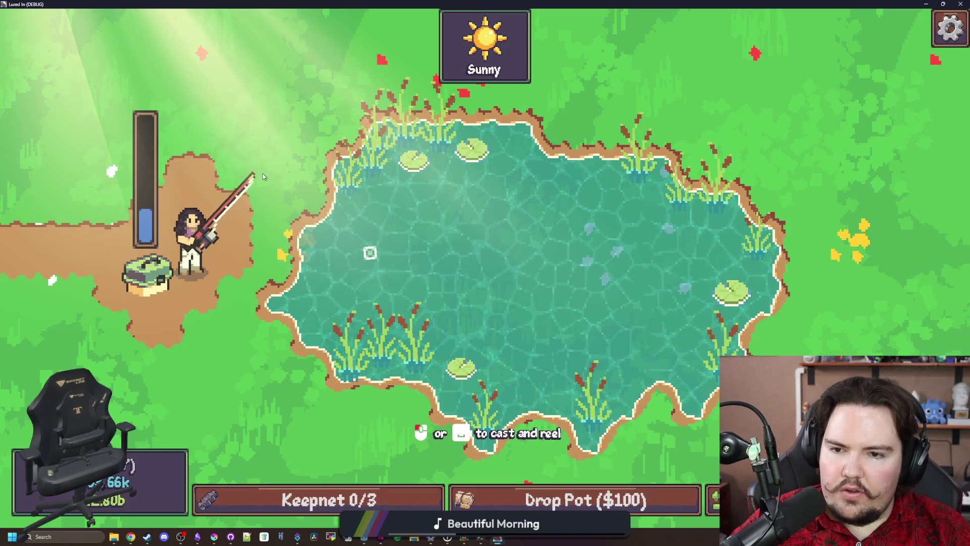
left_click_drag(384, 252, 363, 254)
left_click(310, 265)
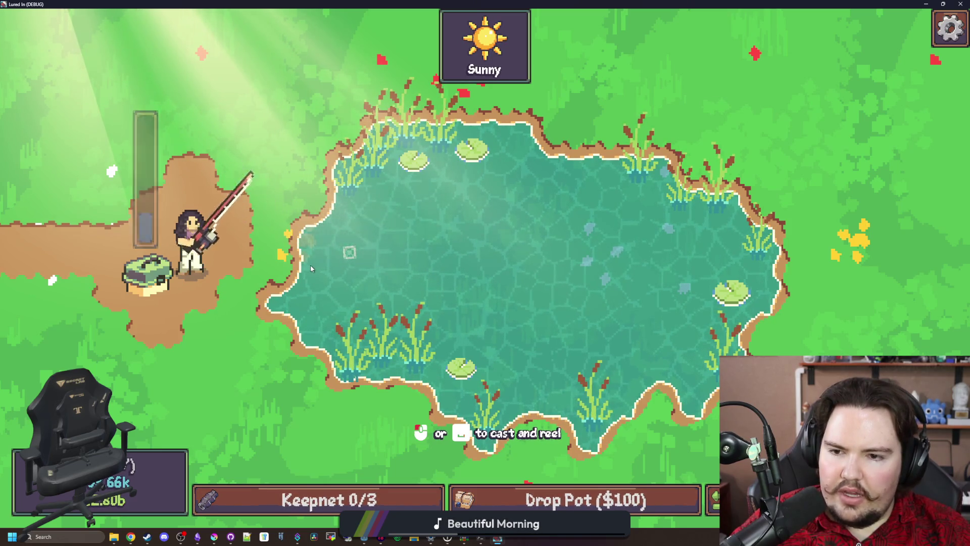
Step: Keep casting, including a far cast to the right, until the bobber waits mid-pond
left_click_drag(310, 268, 315, 267)
left_click(313, 267)
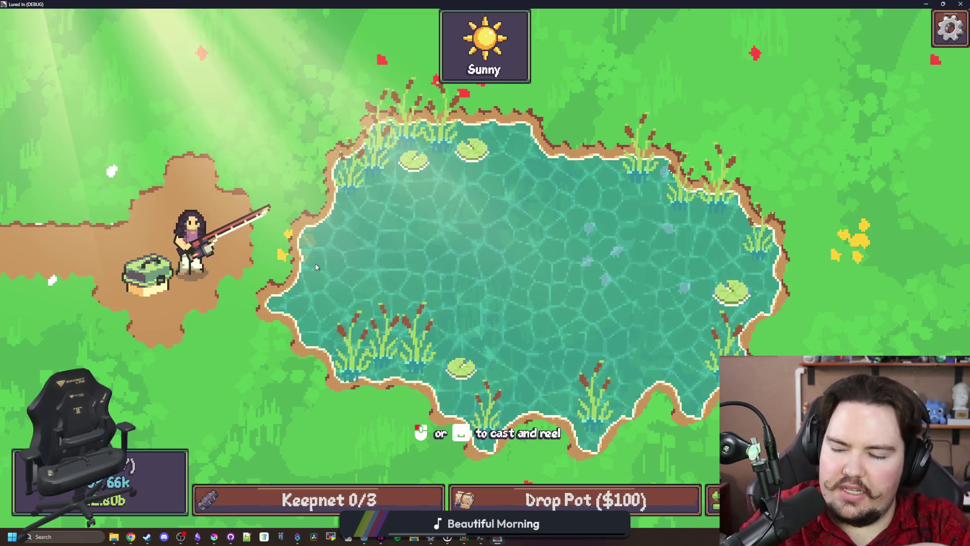
mouse_move(316, 267)
left_mouse_down()
mouse_move(375, 270)
mouse_move(354, 282)
mouse_move(321, 270)
left_mouse_up()
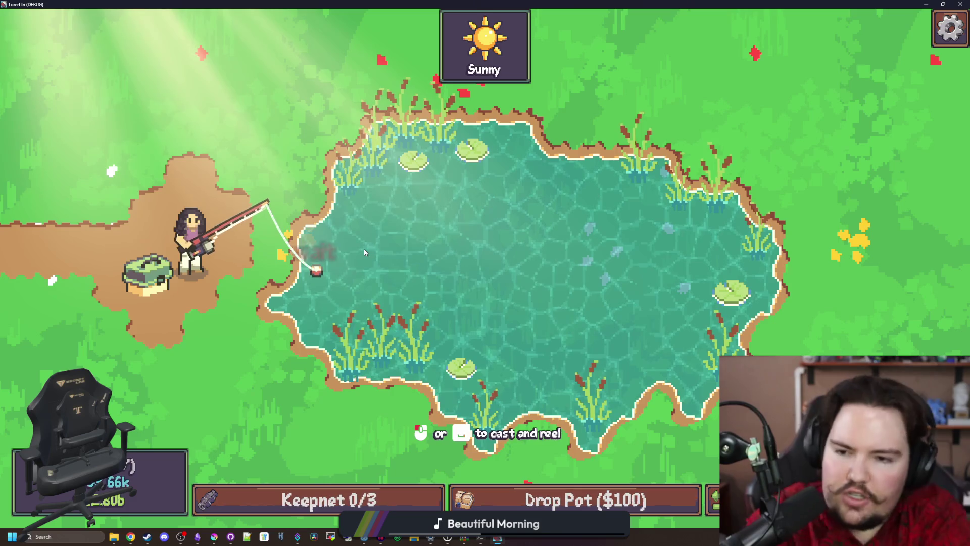
left_click(365, 252)
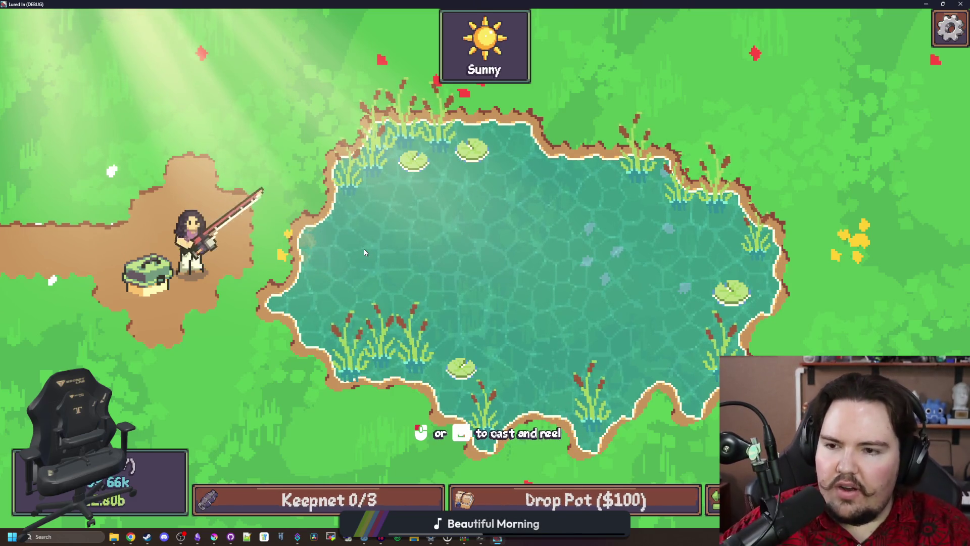
mouse_move(365, 252)
left_mouse_down()
mouse_move(359, 272)
mouse_move(623, 266)
left_mouse_up()
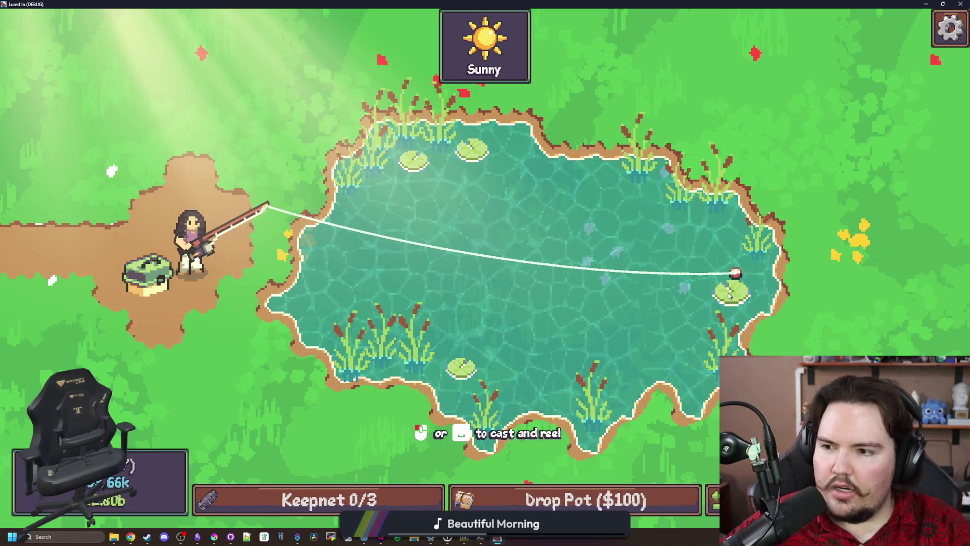
left_click(328, 262)
left_click_drag(327, 263, 327, 262)
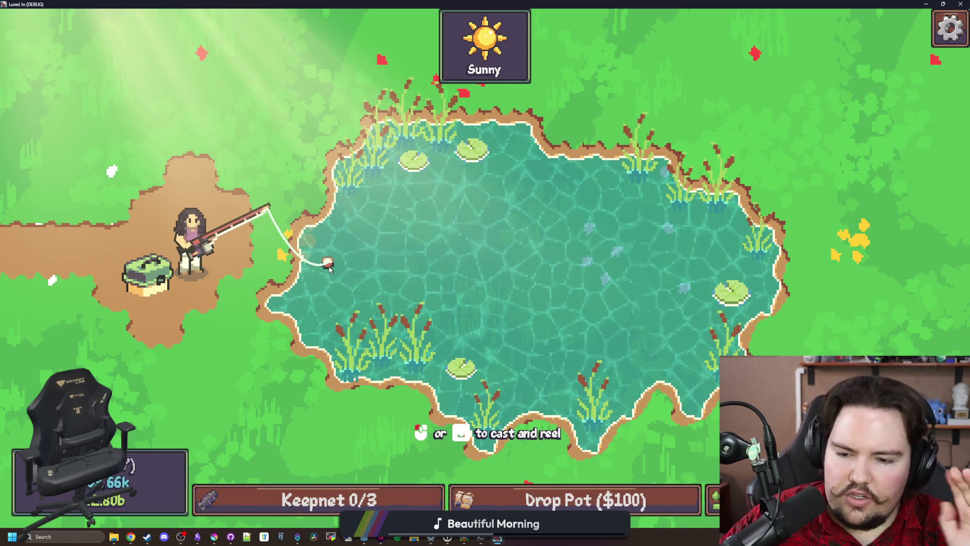
left_click(357, 264)
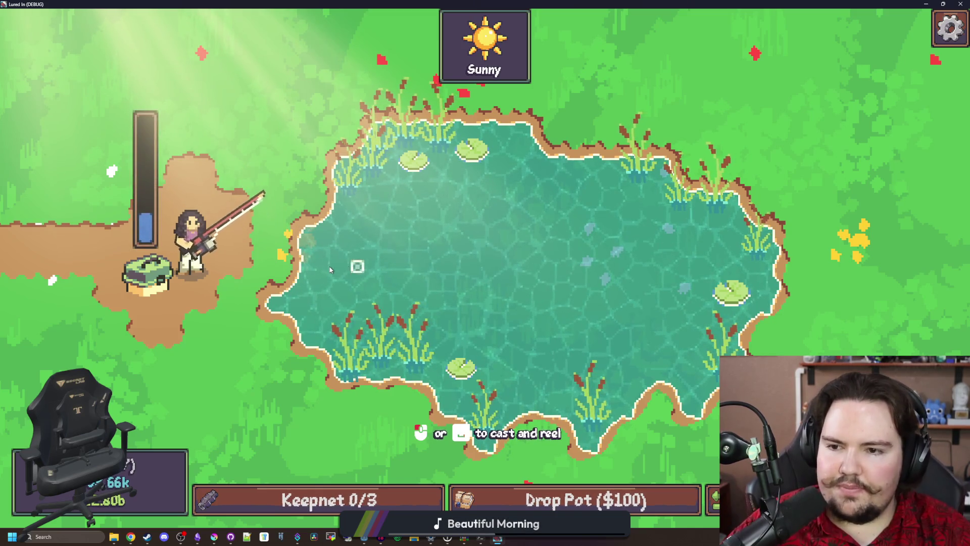
left_click(406, 222)
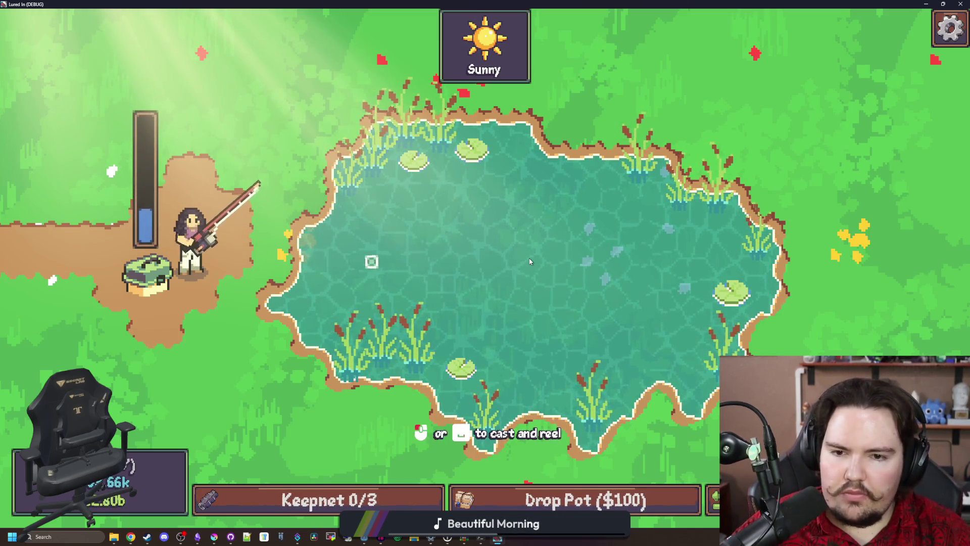
left_click(488, 331)
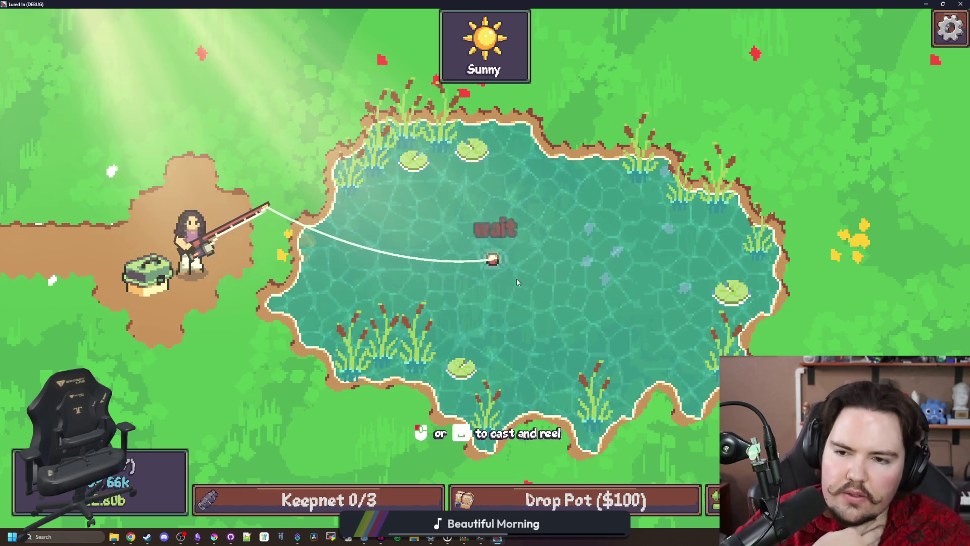
left_click(530, 267)
left_click(529, 267)
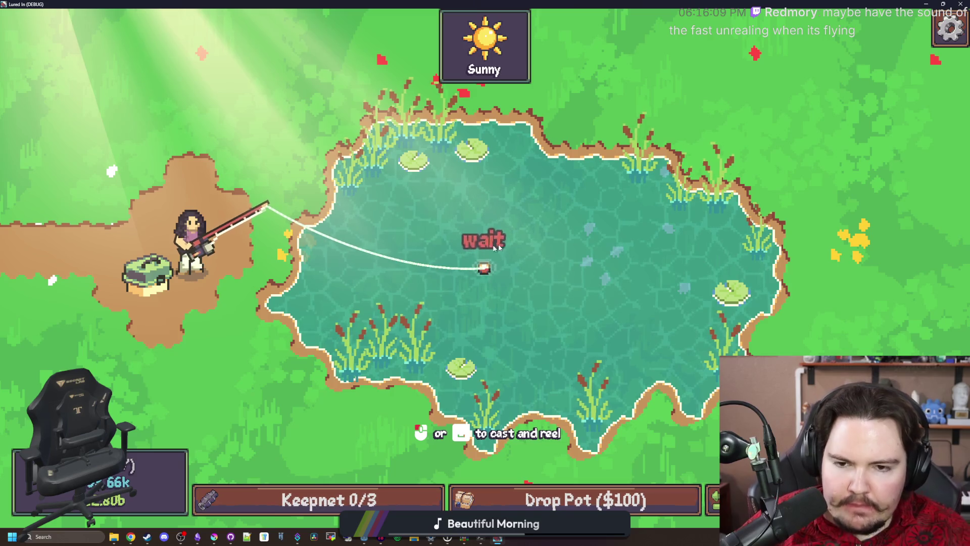
Step: Hook the bite on GO! and hold the bobber over the fish to land the first catch
left_click(504, 269)
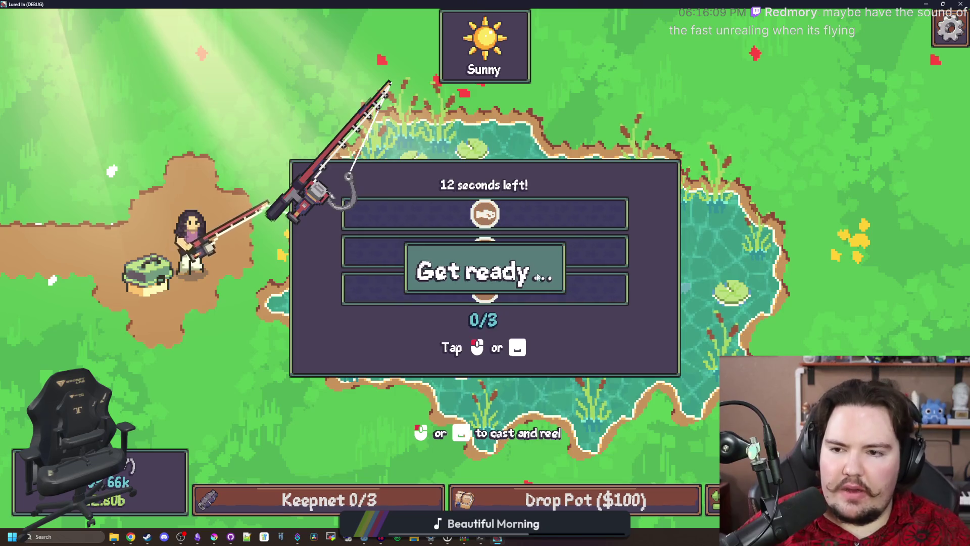
left_click(537, 233)
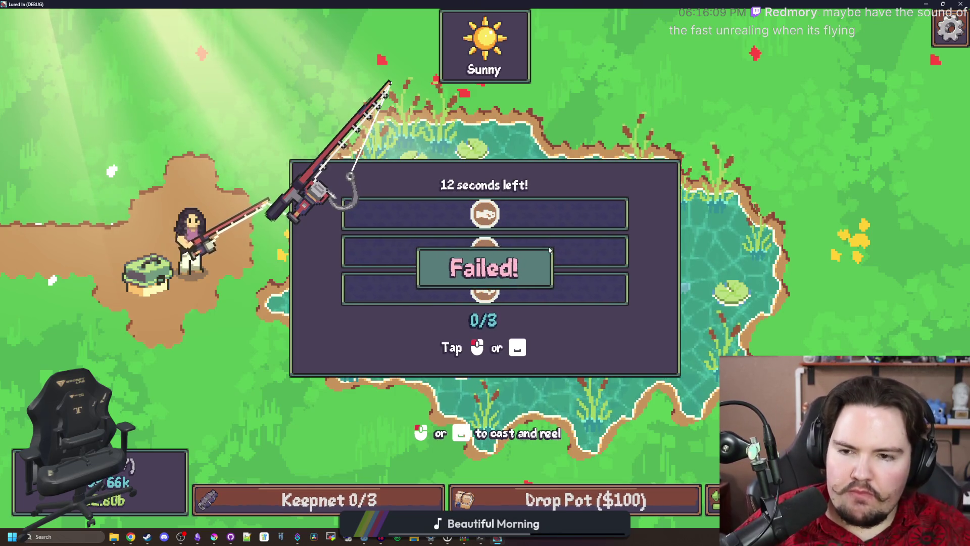
left_click_drag(549, 250, 510, 264)
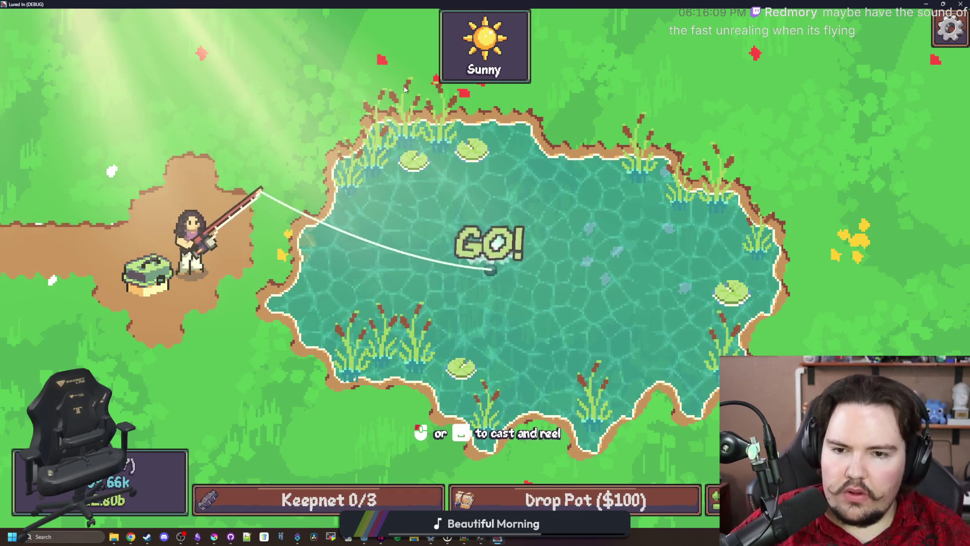
left_click(510, 264)
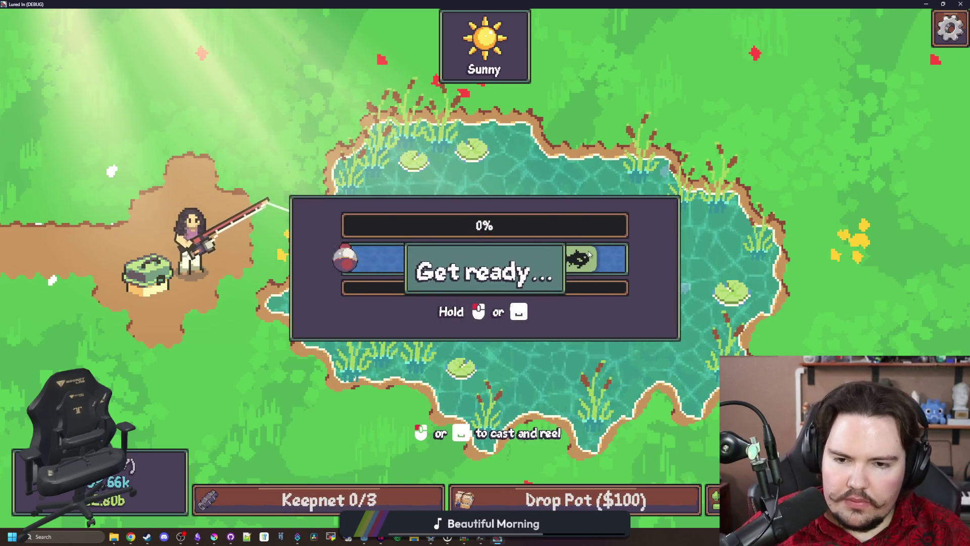
left_click_drag(590, 243, 601, 212)
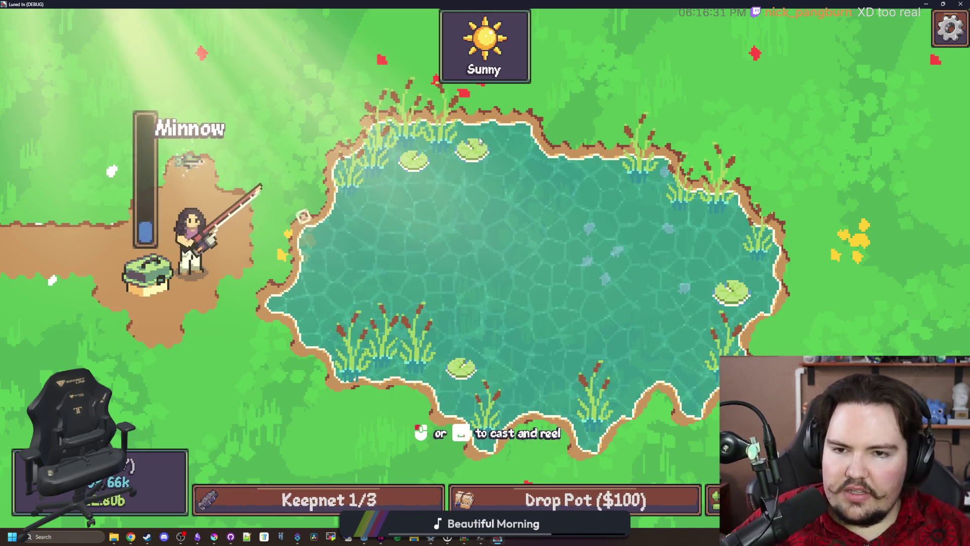
Step: Cast again and reel in a second fish for keepnet 2/3, then restore the editor window
left_click(450, 161)
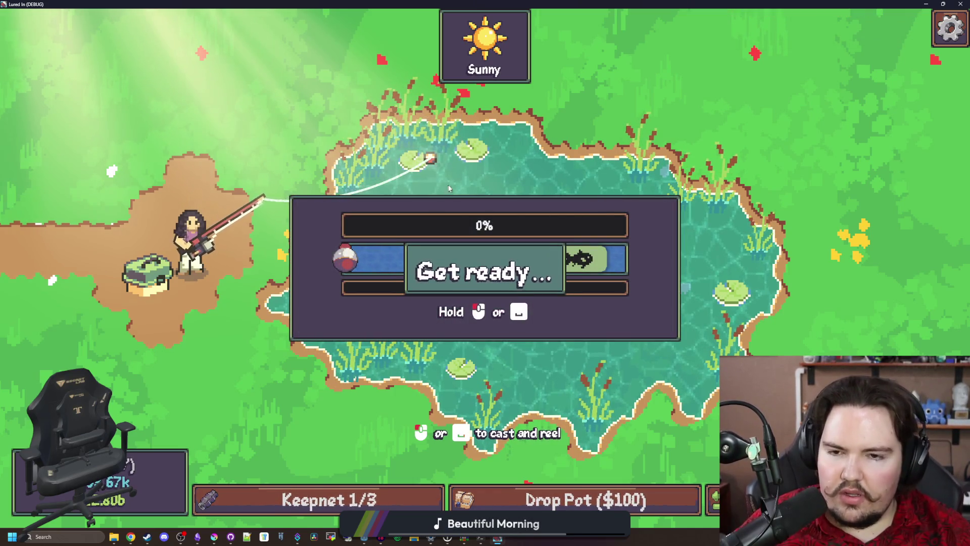
mouse_move(429, 158)
left_mouse_down()
mouse_move(361, 199)
mouse_move(399, 162)
left_mouse_up()
left_click_drag(430, 126, 490, 60)
mouse_move(509, 54)
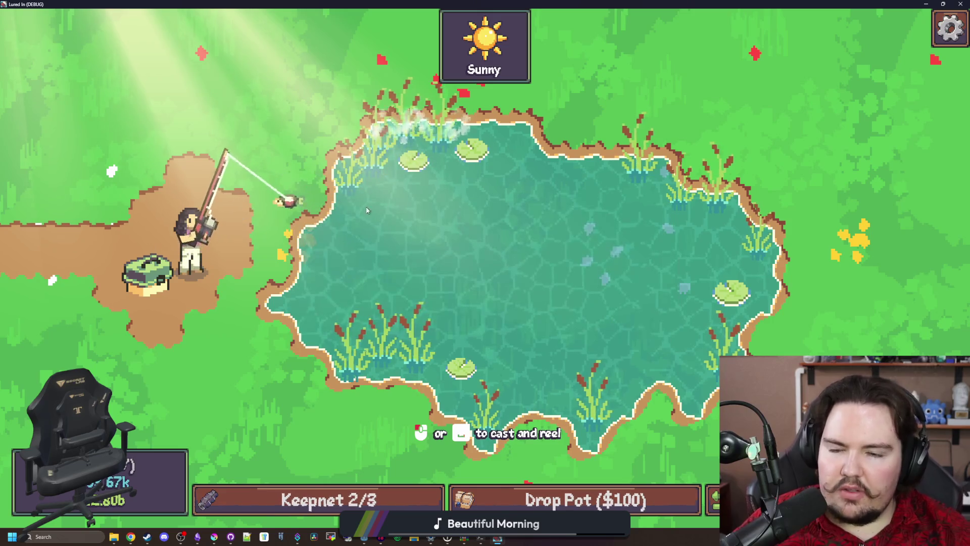
key("super+Down")
Step: Return to fishing_region.gd, scroll to the nibble timer handler and save the script
left_click(459, 245)
scroll(354, 248, "down", 14)
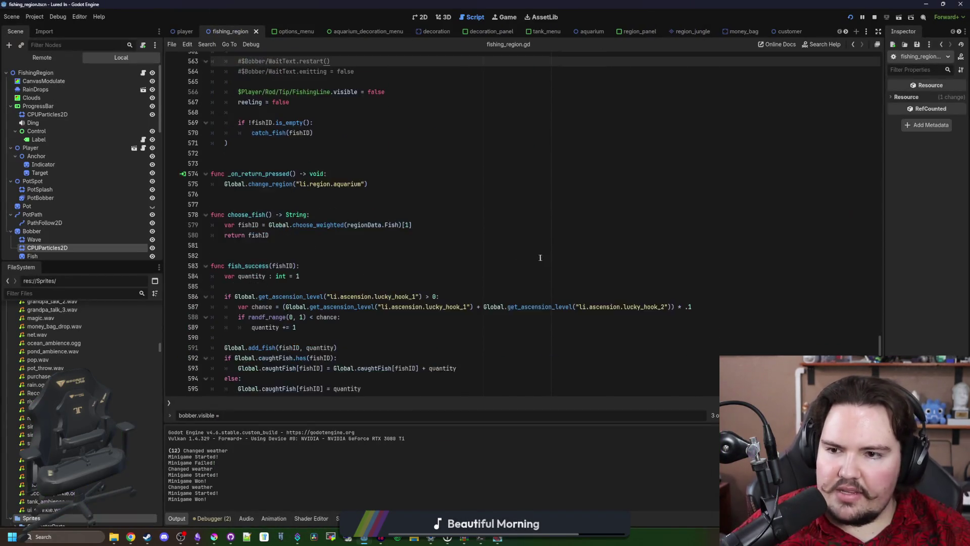
scroll(336, 249, "down", 8)
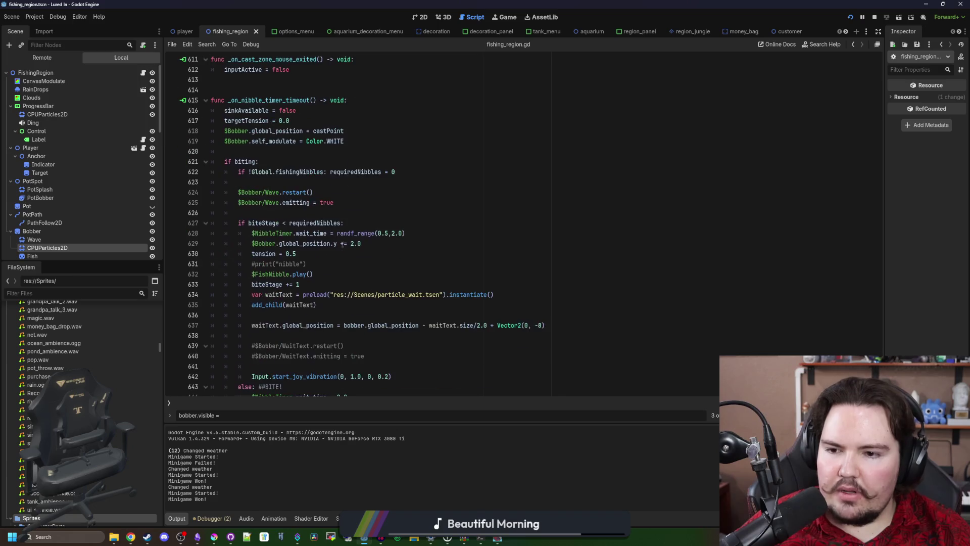
left_click(324, 189)
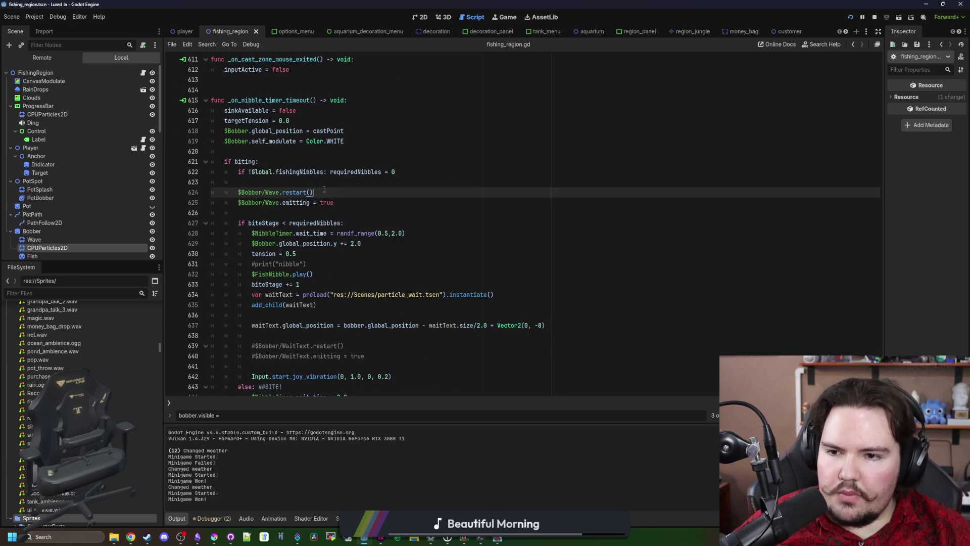
left_click(307, 183)
scroll(306, 183, "down", 5)
scroll(307, 183, "down", 2)
key("ctrl+s")
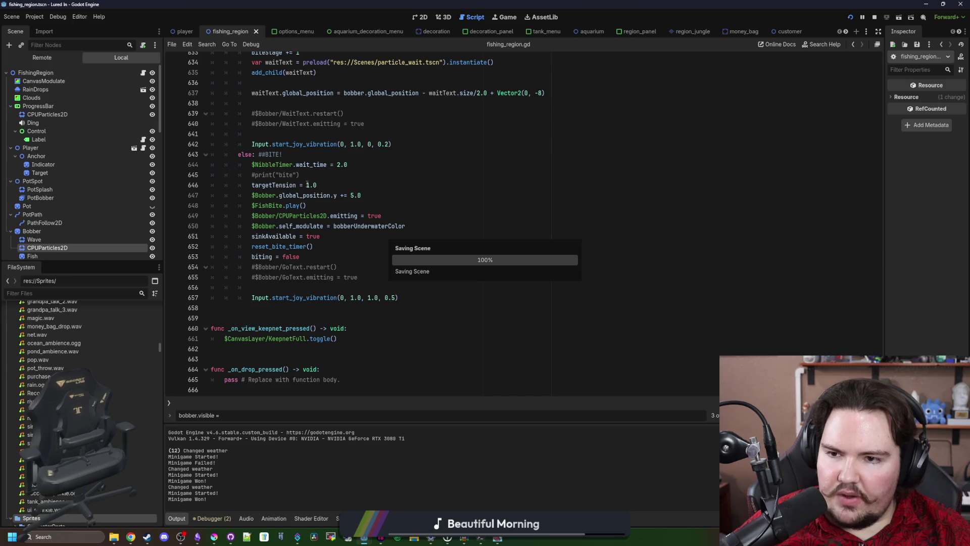
scroll(303, 223, "up", 7)
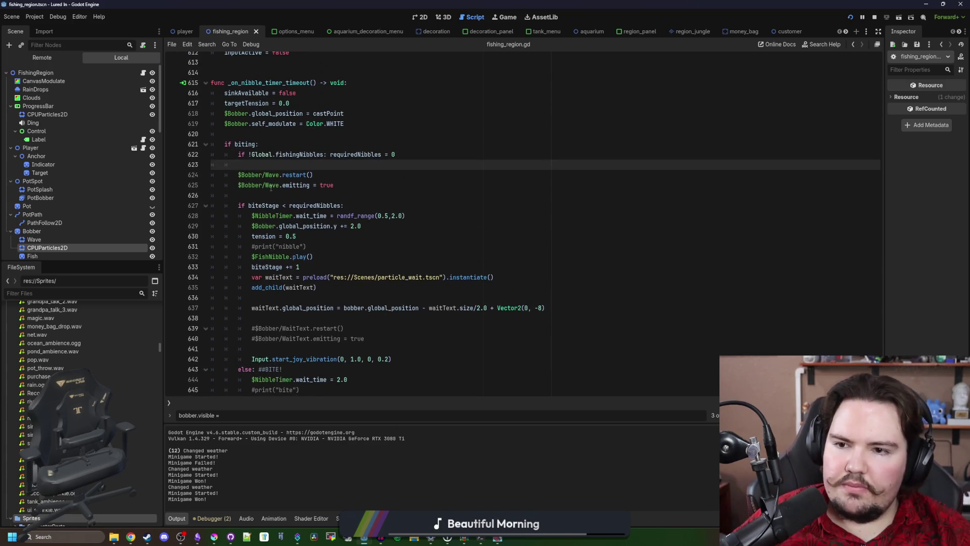
left_click(280, 188)
key("ctrl+s")
scroll(337, 159, "up", 2)
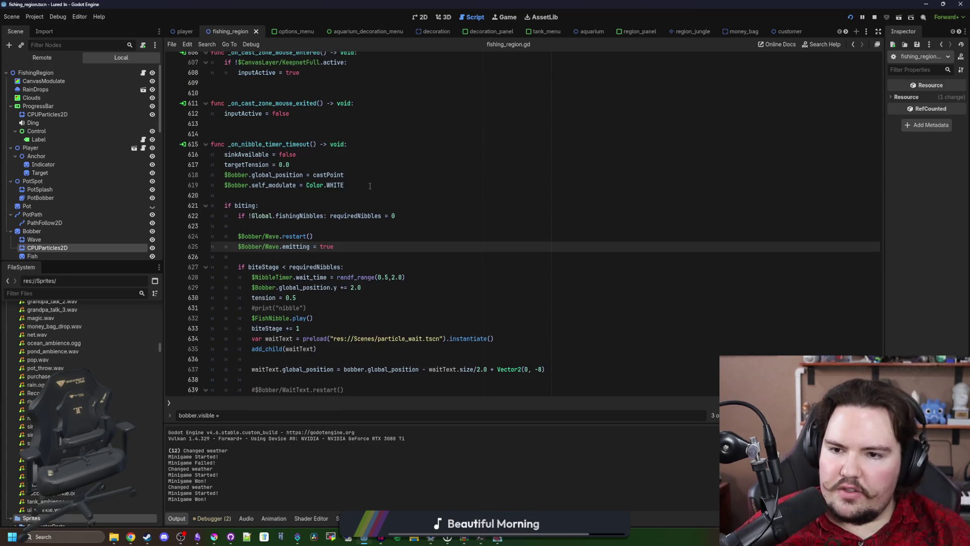
Step: Add 'if !minigameActive:' under the handler header and indent the four bobber reset lines beneath it
left_click_drag(369, 186, 328, 156)
left_click(328, 159)
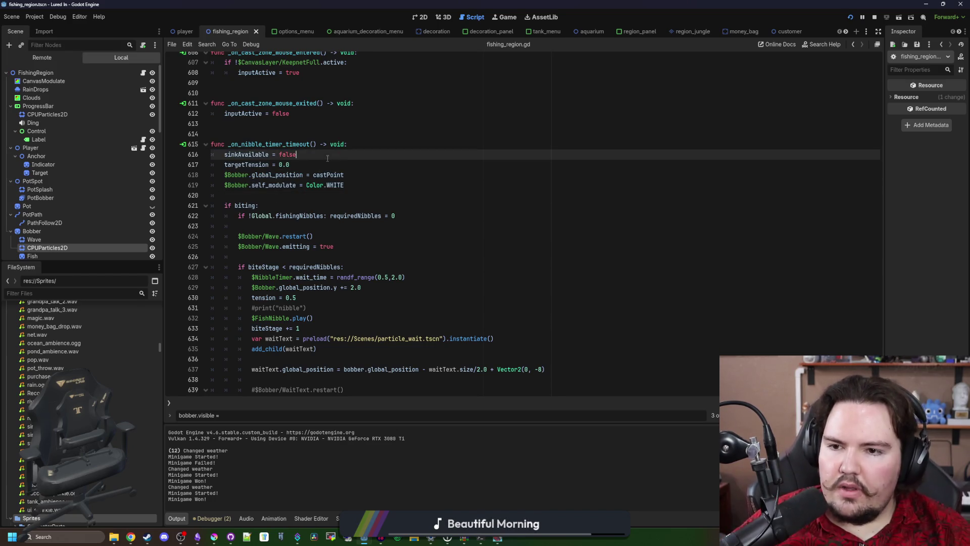
left_click(385, 146)
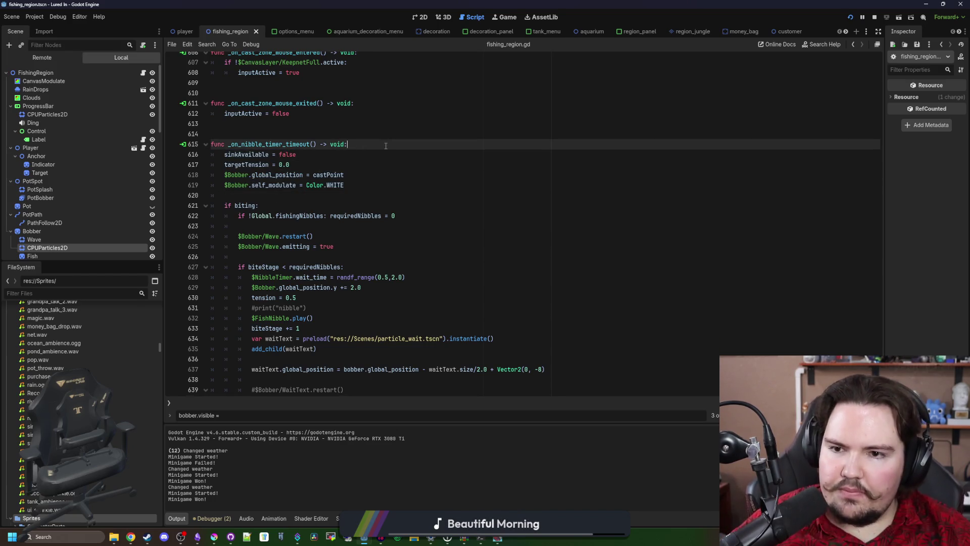
key("Return")
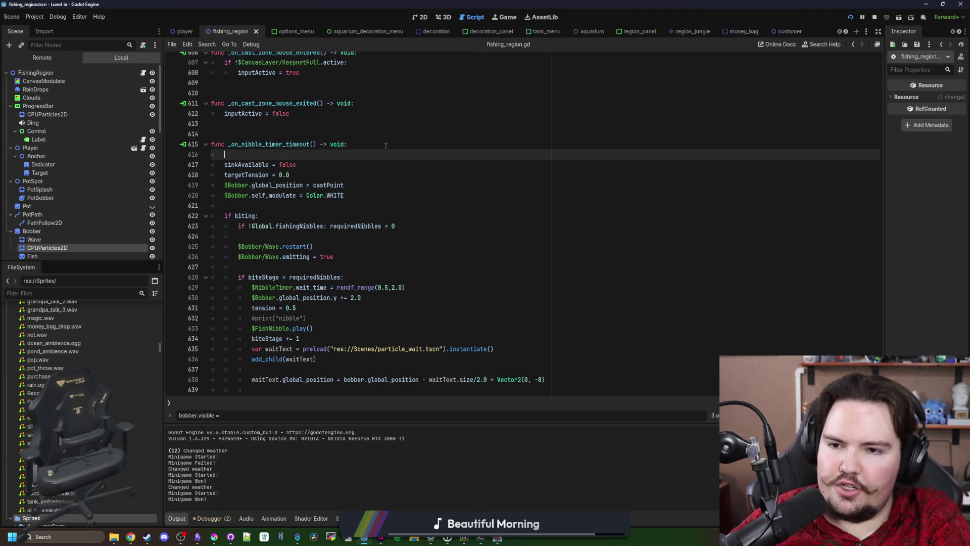
type("if !minigameActive:")
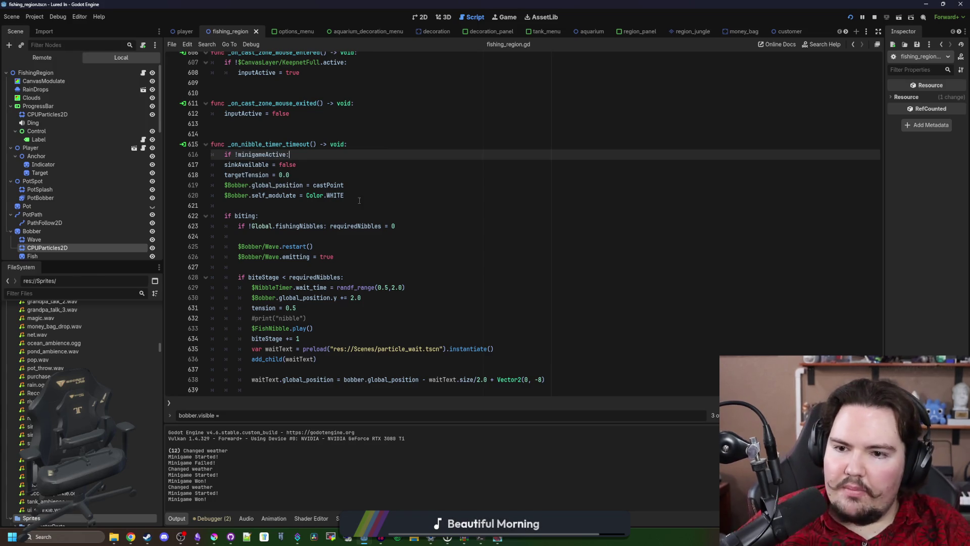
left_click_drag(359, 200, 212, 167)
key("Tab")
left_click(310, 162)
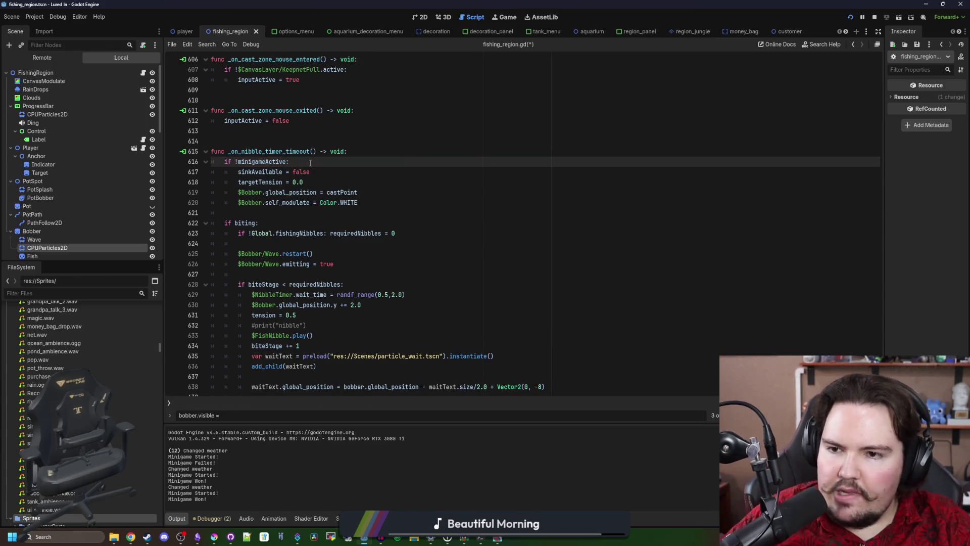
Step: Launch the game, reposition and maximize its window, and cast into the pond
key("ctrl+s")
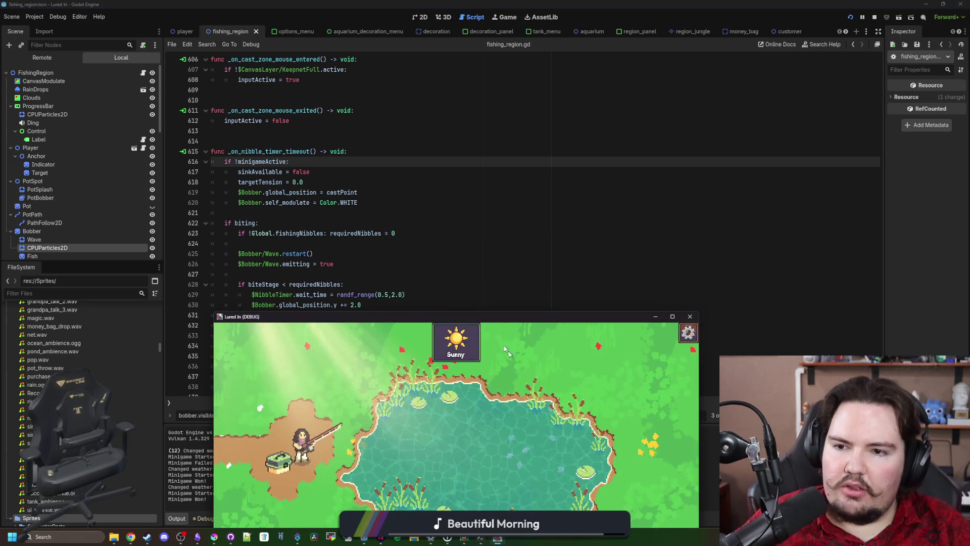
mouse_move(502, 304)
left_mouse_down()
mouse_move(546, 244)
mouse_move(629, 166)
mouse_move(618, 164)
left_mouse_up()
left_click_drag(572, 319, 596, 251)
left_click(798, 159)
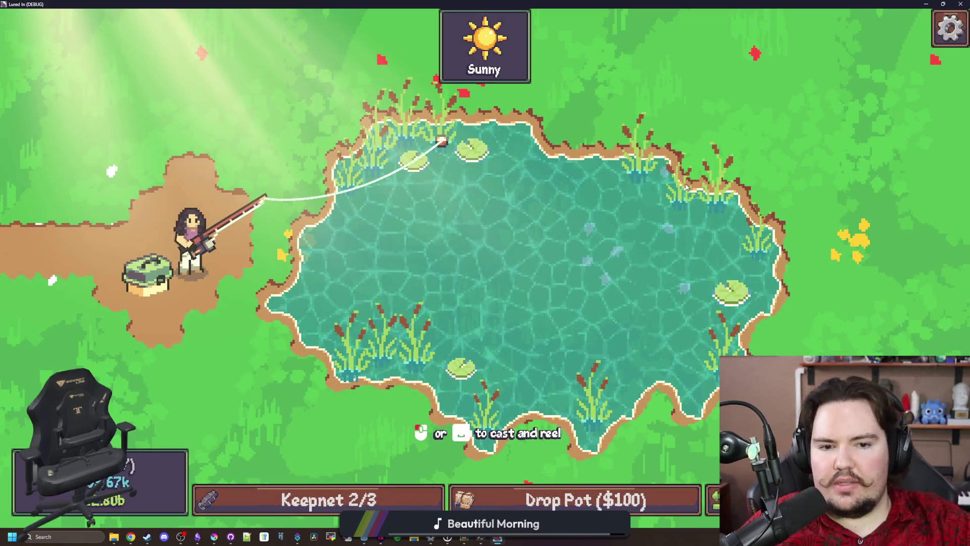
Step: Hook the nibble and complete the hold-and-mash reel minigame to land a Carp
left_click(446, 145)
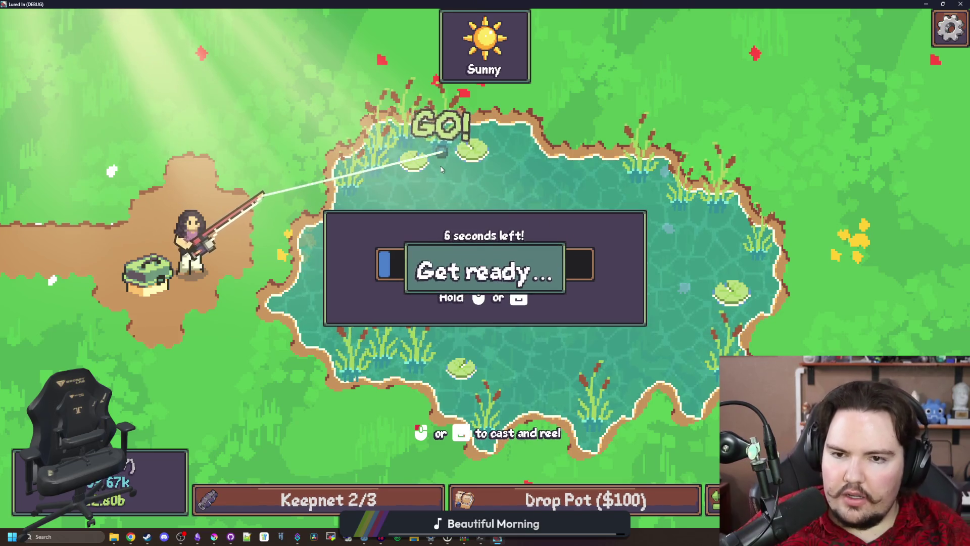
left_click_drag(444, 160, 471, 173)
left_click(470, 173)
left_click(471, 173)
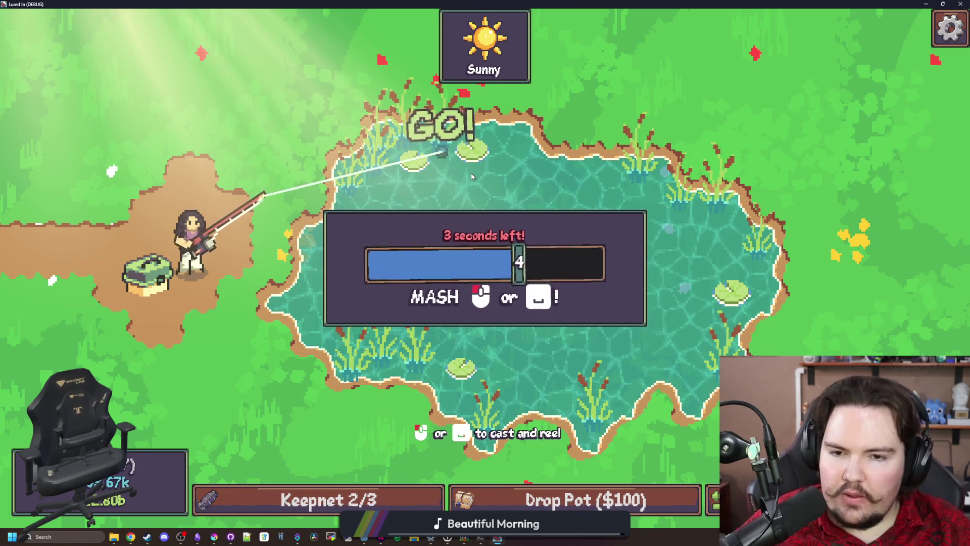
left_click(470, 173)
left_click(472, 186)
left_click_drag(473, 191, 446, 218)
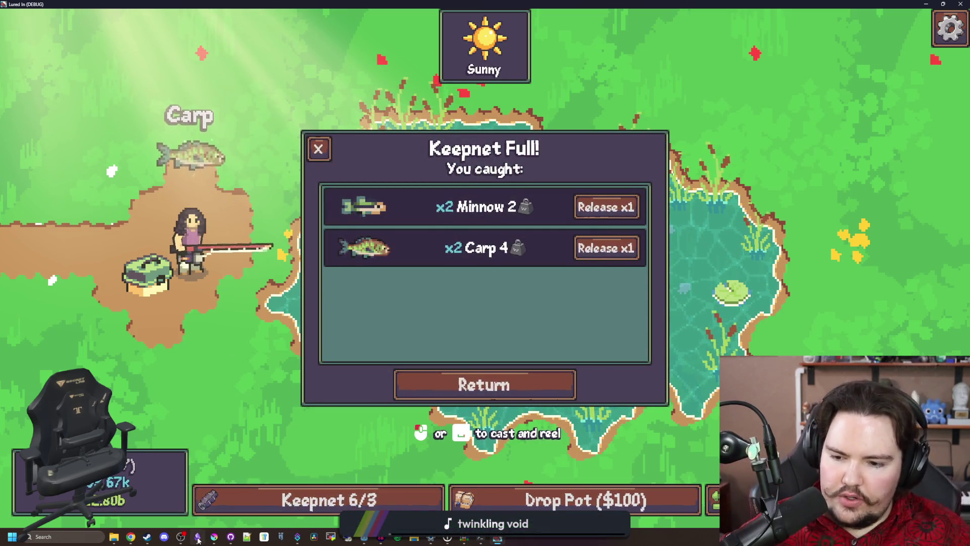
key("alt+Tab")
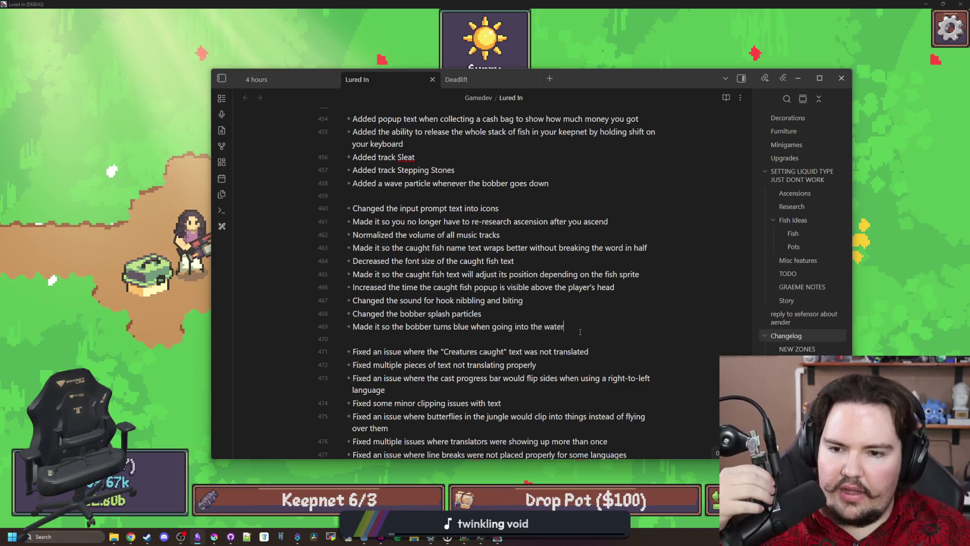
Step: Add changelog bullets on bobber and line staying active and the bobber-particles fix, then release a Carp
left_click(580, 332)
key("Return")
type("Made it so the bobber and line will stay active when inside of a minigame")
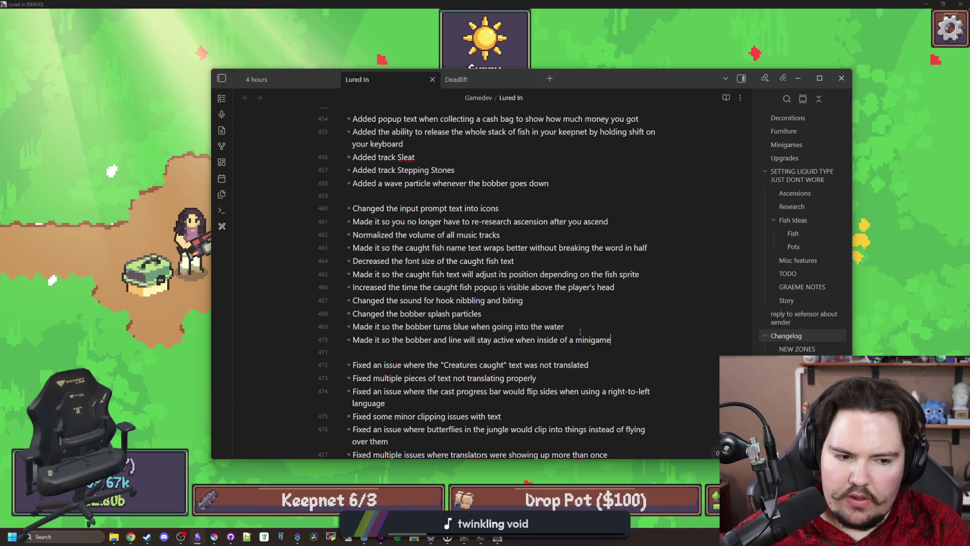
scroll(579, 332, "down", 3)
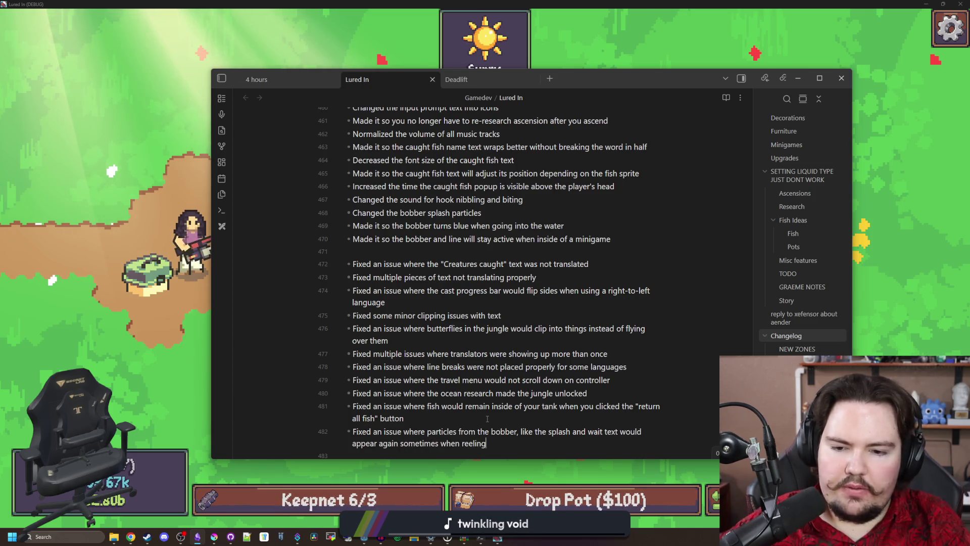
key("alt+Tab")
left_click(604, 248)
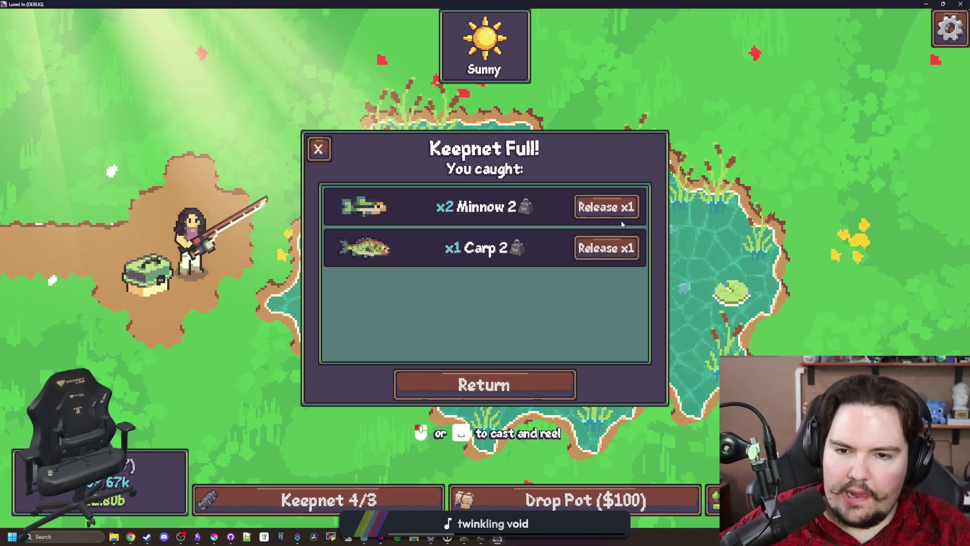
Step: Release the remaining Carp and Minnows from the keepnet and close the dialog
left_click(606, 247)
left_click(606, 207)
left_click(606, 207)
left_click(318, 149)
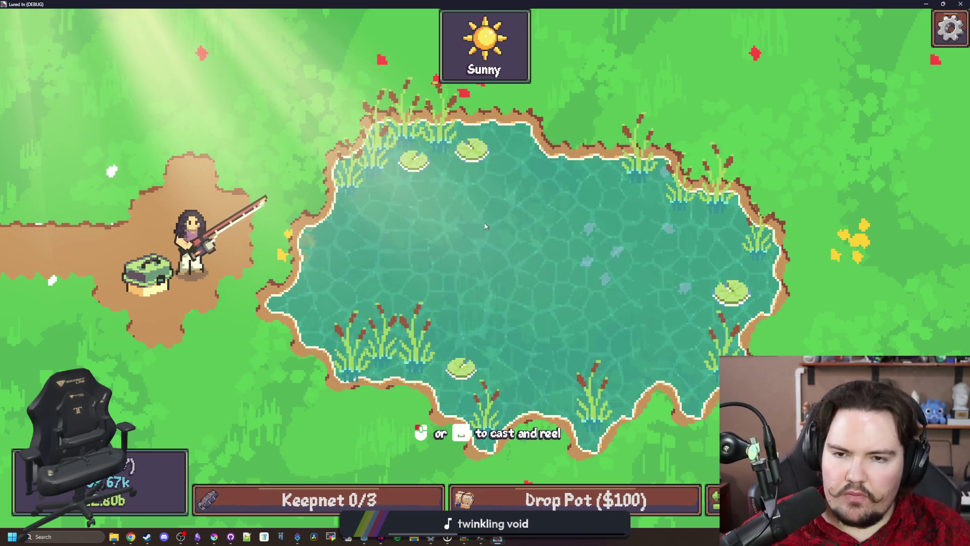
key("alt+Tab")
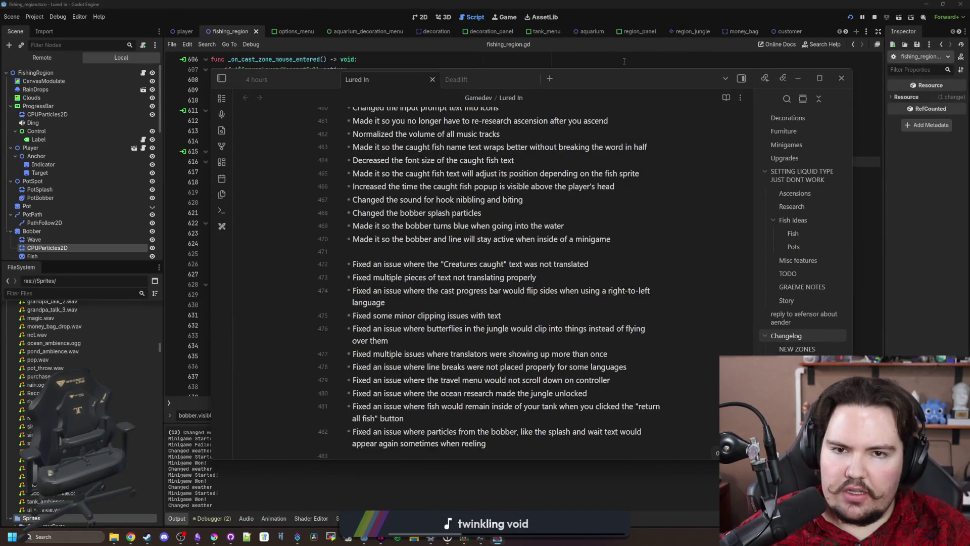
Step: Move sinkAvailable = false below the !minigameActive block, save, and relaunch the game
left_click(624, 61)
left_click(391, 265)
key("ctrl+s")
left_click(259, 222)
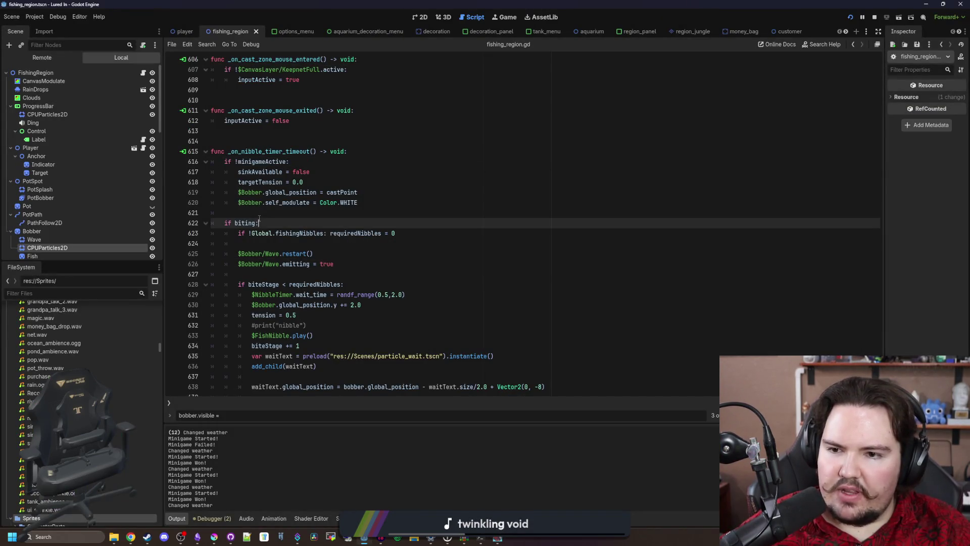
left_click(279, 217)
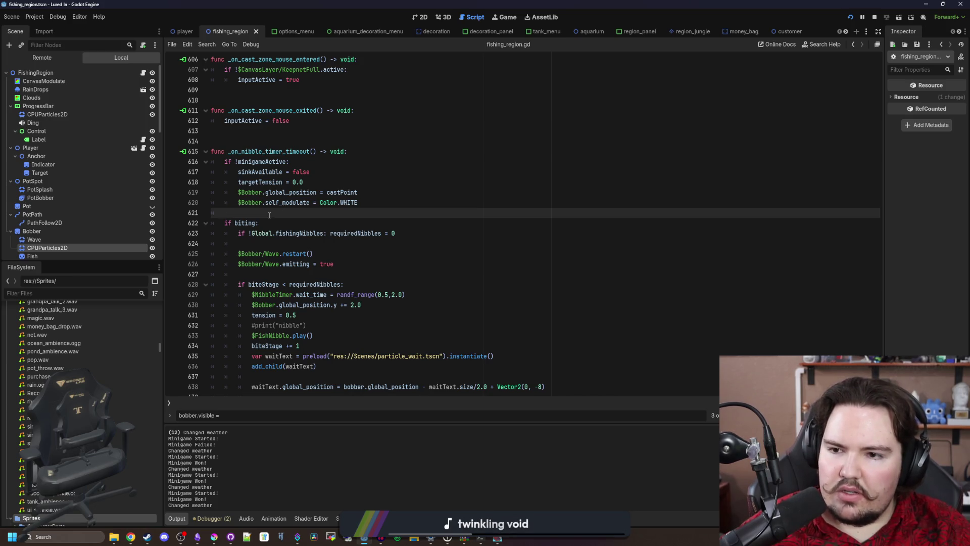
left_click(236, 171)
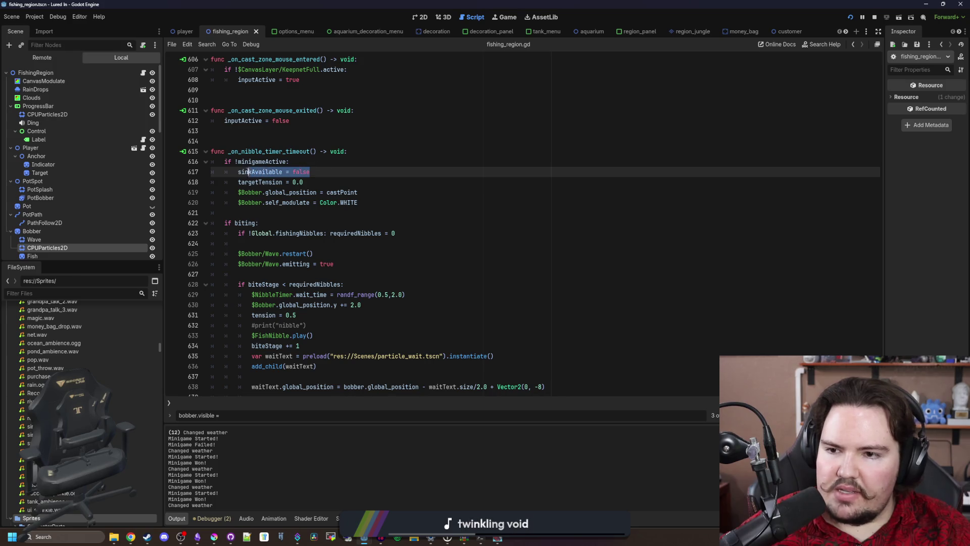
key("BackSpace")
left_click(388, 194)
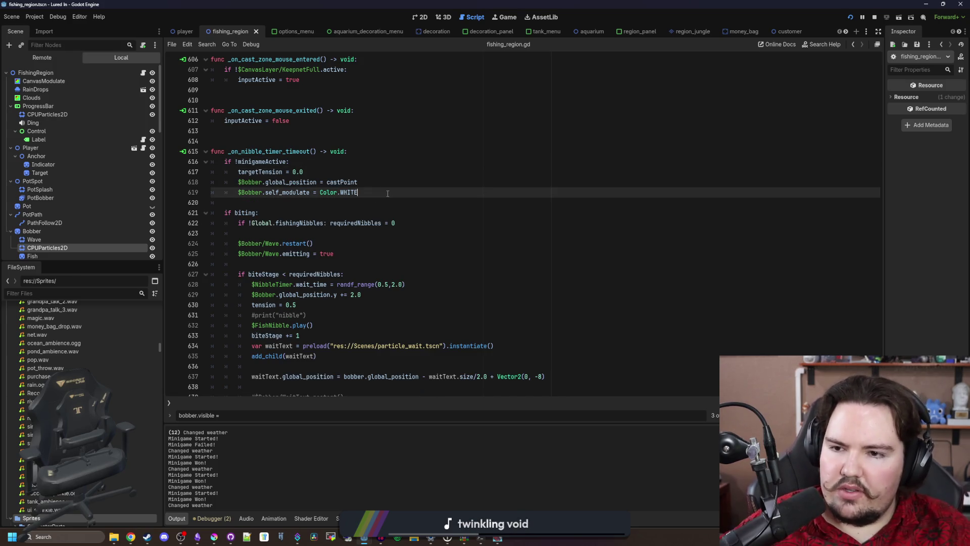
key("Down")
type("sinkAvailable = false")
key("ctrl+s")
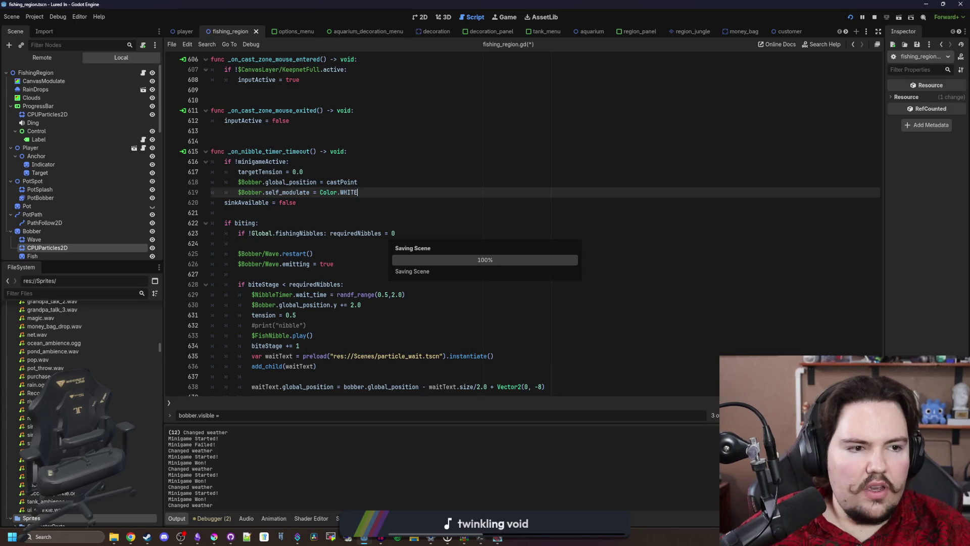
key("F5")
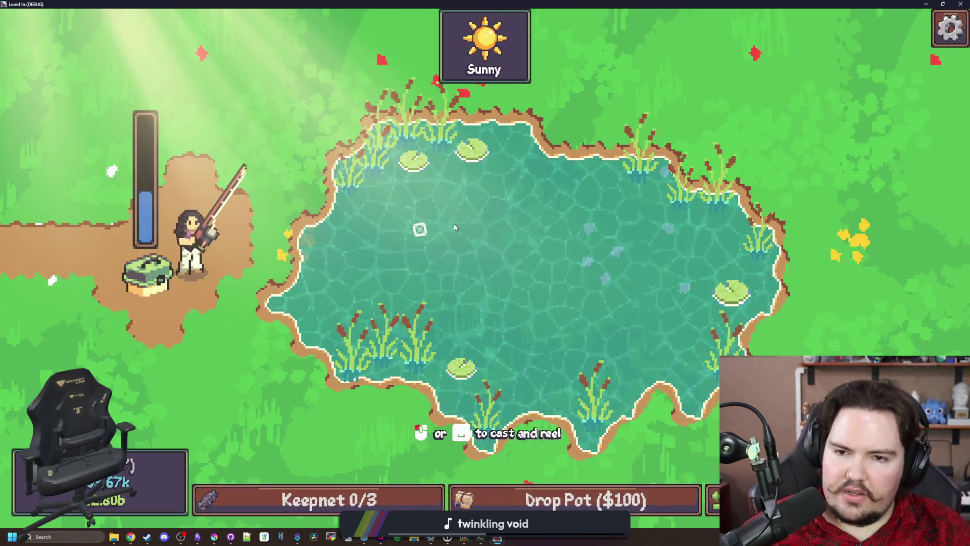
Step: Cast beside the top lily pad, hook the bite and keep the bobber on the fish to land a Minnow
left_click(453, 223)
left_click(452, 218)
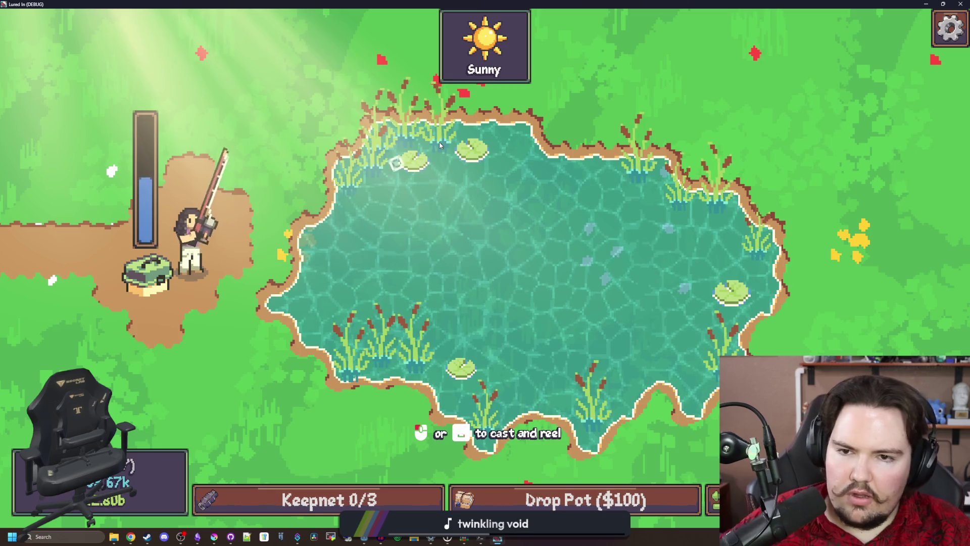
left_click(440, 145)
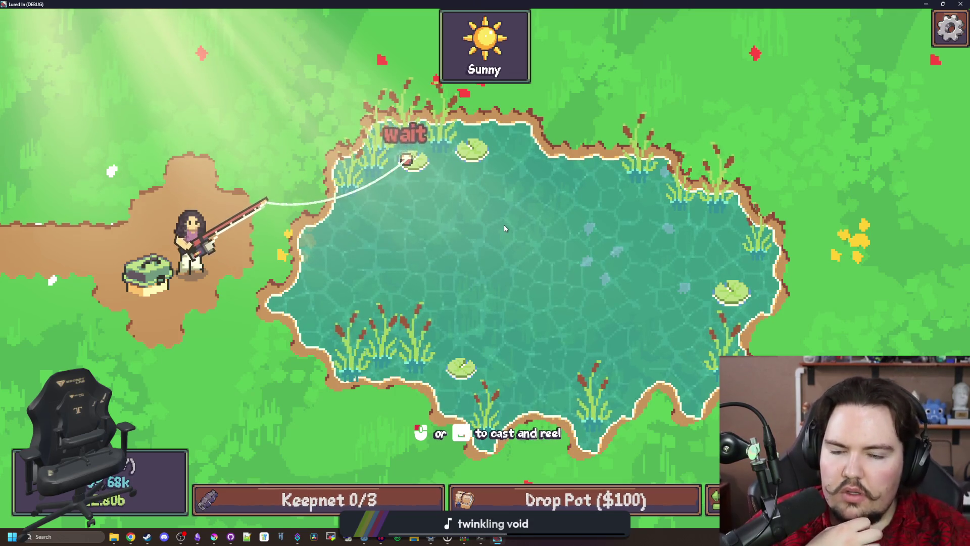
left_click(523, 217)
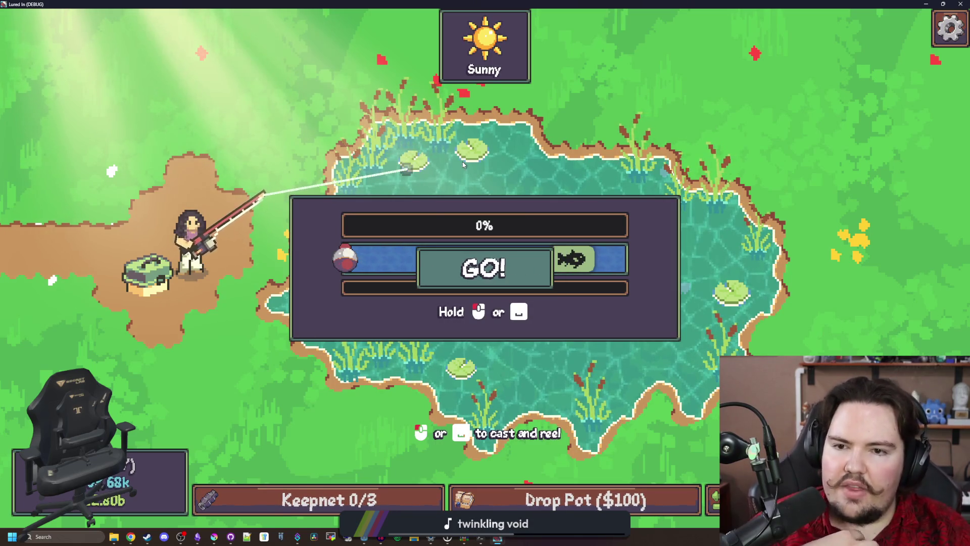
left_click_drag(407, 167, 475, 180)
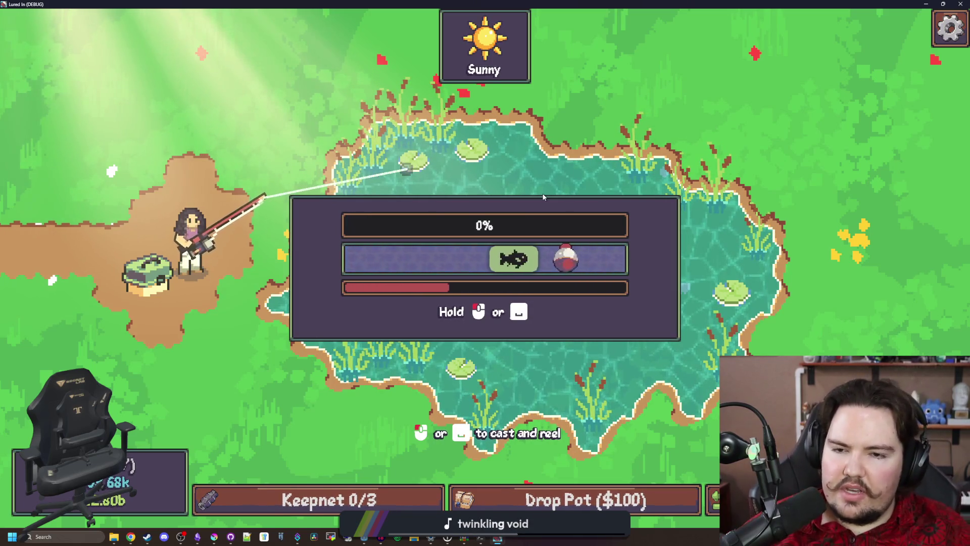
left_click_drag(544, 197, 548, 203)
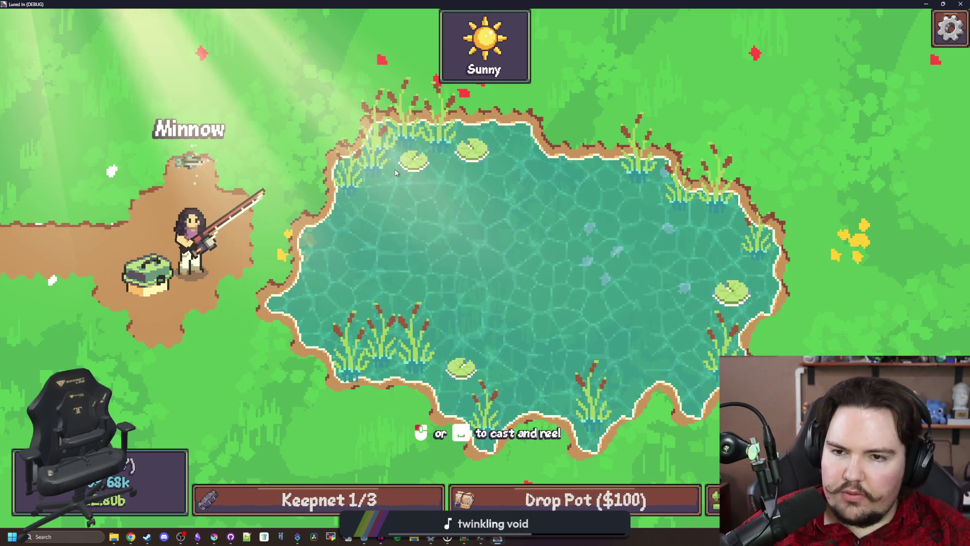
Step: Cast and reel in once more, then stop the test run with F8
left_click(515, 141)
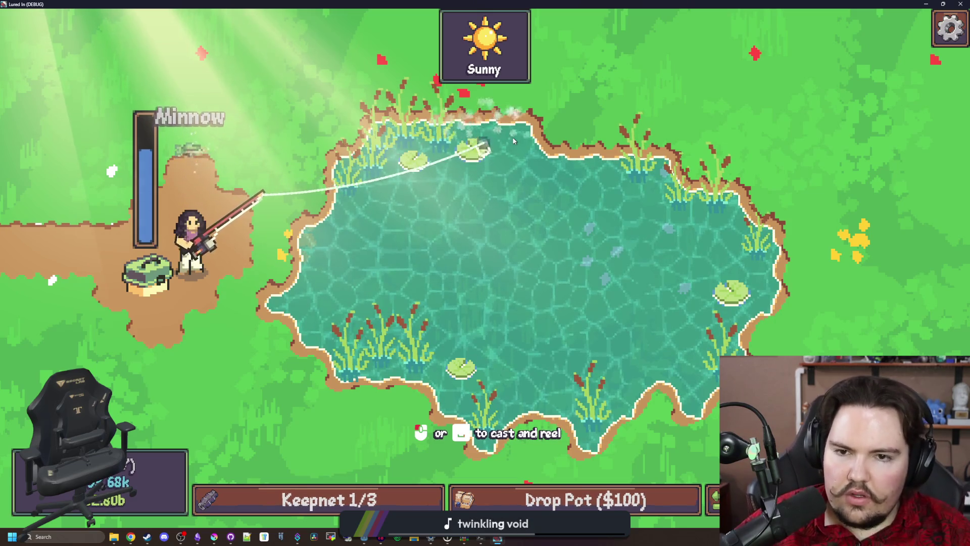
left_click(514, 141)
key("super+Down")
key("F8")
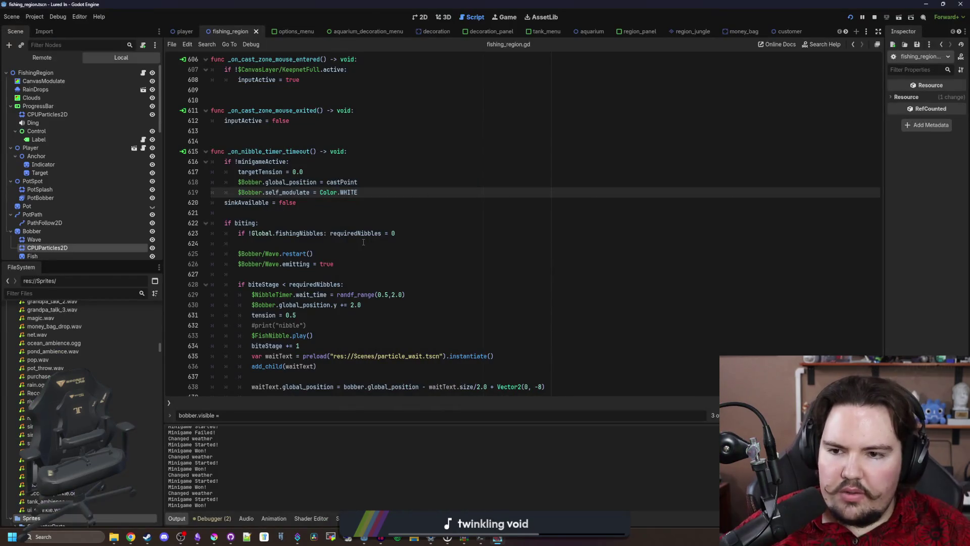
Step: Search the script for create_timer, lower the line 448 timer from 0.5 to 0.35, and test
left_click(363, 241)
key("ctrl+s")
scroll(368, 221, "up", 8)
left_click(459, 231)
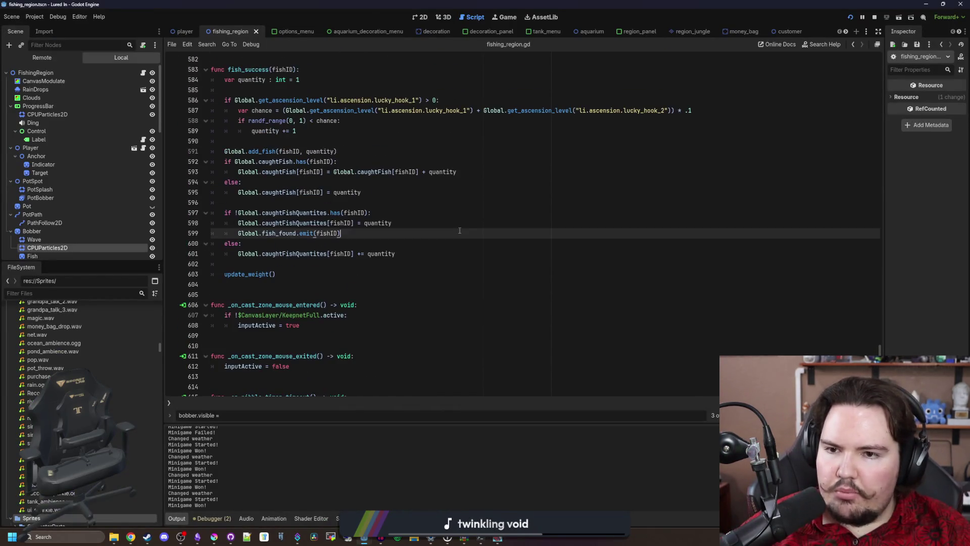
type("create_timer")
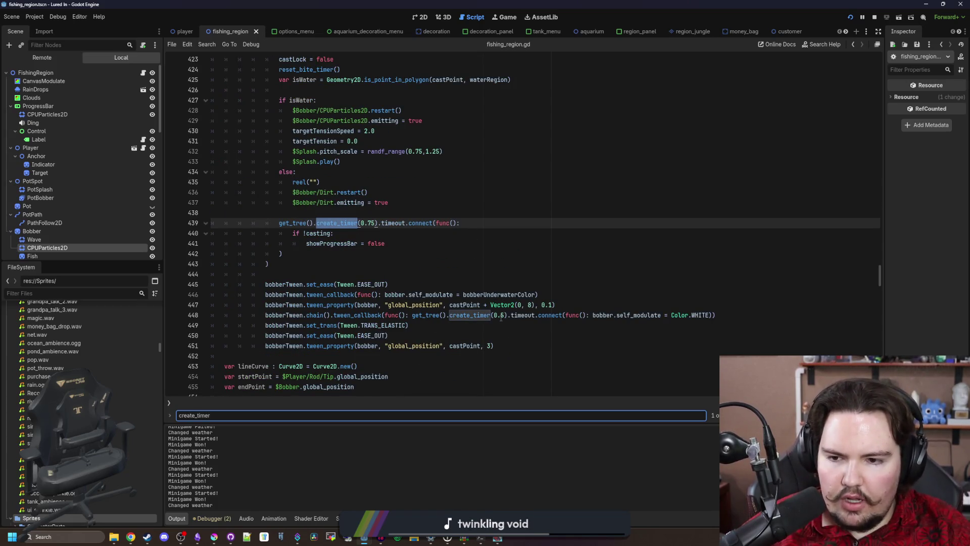
left_click(501, 317)
type("3")
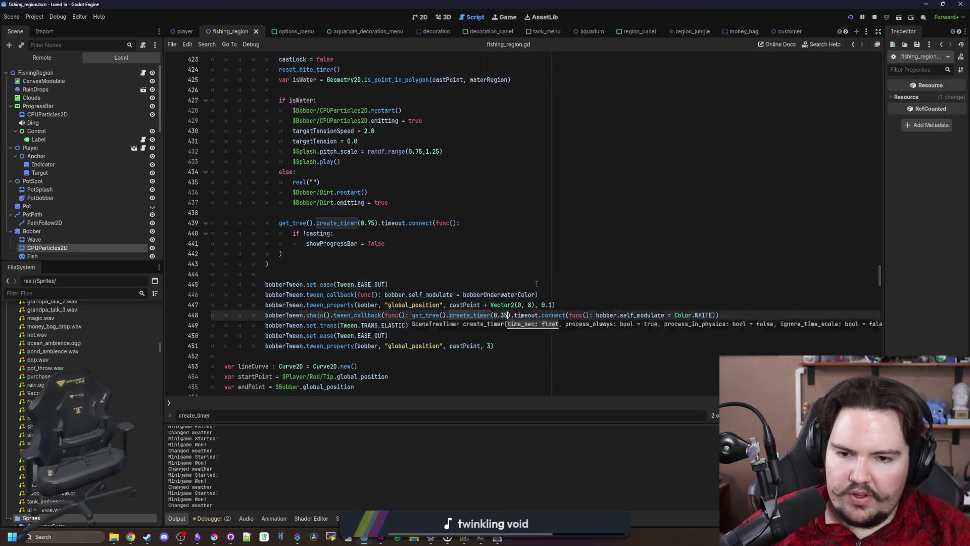
left_click(537, 283)
key("ctrl+s")
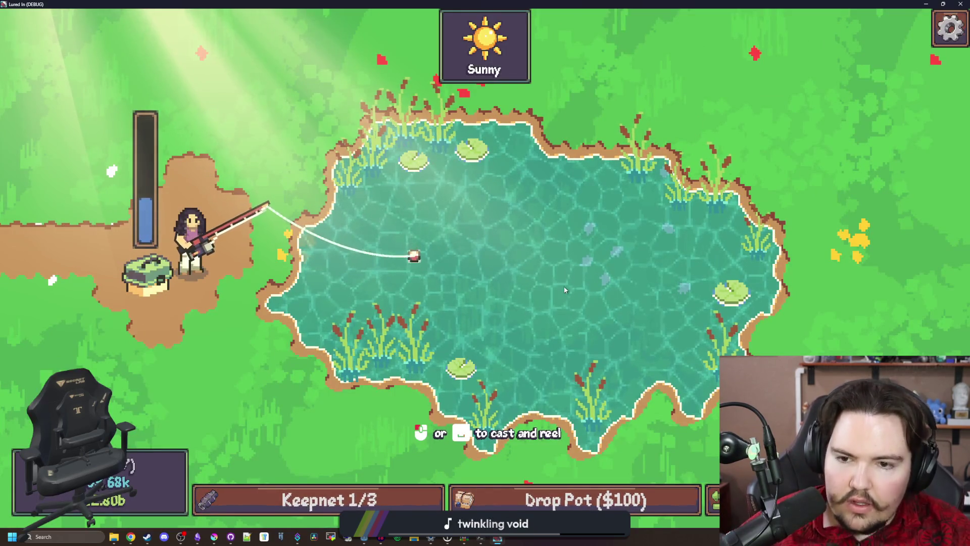
Step: Change the timer to 0.25, test a cast in the relaunched game, and save
key("alt+Tab")
left_click(501, 315)
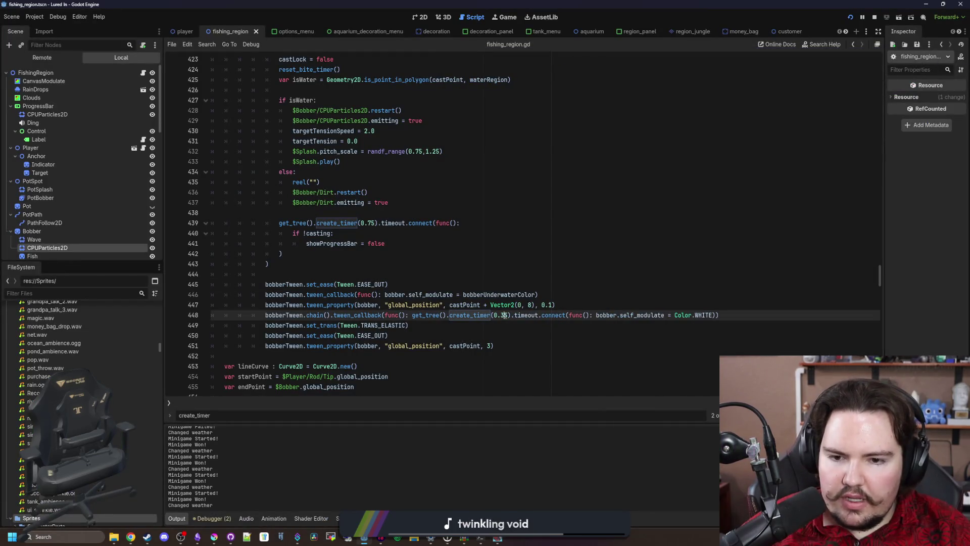
type("0")
key("F5")
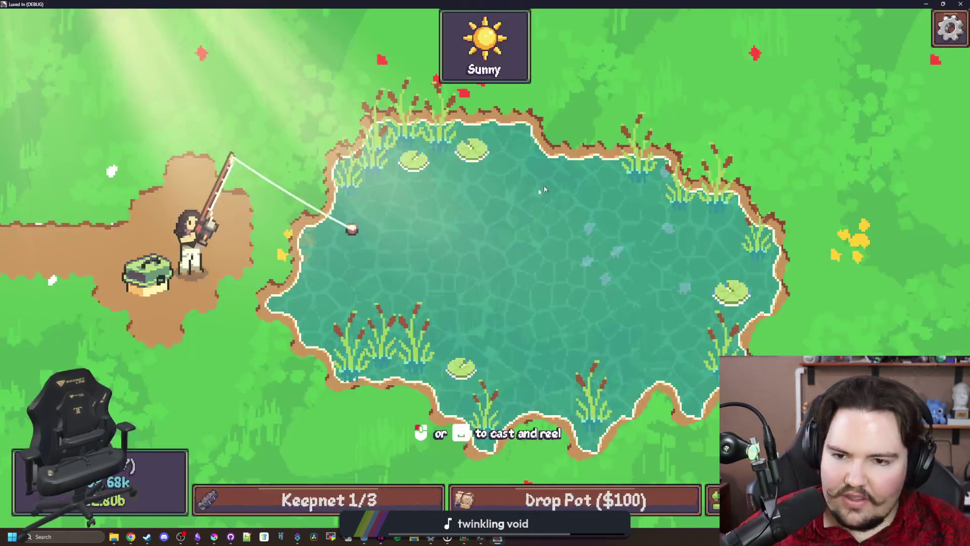
left_click(495, 238)
left_click(509, 250)
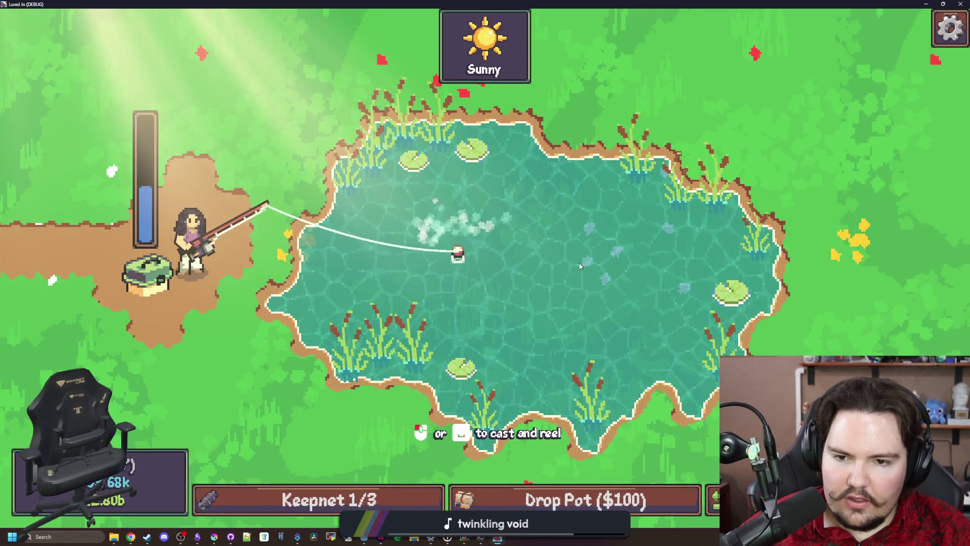
left_click(530, 152)
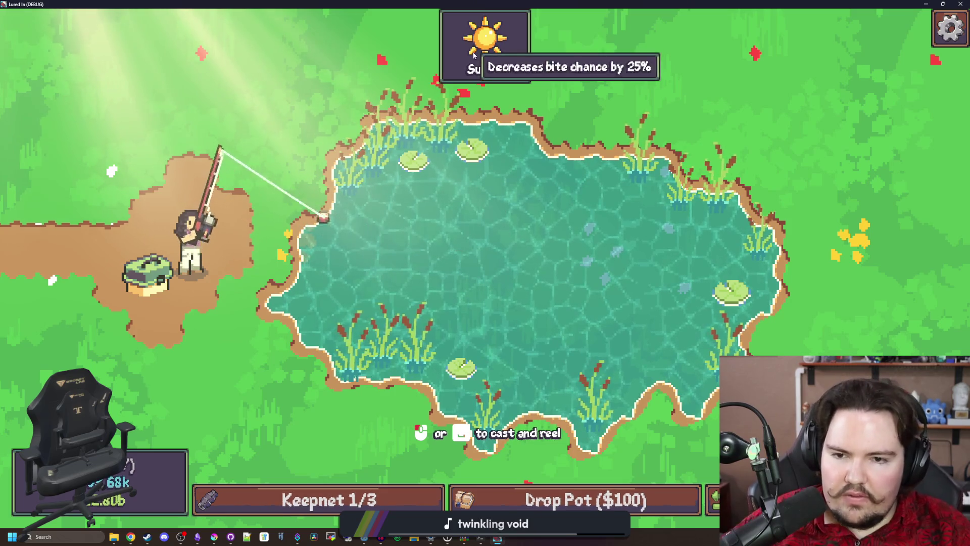
key("F8")
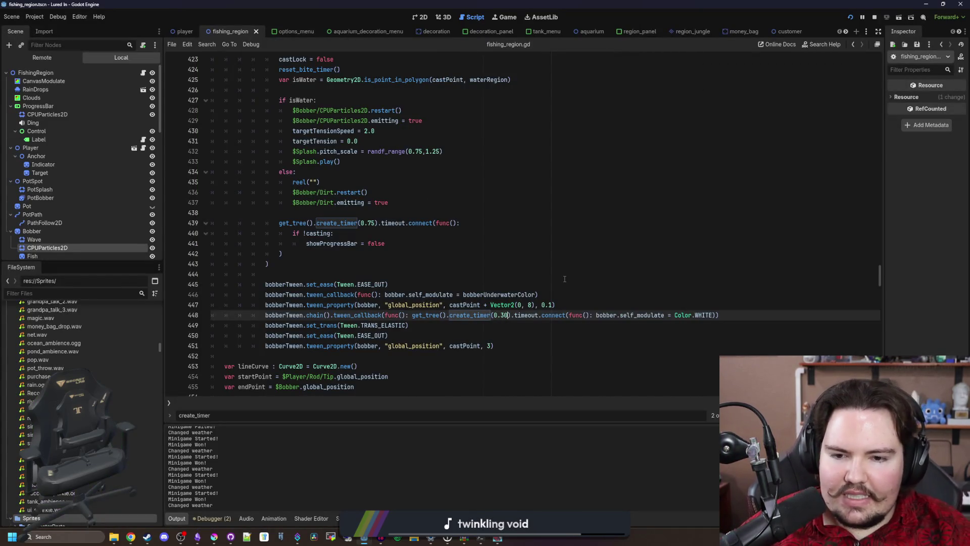
left_click(564, 278)
key("ctrl+s")
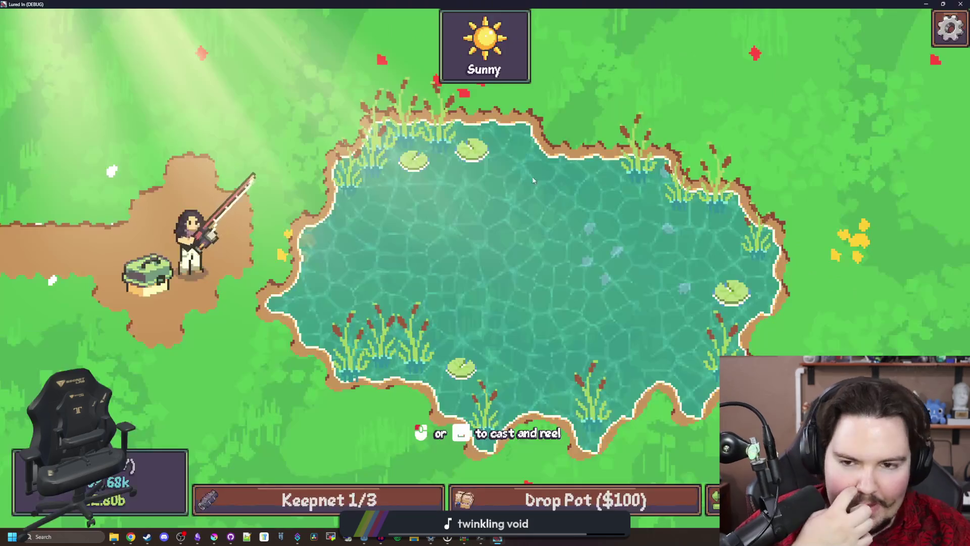
left_click_drag(530, 267, 530, 268)
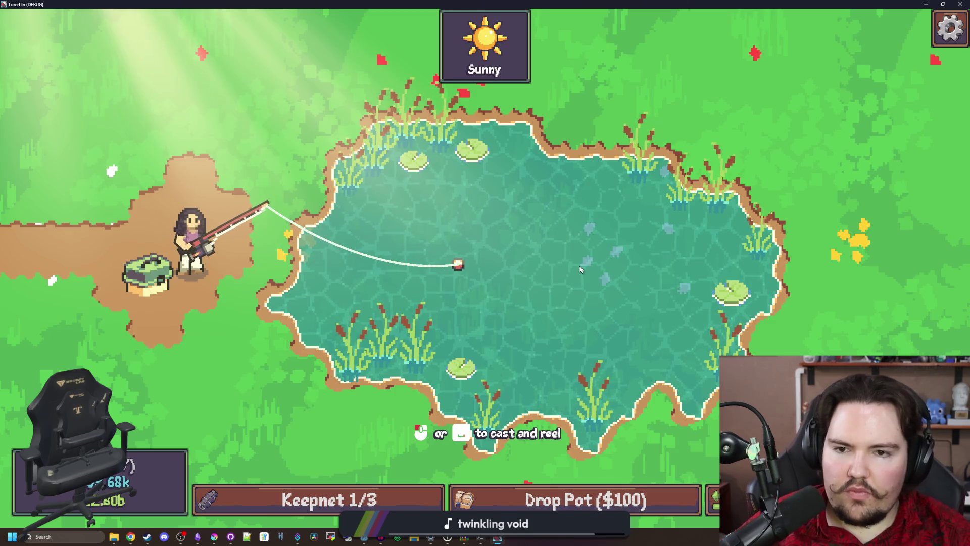
Step: Change the line 448 timer from 0.25 to 0.20 seconds and save
key("alt+F4")
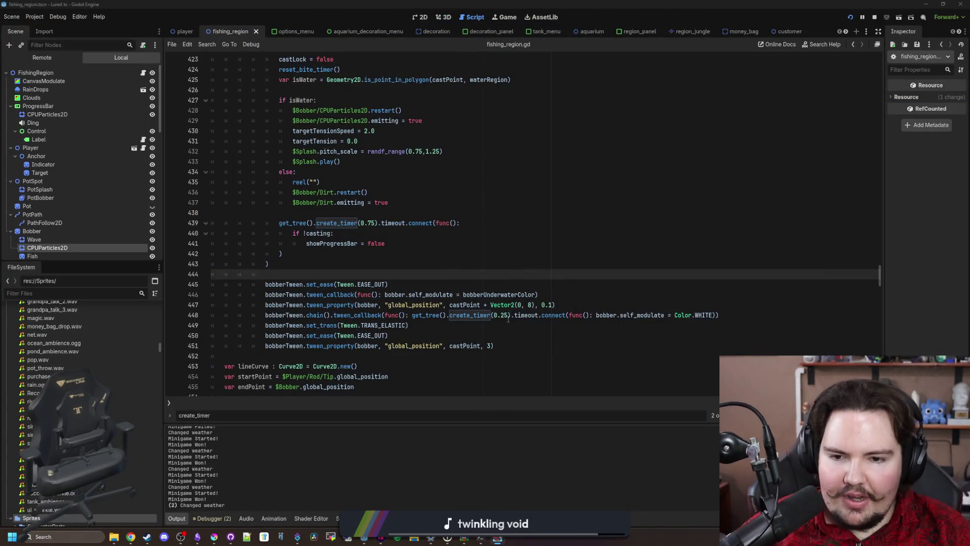
left_click(507, 317)
type("0")
left_click(538, 295)
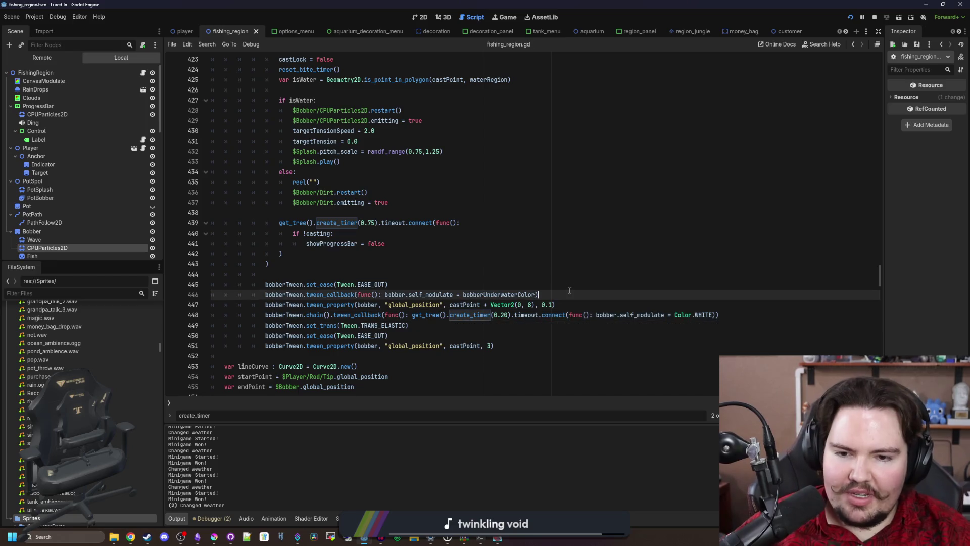
key("ctrl+s")
key("F5")
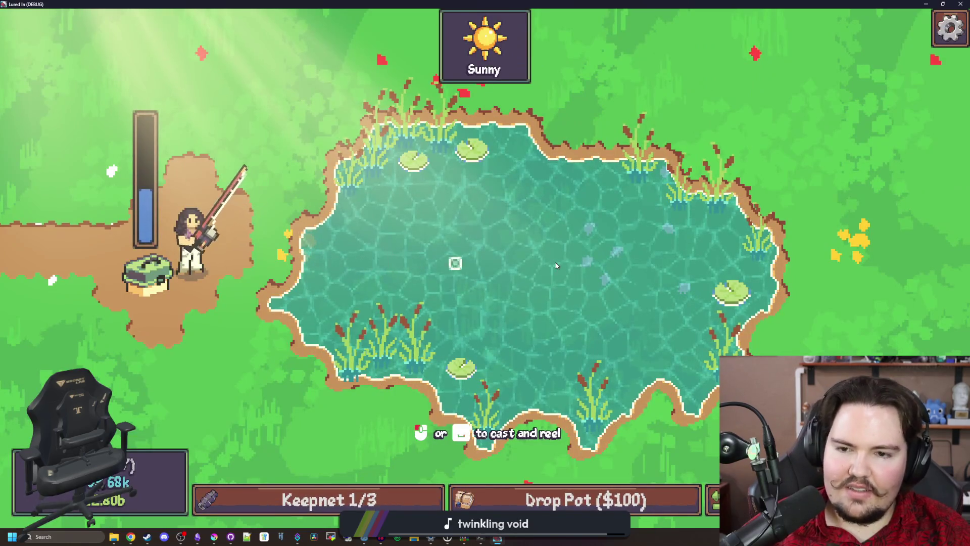
Step: Test a cast and reel in the running game, stop it, and save the script again
left_click(555, 265)
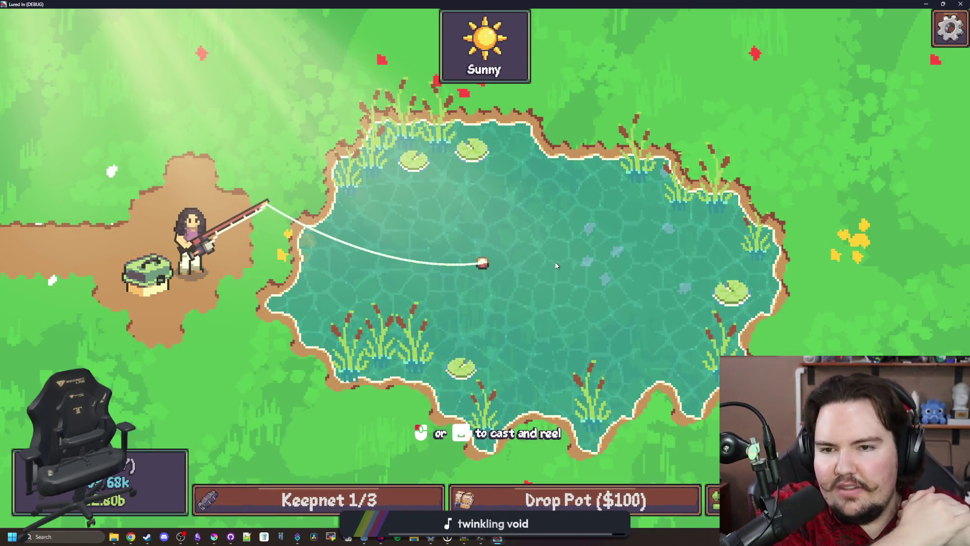
left_click(555, 265)
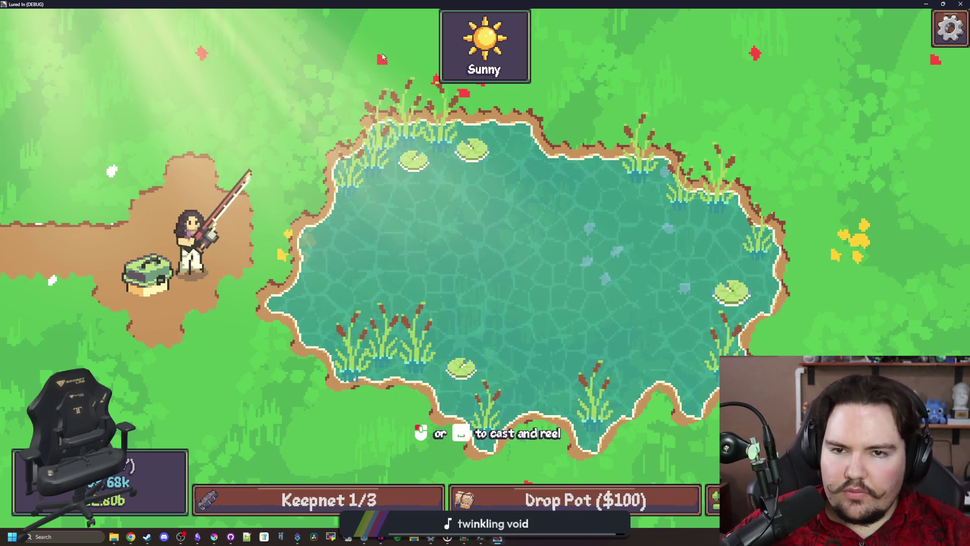
key("F8")
left_click(401, 360)
key("ctrl+s")
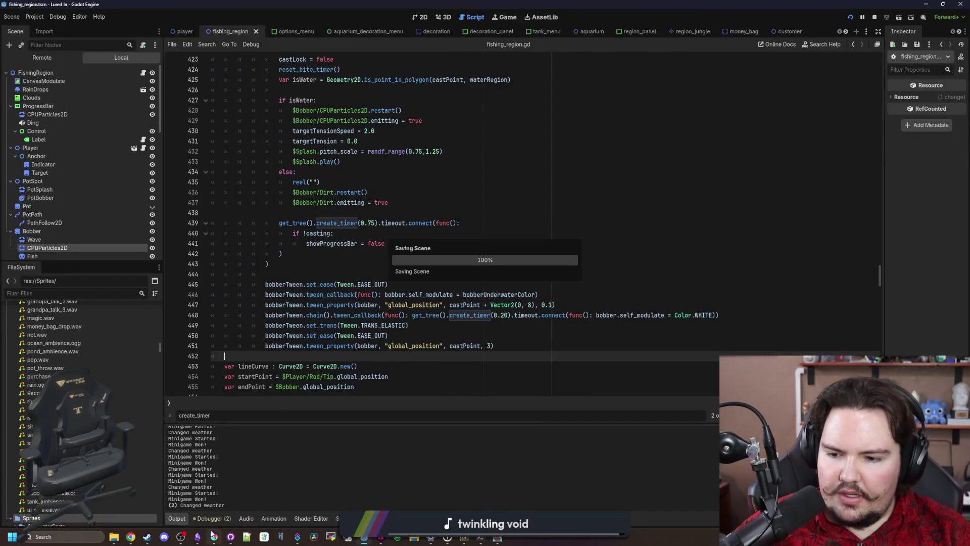
left_click(199, 536)
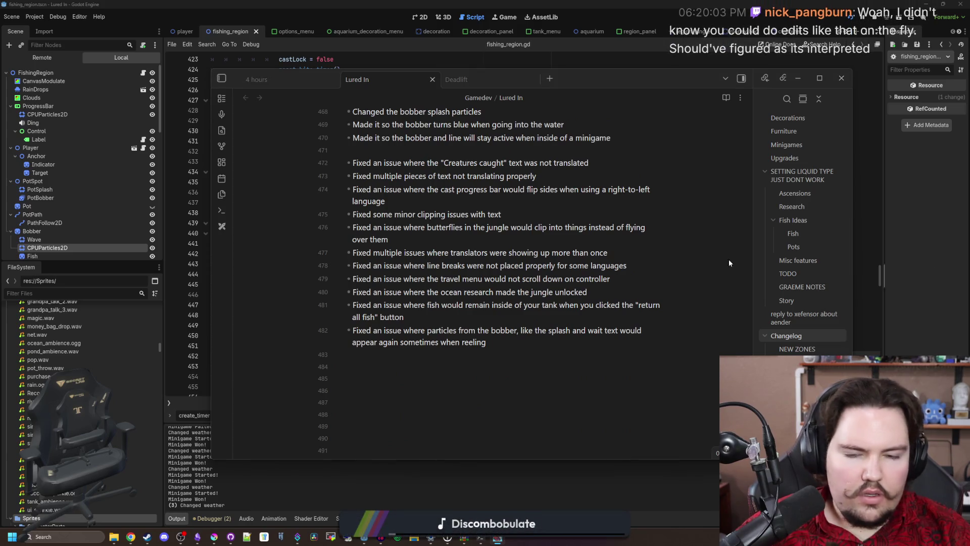
Step: Below the minigame entry, start a bullet reading 'Made it so the bobber will no'
scroll(511, 262, "up", 3)
left_click(614, 297)
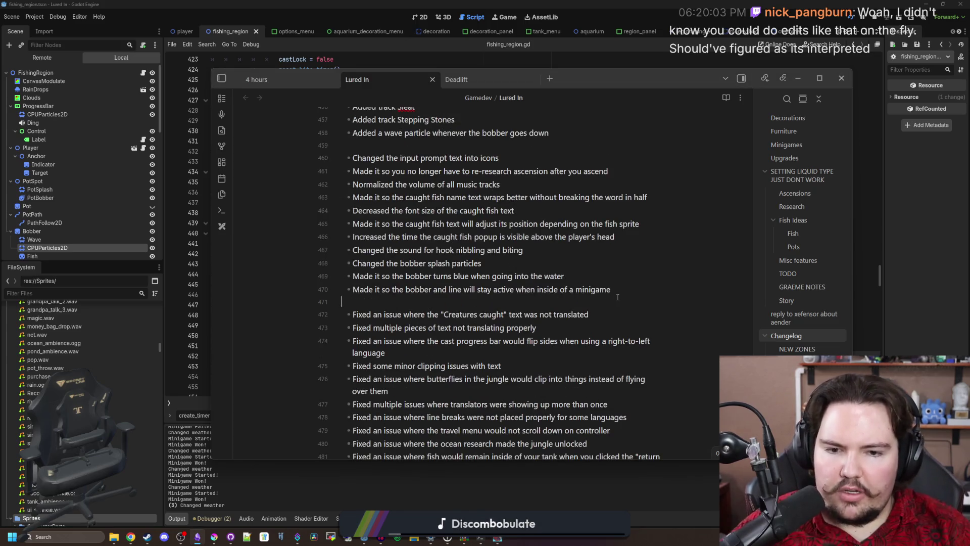
key("Return")
type("Made it so the bobber will")
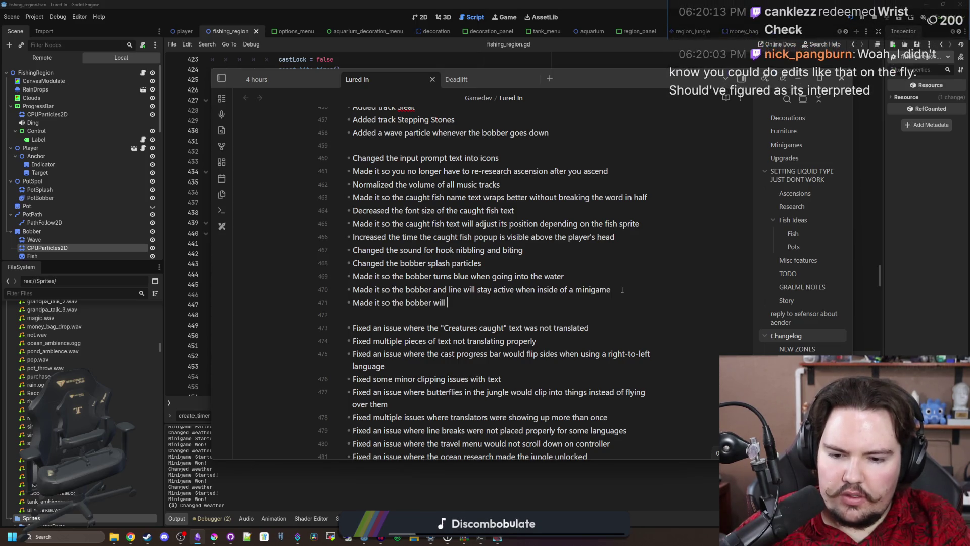
type("no")
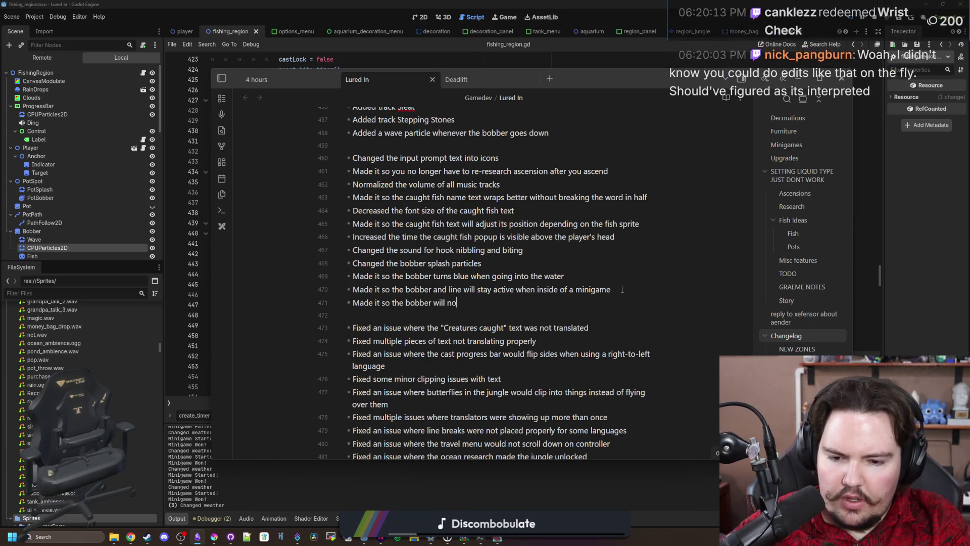